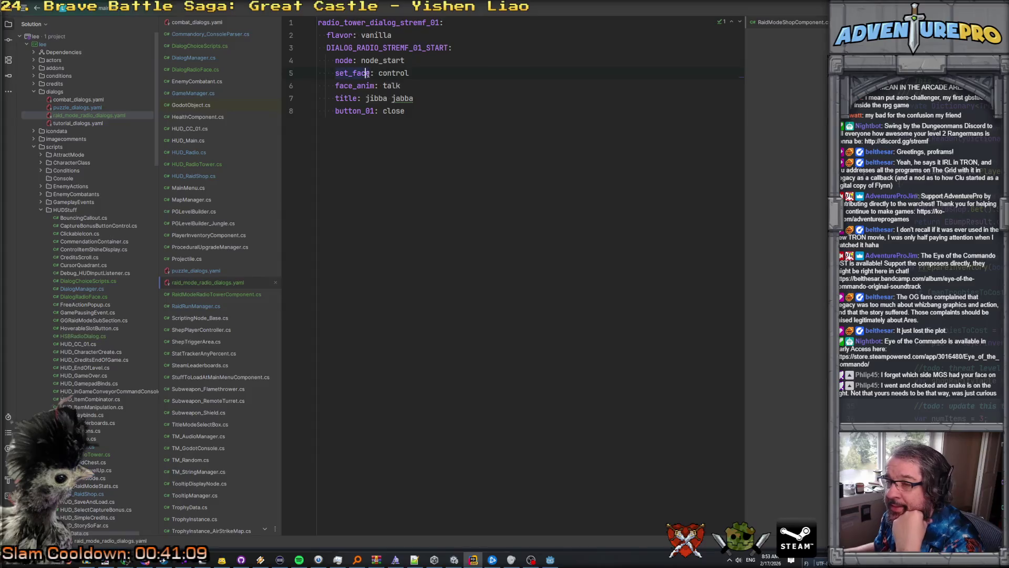
Step: Rename the start dialog's face keys to set_face_r and face_anim_r
text(_r)
key(Down)
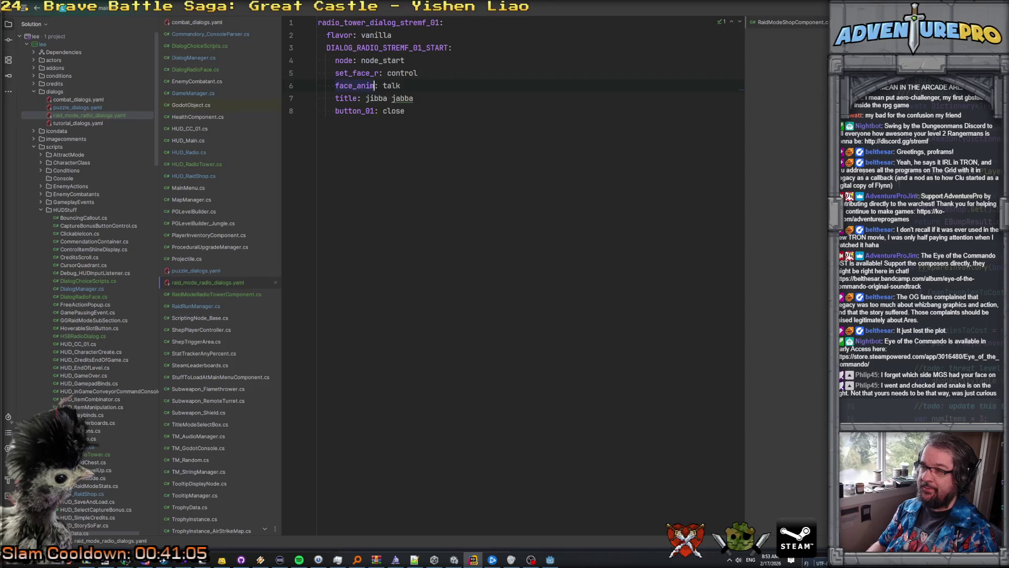
text(_r)
key(Up)
key(Up)
key(Right)
Step: Duplicate the right-face lines and turn the copy into a single set_face_l line
key(Left)
key(shift+Down)
key(shift+Down)
text(set_face_r: control     face_anim_r: talk)
key(Up)
key(ctrl+Right)
key(Up)
key(Left)
key(BackSpace)
text(l)
key(Down)
key(Home)
key(Escape)
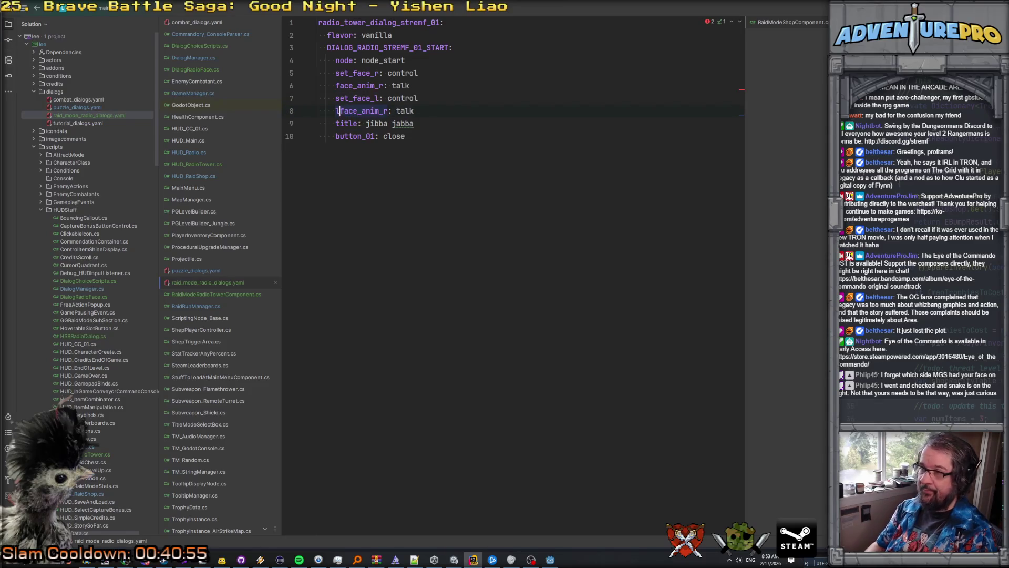
key(shift+Down)
key(Delete)
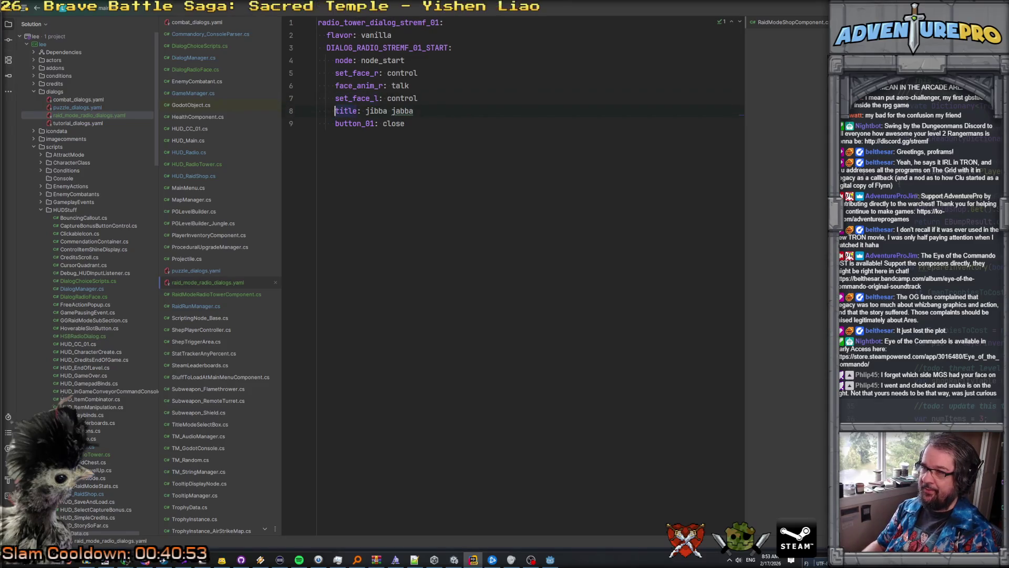
Step: Add face_anim_l: talk and set set_face_l to hero
key(shift+Up)
key(ctrl+d)
key(ctrl+Left)
key(ctrl+Left)
key(ctrl+Left)
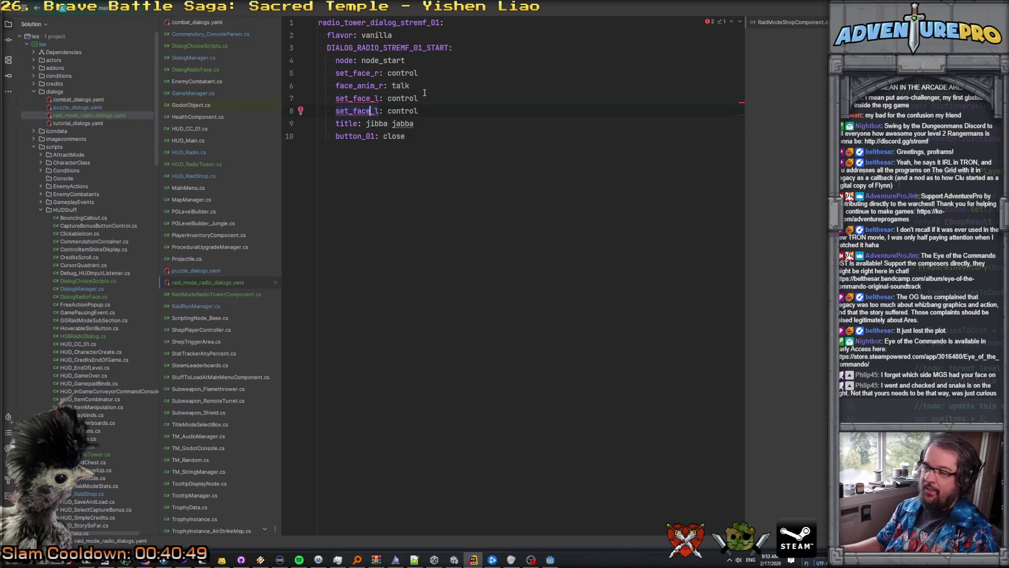
click(371, 111)
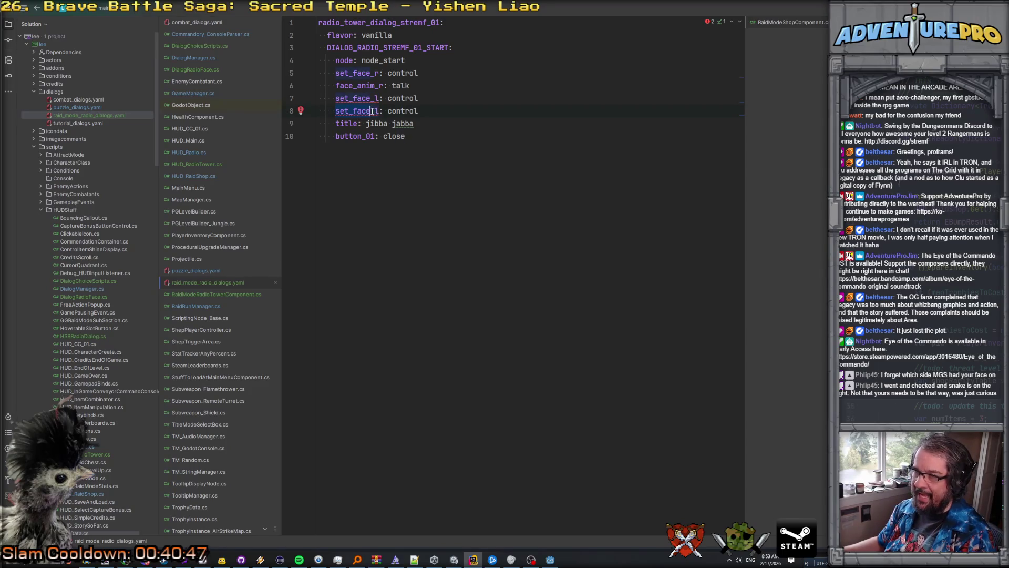
key(ctrl+shift+Left)
text(face_anim)
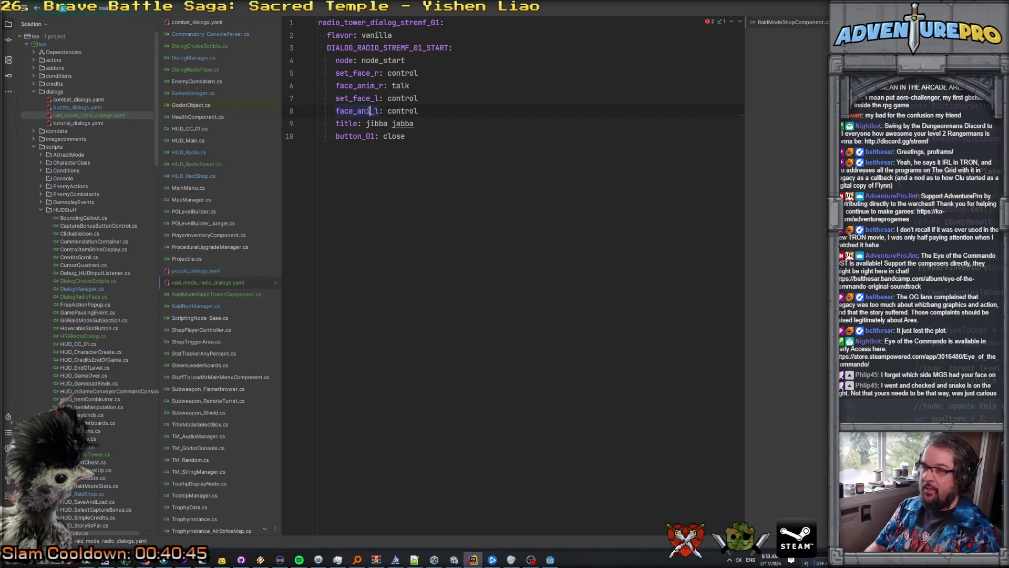
double_click(401, 98)
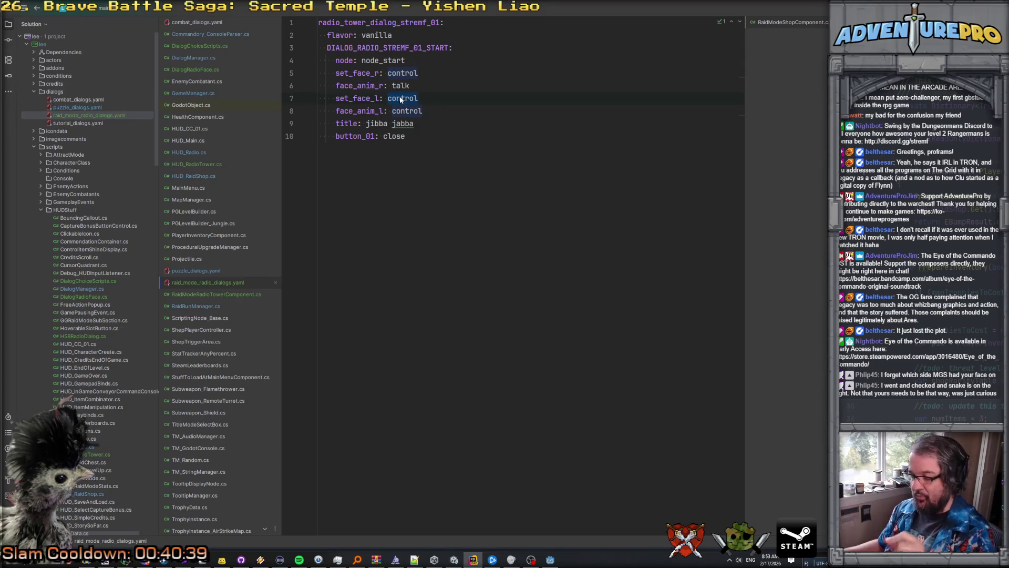
text(talk)
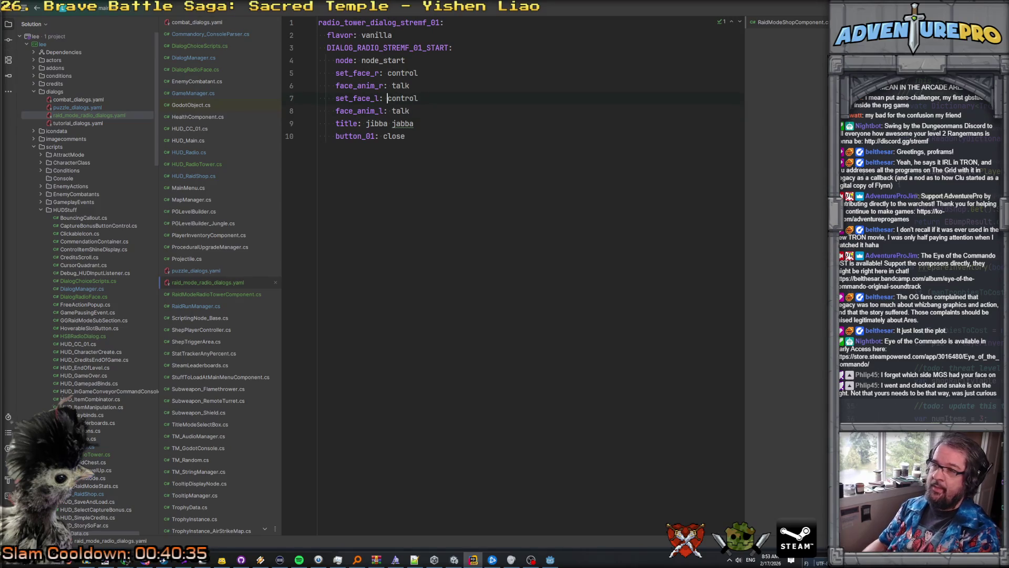
double_click(389, 98)
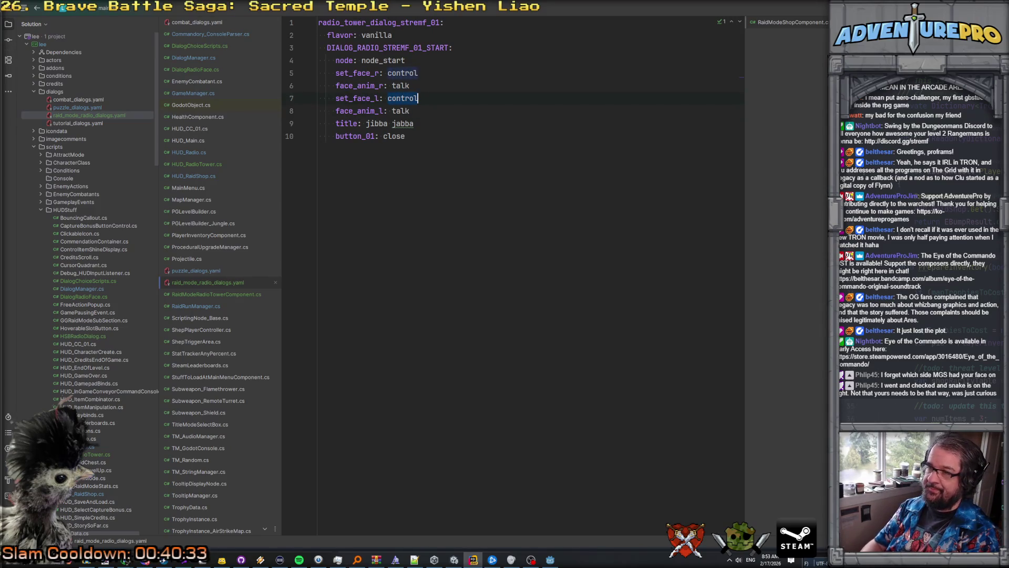
text(hero)
Step: Delete the 'title: jibba jabba' line from the dialog
key(Down)
key(Down)
key(Down)
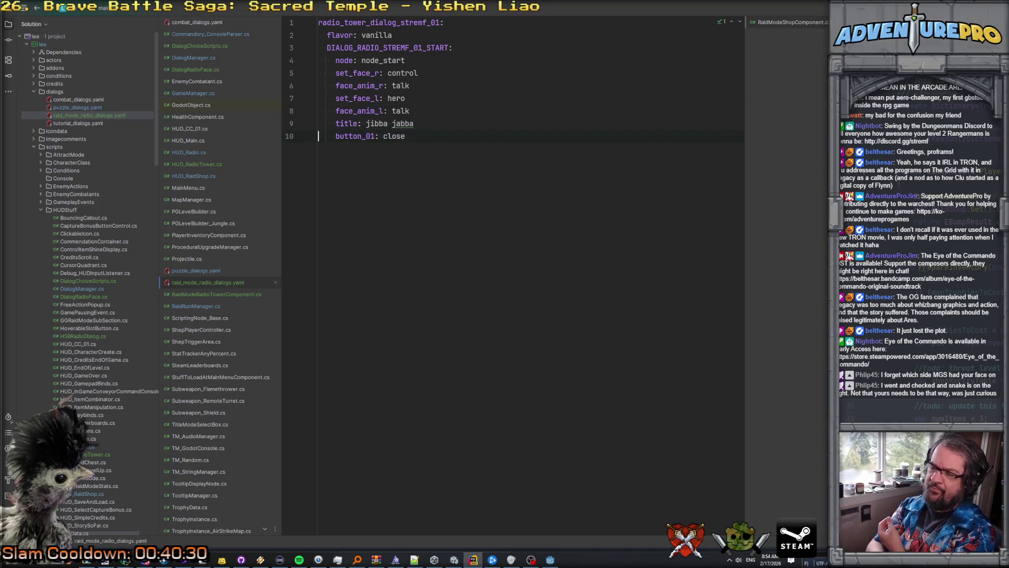
key(Up)
key(ctrl+y)
Step: Select the close value of the button_01 line
click(411, 72)
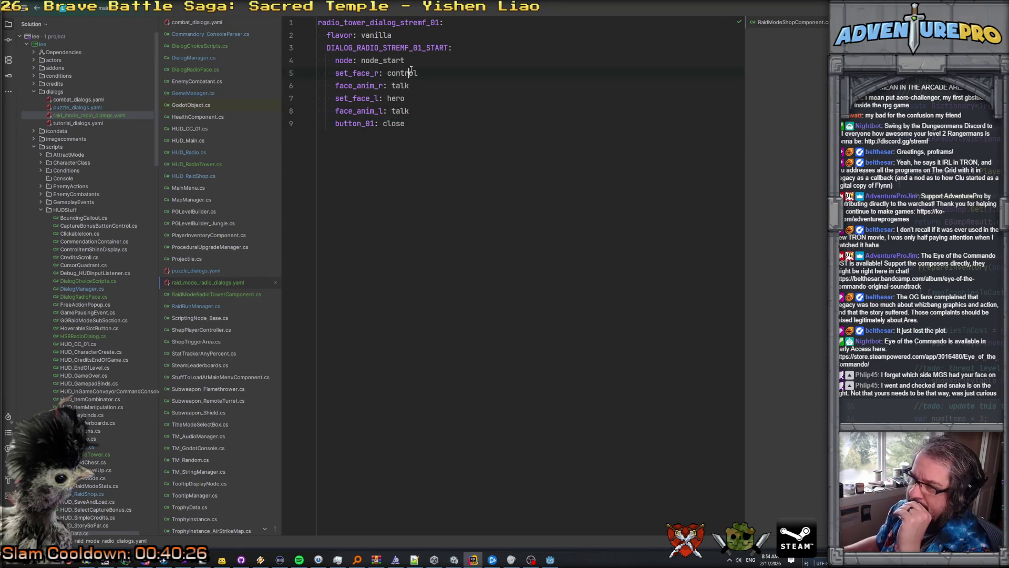
double_click(373, 126)
click(429, 122)
double_click(384, 125)
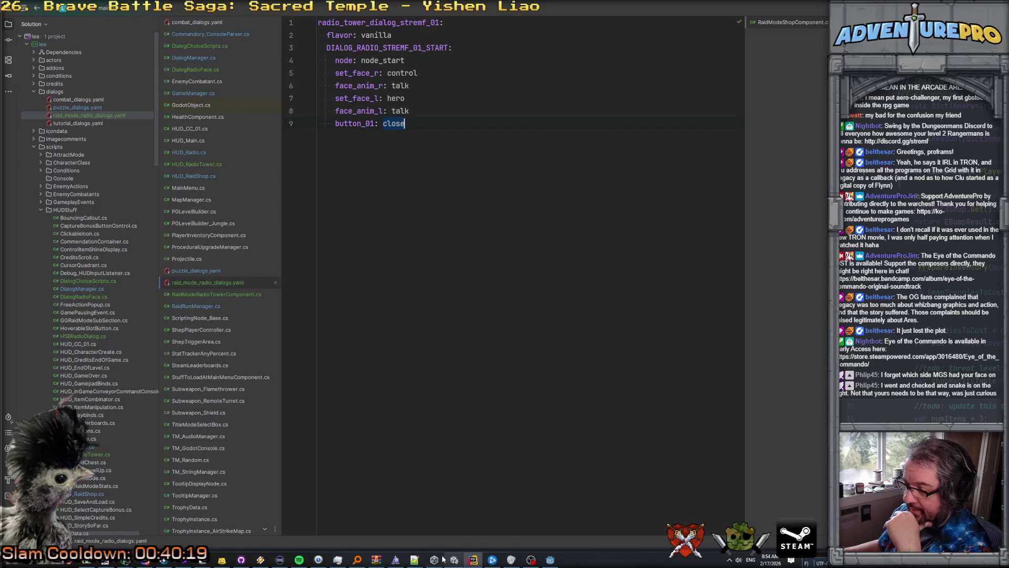
key(alt+Tab)
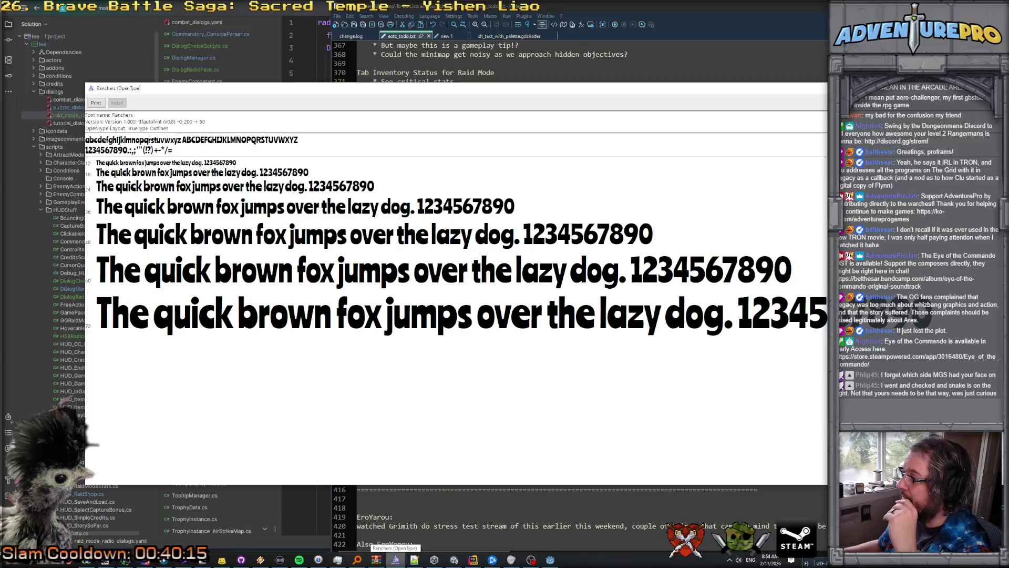
Step: Review the HQ health/supply drop and shop refresh notes in eotc_todo.txt, then drag the window aside
key(alt+Tab)
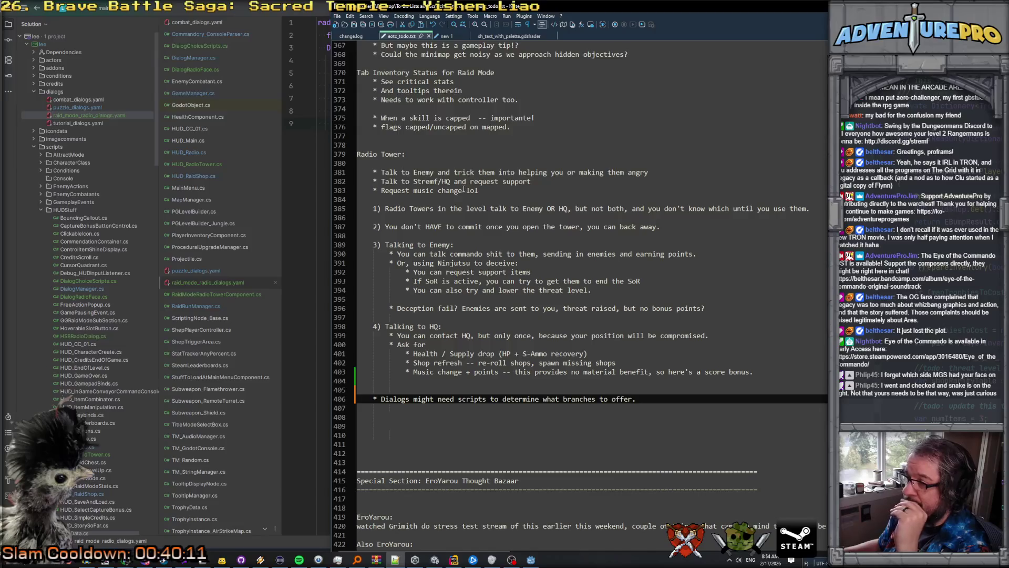
click(451, 336)
click(449, 353)
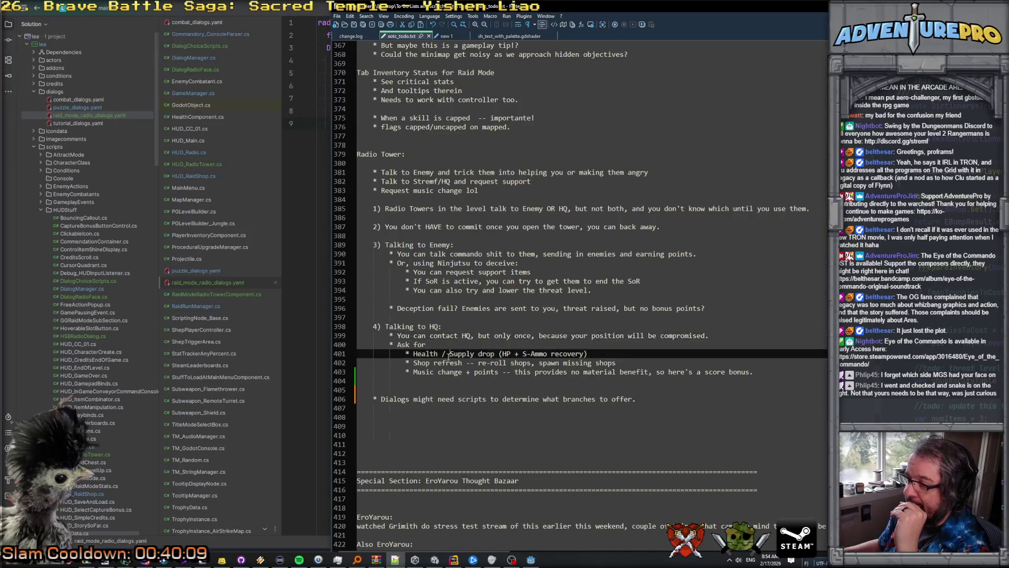
click(434, 363)
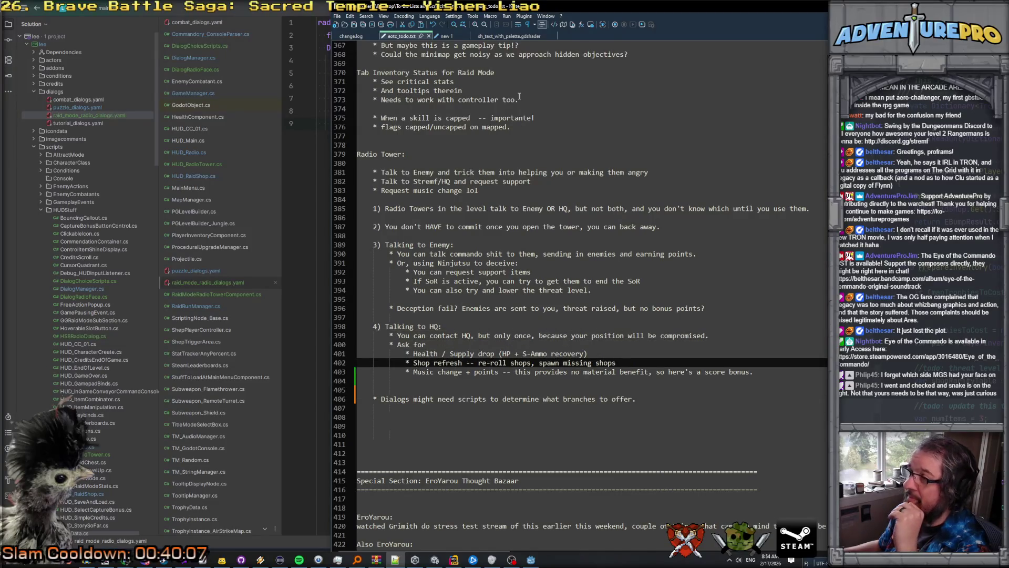
drag(519, 8, 872, 39)
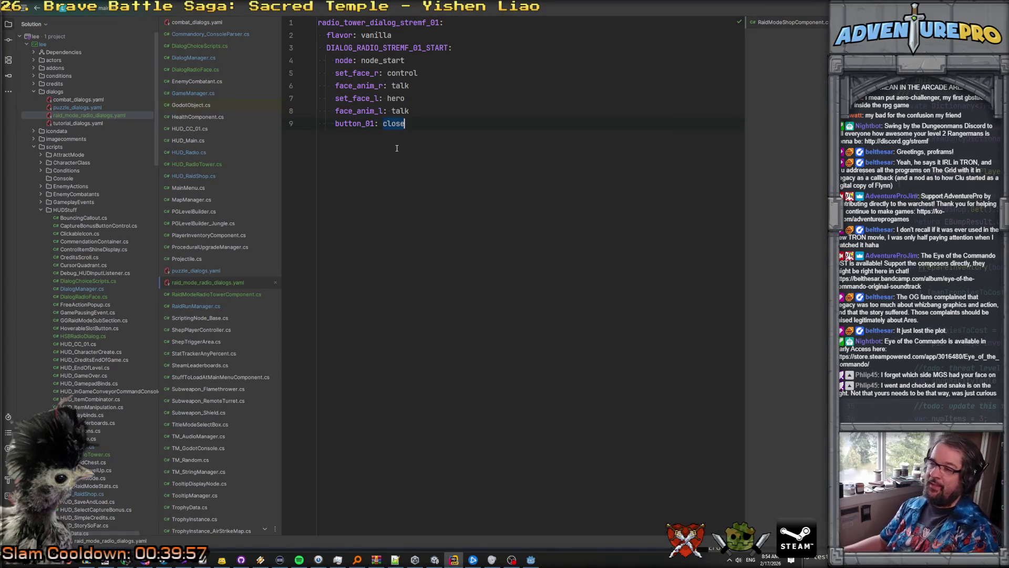
Step: Replace button_01's close value with 'health and supplies', dismissing the inline completion
text(health )
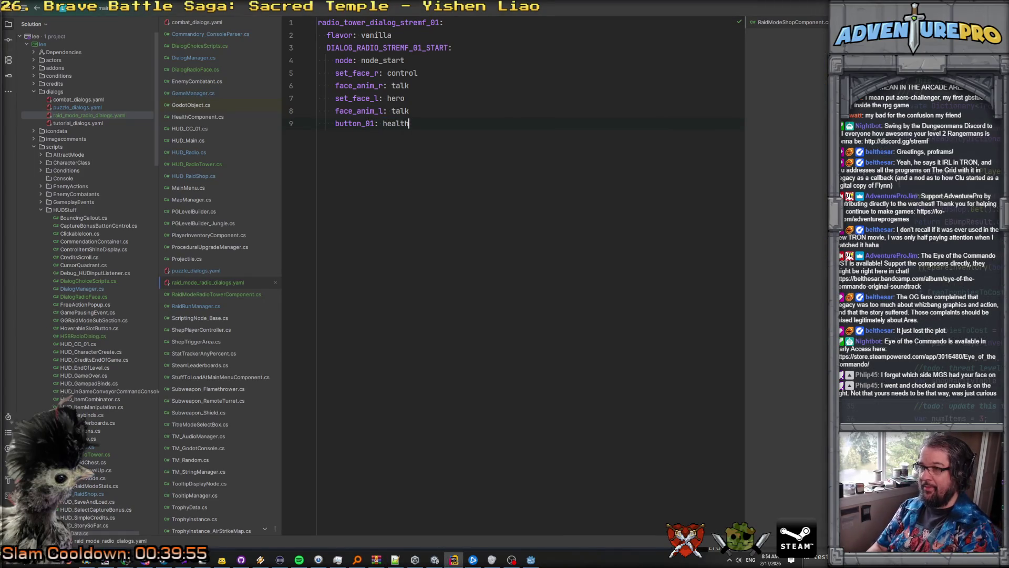
text(and supplies)
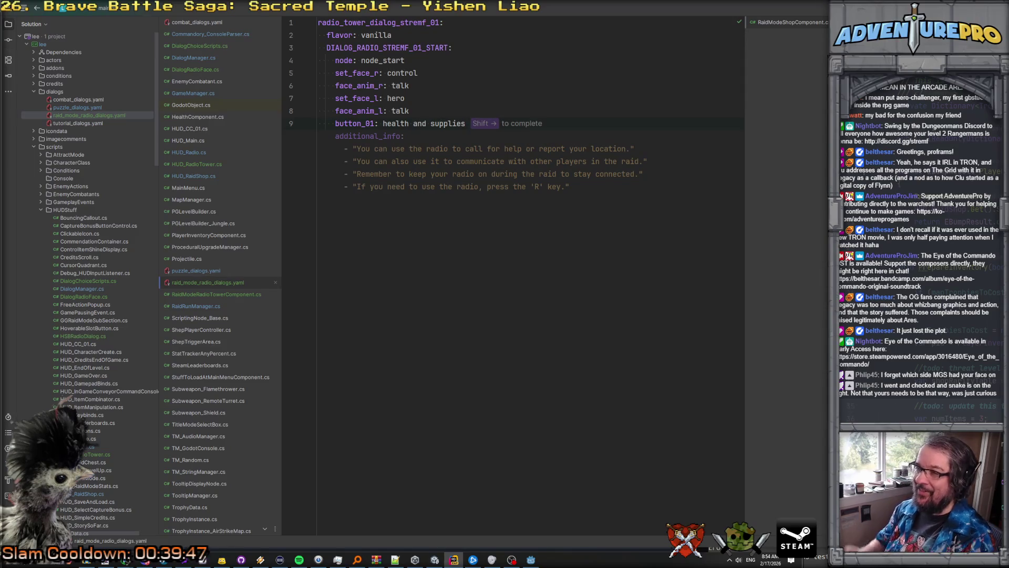
key(Escape)
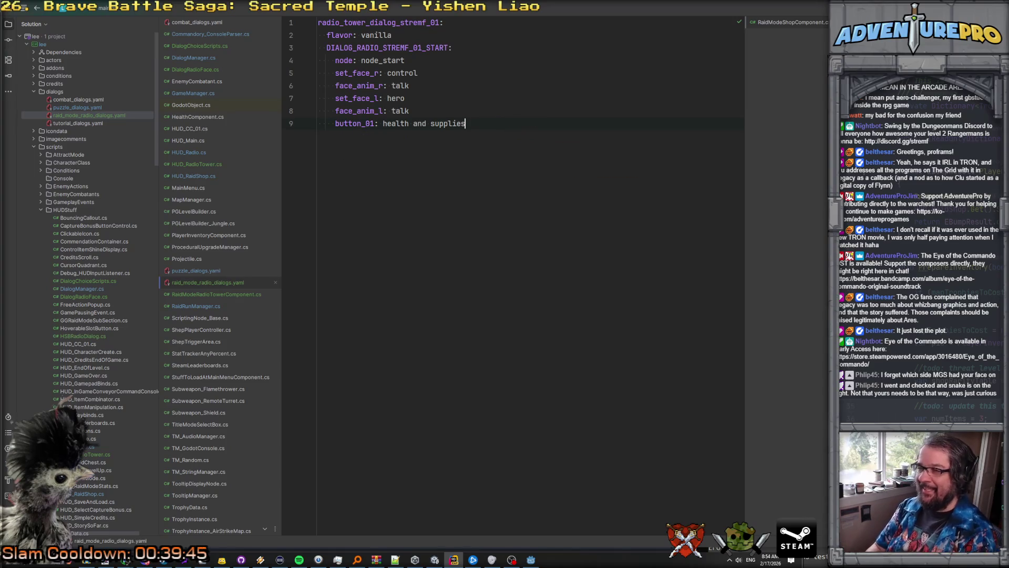
text(,)
key(Escape)
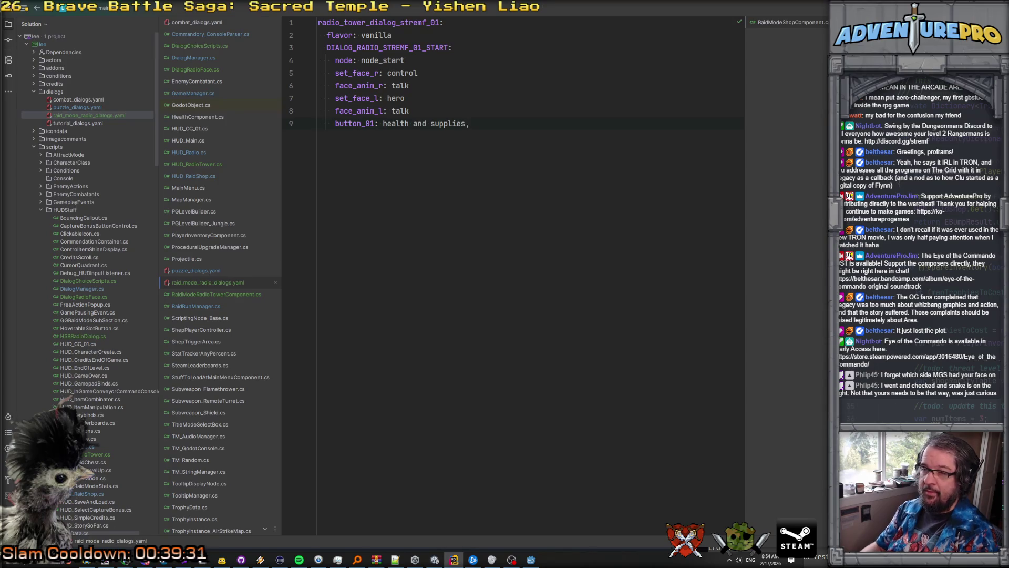
Step: Check the branch button syntax in combat_dialogs.yaml and puzzle_dialogs.yaml, then return to the radio dialog
click(206, 22)
scroll(420, 259, down, 10)
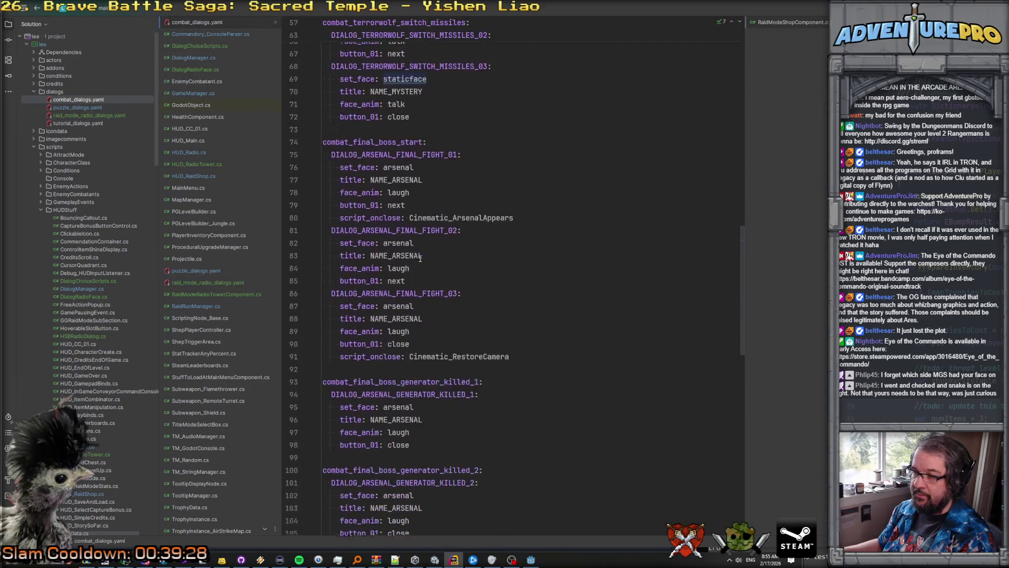
scroll(420, 260, down, 7)
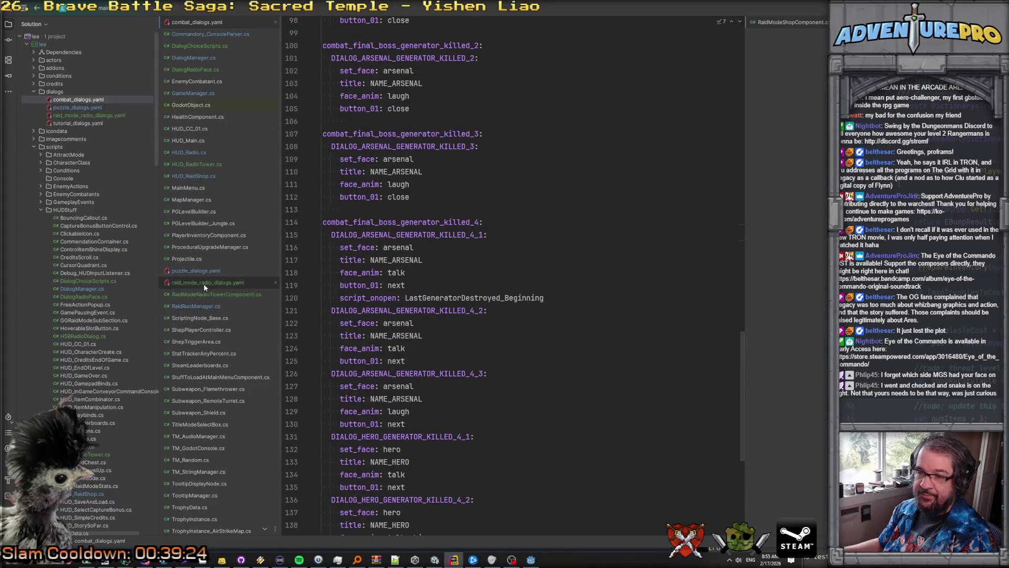
click(205, 270)
scroll(425, 287, down, 1)
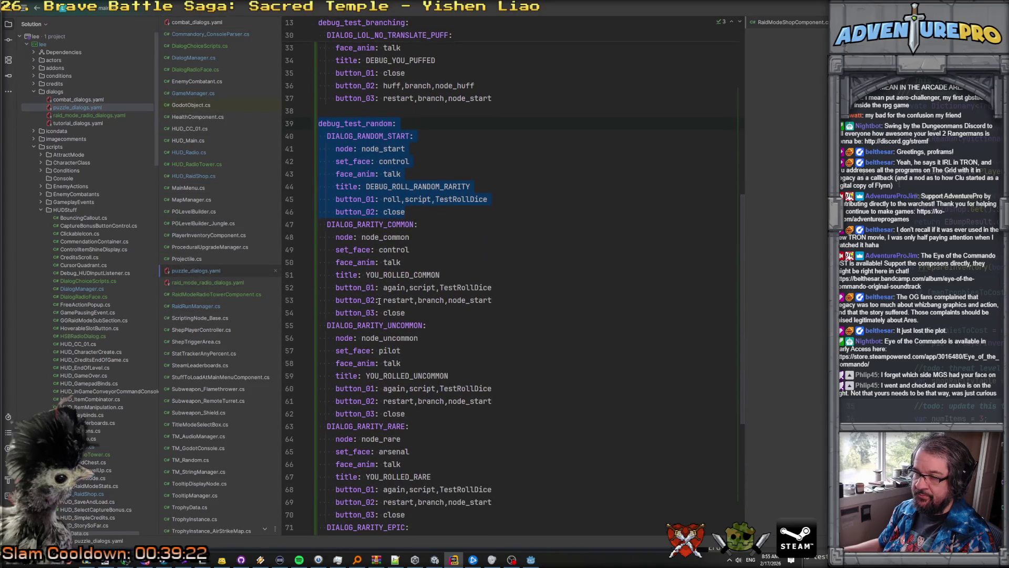
double_click(430, 300)
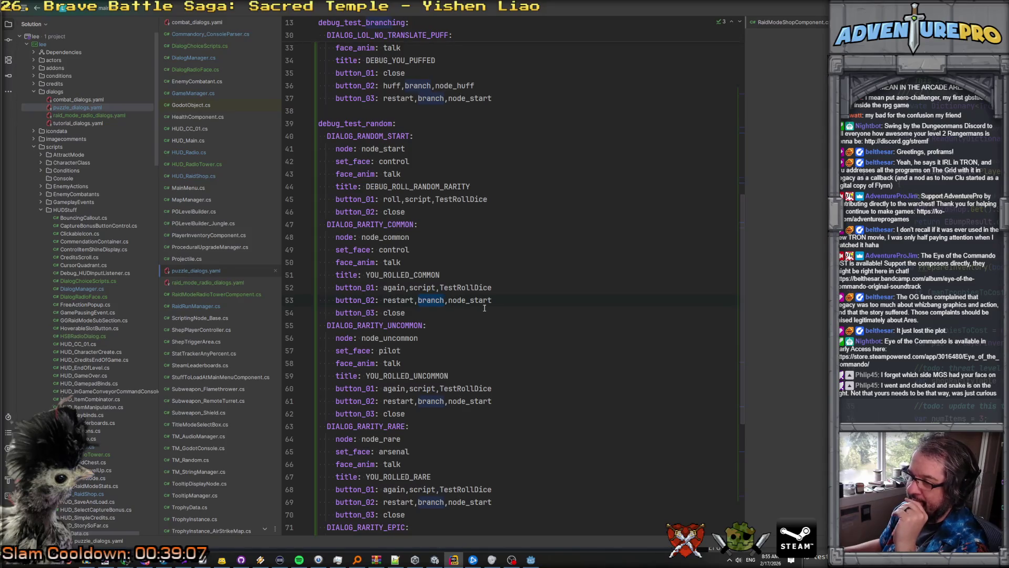
key(ctrl+alt+Left)
key(ctrl+alt+Left)
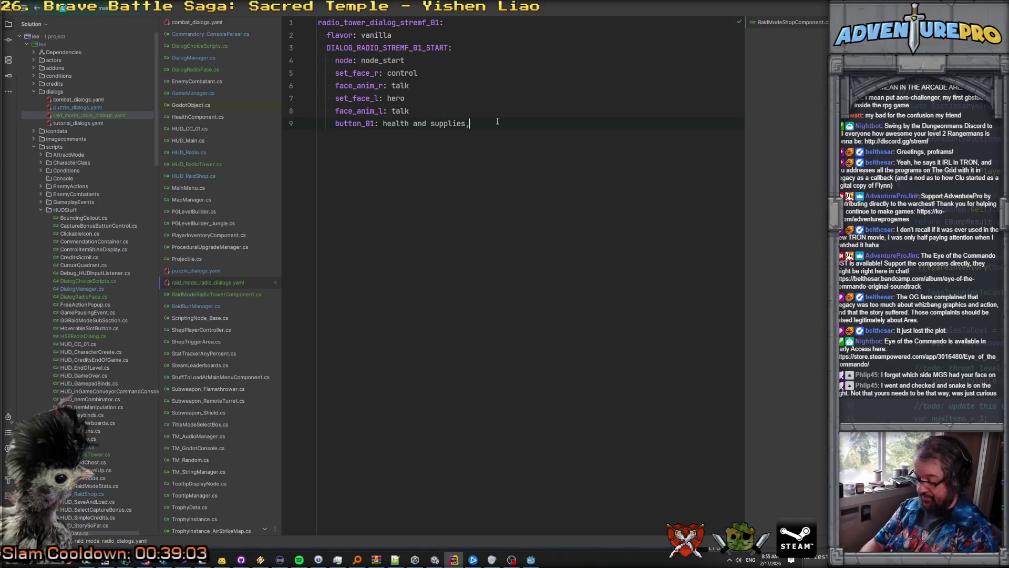
Step: Make button_01 branch to node_health_supplies and add button_02: shop refresh,branch,node_shop_refresh
text(branch,node_)
text(health_s)
text(upplies)
key(Return)
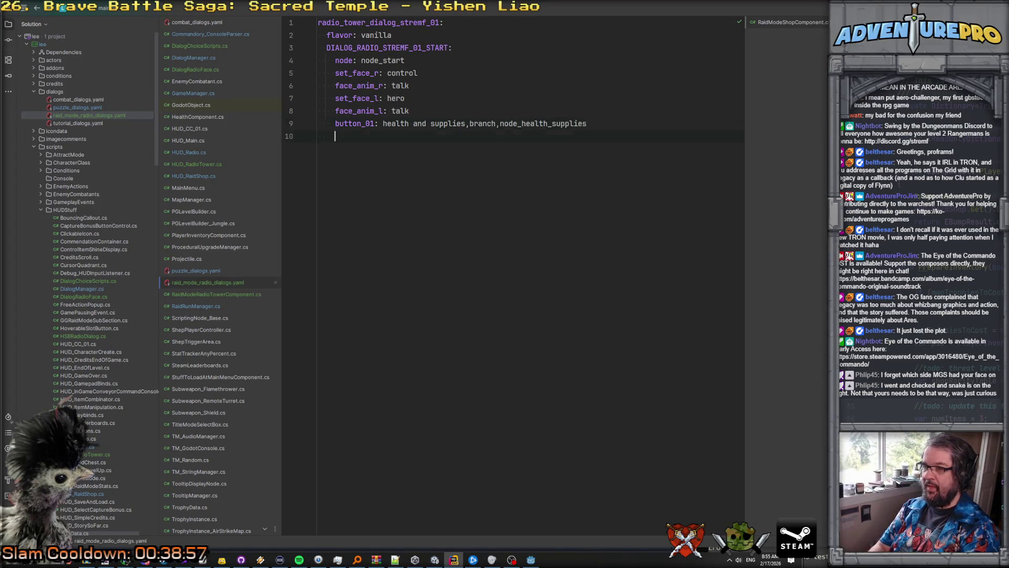
key(ctrl+w)
key(ctrl+w)
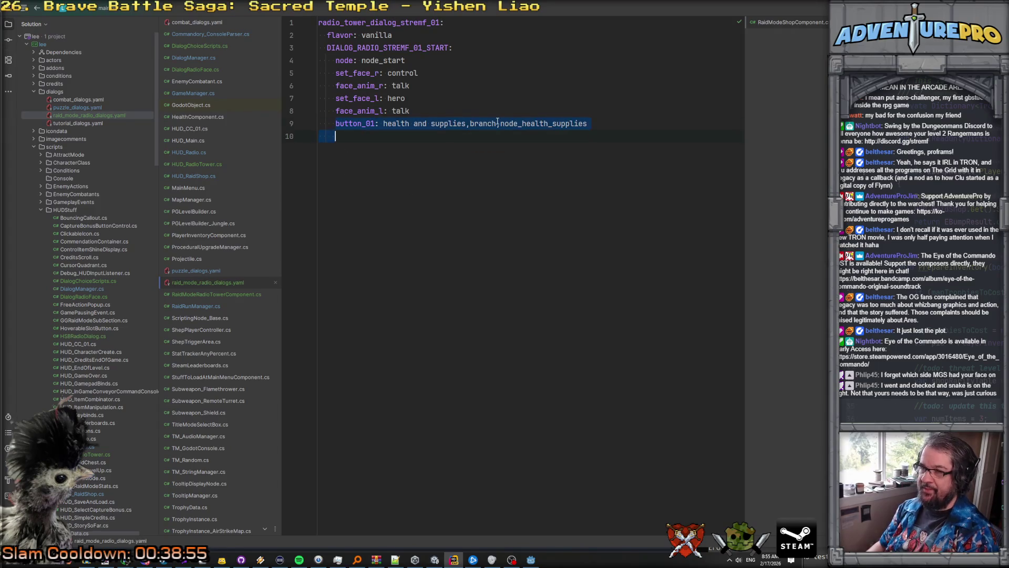
key(ctrl+d)
click(374, 136)
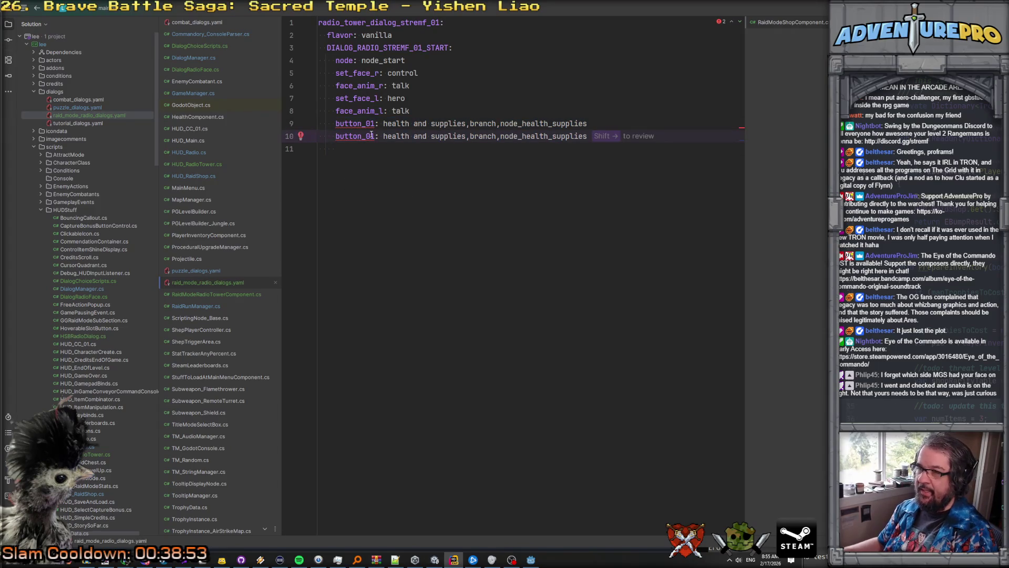
key(BackSpace)
text(2)
drag(383, 135, 466, 135)
text(shop refre)
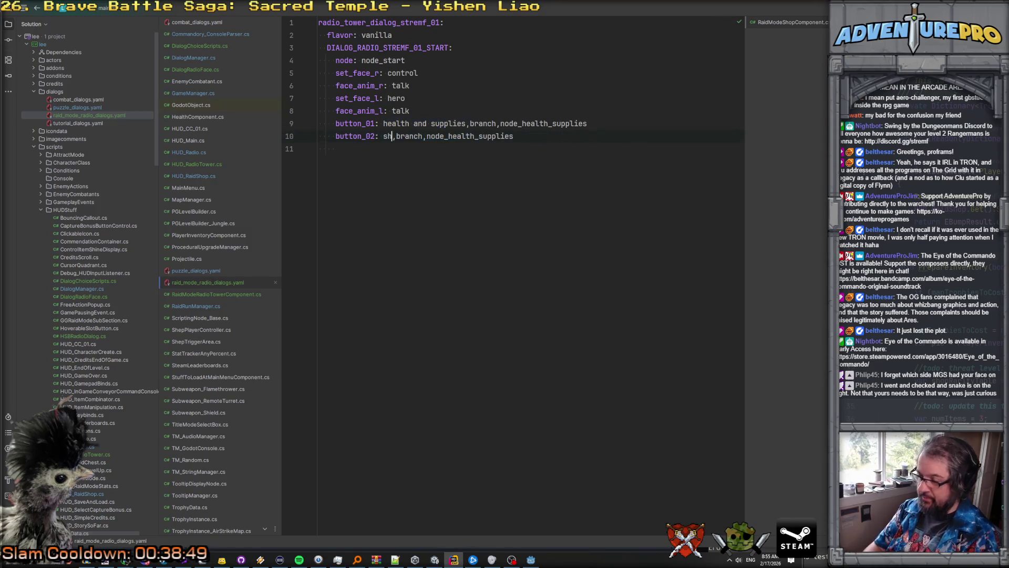
text(sh)
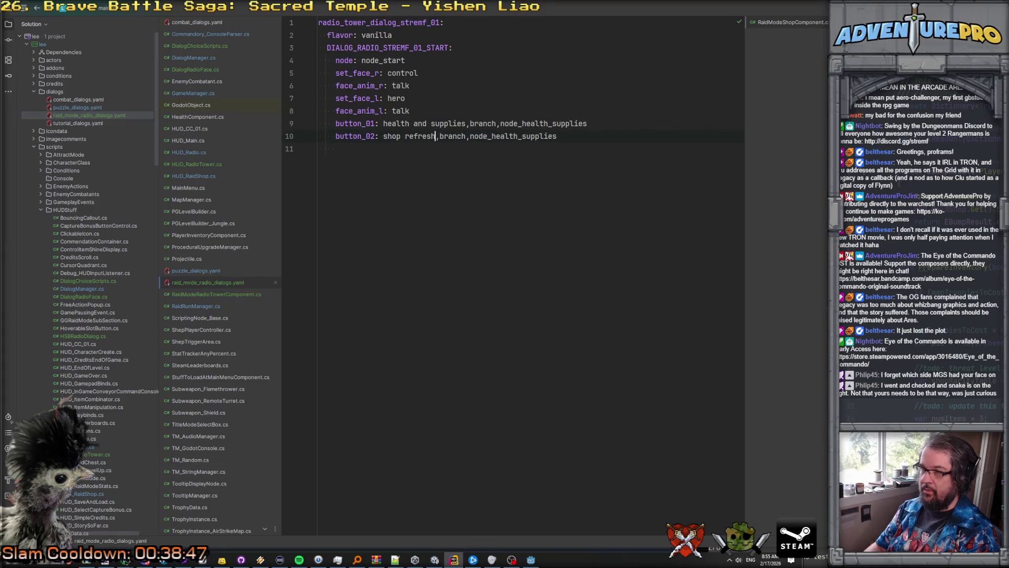
drag(492, 136, 556, 135)
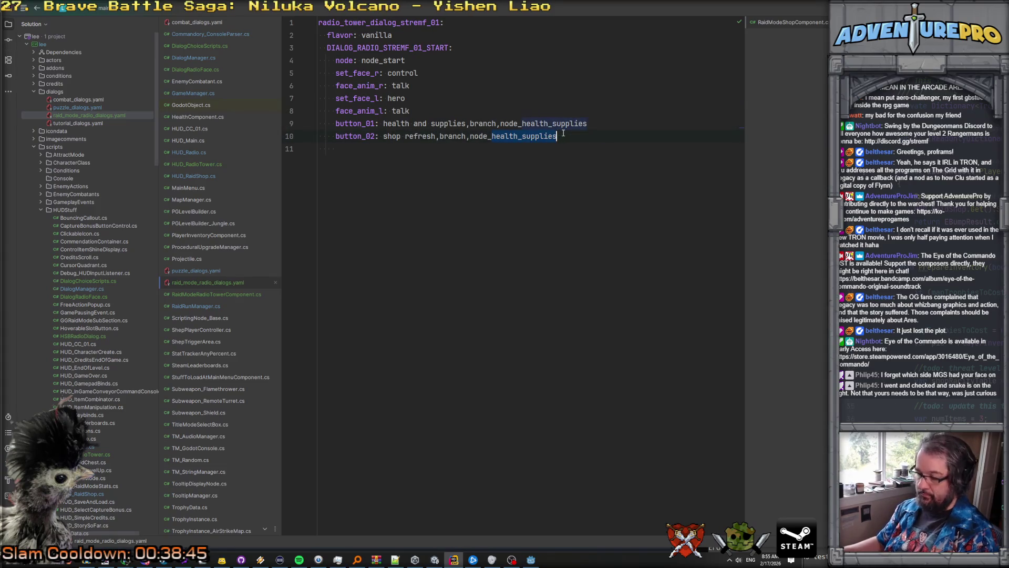
text(shop_refresh)
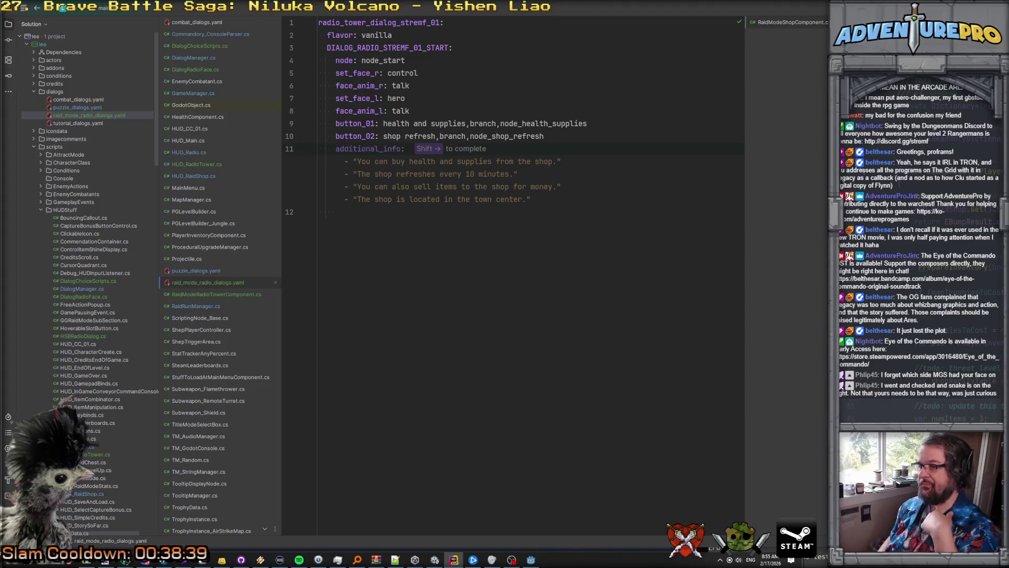
key(Escape)
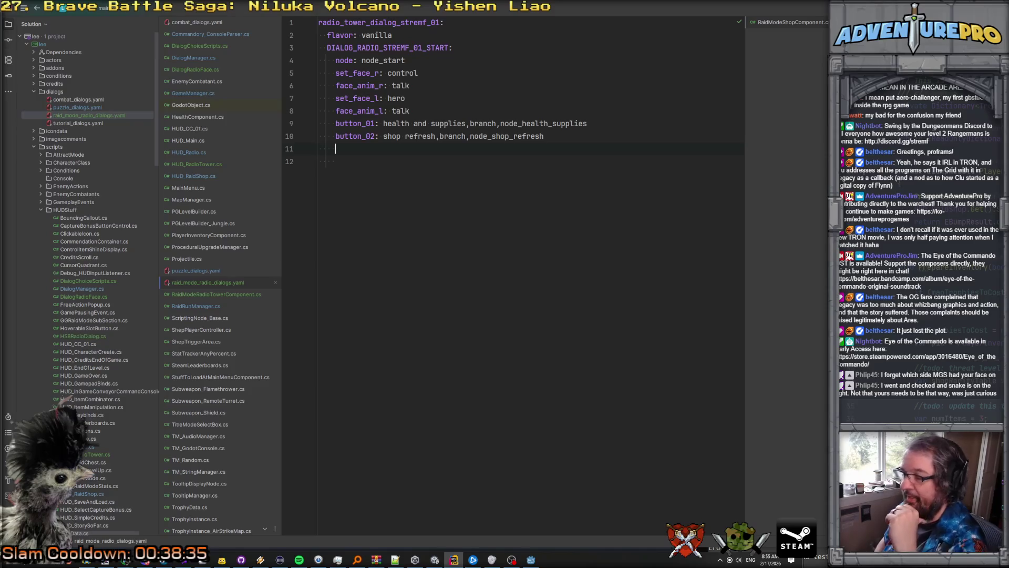
Step: Add button_03: jukebox,branch,node_jukebox, button_04: close and an additional_info_01: key
text(button)
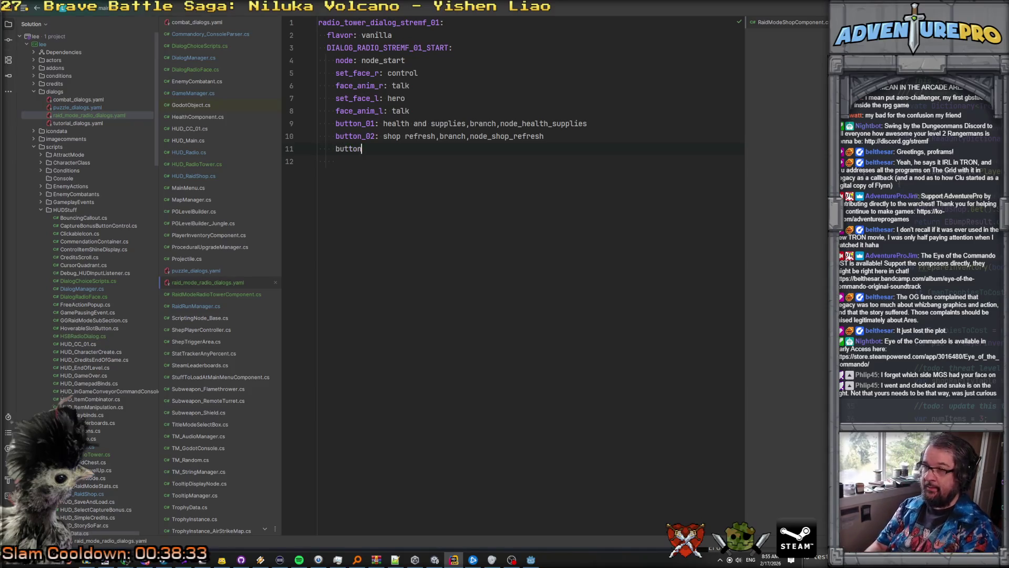
text(_03: jukeb)
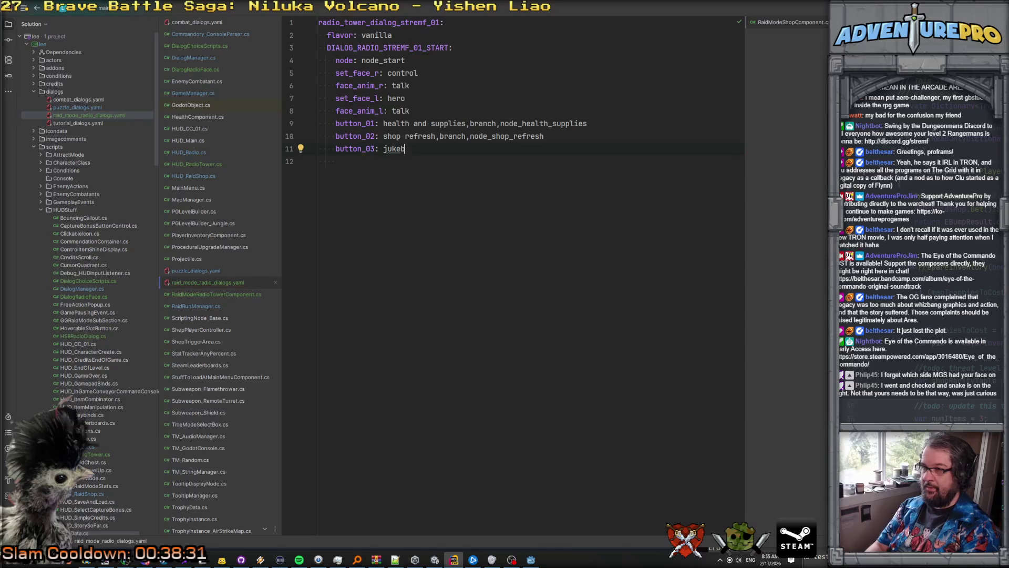
text(ox,branch,)
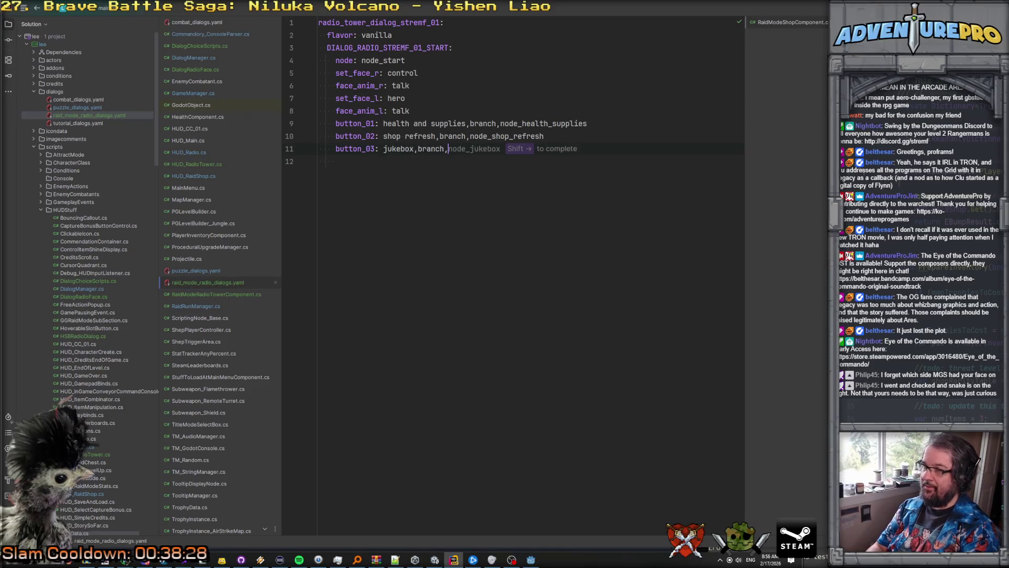
key(shift+Right)
text(button_04: close)
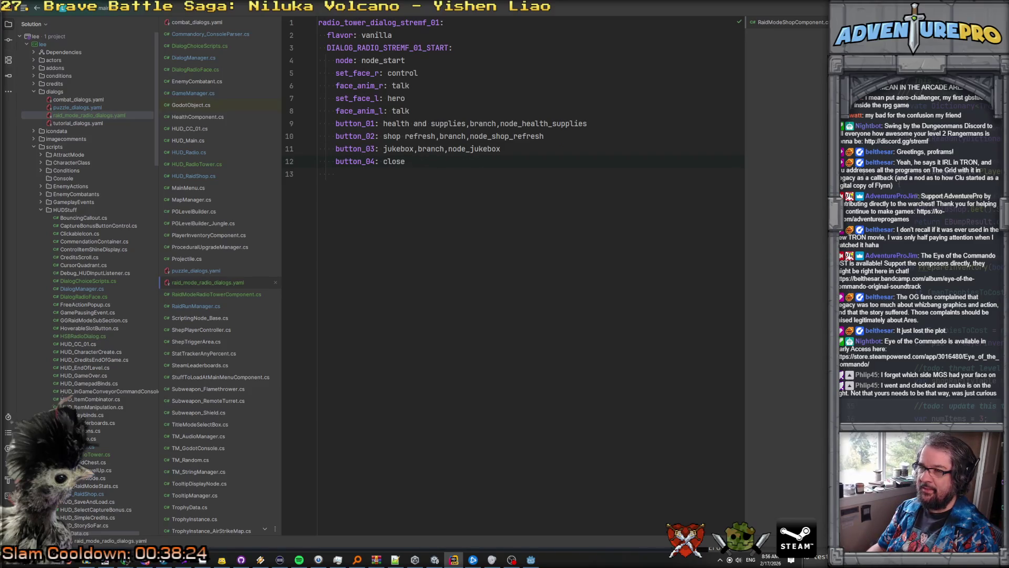
key(Return)
text(add)
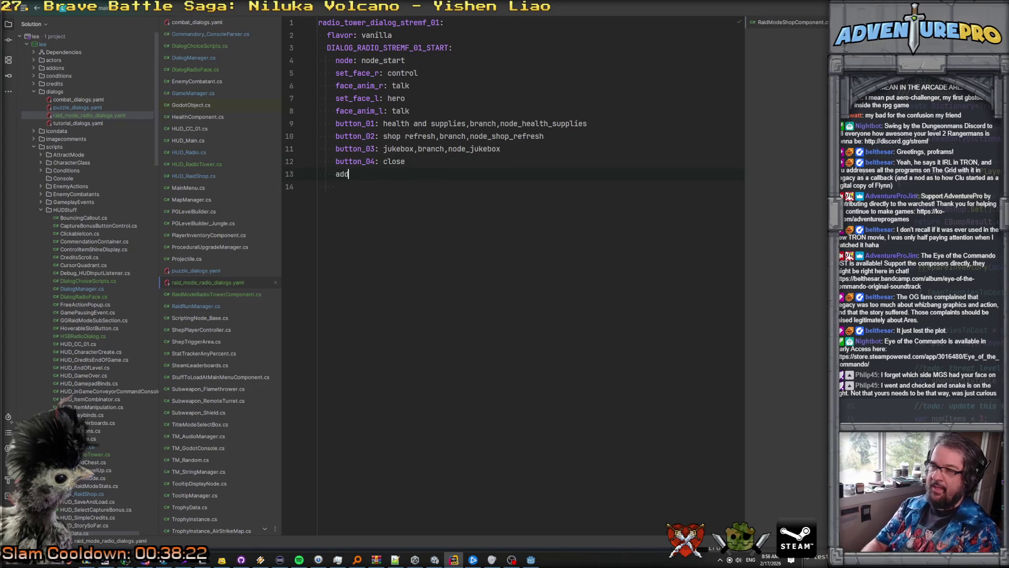
text(itional_i)
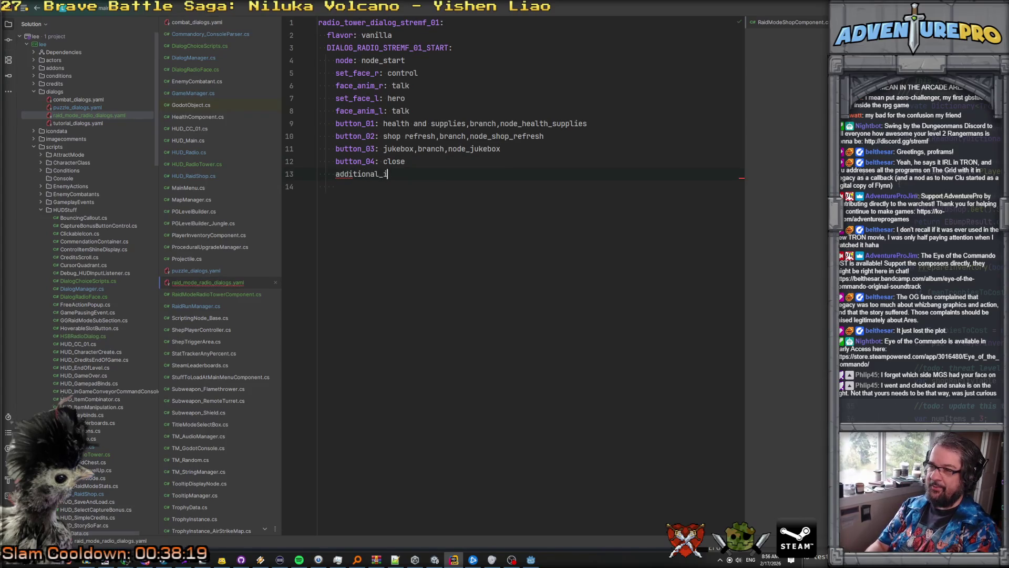
text(nfo_01:)
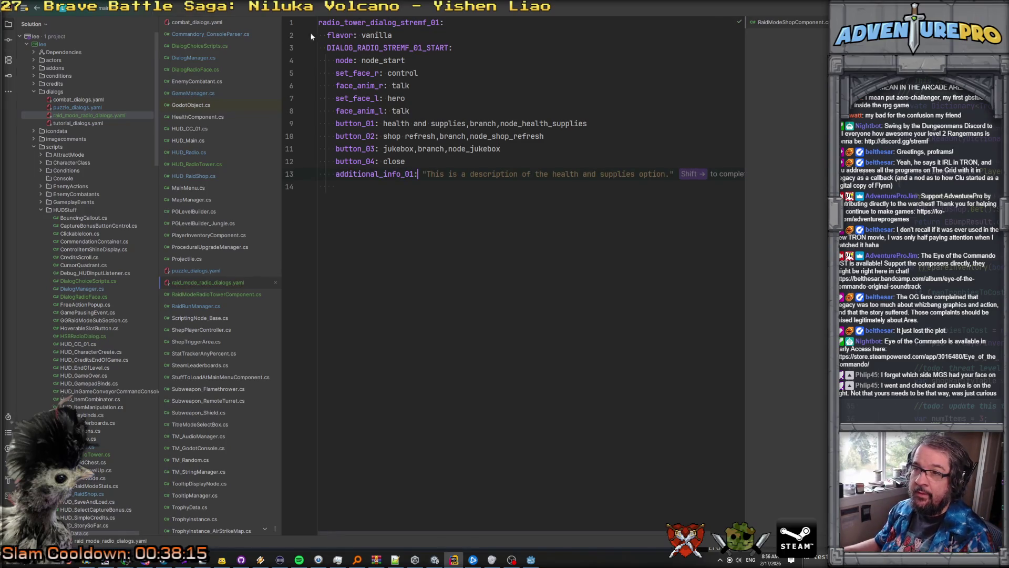
click(193, 57)
Step: Check the parser's keys in DialogManager.cs, then rename additional_info_01 to info_01
scroll(451, 207, down, 3)
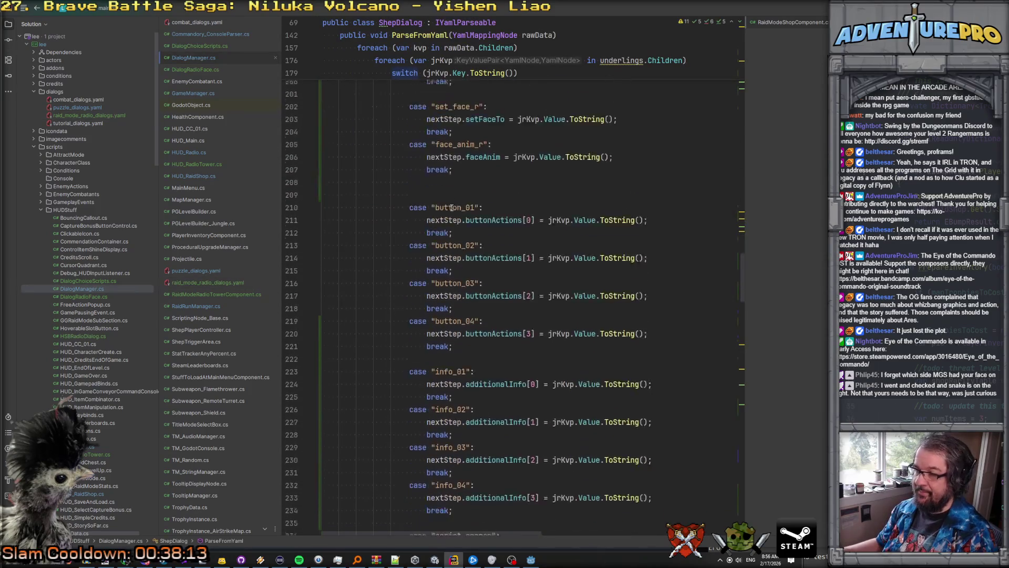
scroll(451, 208, down, 4)
key(ctrl+Tab)
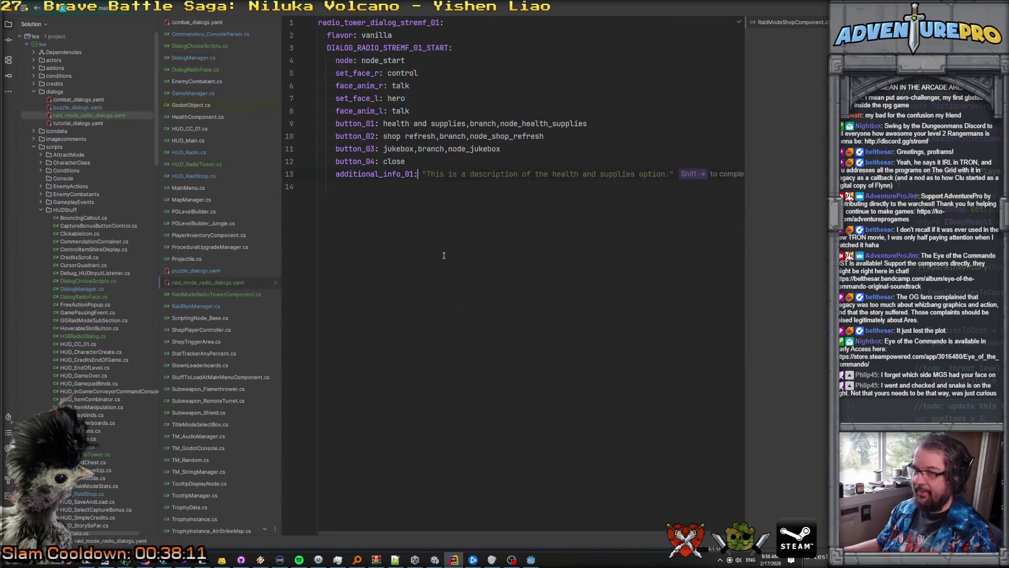
click(391, 174)
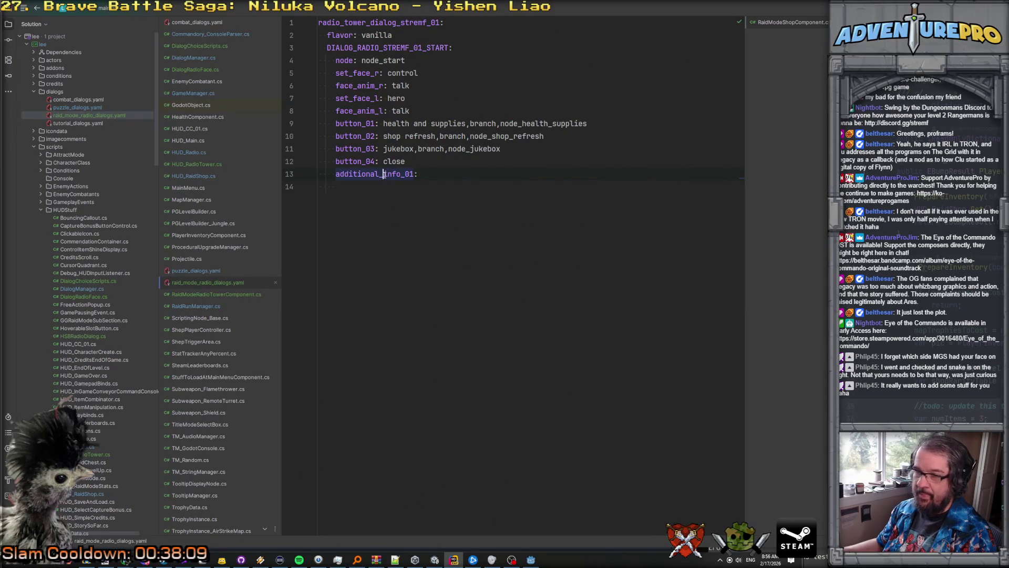
click(336, 175)
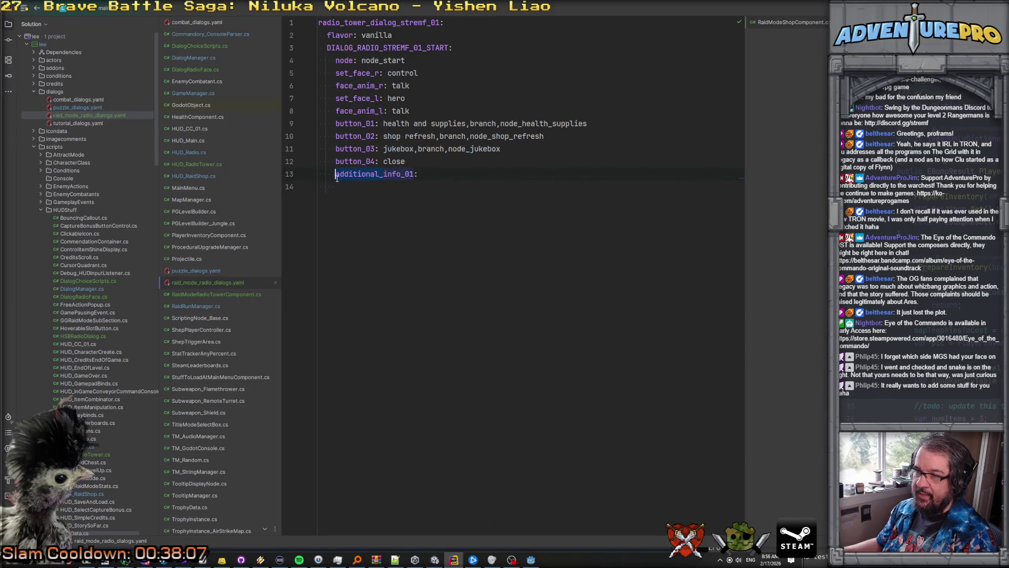
key(ctrl+Delete)
click(389, 174)
Step: Select the 'health and supplies' label on button_01
click(404, 136)
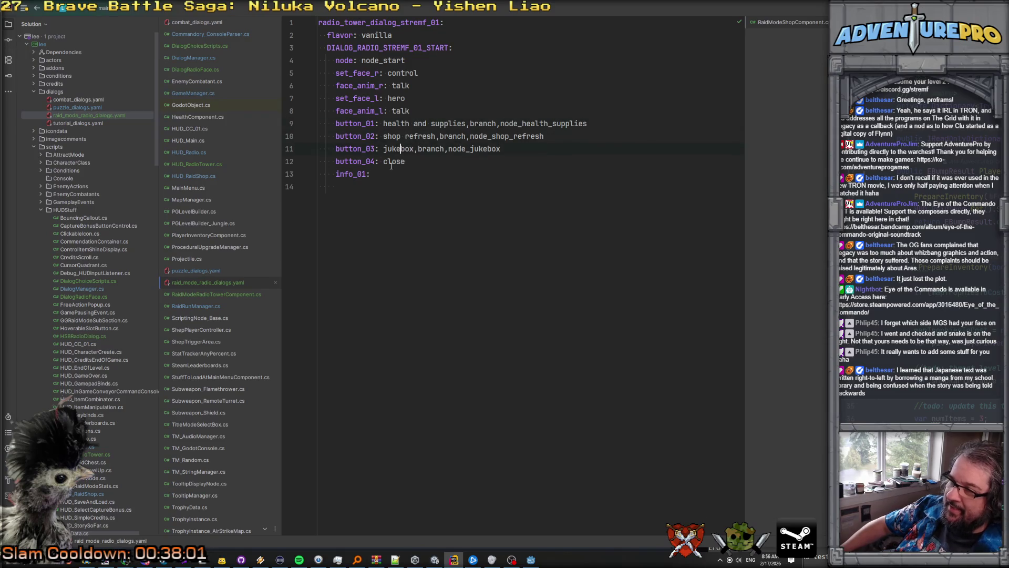
click(401, 123)
click(398, 170)
click(401, 123)
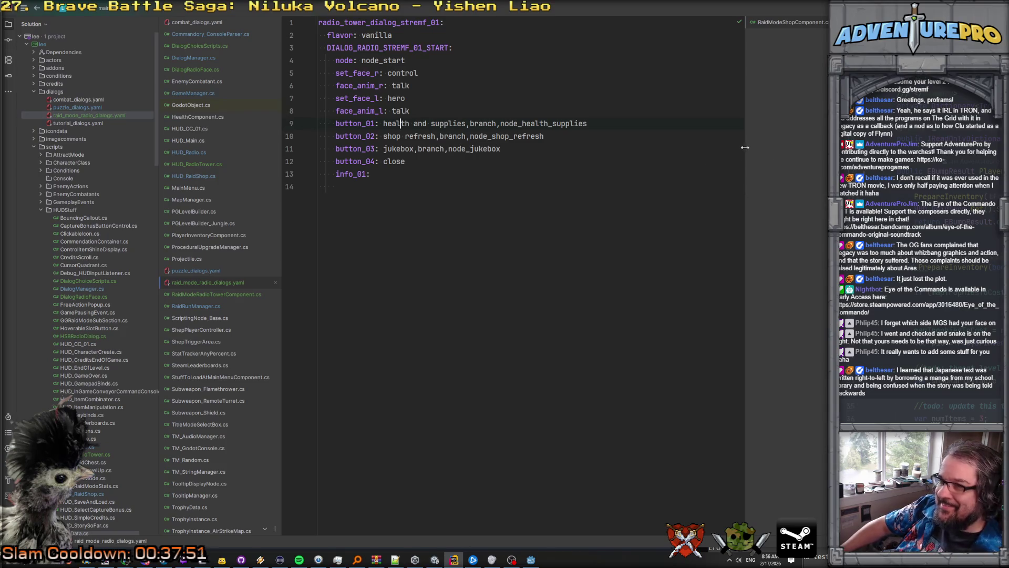
click(396, 123)
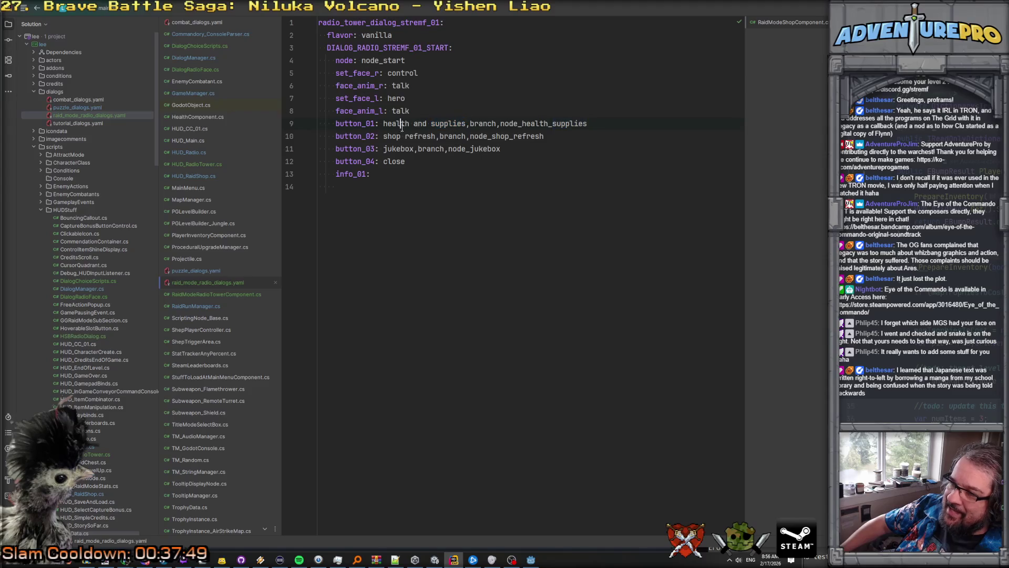
drag(384, 124, 463, 125)
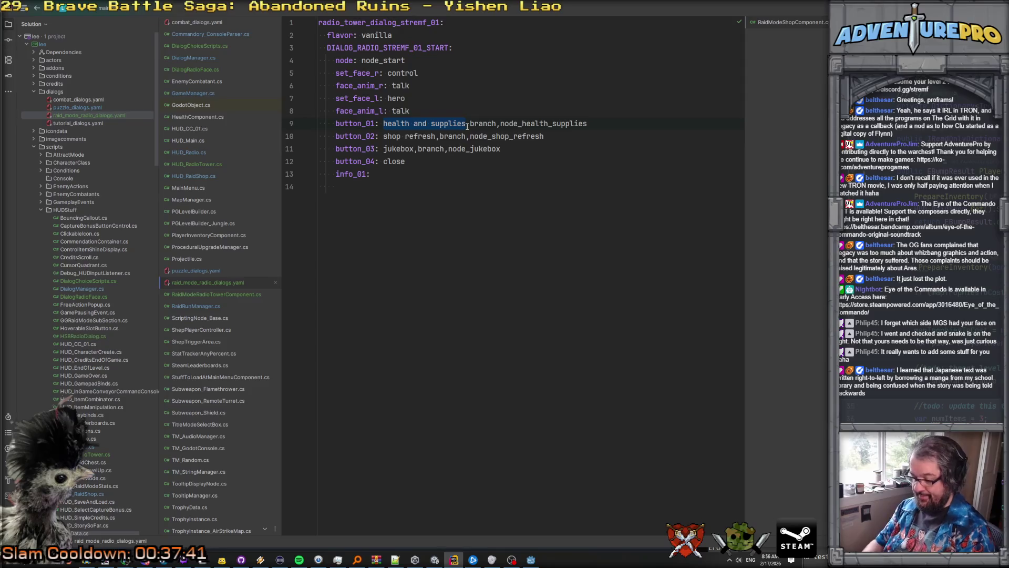
Step: Replace the first two button labels with DR_HEALTH_AND_SUPPLIES and DR_SHOP_REFRESH
text(DR_H)
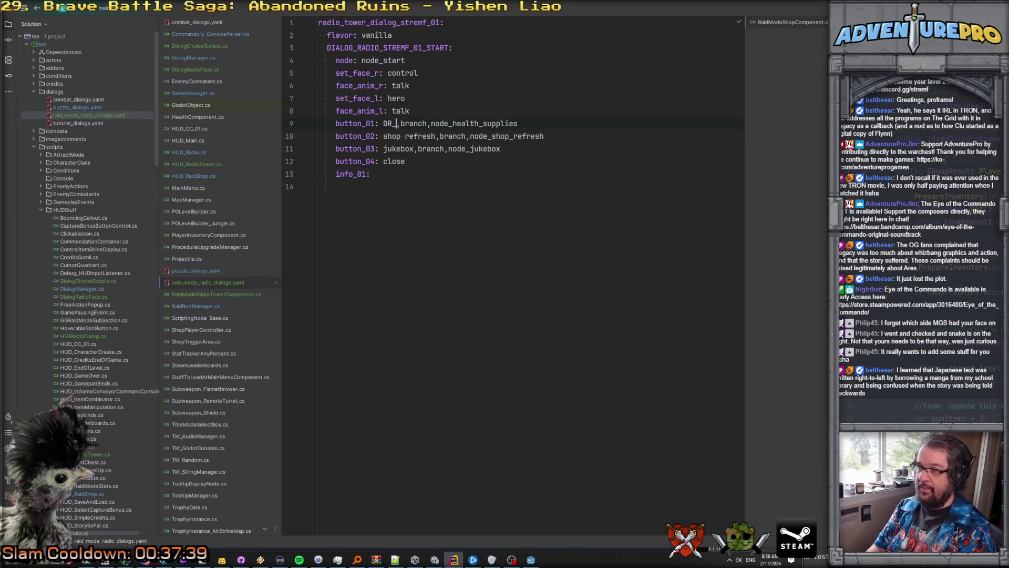
text(EALTH_AND_)
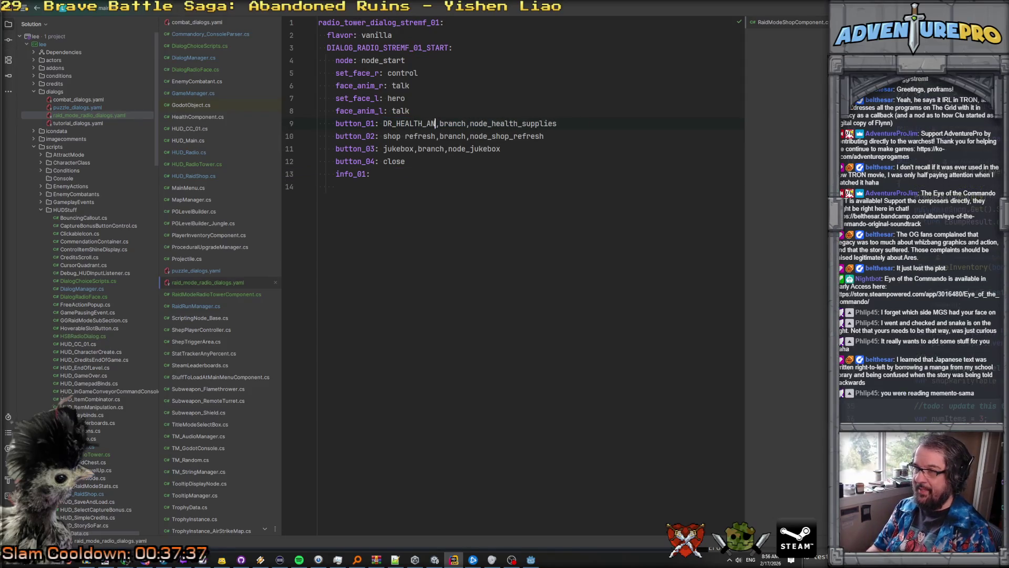
text(SUPPLIES)
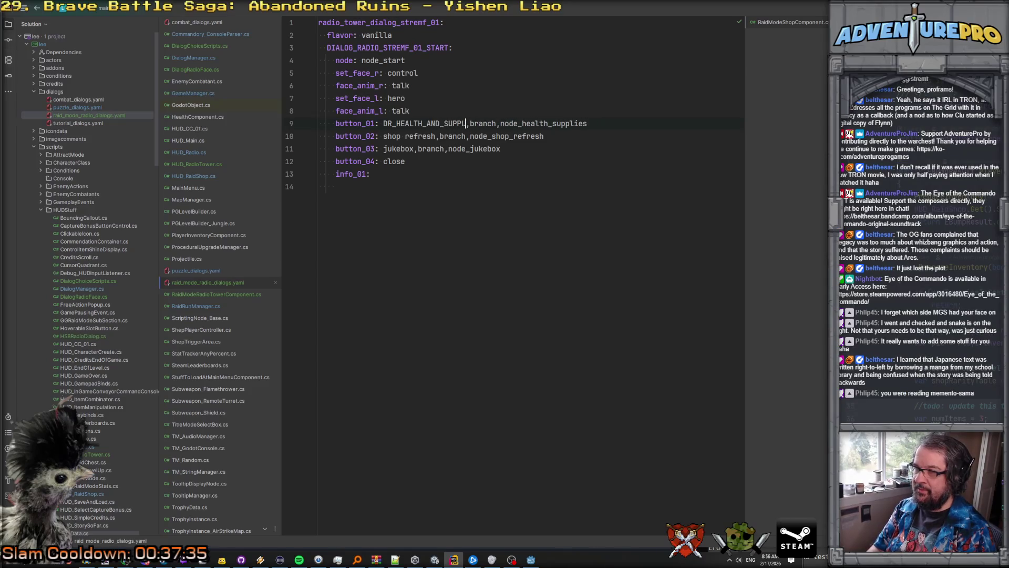
double_click(395, 125)
key(ctrl+c)
drag(384, 136, 479, 136)
key(ctrl+v)
text(SHO)
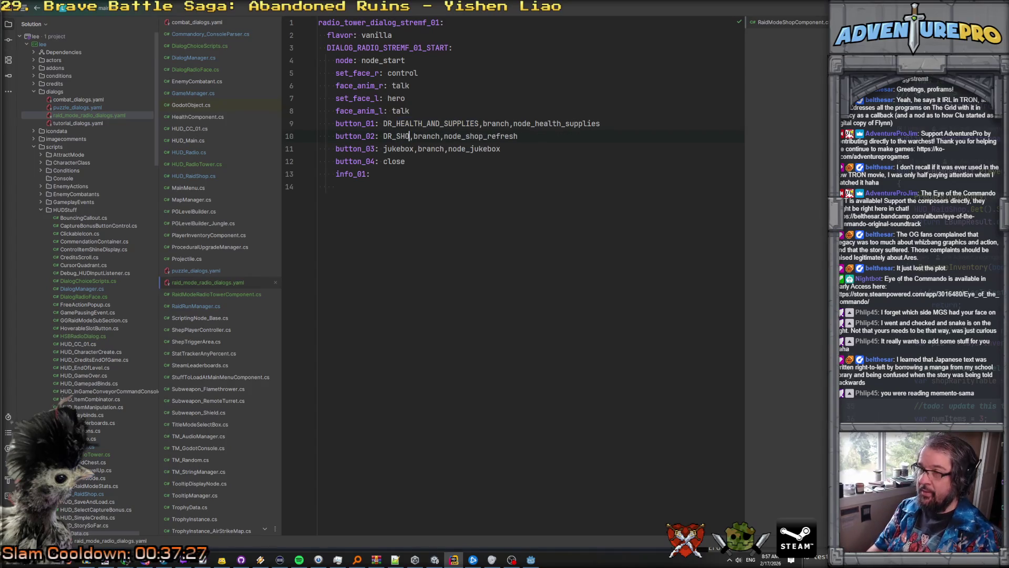
text(P_REFRESH)
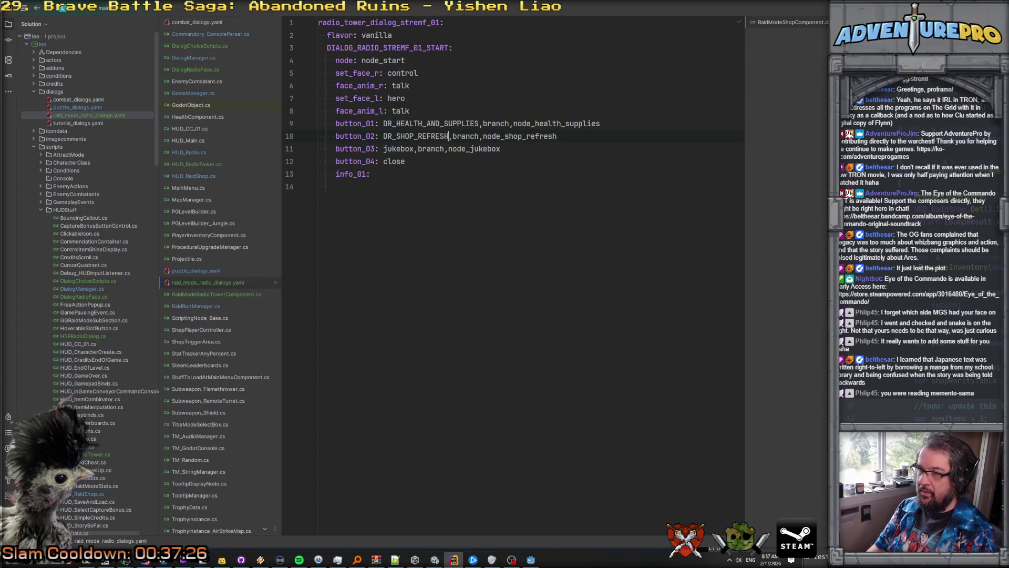
Step: Replace the jukebox and close labels with DR_JUKEBOX and DR_CLOSE keys
double_click(415, 136)
key(ctrl+c)
double_click(405, 160)
key(ctrl+v)
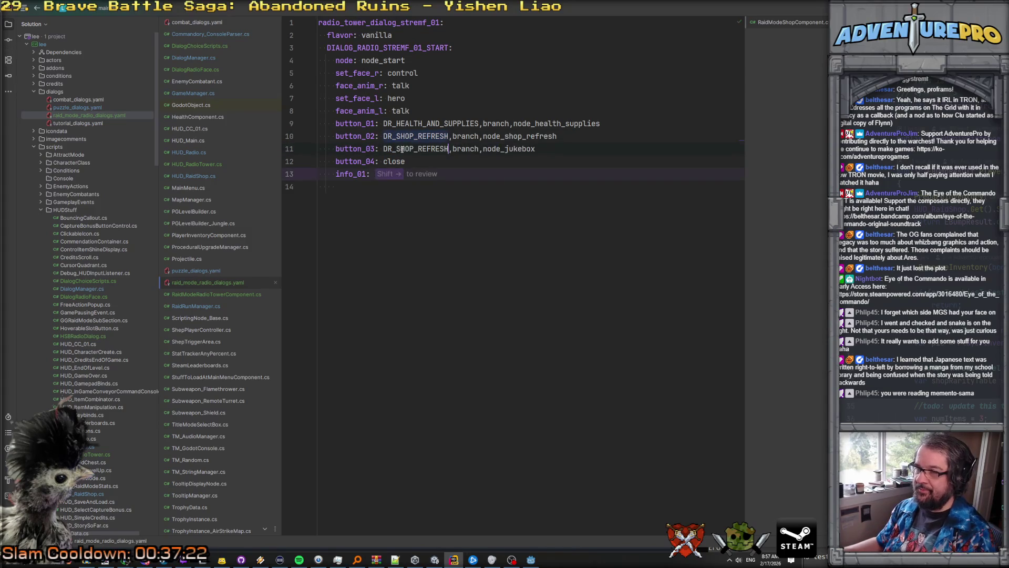
double_click(399, 149)
text(HUKEBOX)
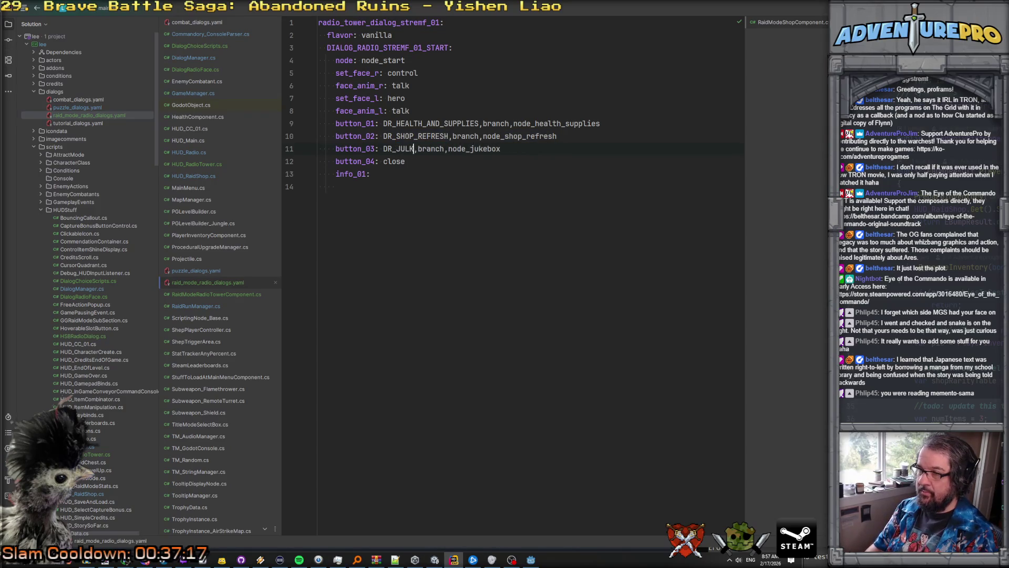
double_click(394, 162)
text(DR_CLOSE)
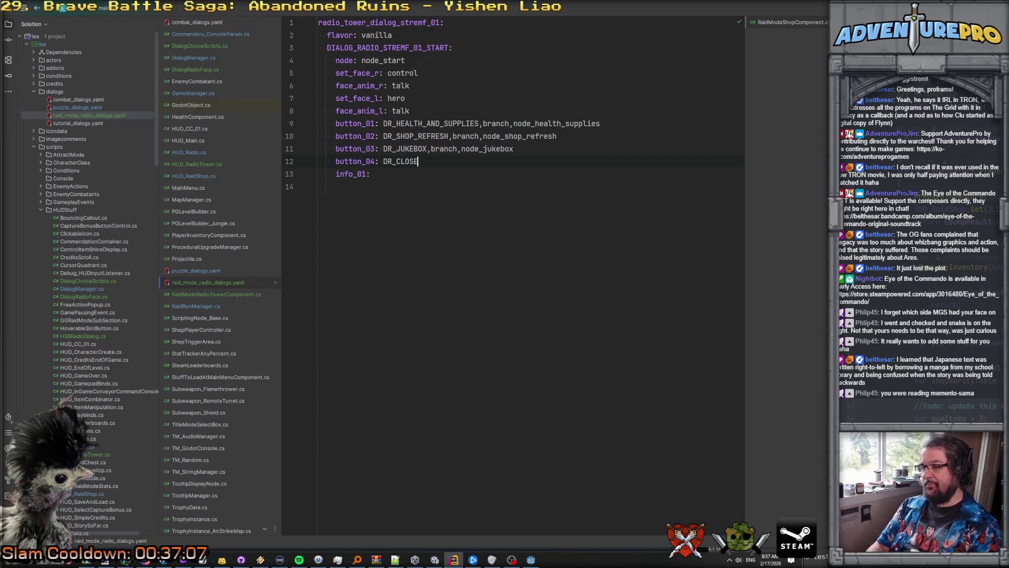
text(,)
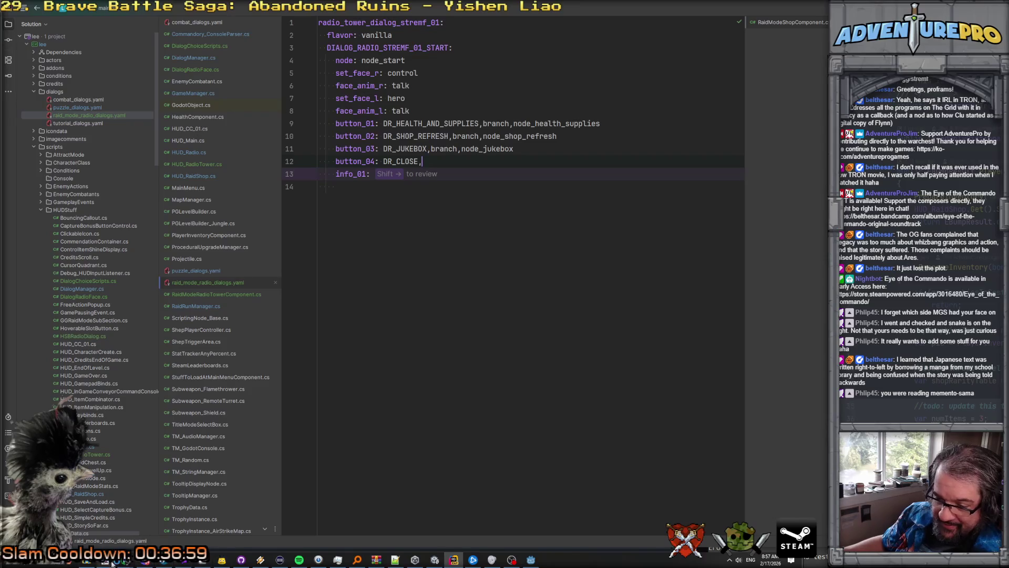
Step: Bring the strings spreadsheet forward in Chrome, look over it, and close the export script notes
mouse_move(124, 560)
click(103, 543)
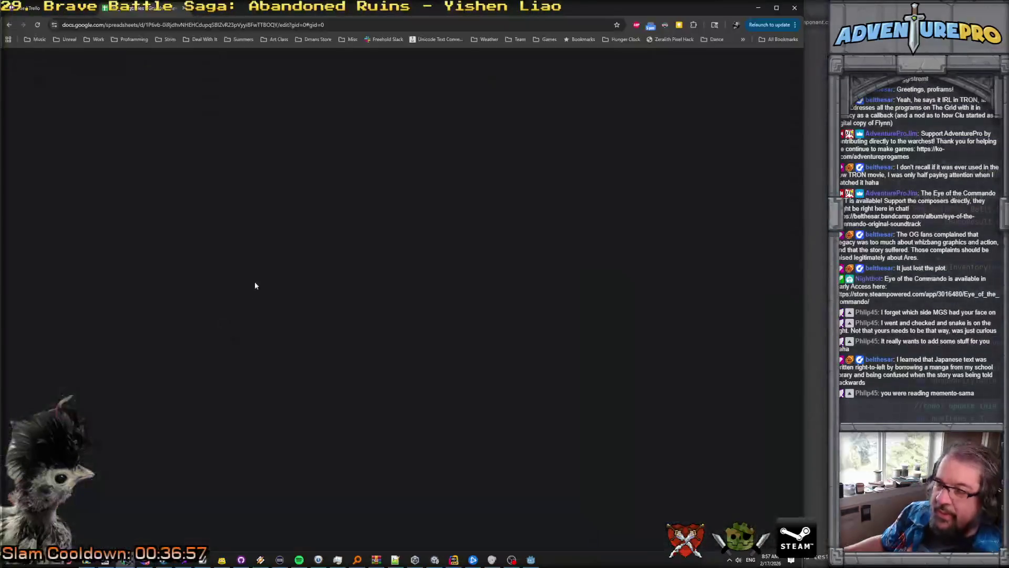
scroll(234, 207, down, 20)
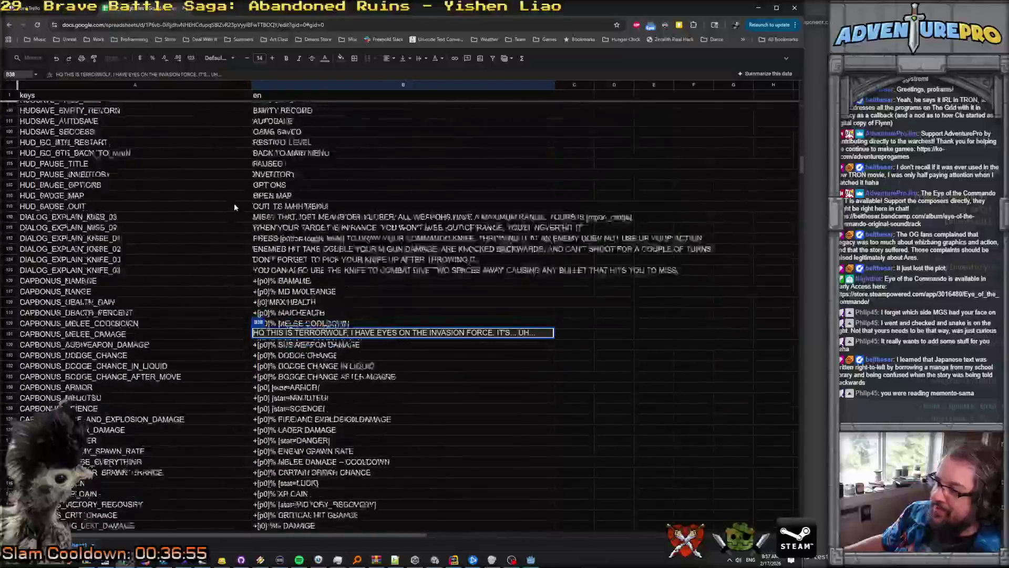
click(481, 279)
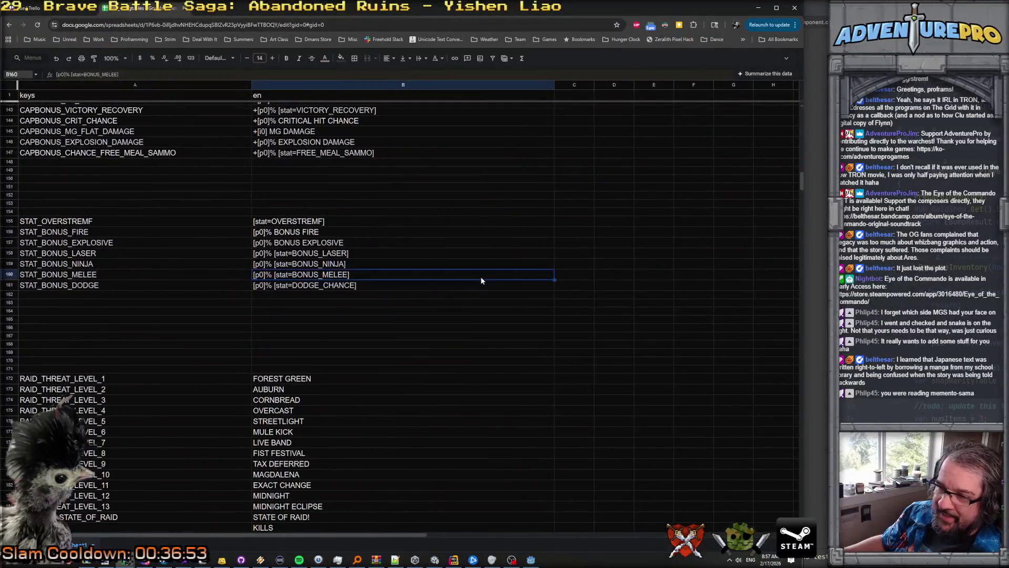
scroll(481, 281, down, 20)
scroll(479, 279, down, 8)
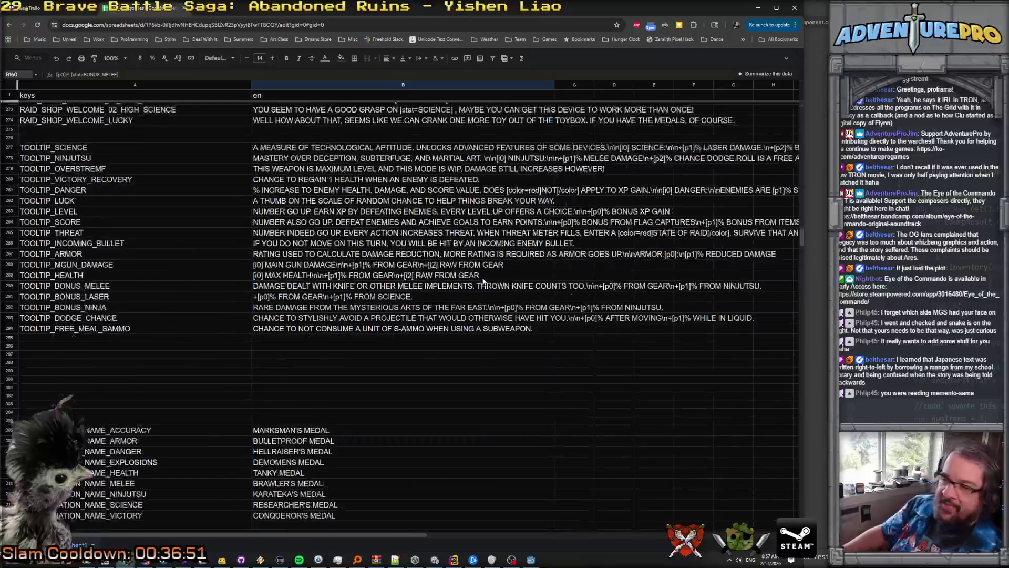
scroll(478, 277, up, 3)
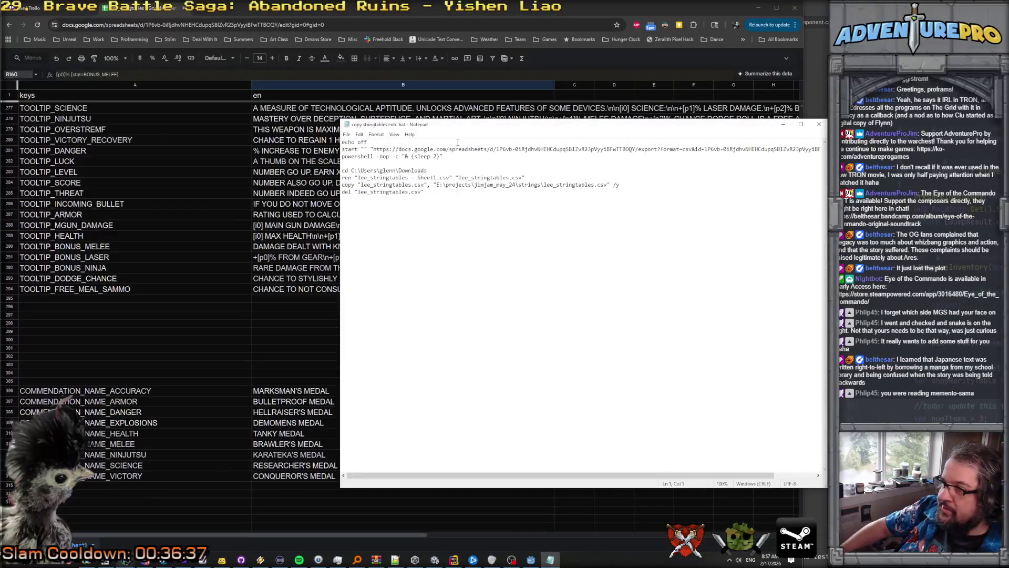
scroll(533, 157, right, 2)
scroll(534, 157, left, 2)
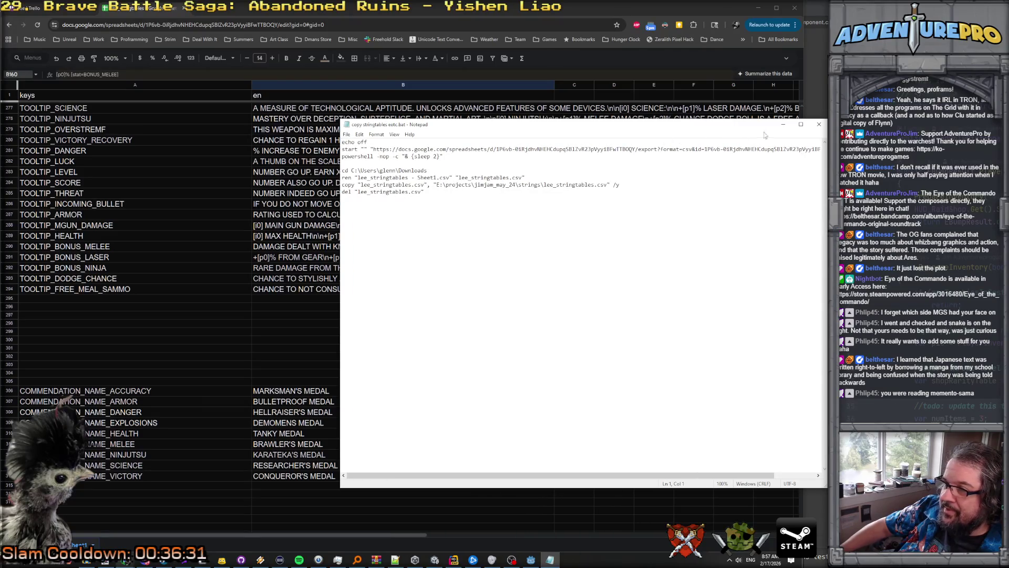
click(819, 124)
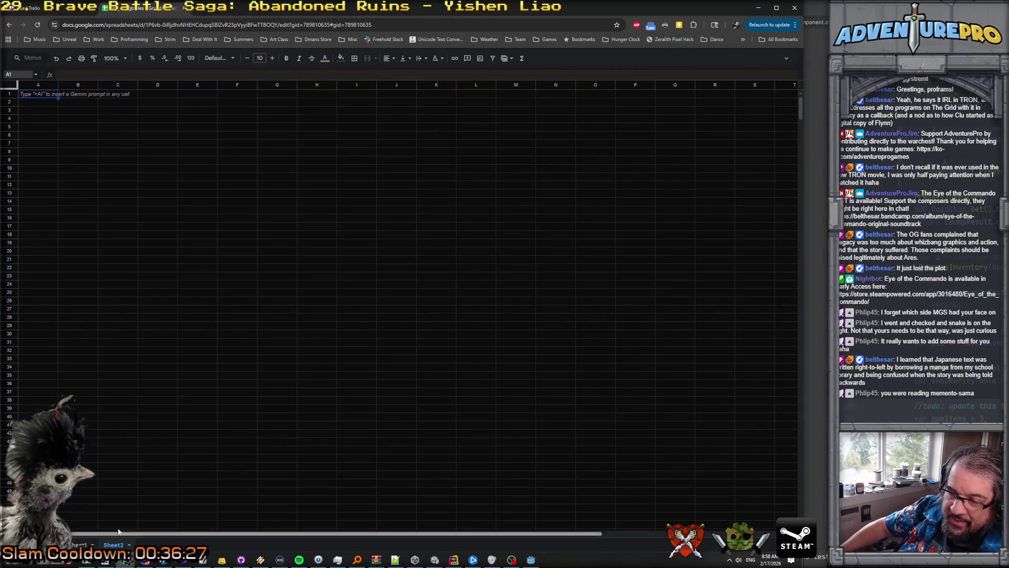
Step: Widen column A and paste Sheet1's COMMENDATION_NAME_VICTORY row into Sheet2 row 2
drag(58, 84, 112, 94)
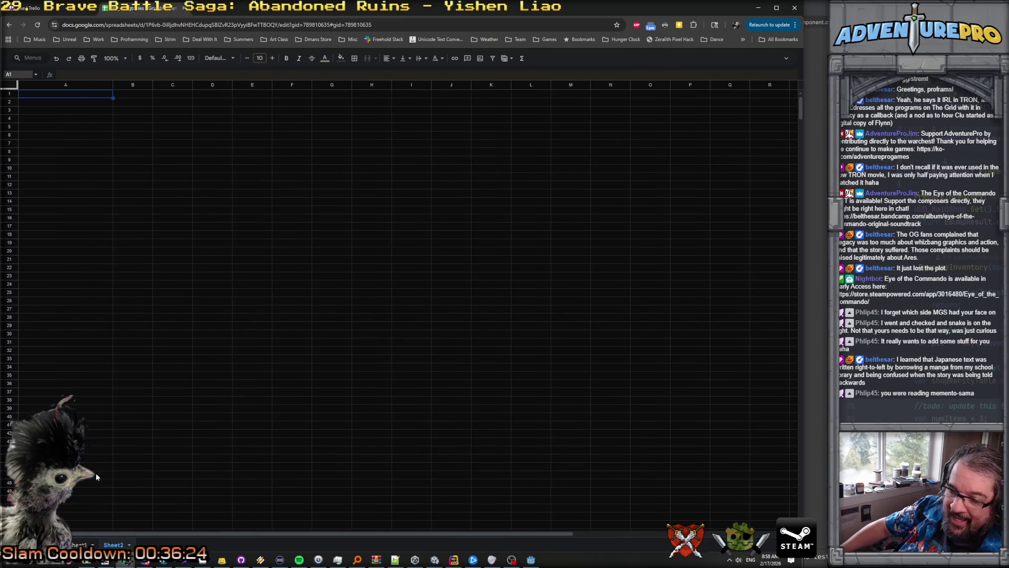
click(79, 545)
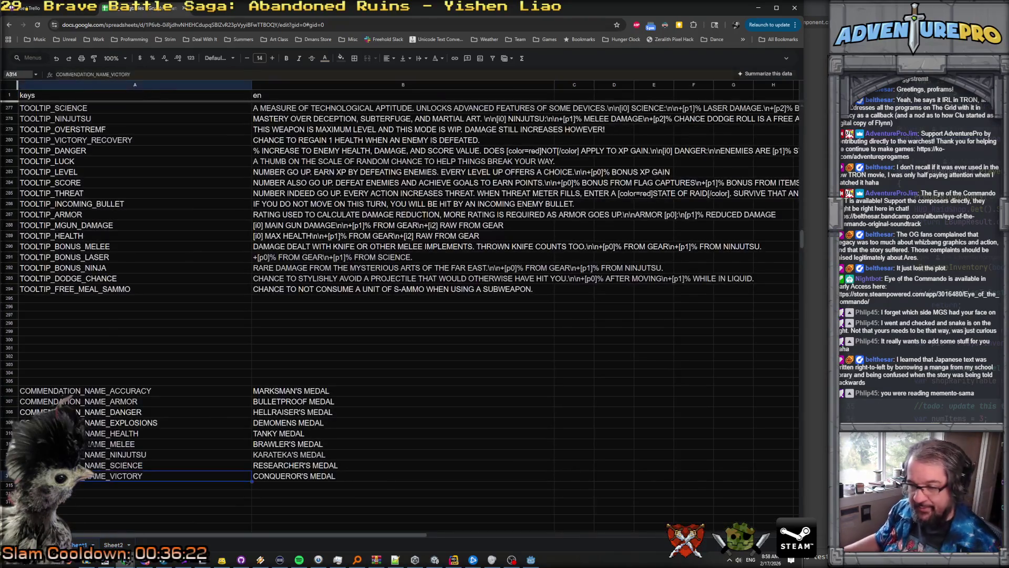
key(shift+space)
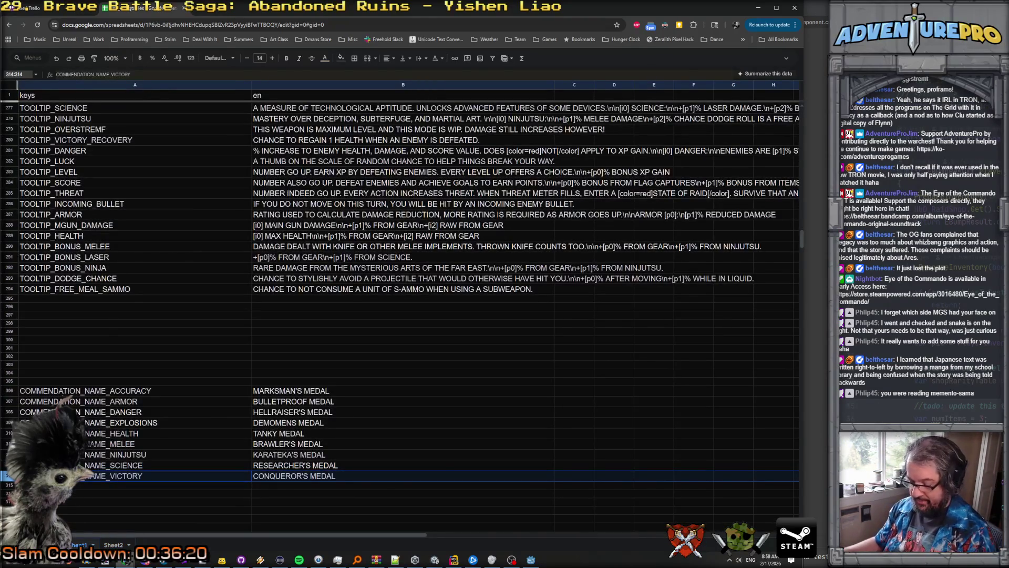
click(113, 544)
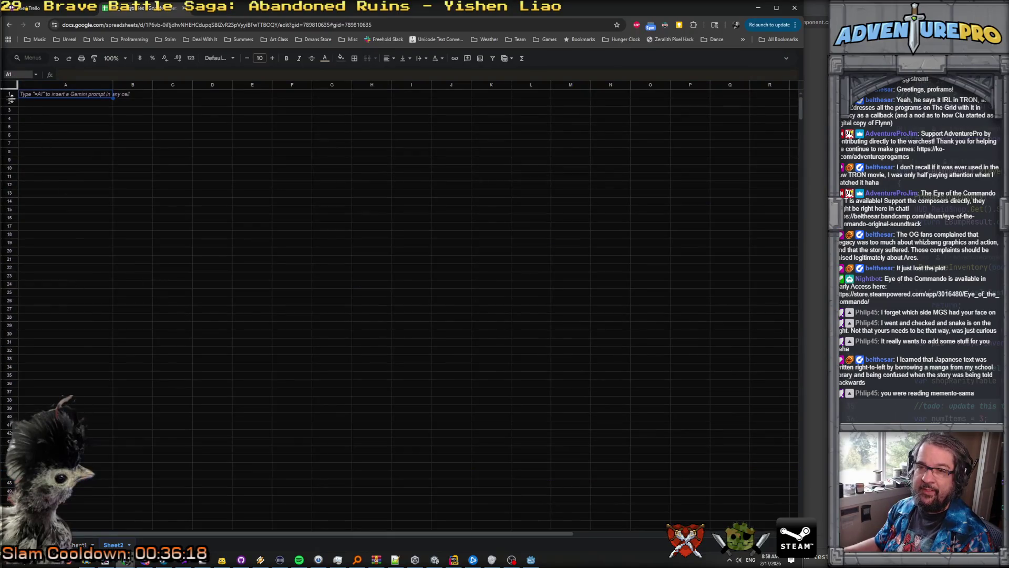
click(10, 102)
text(COMMENDATION_NAME_VICTORY	CONQUEROR'S MEDAL)
Step: Set A2 to SHEET_02_LOL and B2 to 'IT WORKS HOORAY IT ALL WORKS'
click(62, 102)
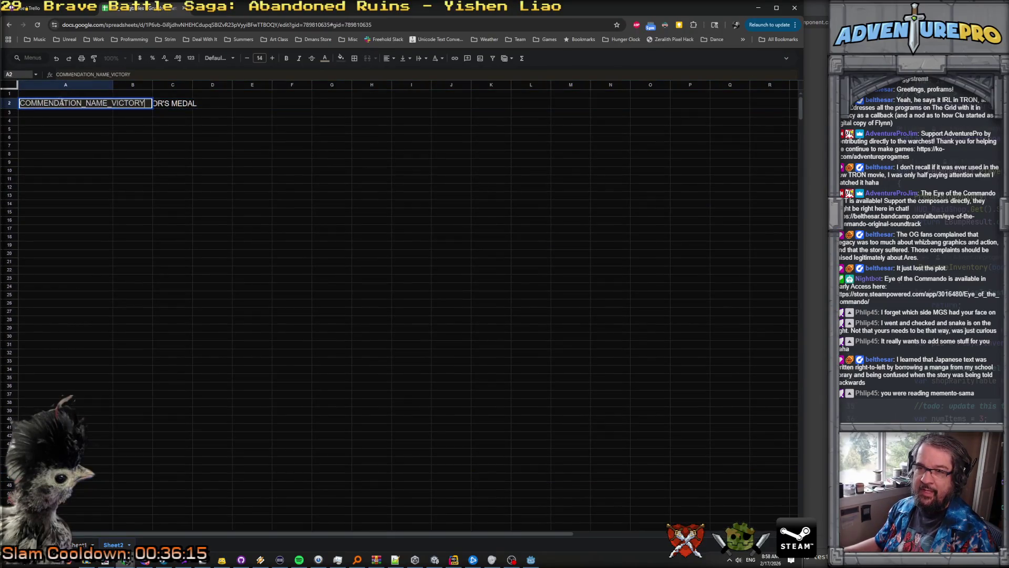
double_click(62, 102)
text(SHEET)
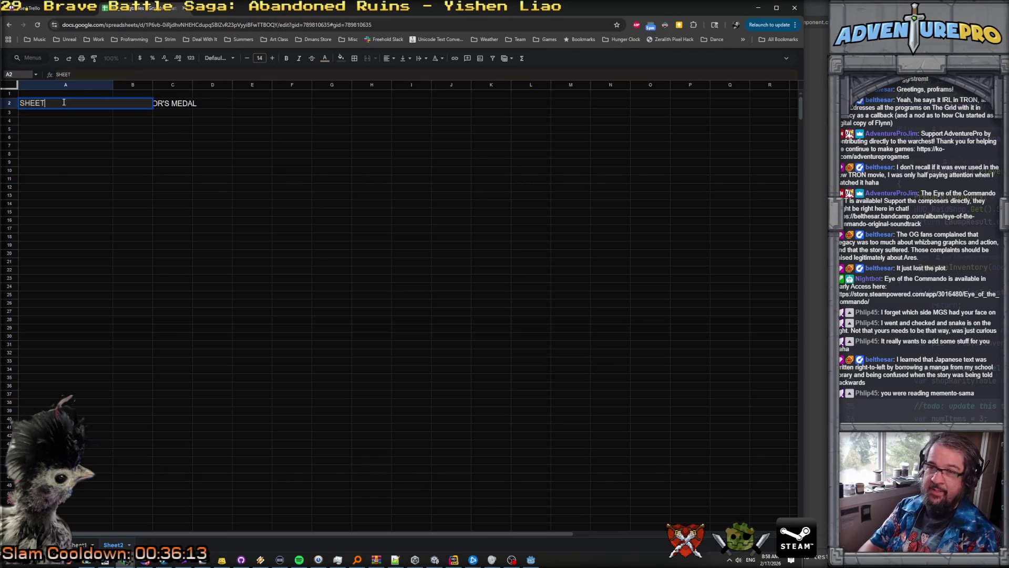
text(_02_LOL)
key(Tab)
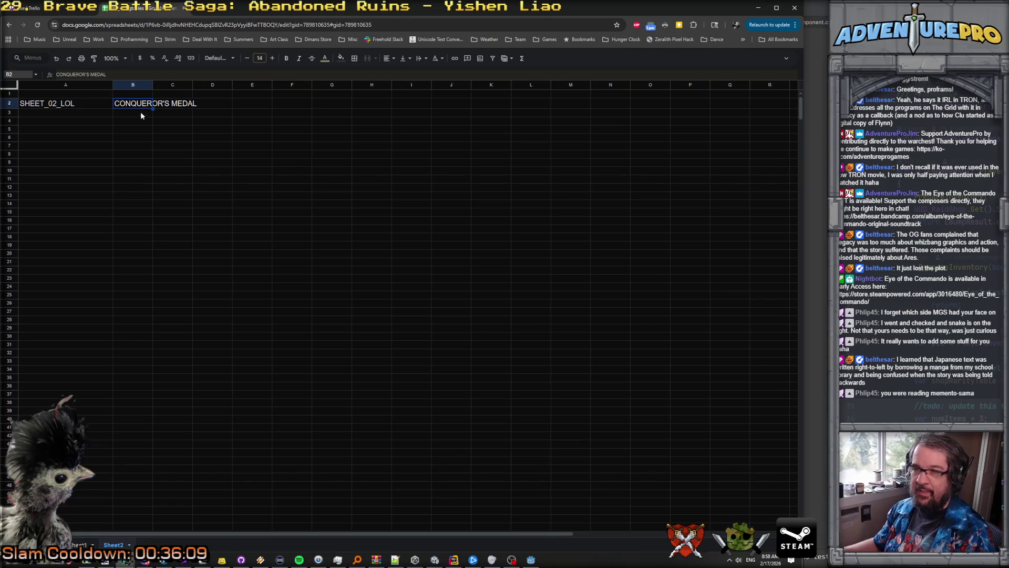
double_click(132, 105)
key(ctrl+a)
text(IT WORKS HOORAY )
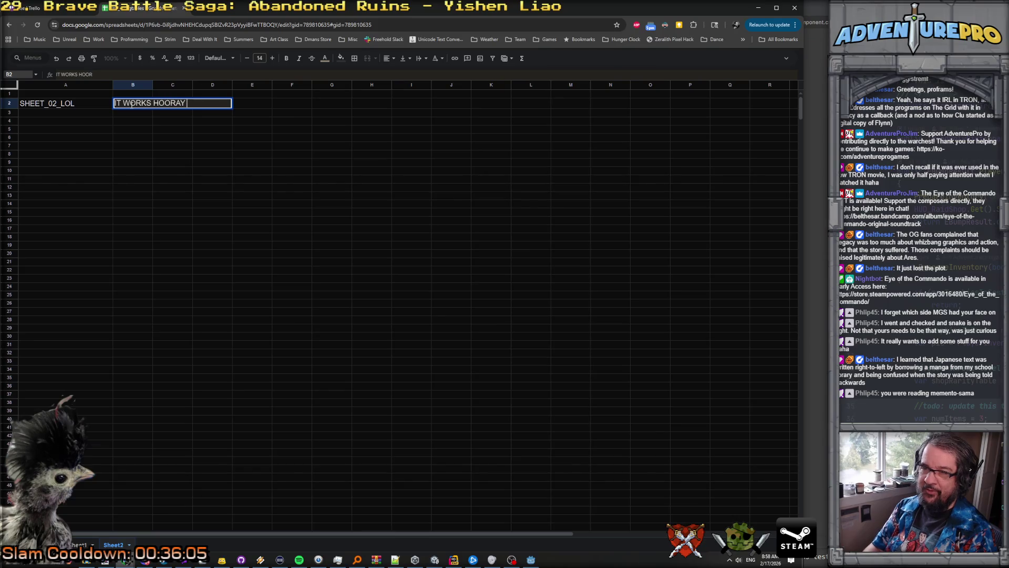
text(IT ALL WORKS)
key(Return)
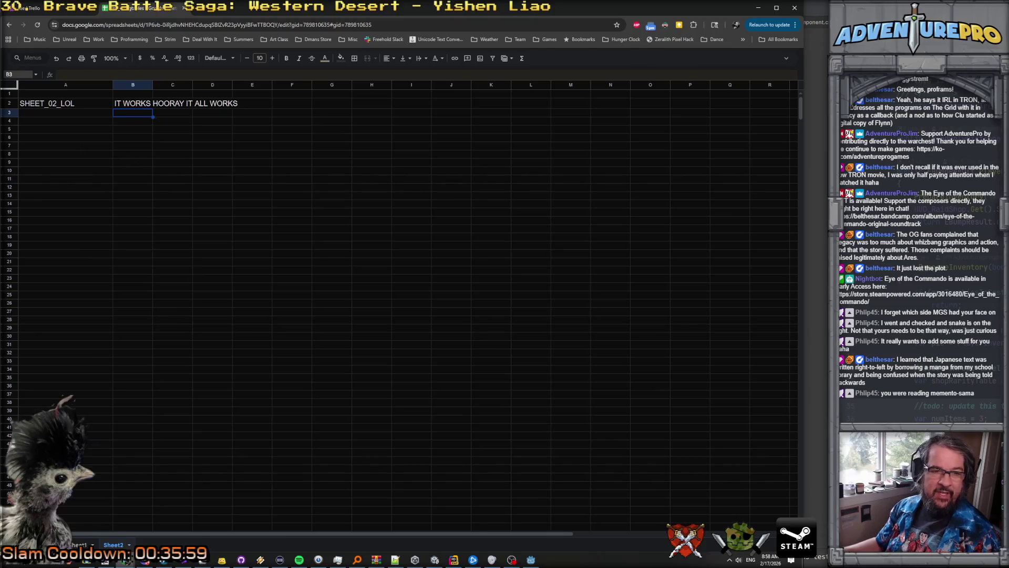
Step: Download the strings as CSV through the export?format=csv address
key(ctrl+l)
key(ctrl+v)
key(Return)
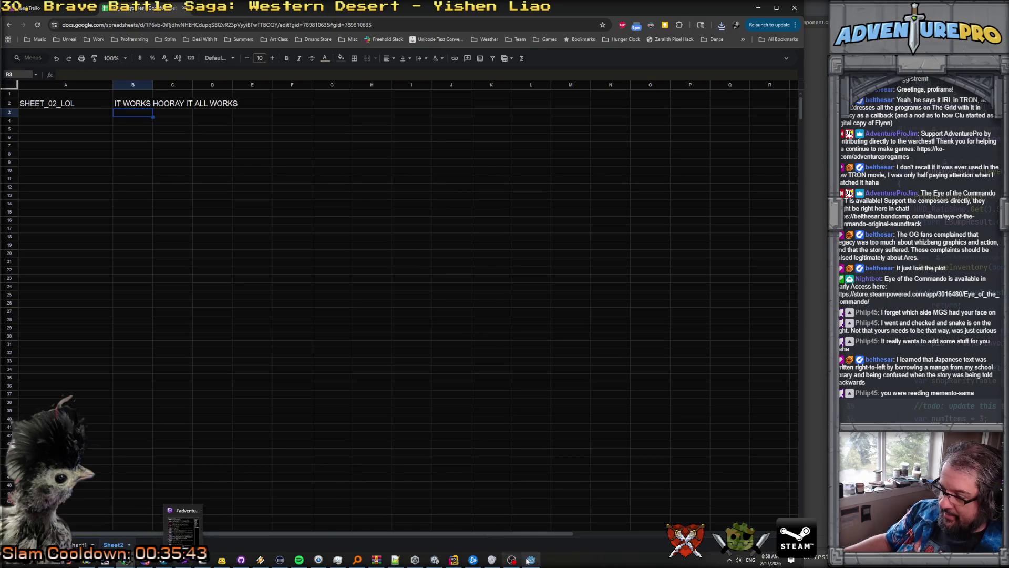
click(532, 560)
Step: Filter the FileSystem by .csv and open lee_stringtables.csv in an external program
click(48, 261)
text(.csv)
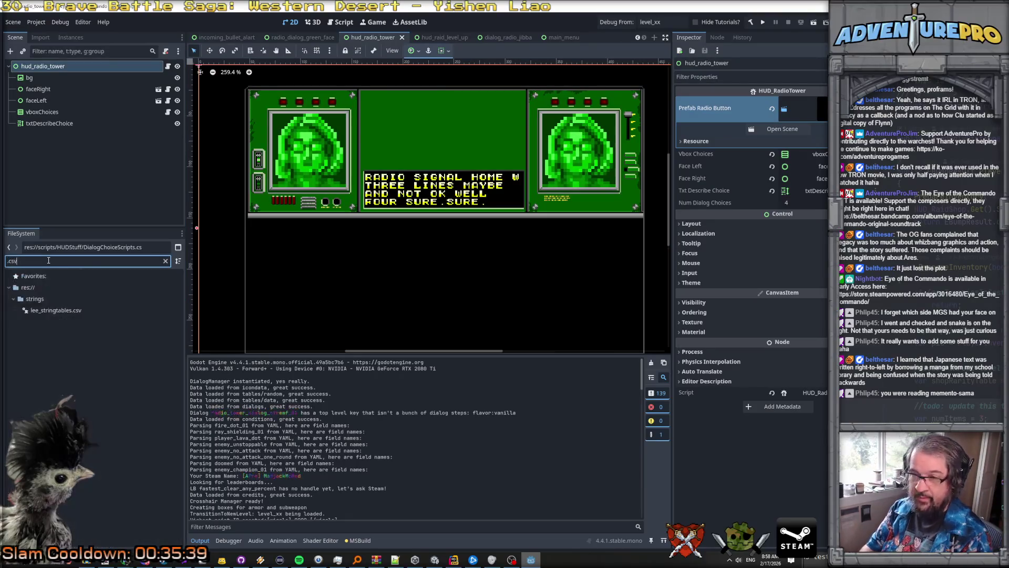
click(57, 311)
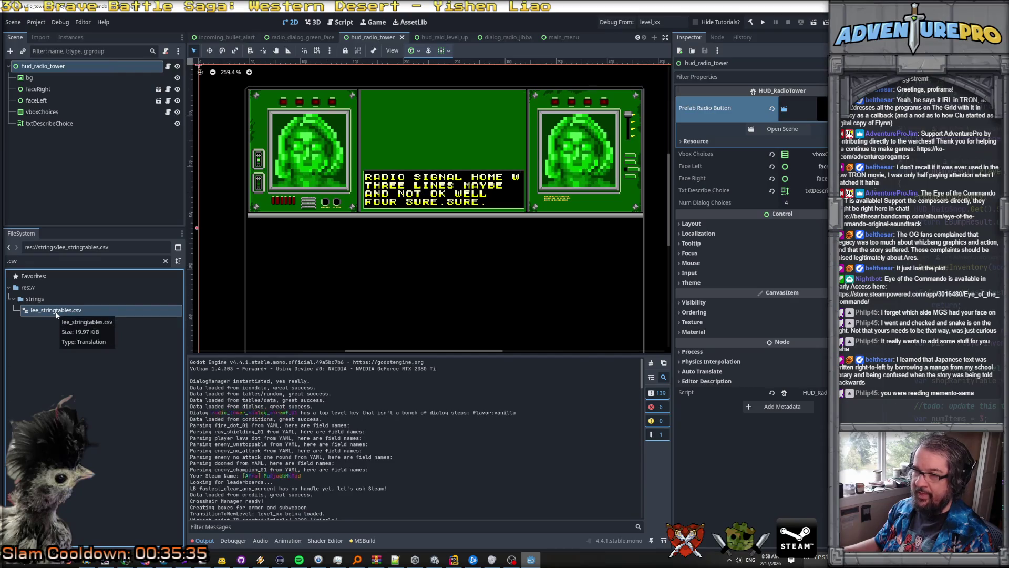
right_click(57, 314)
click(73, 323)
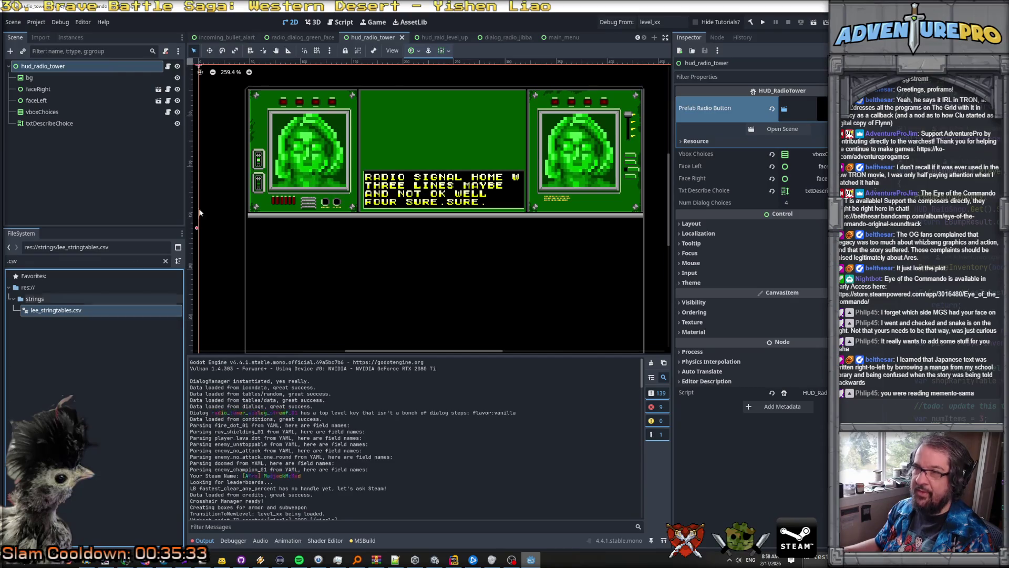
click(336, 22)
click(75, 313)
right_click(75, 307)
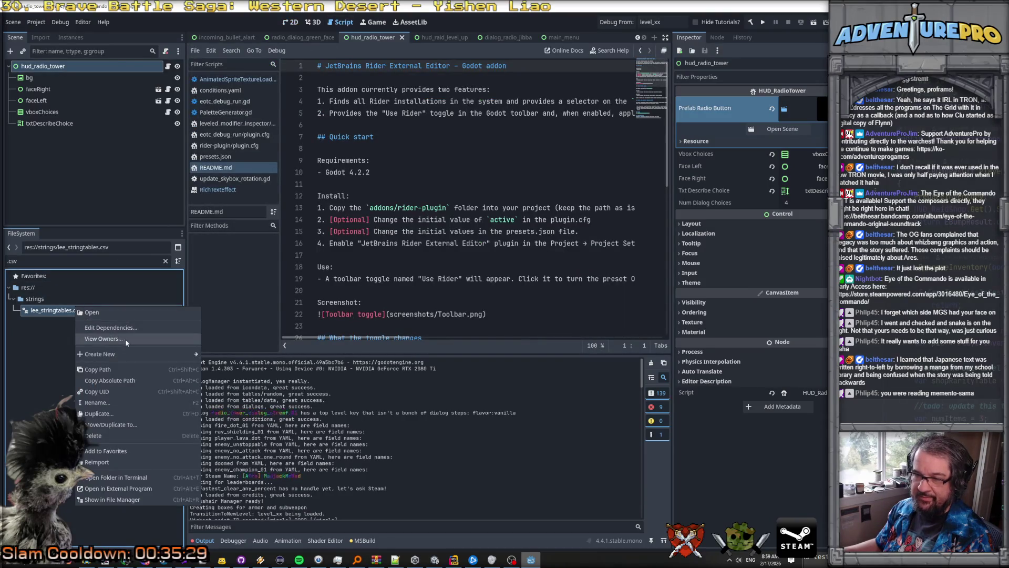
click(133, 489)
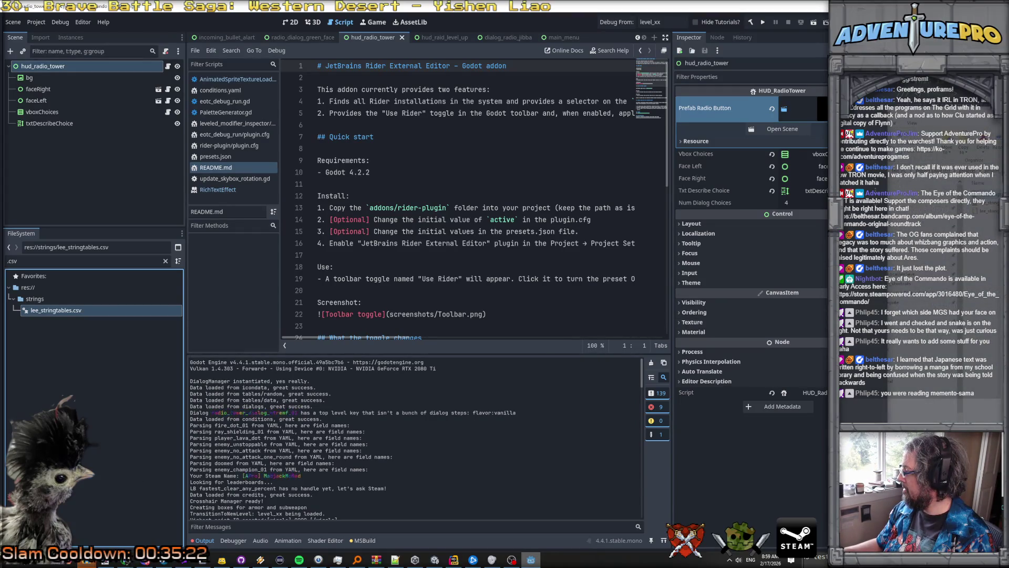
Step: Scroll through the string table rows in Notepad++, then close it and return to Godot
key(alt+Tab)
scroll(756, 295, down, 20)
scroll(756, 294, down, 20)
scroll(757, 295, up, 20)
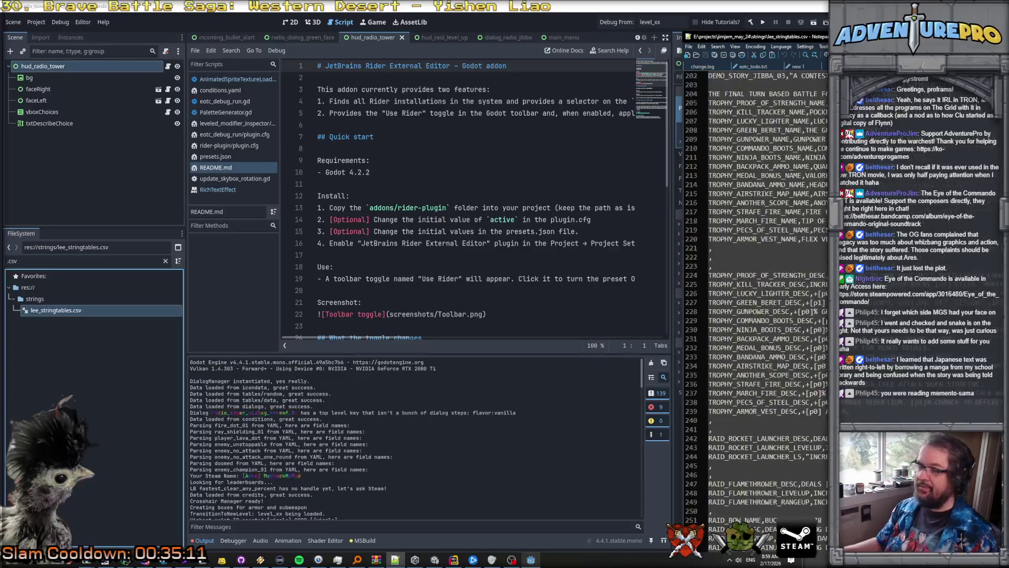
scroll(757, 294, up, 20)
scroll(756, 294, up, 20)
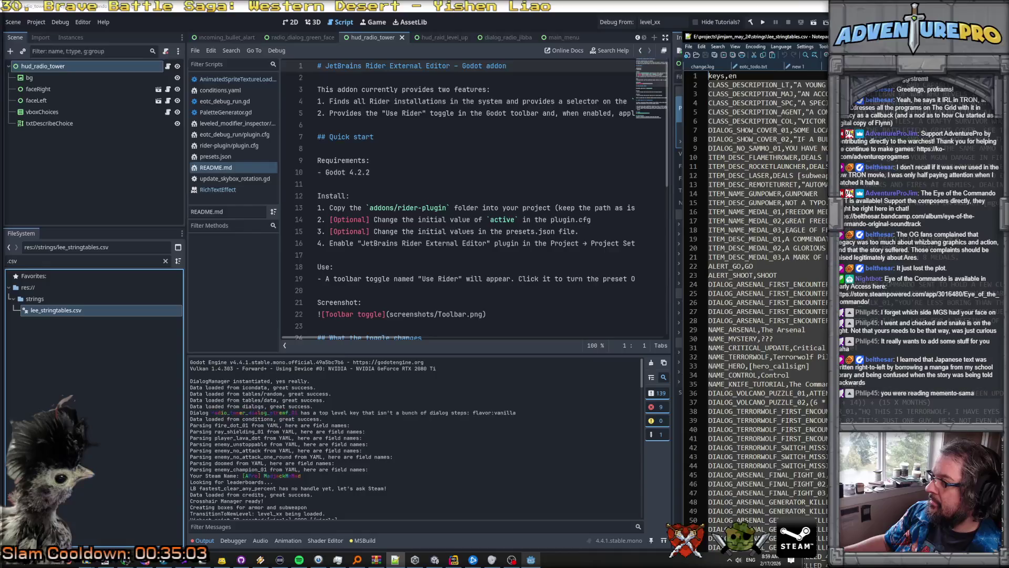
key(ctrl+Tab)
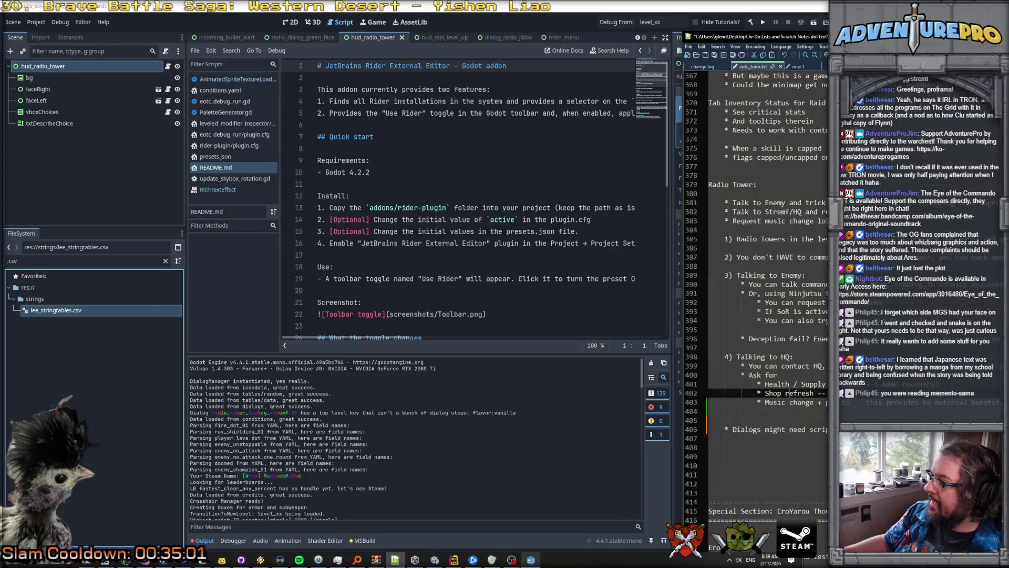
key(alt+Tab)
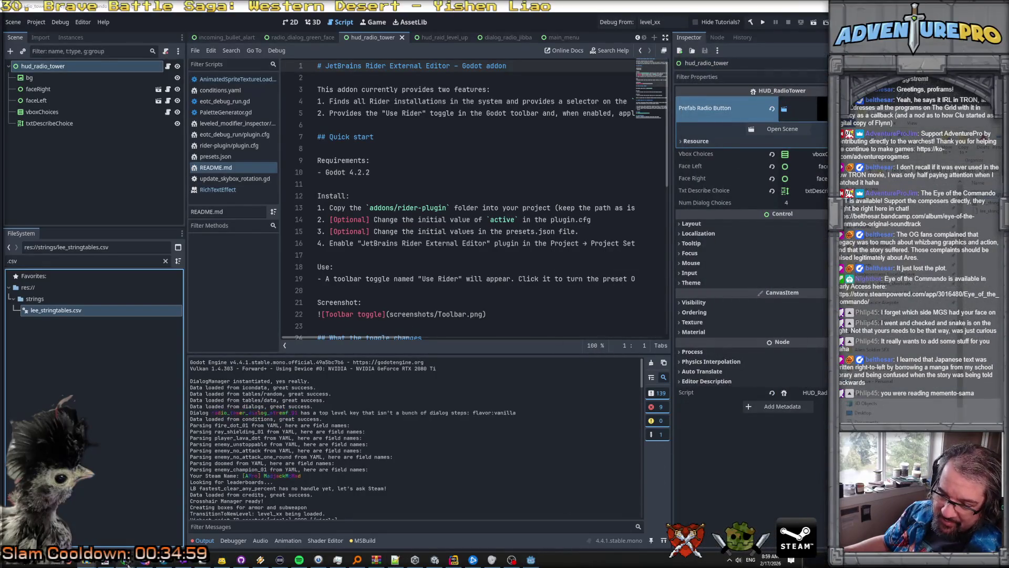
Step: Switch back to the Chrome window with the strings spreadsheet and its Sheet2 test row
mouse_move(126, 559)
click(89, 544)
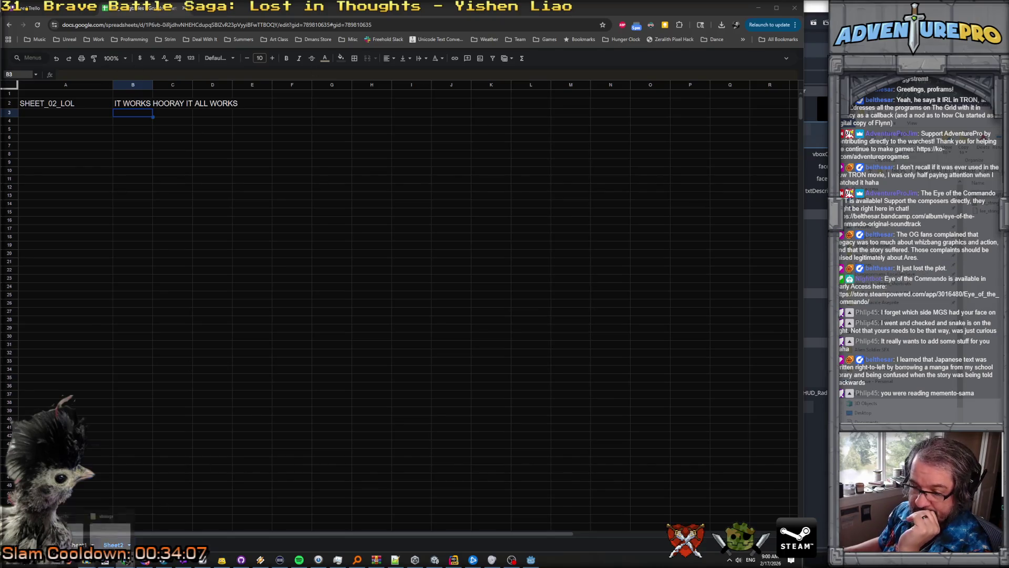
Step: Delete the Sheet2 test sheet from the spreadsheet
mouse_move(183, 559)
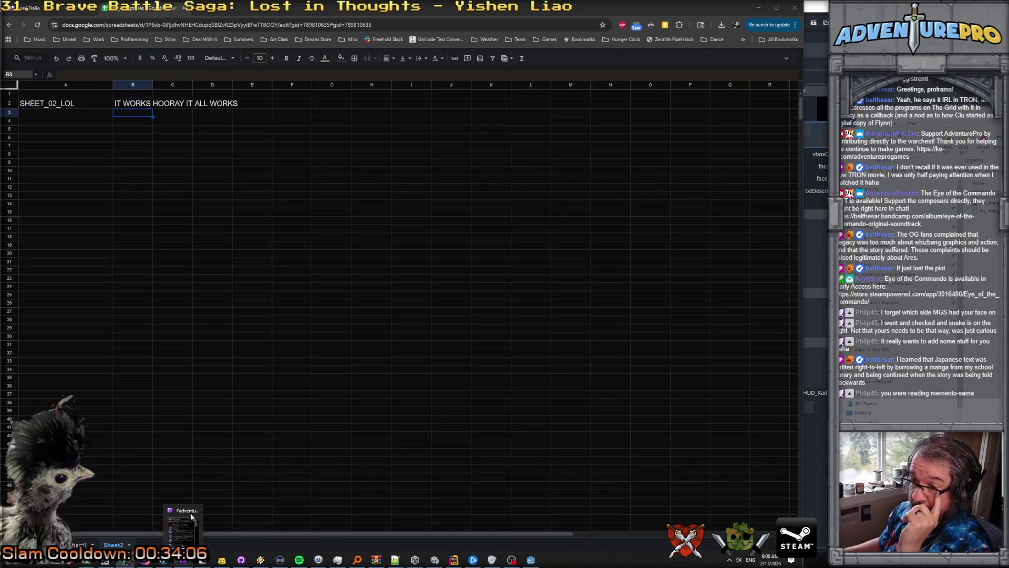
click(129, 544)
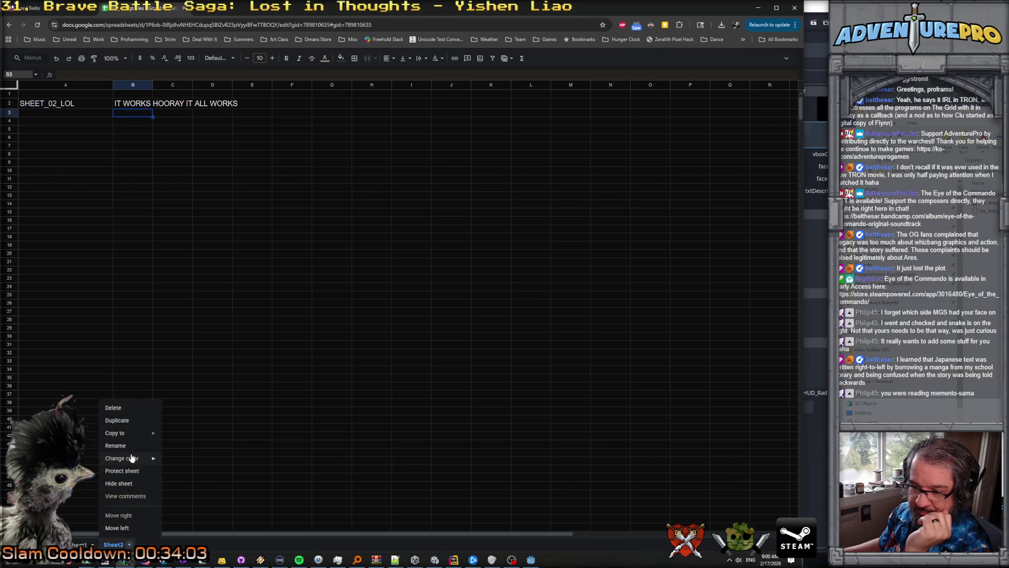
click(130, 406)
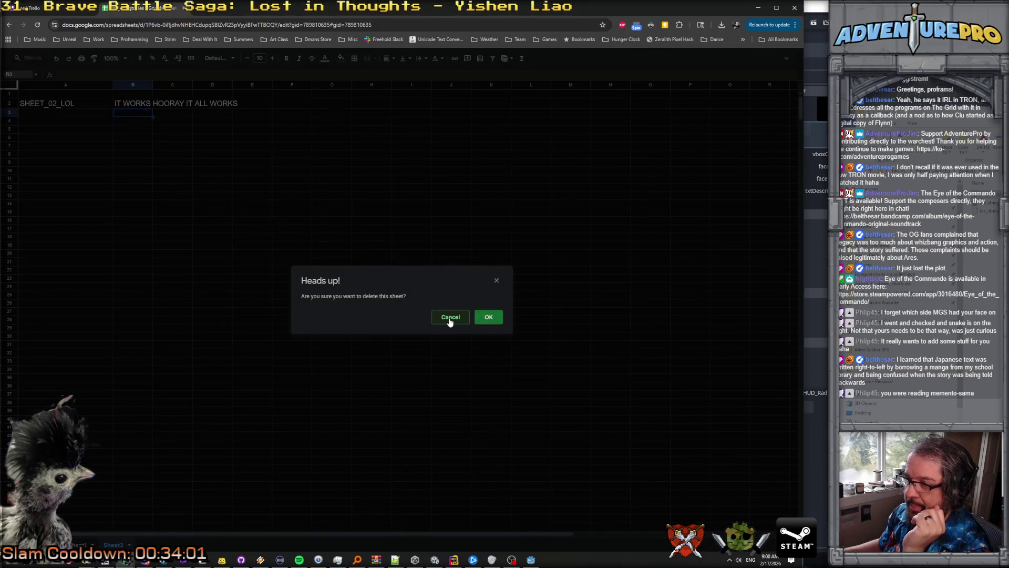
click(489, 317)
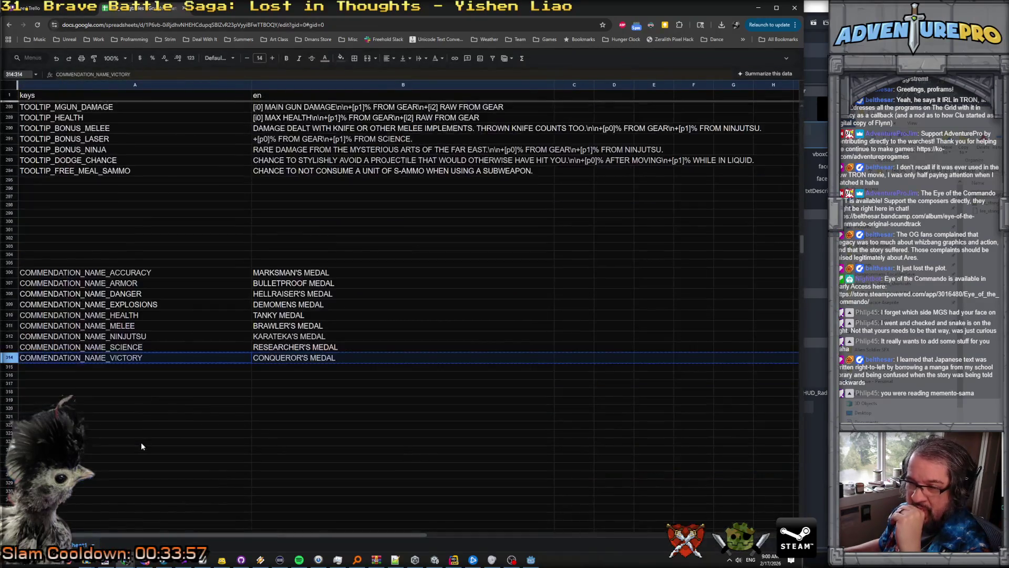
Step: Select the DR_HEALTH_AND_SUPPLIES key on line 9 of the radio dialog YAML in Rider
scroll(140, 445, down, 2)
click(15, 308)
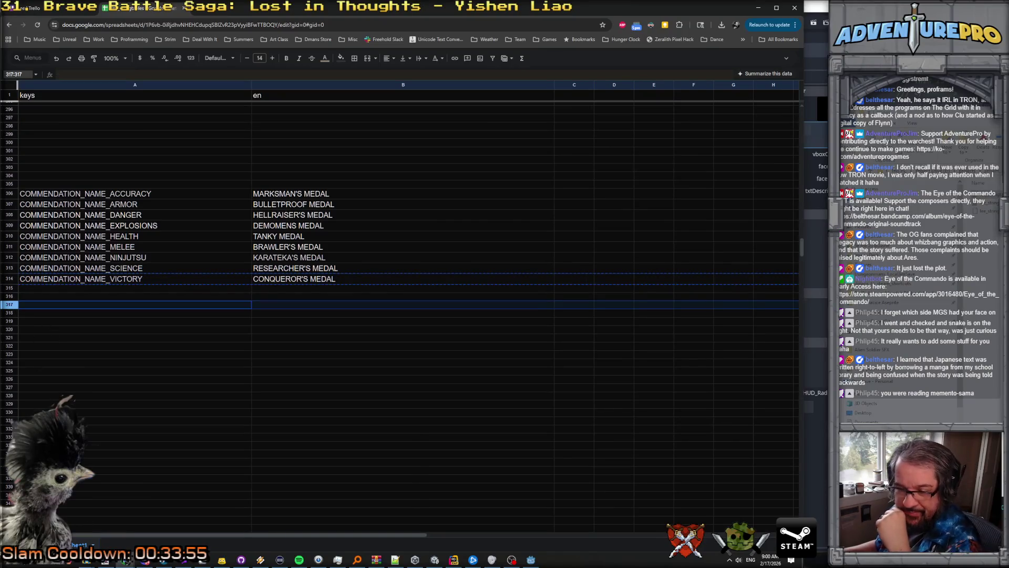
mouse_move(395, 560)
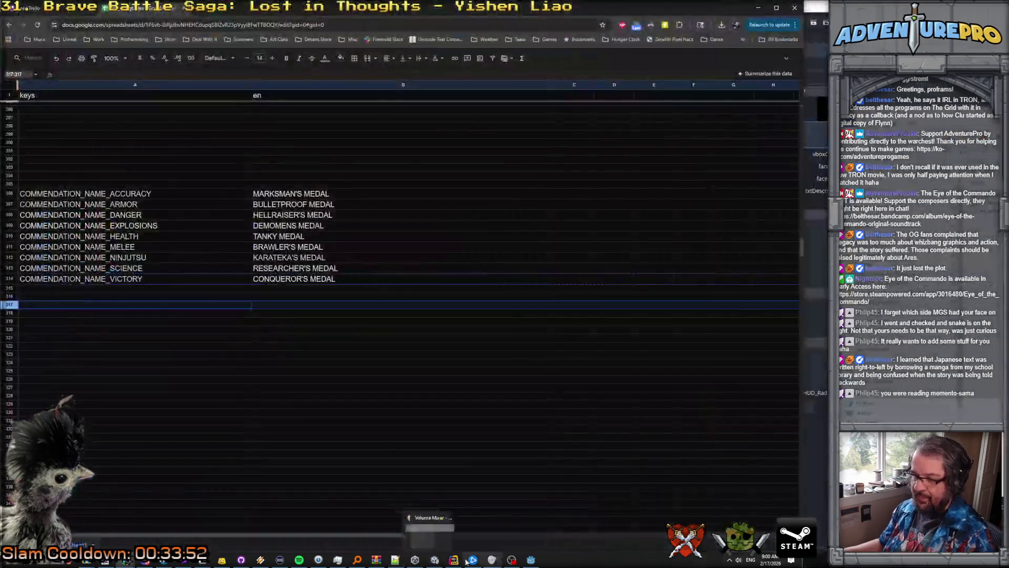
click(454, 559)
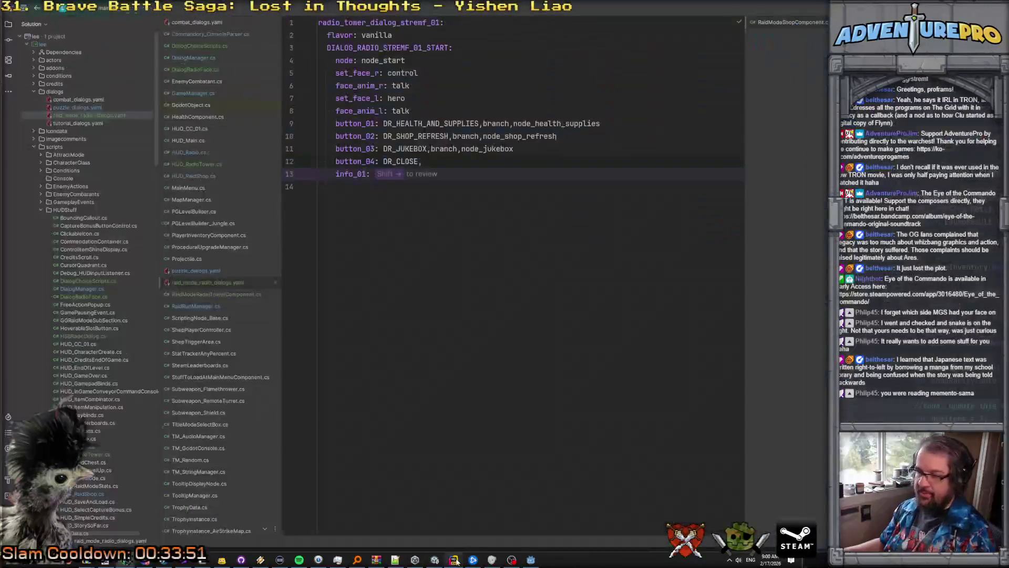
double_click(419, 124)
key(ctrl+c)
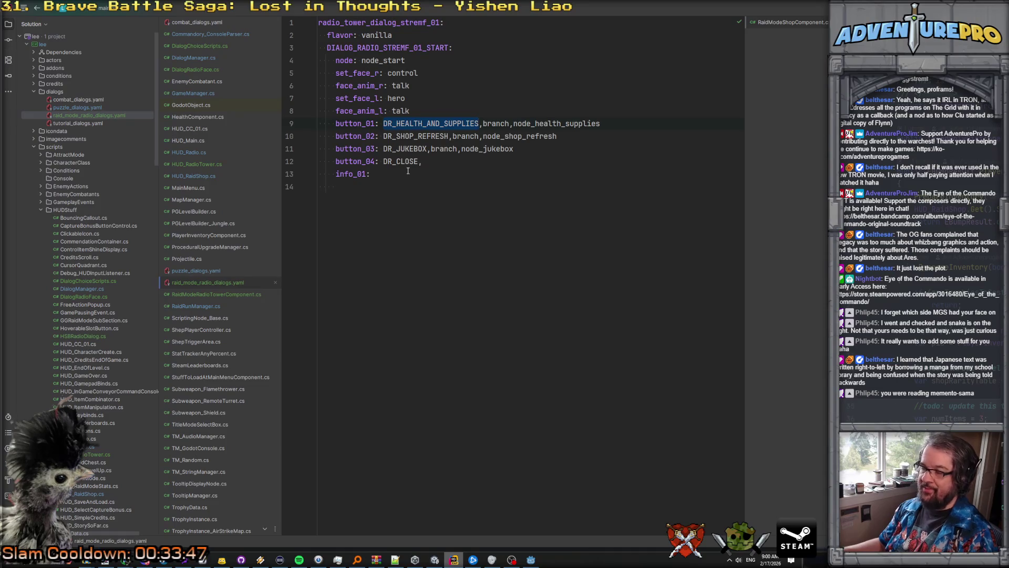
key(alt+Tab)
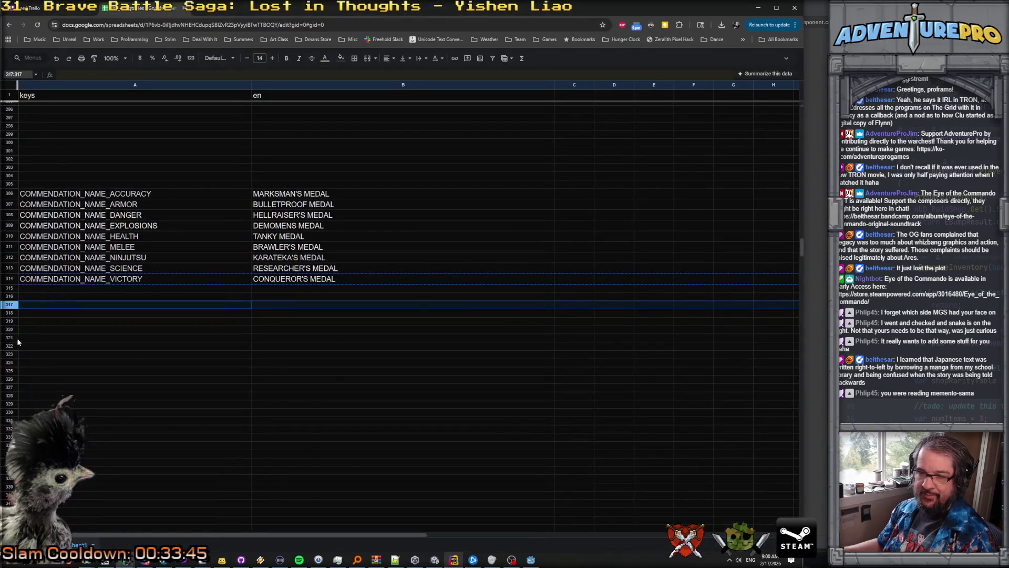
Step: Paste DR_HEALTH_AND_SUPPLIES into row 321, then clear that row again
click(17, 339)
key(ctrl+v)
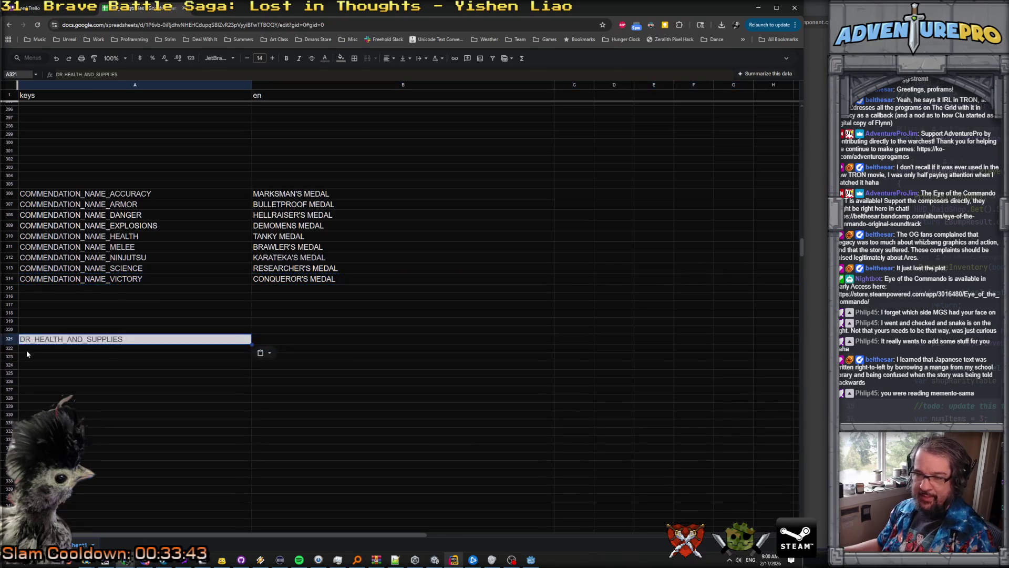
key(ctrl+a)
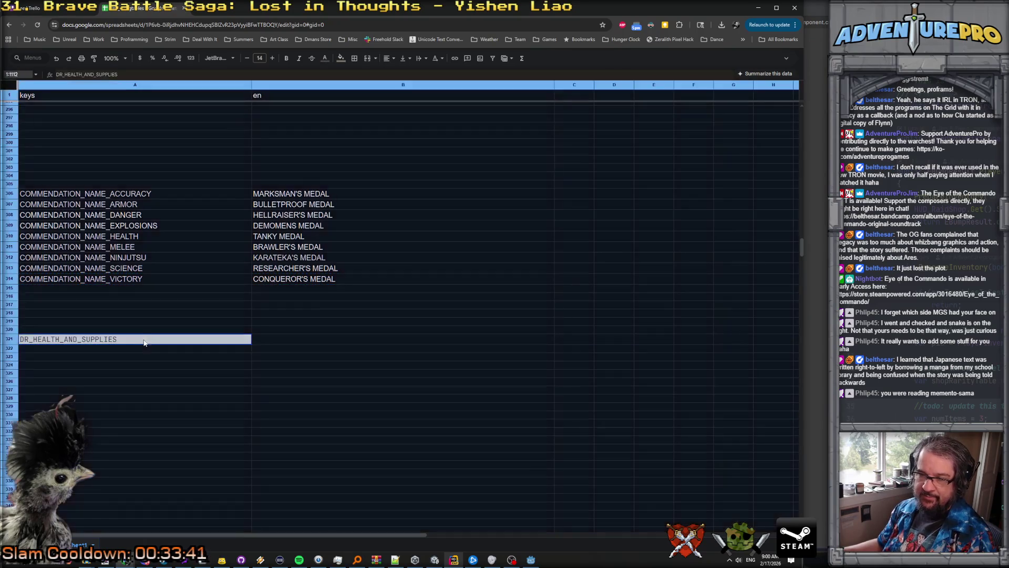
click(141, 335)
key(Return)
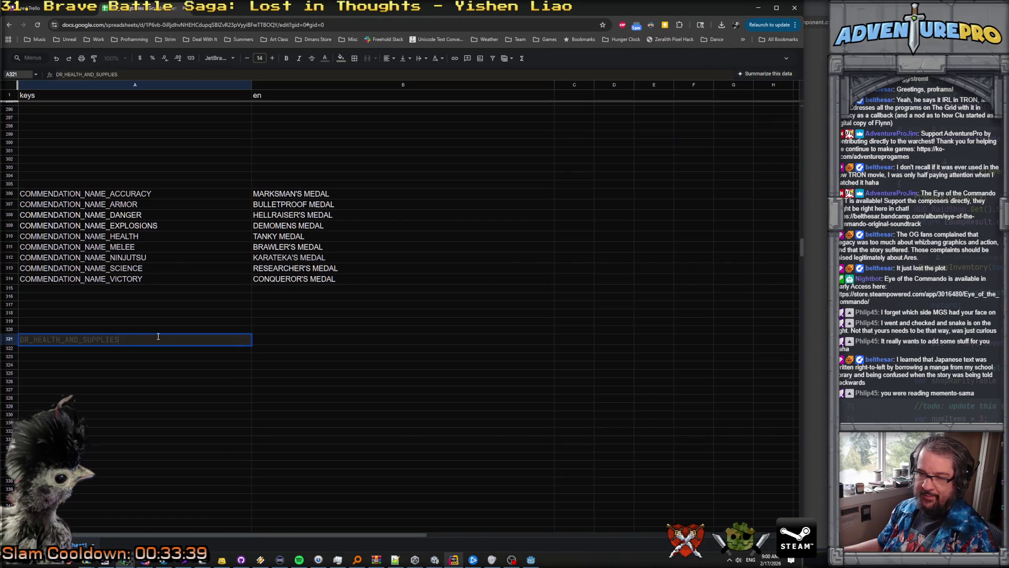
key(ctrl+a)
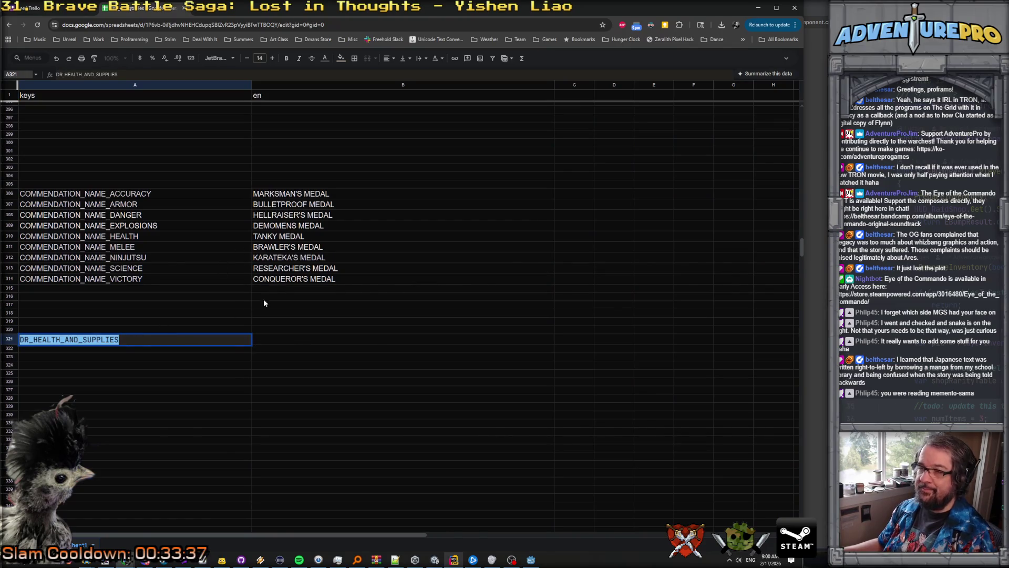
click(12, 337)
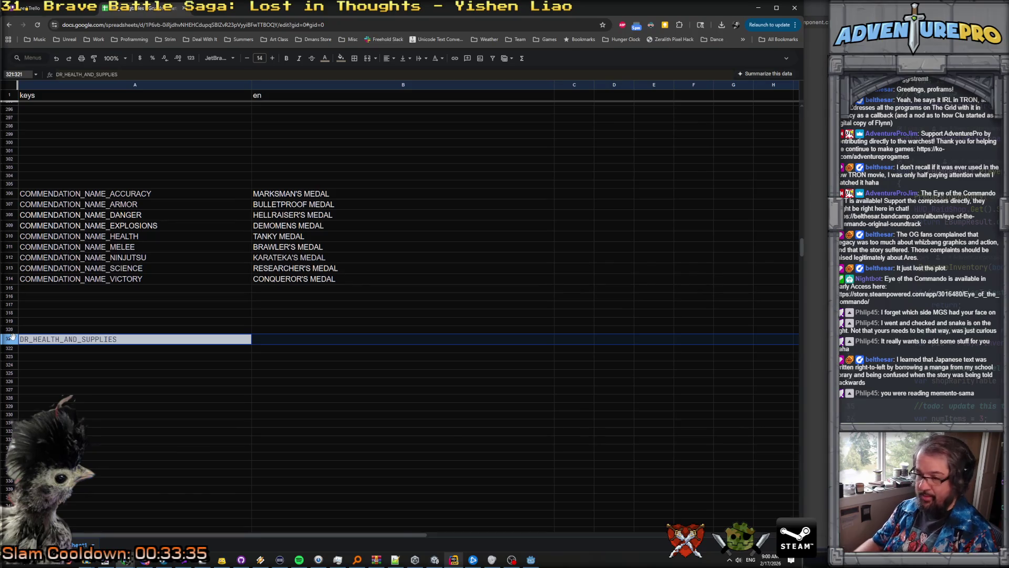
key(Delete)
Step: Enter key DR_HEALTH_AND_SUPPLIES with English text HEALTH AND SUPPLIES in row 316
click(43, 305)
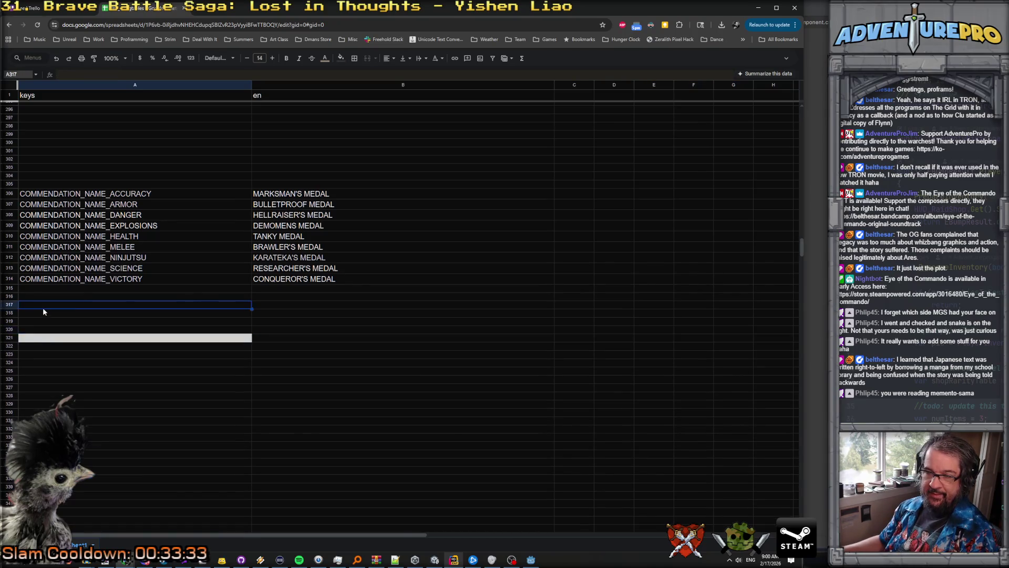
click(42, 289)
click(37, 306)
click(33, 288)
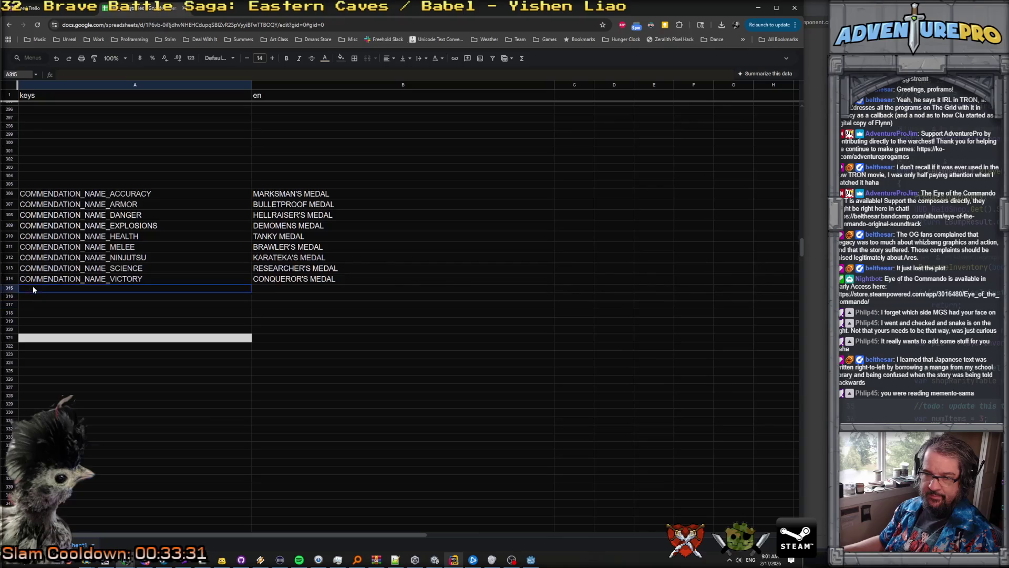
key(Down)
key(Down)
key(Down)
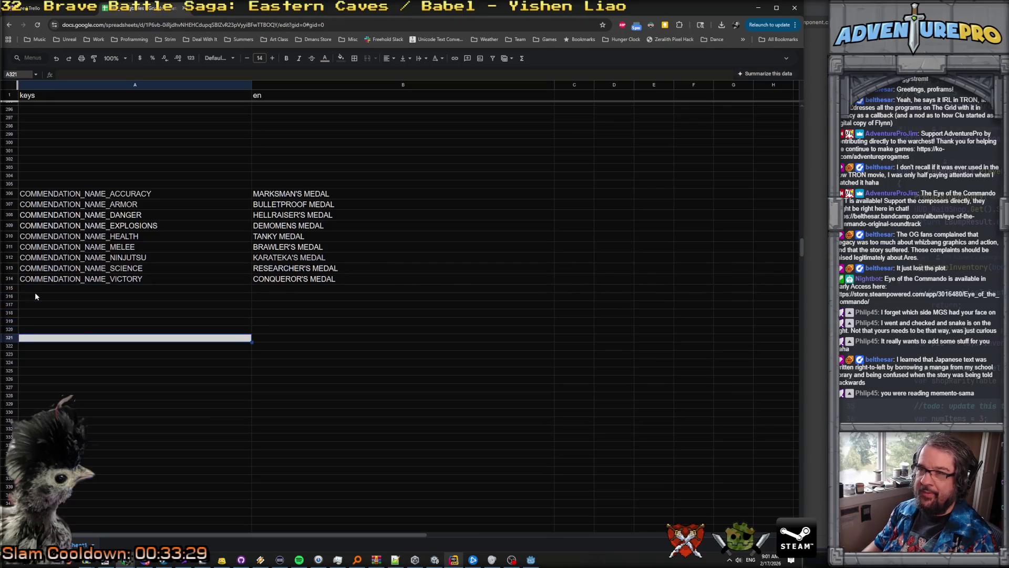
key(Up)
key(Up)
key(Up)
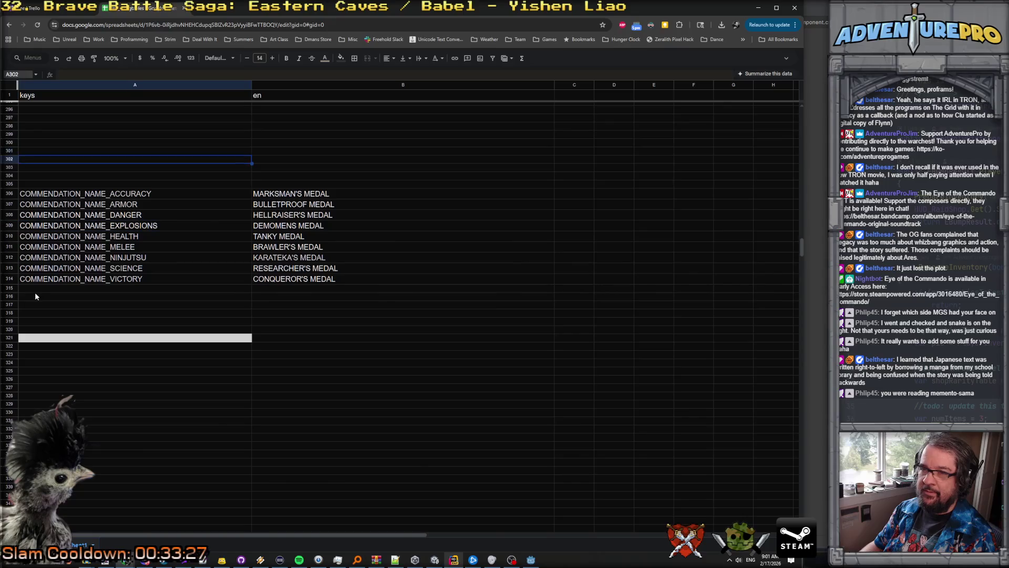
key(Down)
key(Down)
key(Down)
text(DR)
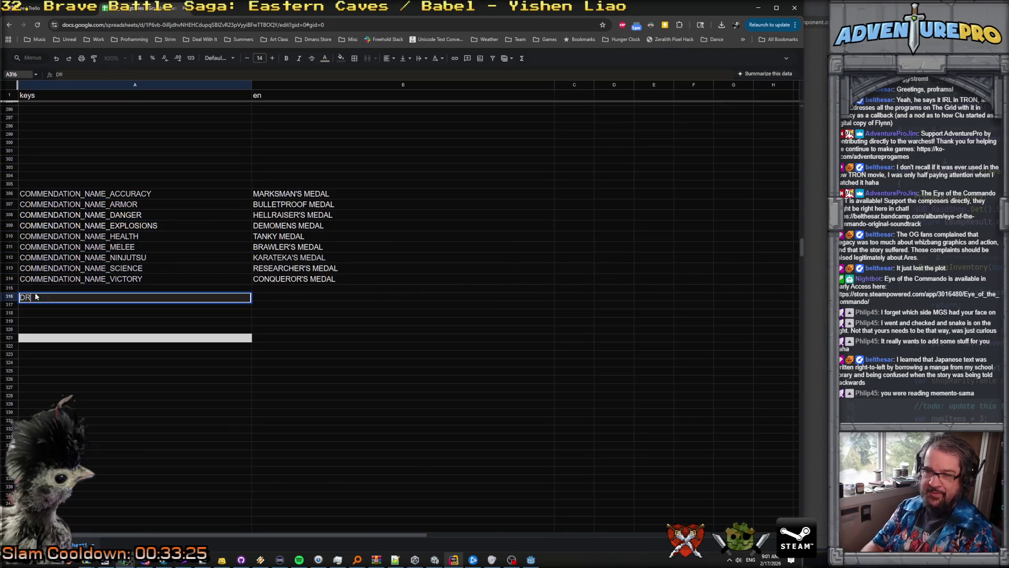
text(_HEALTH_A)
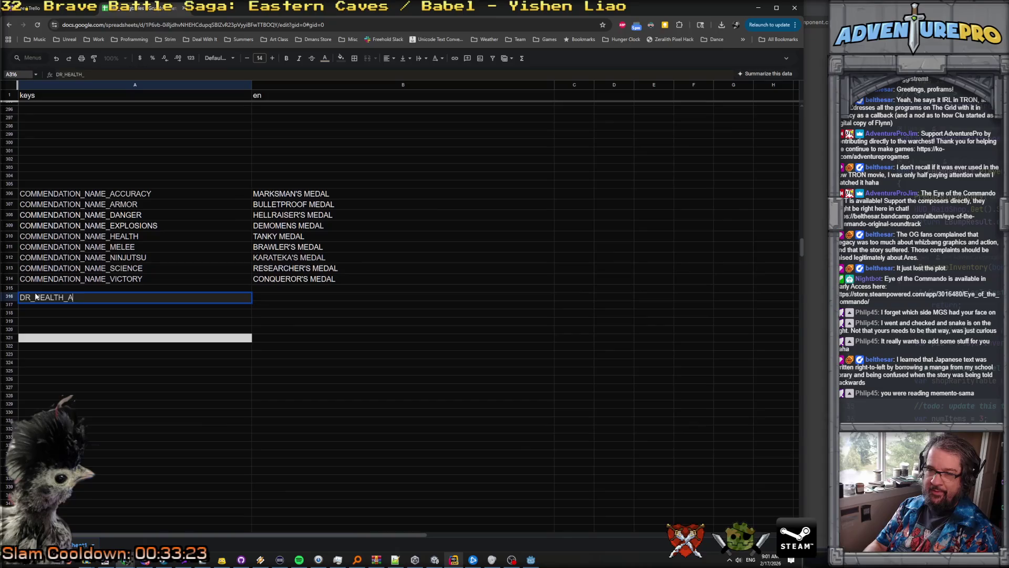
text(ND_SUPPLIES)
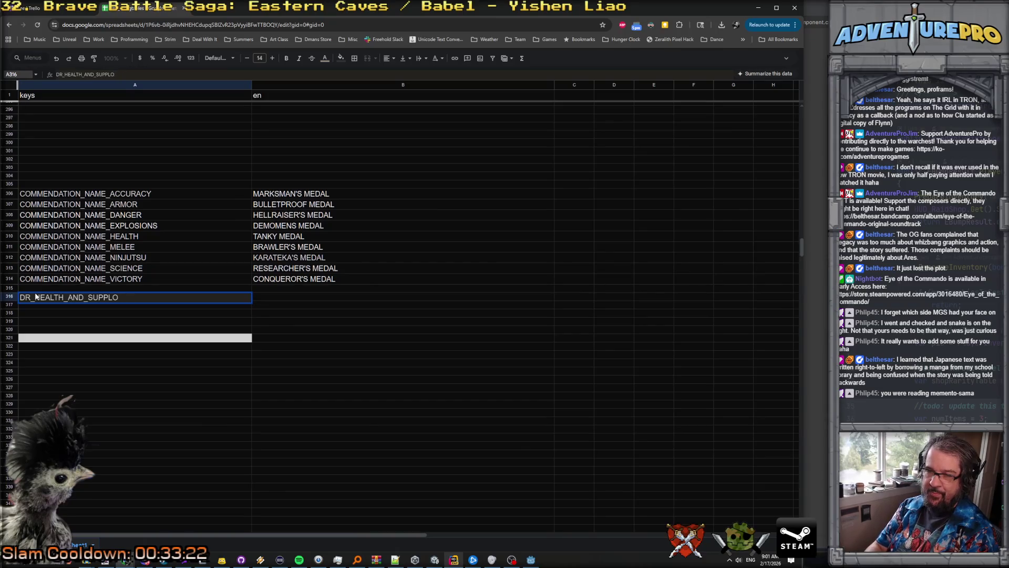
key(Tab)
text(HEALT)
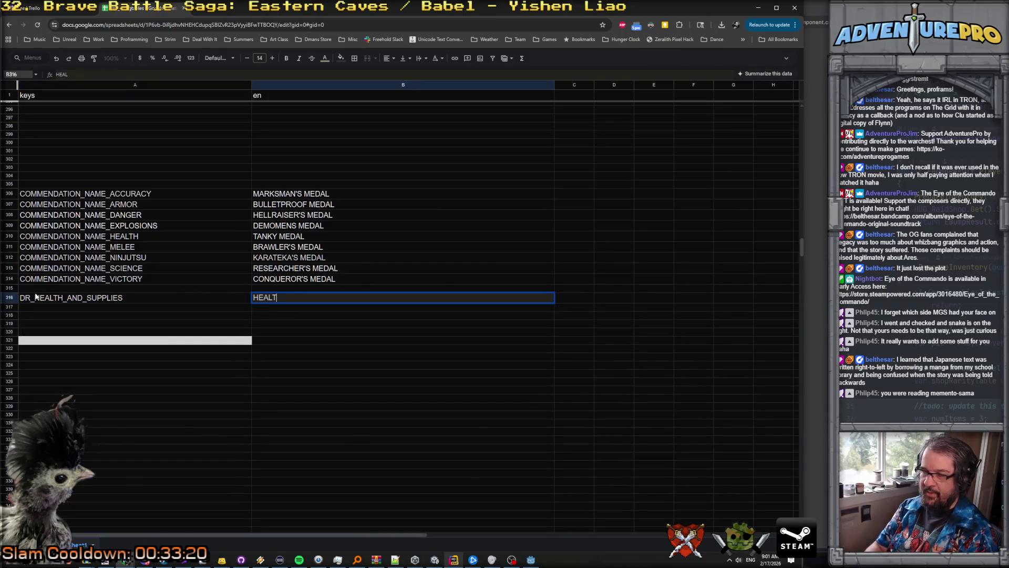
text(H AND SUPPLIES)
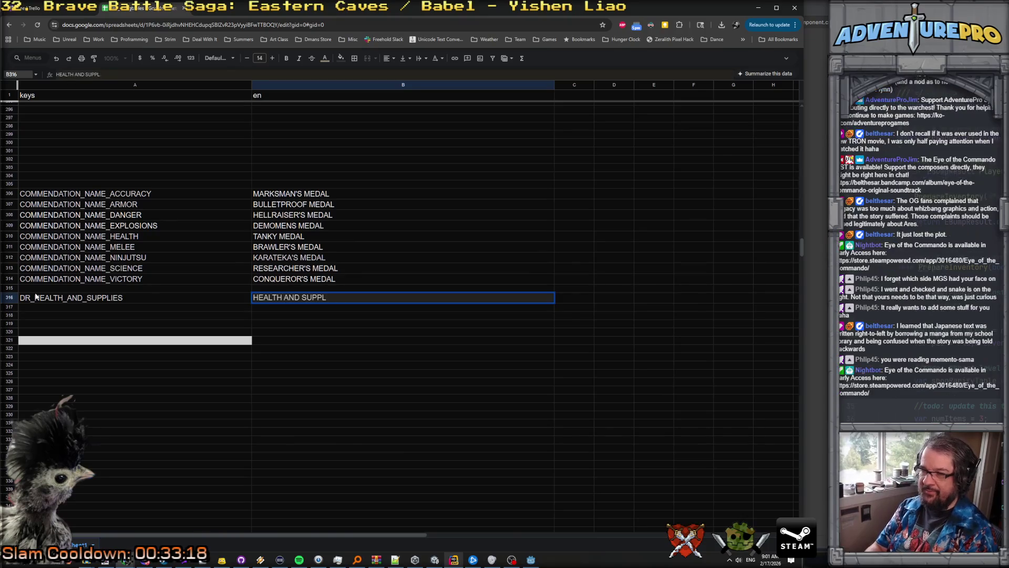
key(Return)
Step: Duplicate the row 316 entry into rows 317 and 318
click(83, 415)
right_click(8, 340)
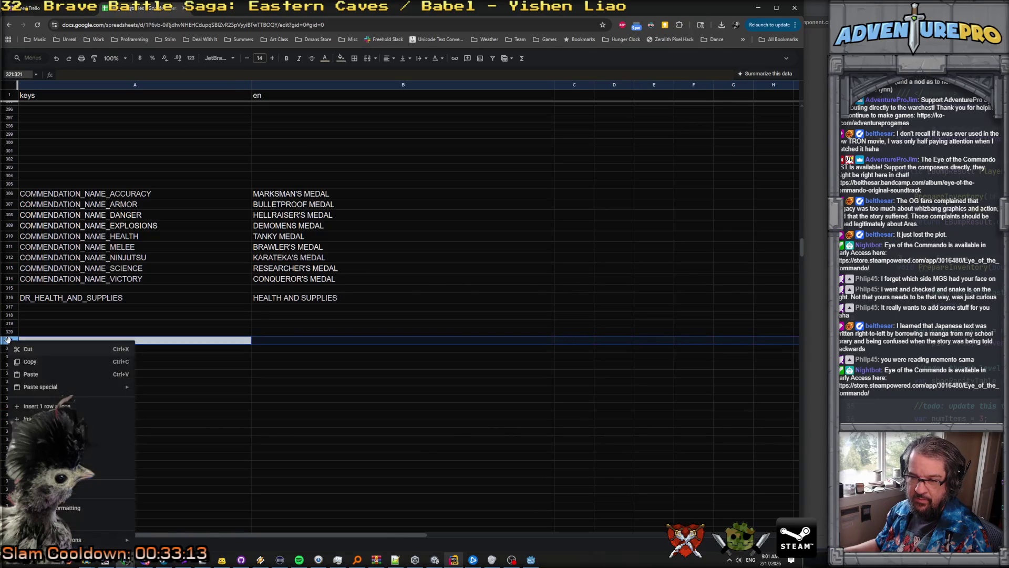
key(Escape)
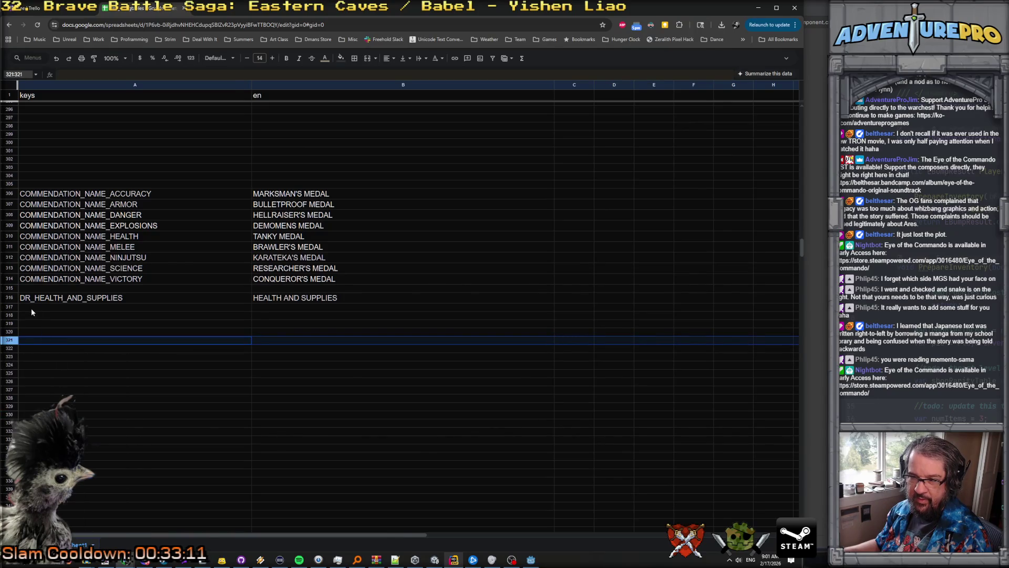
click(9, 298)
click(9, 307)
text(DR_HEALTH_AND_SUPPLIES	HEALTH AND SUPPLIES)
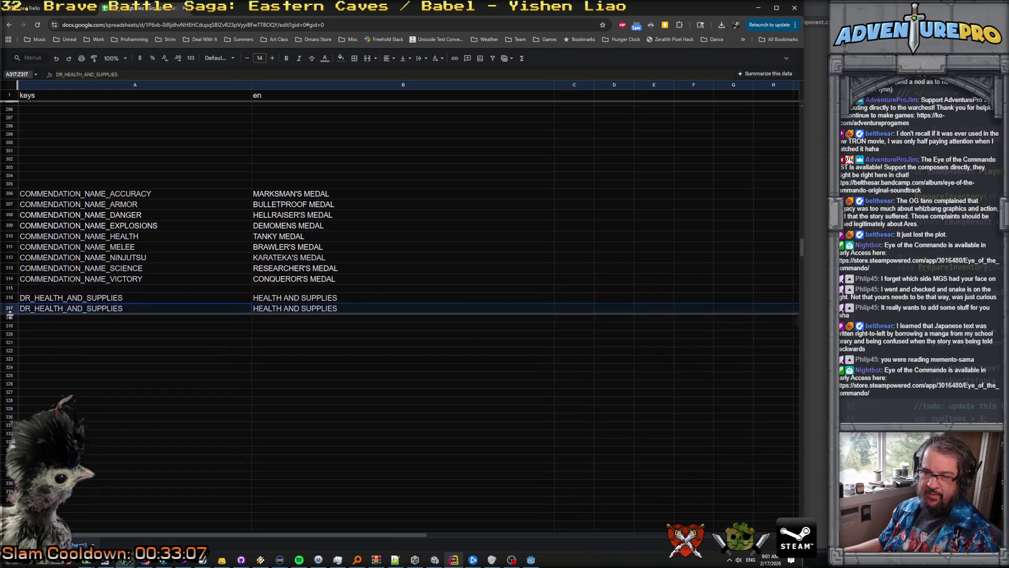
click(9, 317)
text(DR_HEALTH_AND_SUPPLIES	HEALTH AND SUPPLIES)
Step: Change row 317 to key DR_JUKEBOX with English text JUKEBOX
click(37, 308)
double_click(35, 308)
drag(35, 308, 138, 310)
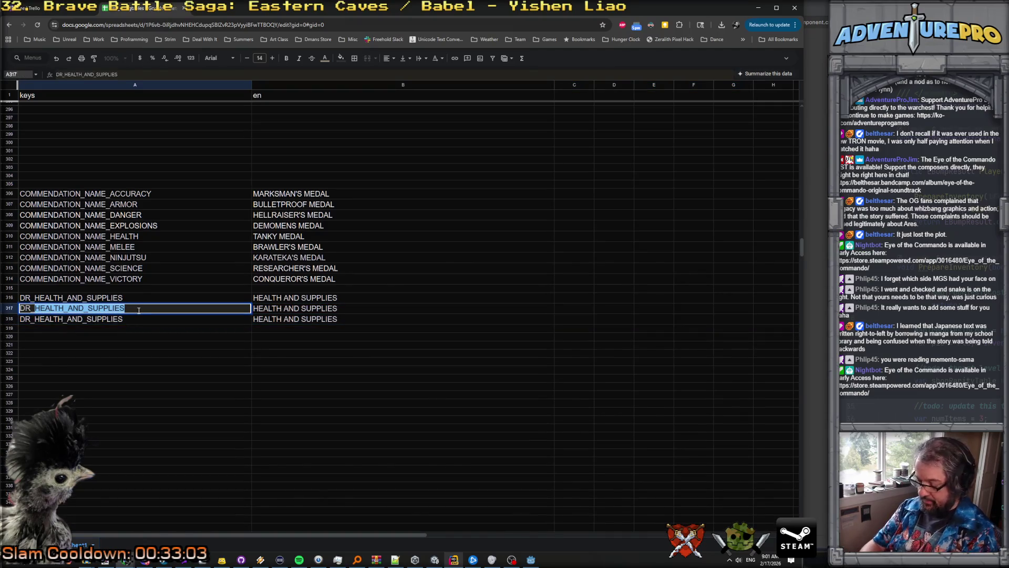
text(JUKEBOX)
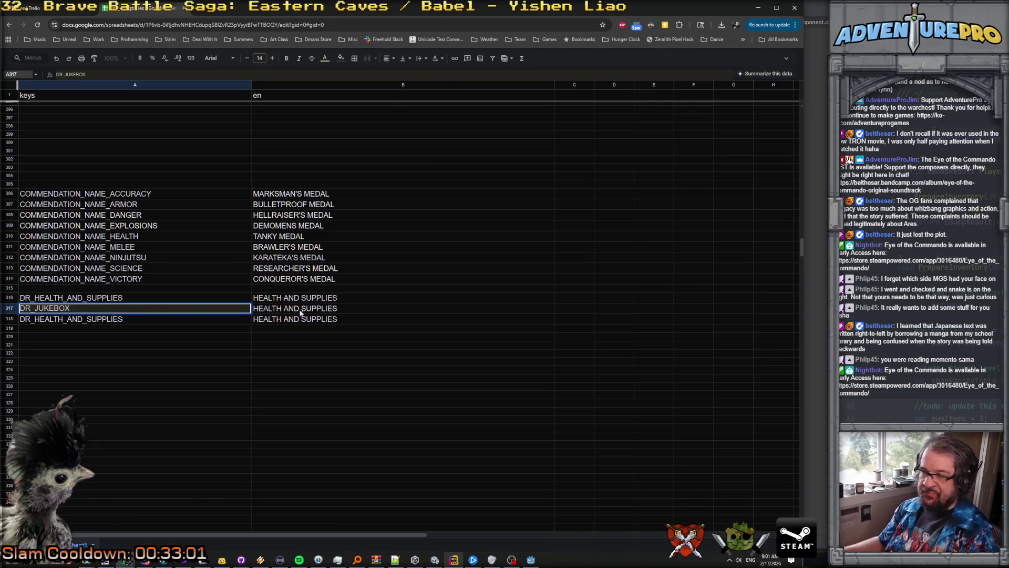
click(301, 313)
double_click(342, 310)
drag(341, 310, 247, 311)
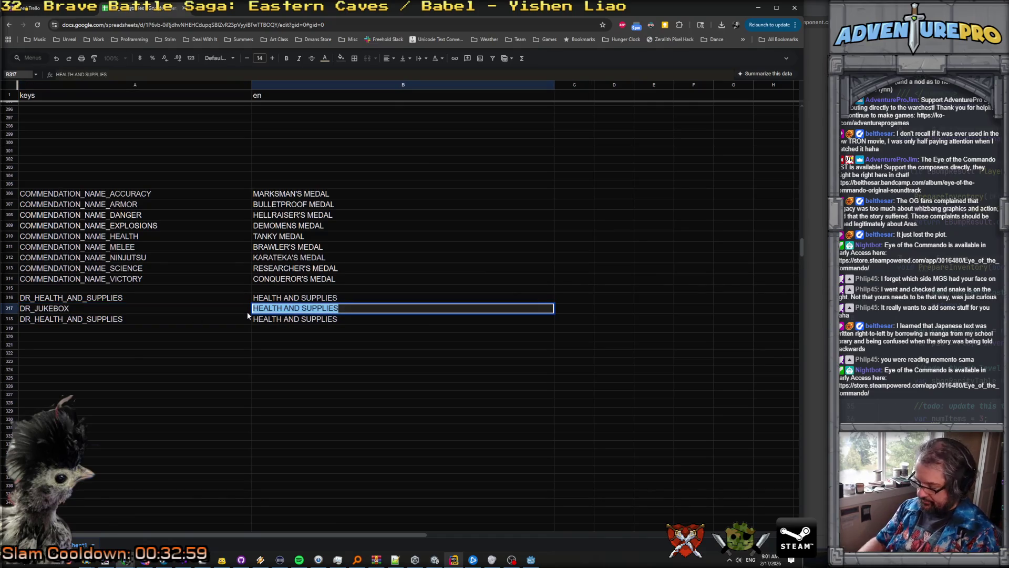
text(JUKEBOX)
key(Return)
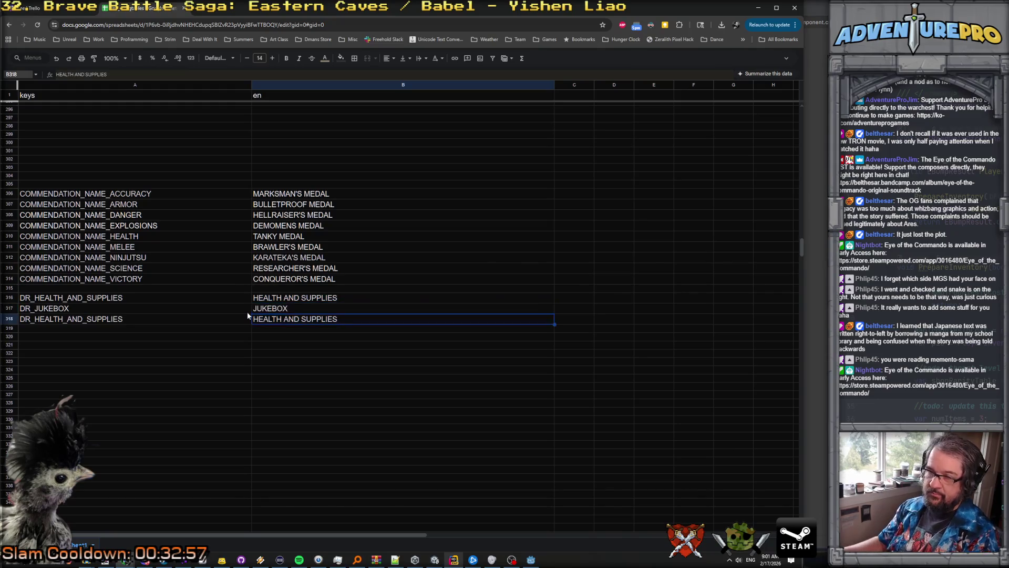
Step: Change row 318 to key DR_SHOP_REFRESH with English text SHOP REFRESH
click(32, 317)
double_click(34, 318)
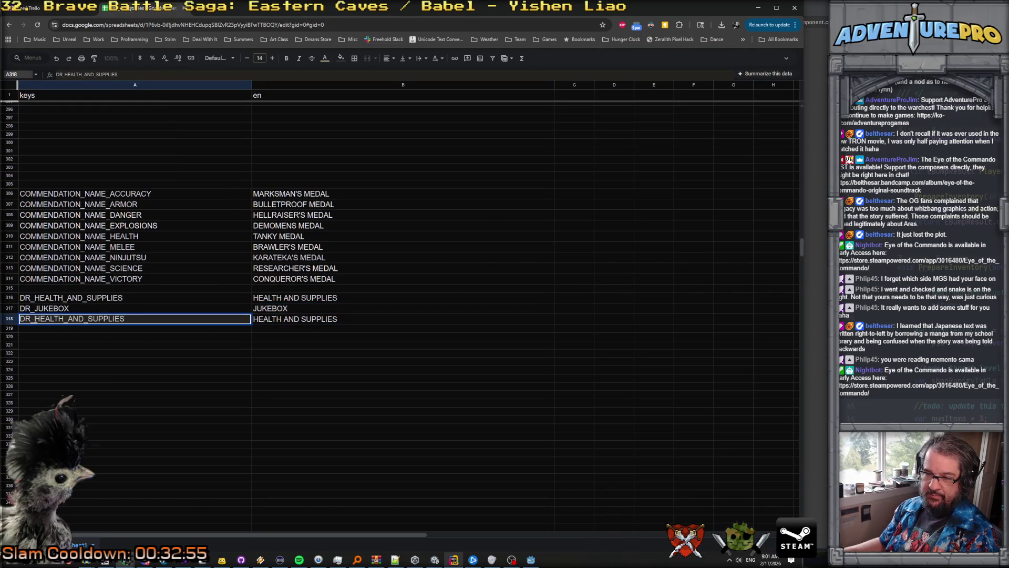
drag(34, 319, 247, 318)
text(SHOP_REFRESH)
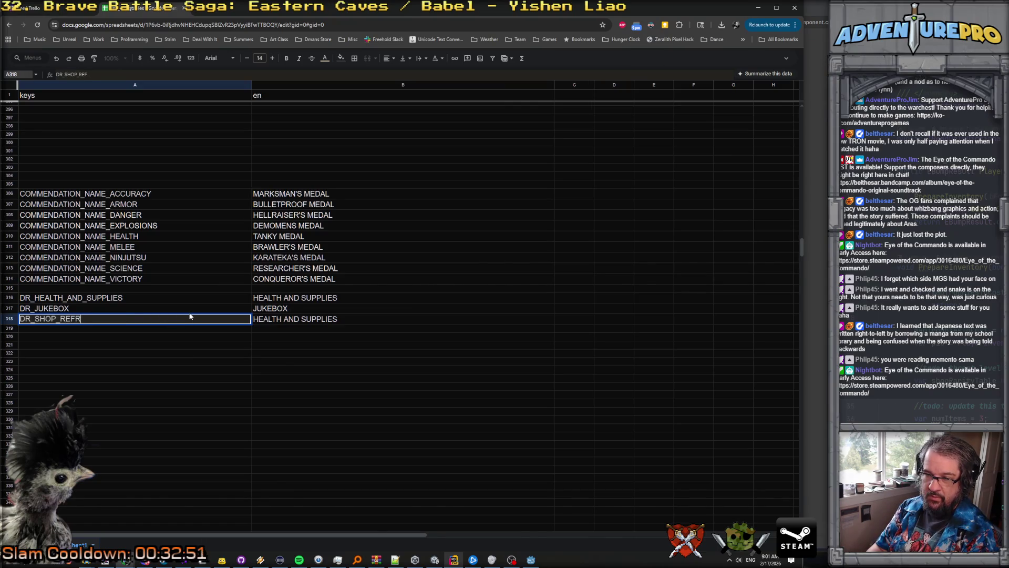
key(Return)
double_click(451, 316)
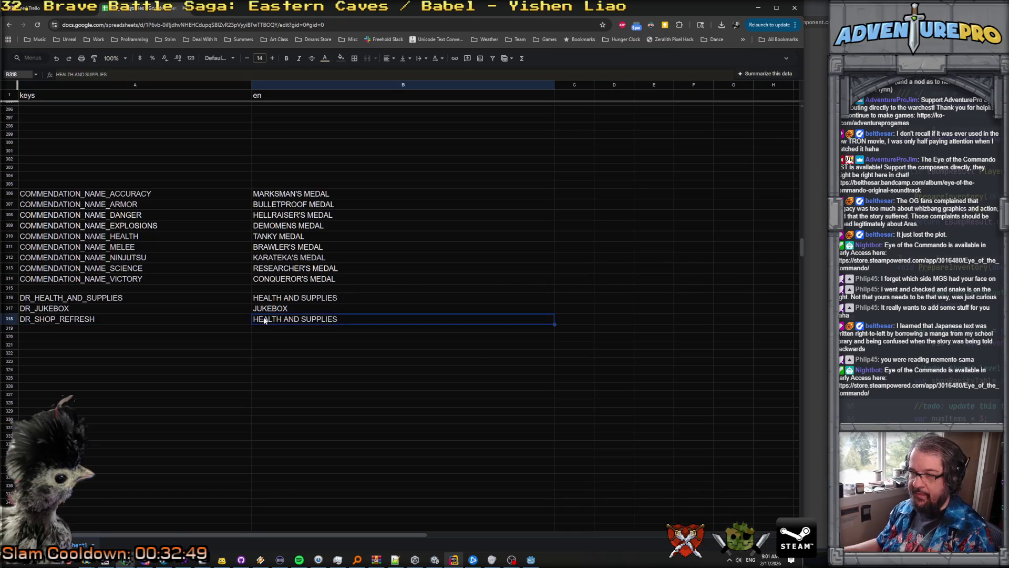
key(ctrl+a)
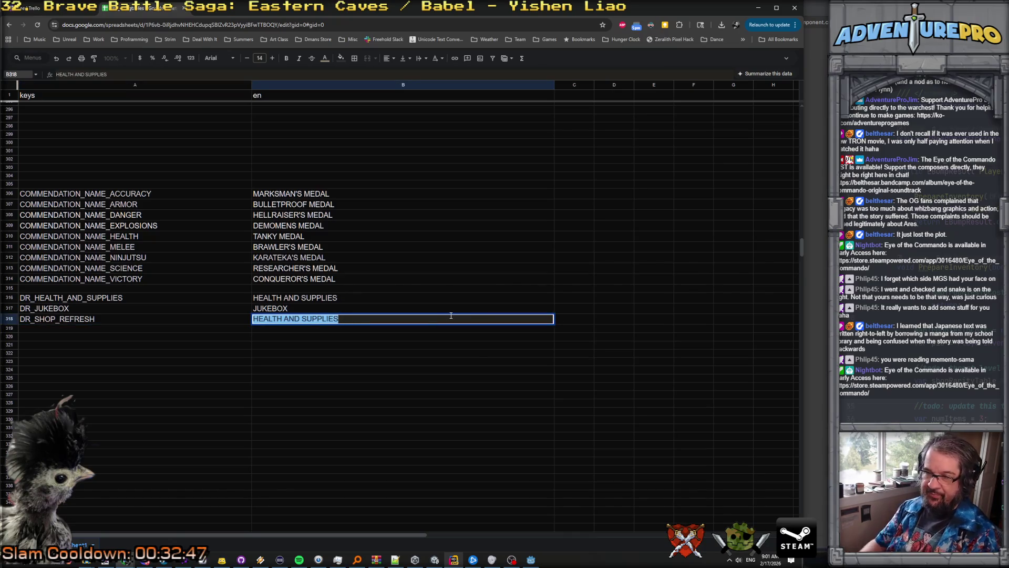
text(SHOP REFRESH)
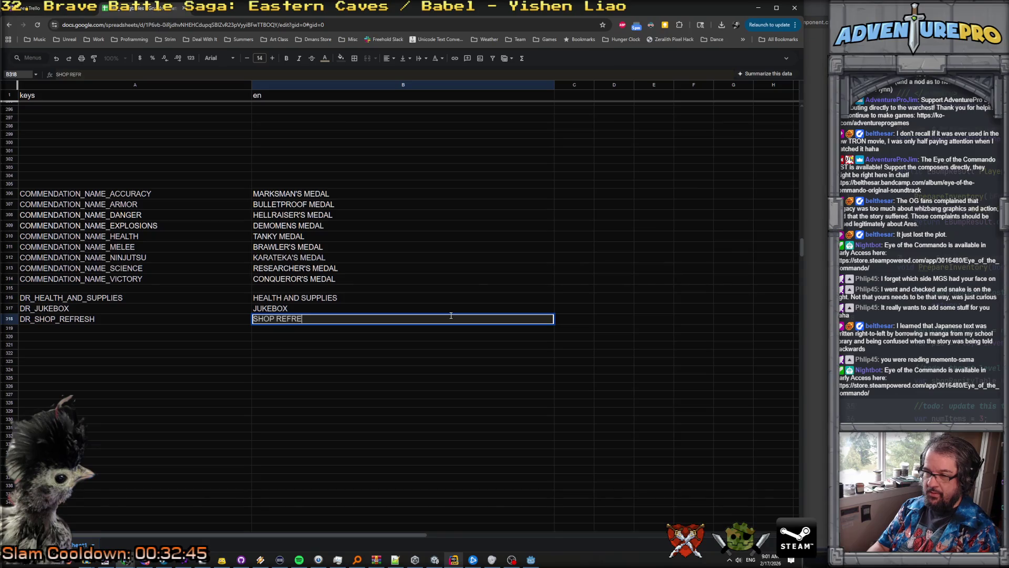
key(Return)
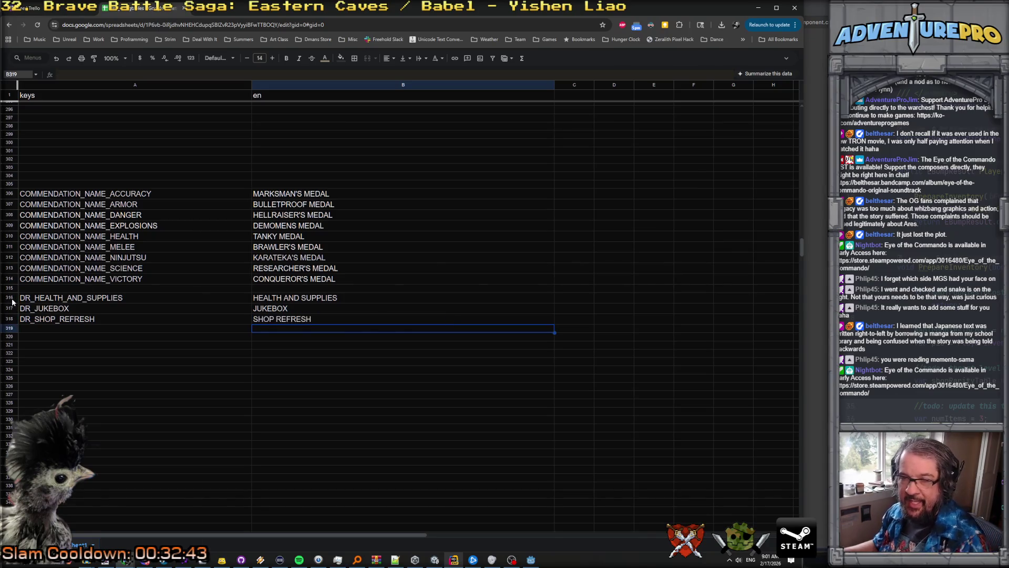
click(10, 298)
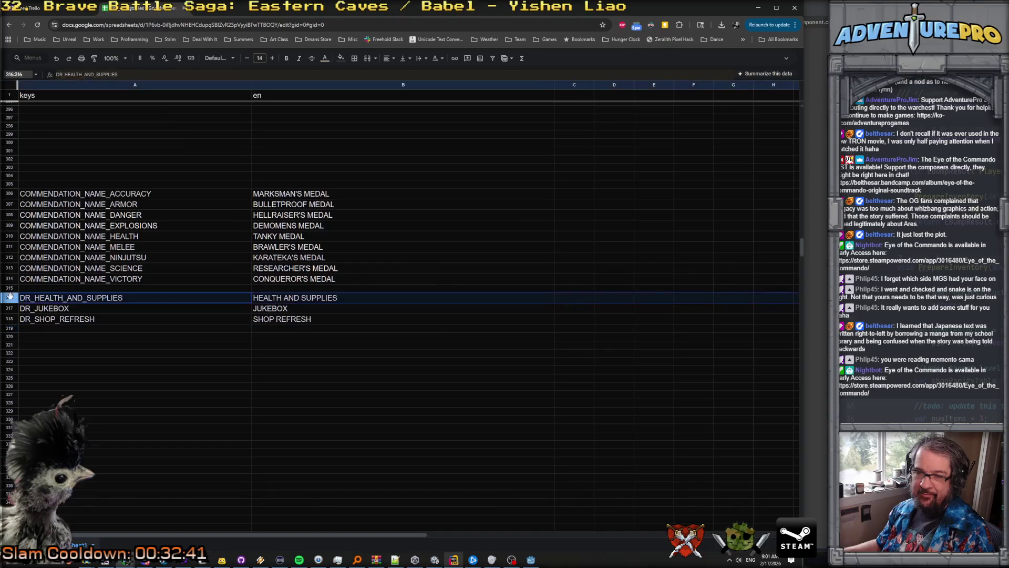
Step: Insert three empty rows above the DR_HEALTH_AND_SUPPLIES entry
right_click(10, 298)
click(56, 364)
click(10, 305)
right_click(10, 306)
click(58, 372)
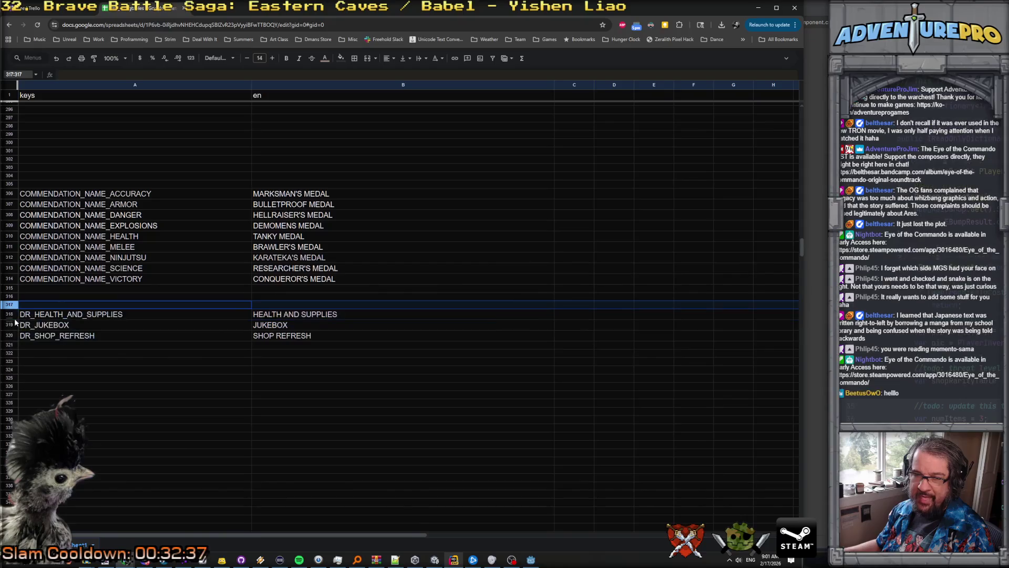
click(11, 314)
right_click(10, 313)
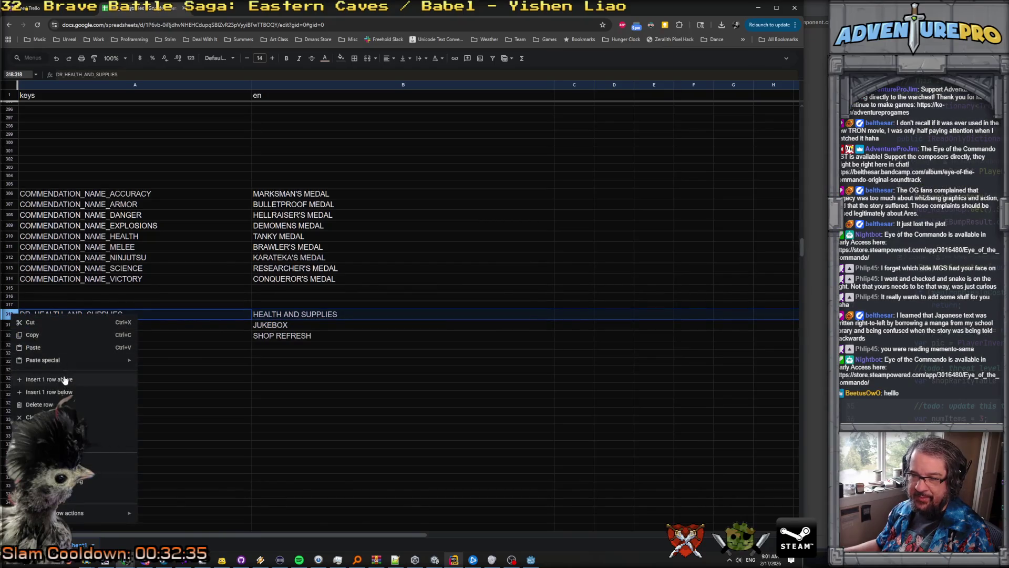
click(62, 379)
Step: Enter key DR_CLOSE with English text CLOSE in row 318
click(44, 314)
text(DR_T)
text(LOSE)
key(Return)
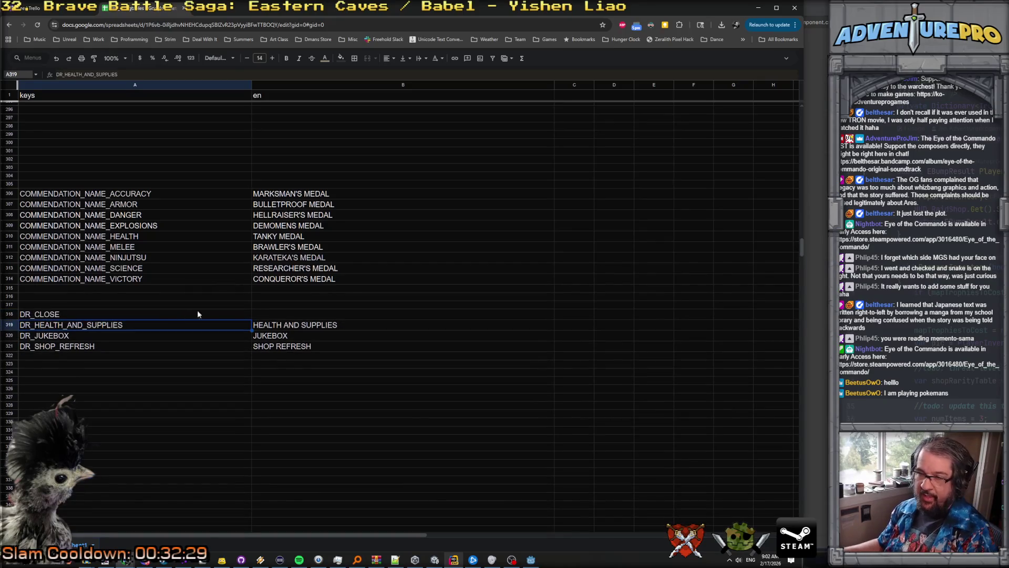
click(277, 314)
text(CLOSE)
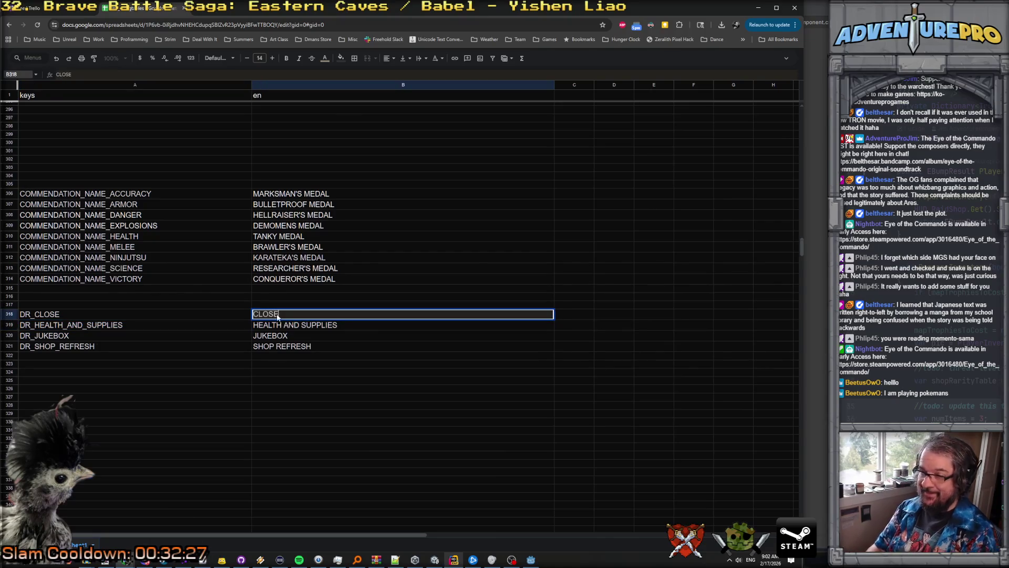
key(Return)
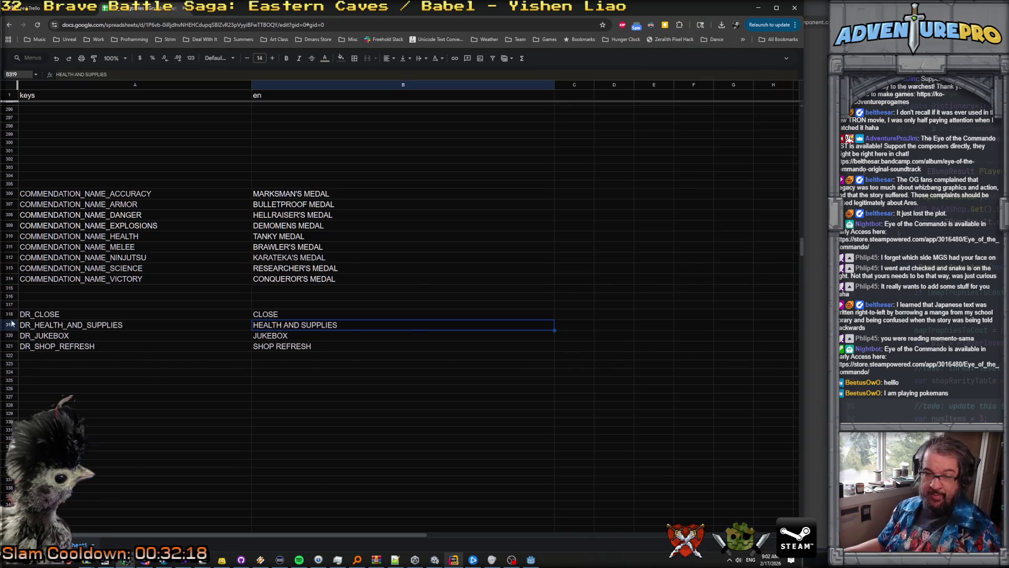
Step: Copy rows 318–321 and paste them starting at A324
drag(10, 314, 10, 346)
key(ctrl+c)
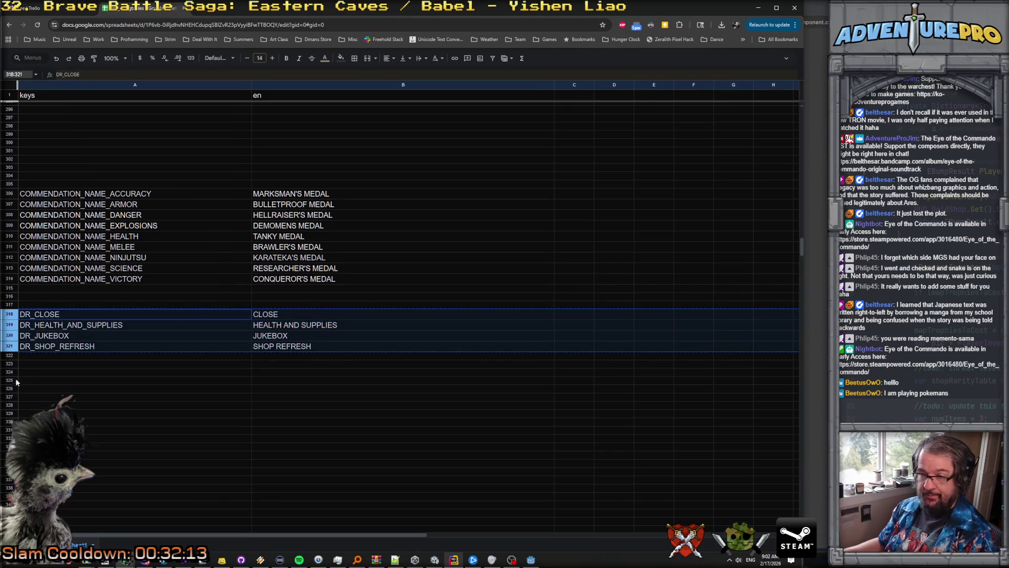
click(18, 372)
key(ctrl+v)
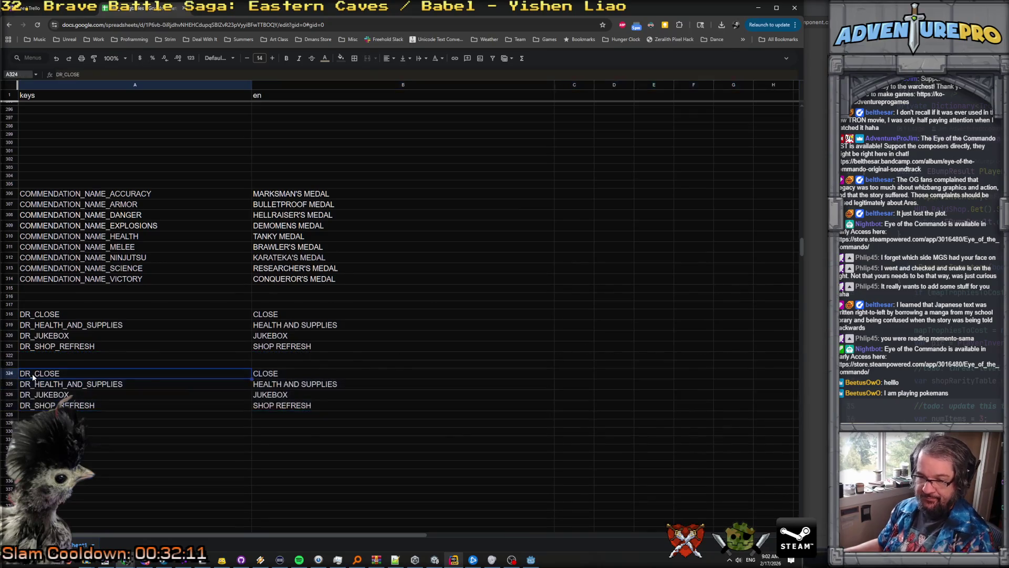
Step: Insert INFO_ after DR_ in the four copied keys in A324–A327
double_click(33, 375)
text(INFO_)
key(shift+Left)
key(shift+Left)
key(shift+Left)
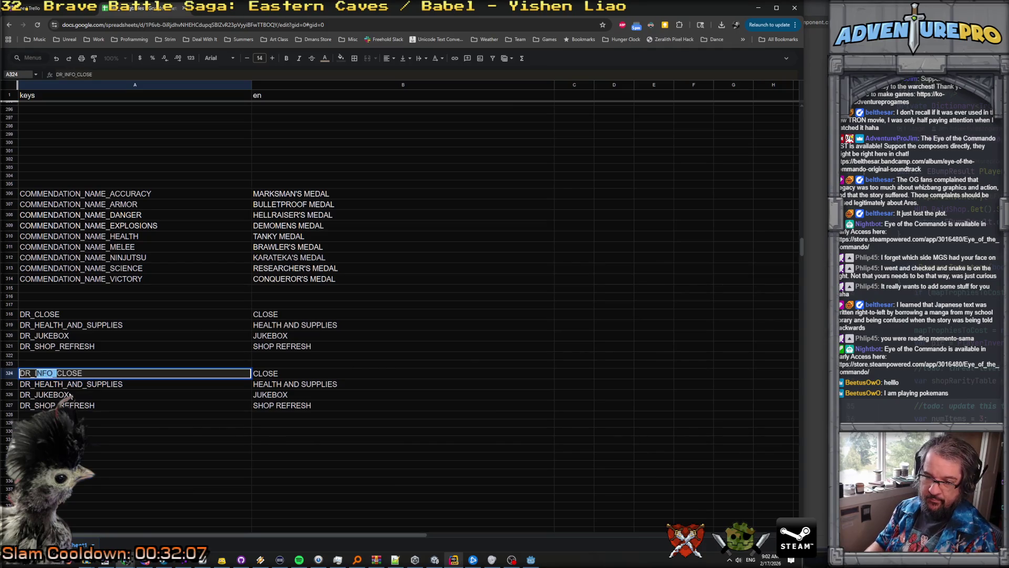
key(ctrl+c)
double_click(33, 384)
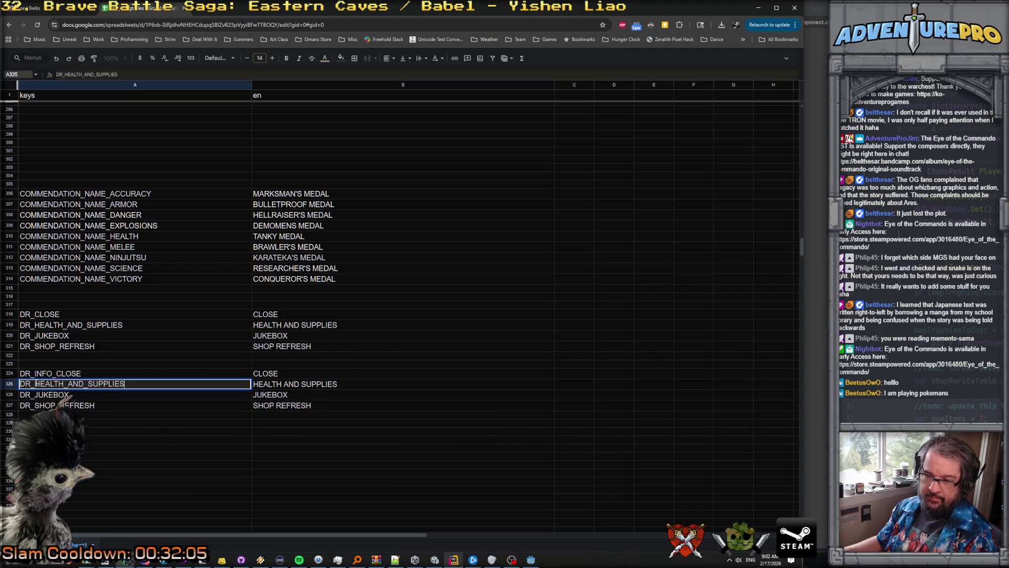
key(ctrl+v)
double_click(34, 395)
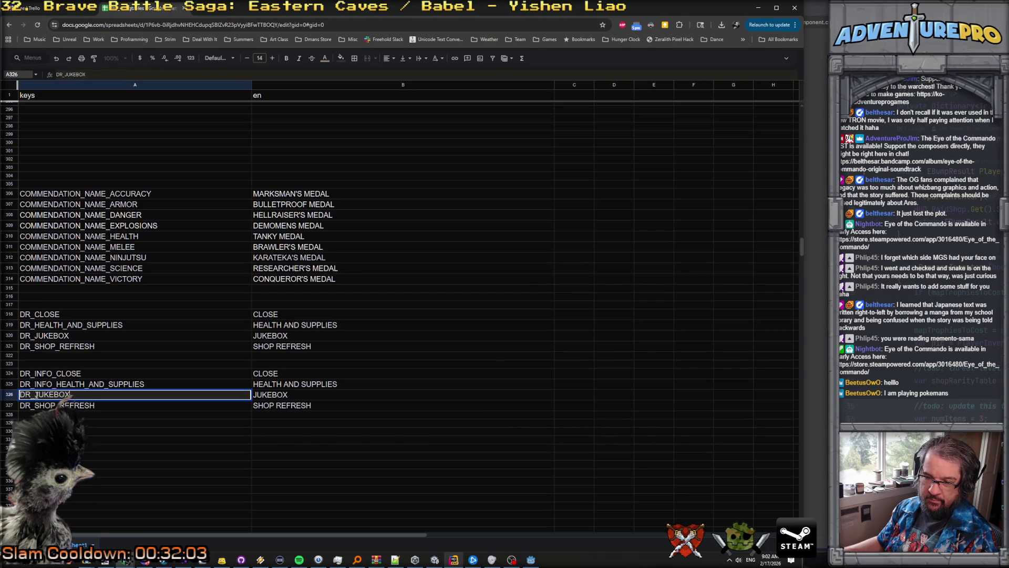
key(ctrl+v)
double_click(35, 406)
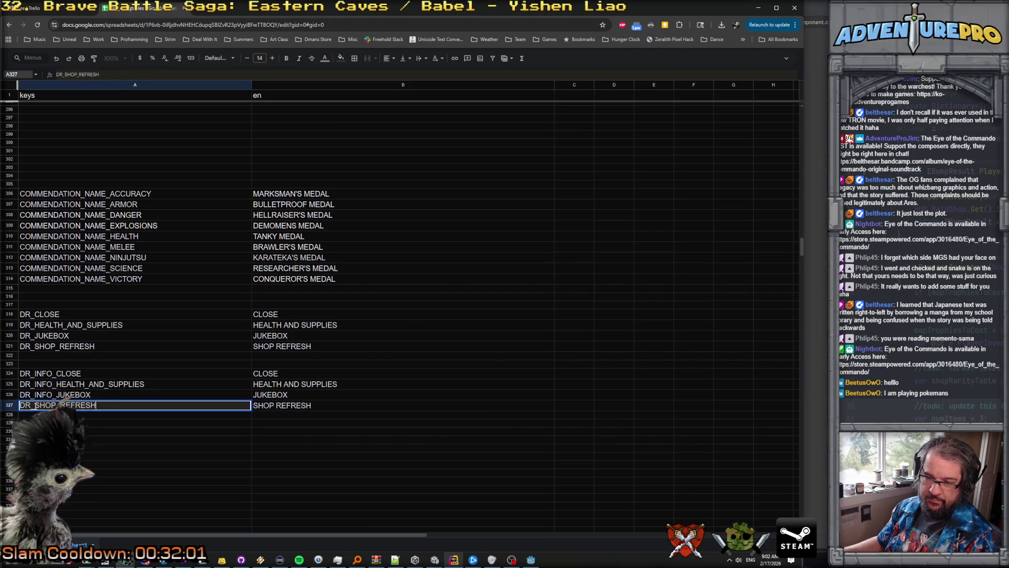
key(ctrl+a)
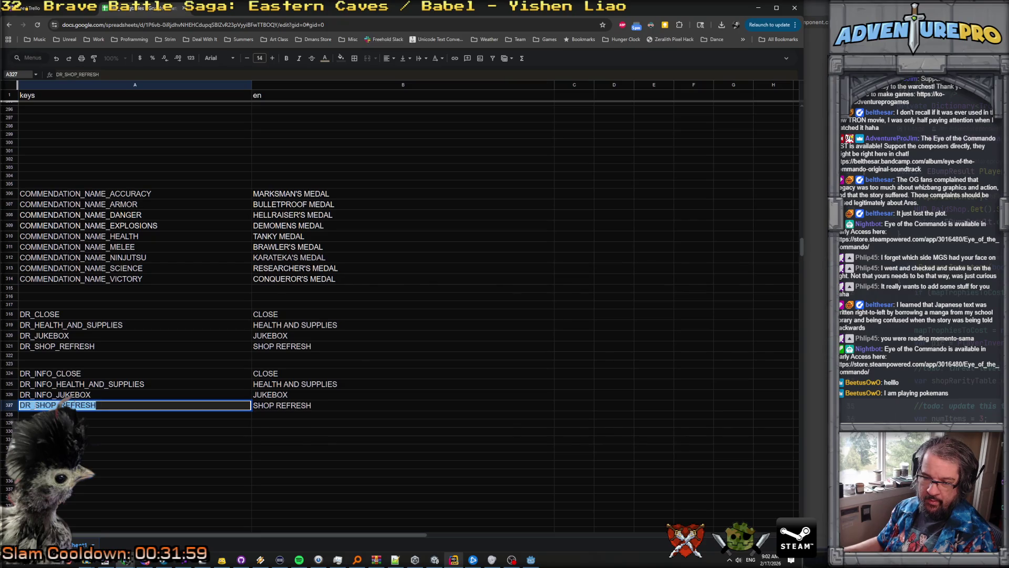
click(35, 405)
text(INFO_)
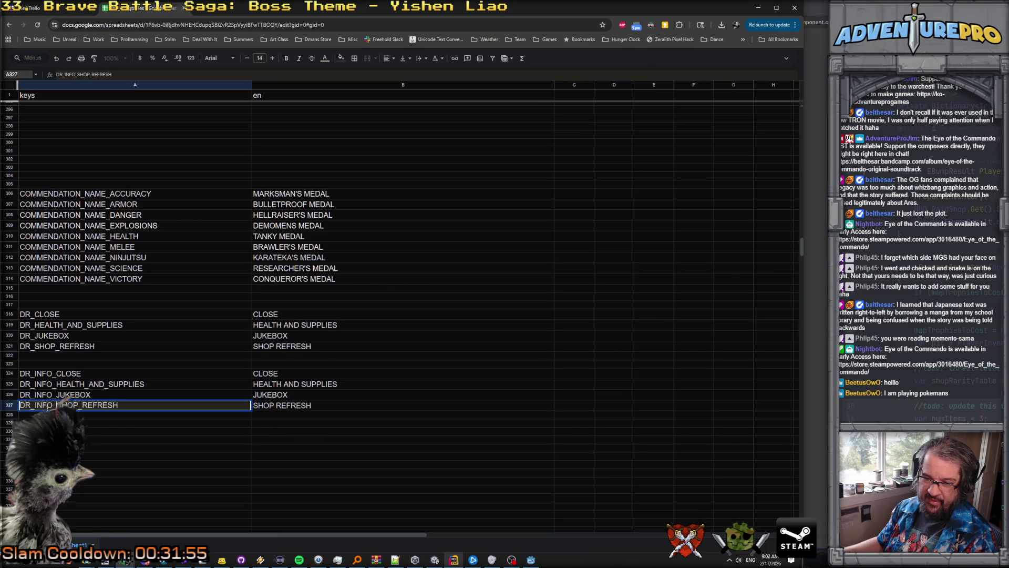
click(299, 373)
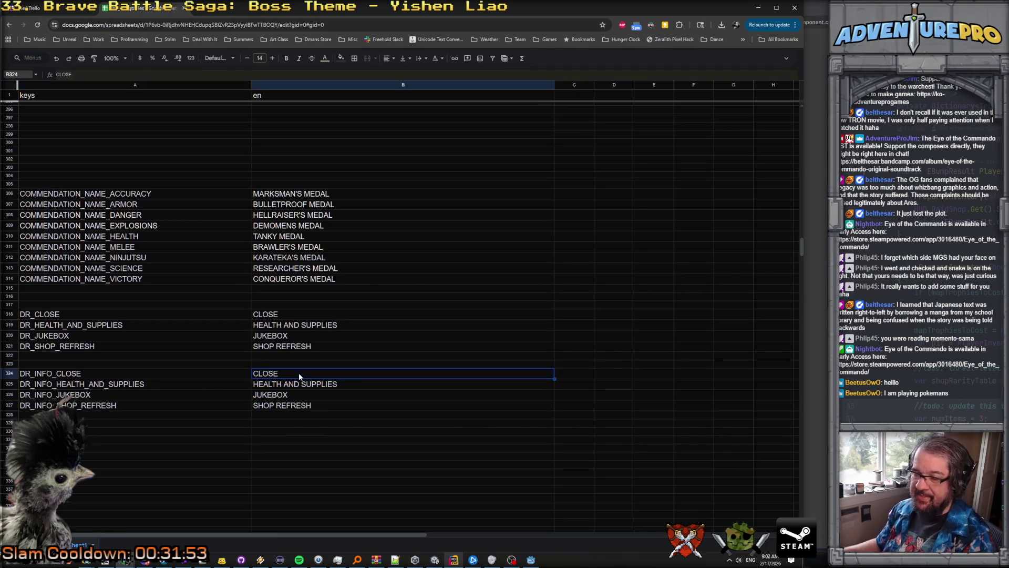
Step: Set B324 to CLOSE THE RADIO AND RETURN TO BATTLE and B325 to ASK FOR A SUPPLY DROP
double_click(298, 373)
drag(298, 373, 233, 379)
text(CL)
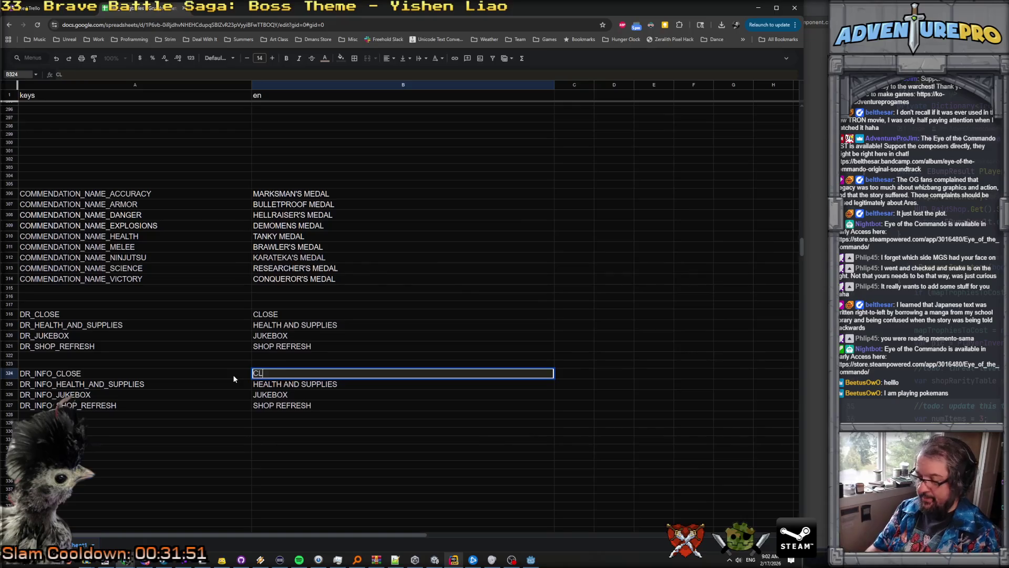
text(OSE THE RADIO )
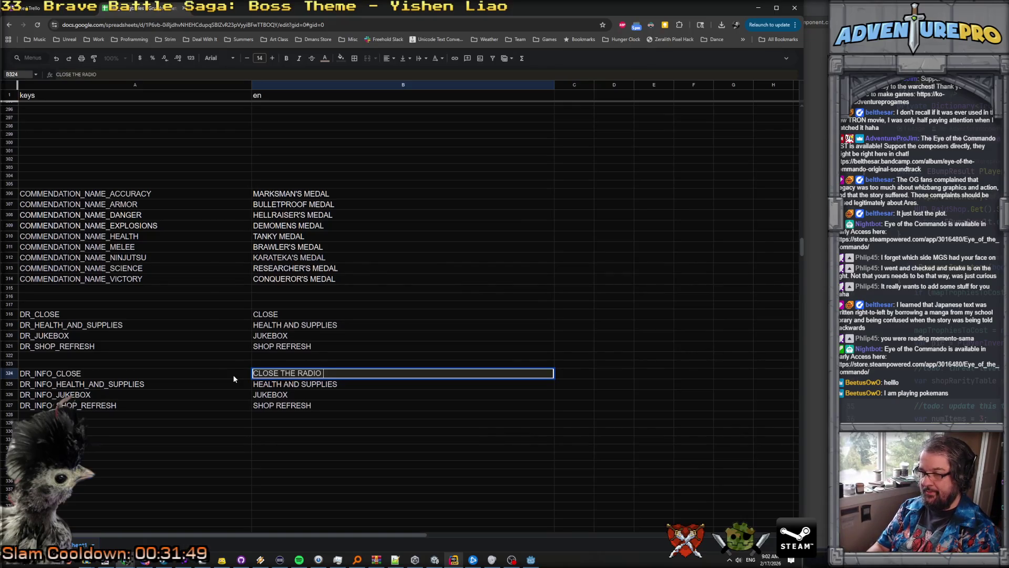
text(AND RETURN TO BATTLE.)
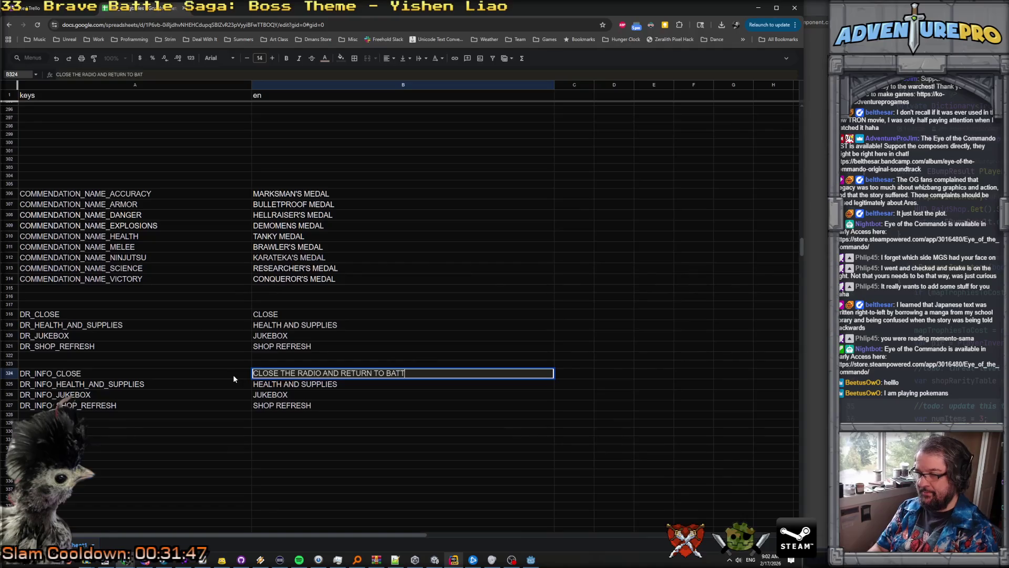
key(BackSpace)
key(Return)
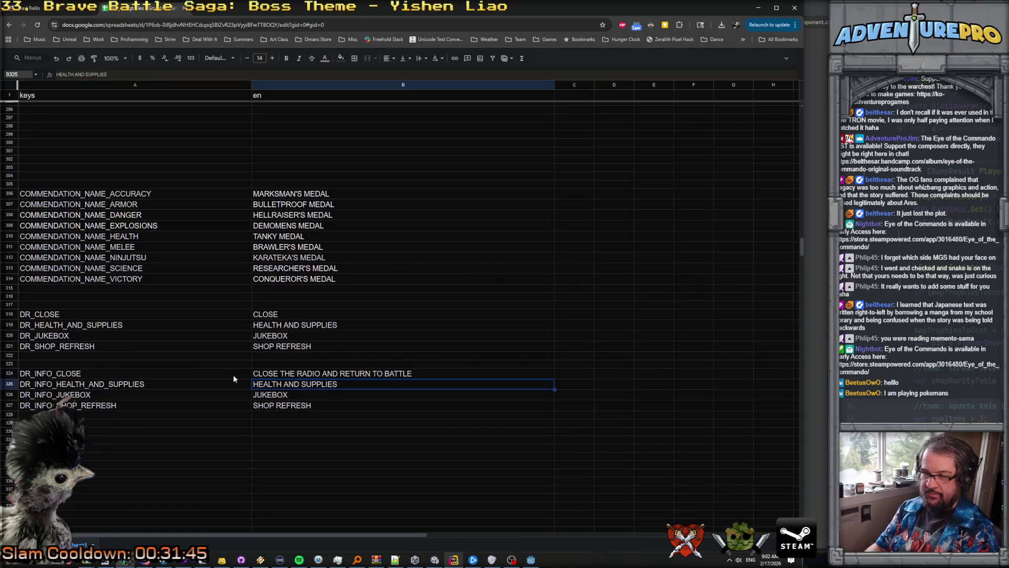
double_click(351, 380)
key(ctrl+a)
text(ASK FOR A)
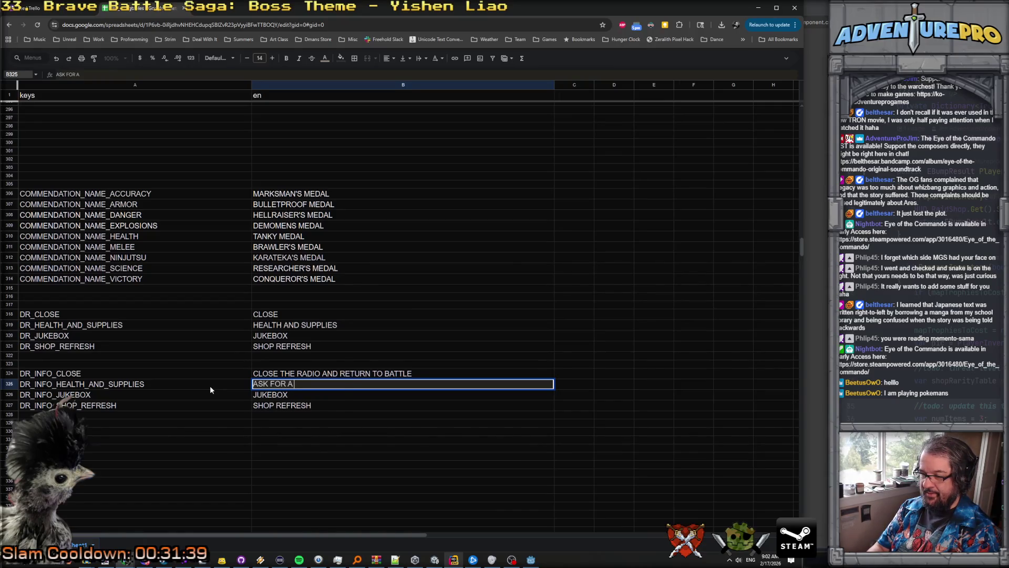
text( SUPPLY)
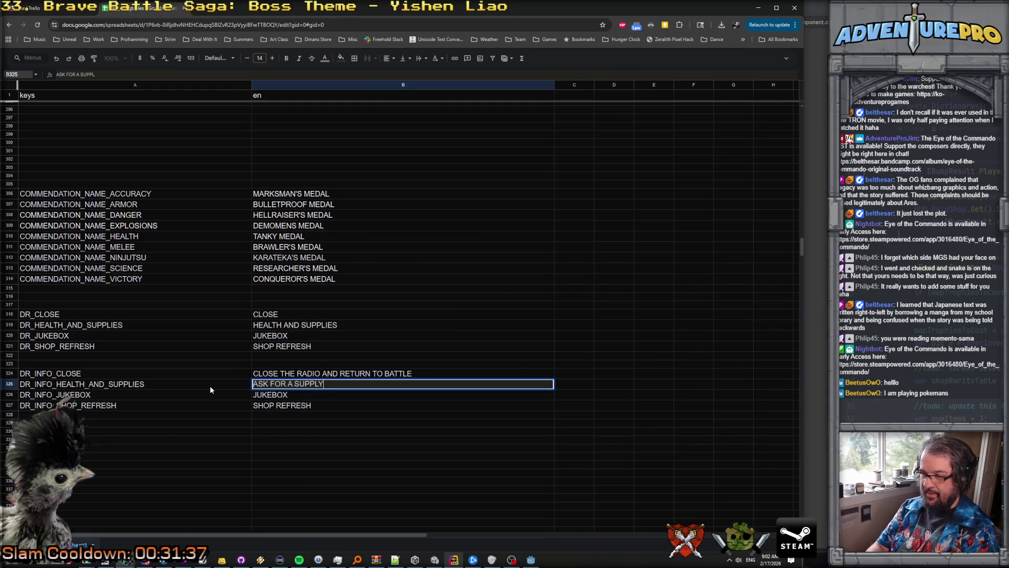
text( DROP)
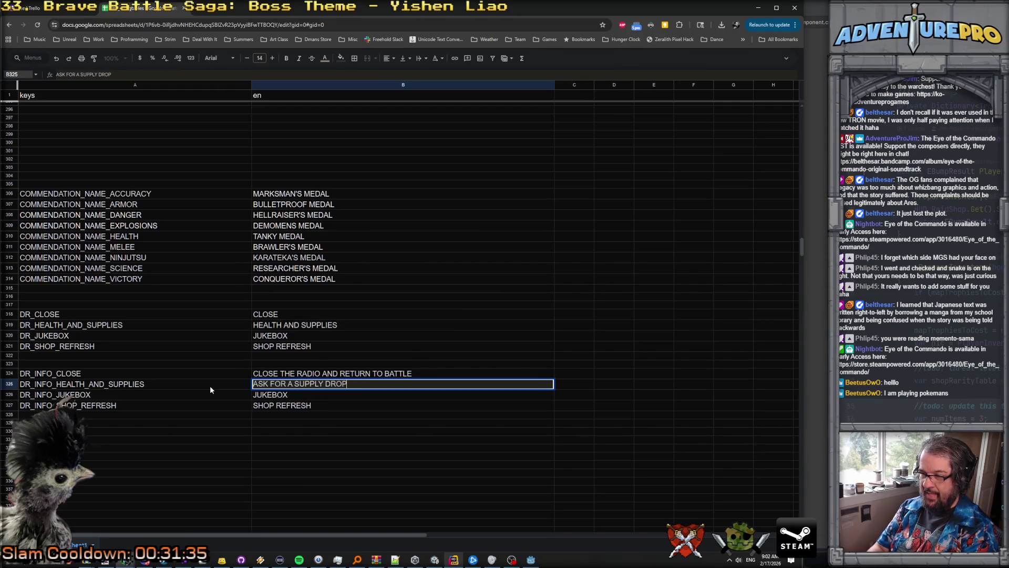
key(Return)
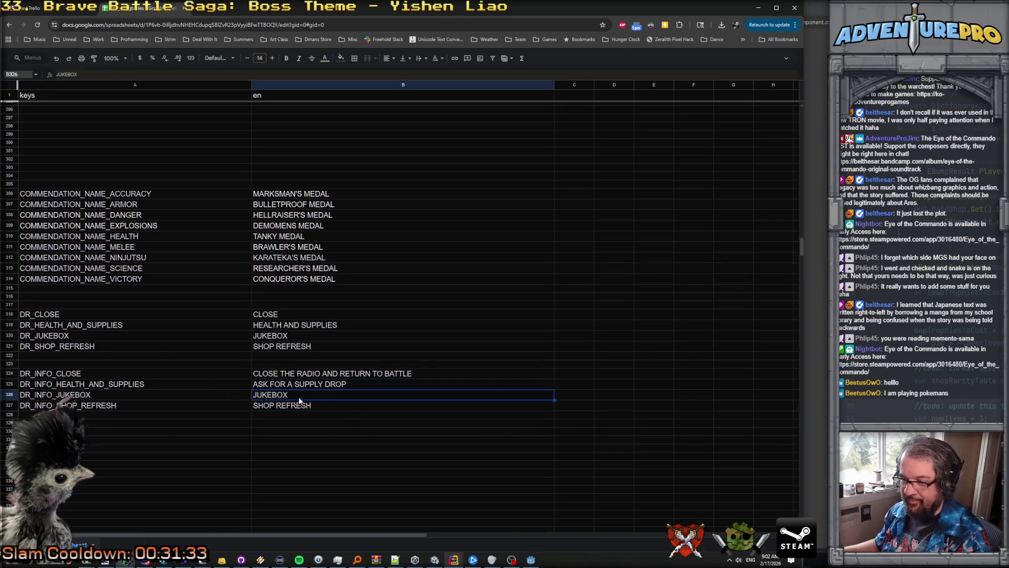
Step: Set B326 to CHANGE THE CURRENT MUSIC and B327 to RESTOCK THE SHOPS HIDDEN IN THE BATTLEFIELD
double_click(298, 398)
drag(298, 398, 246, 393)
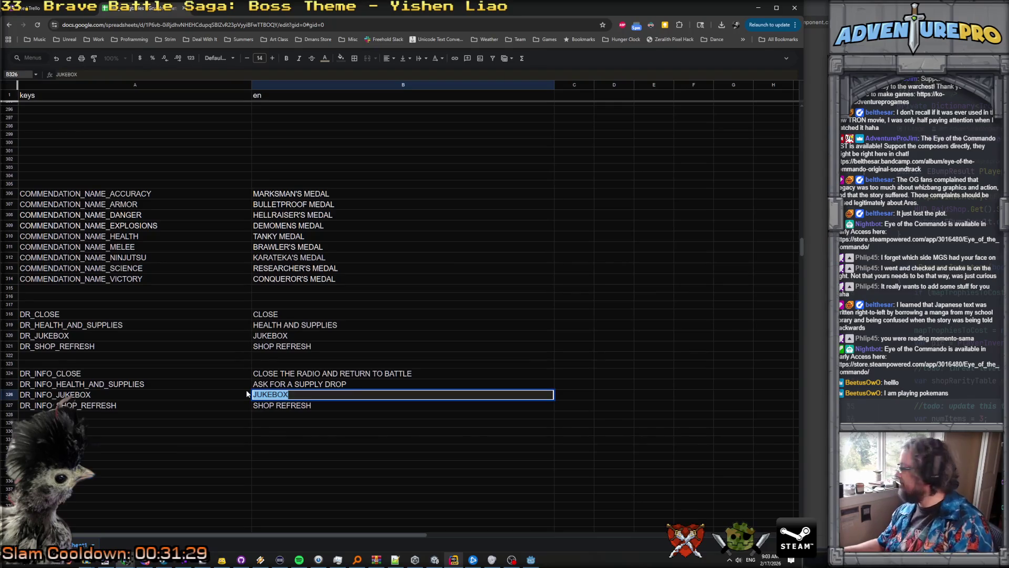
text(C)
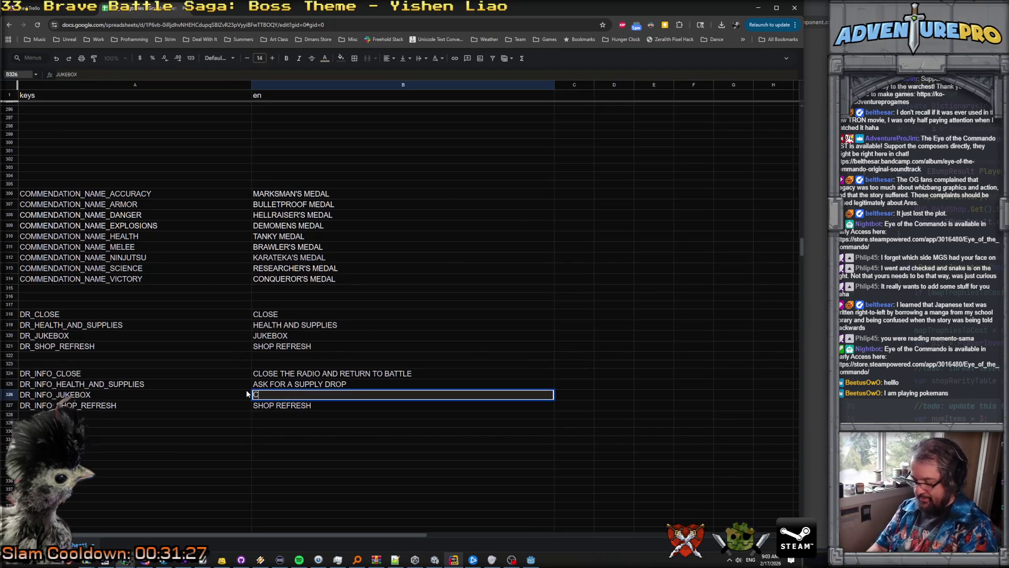
text(HANGE THE )
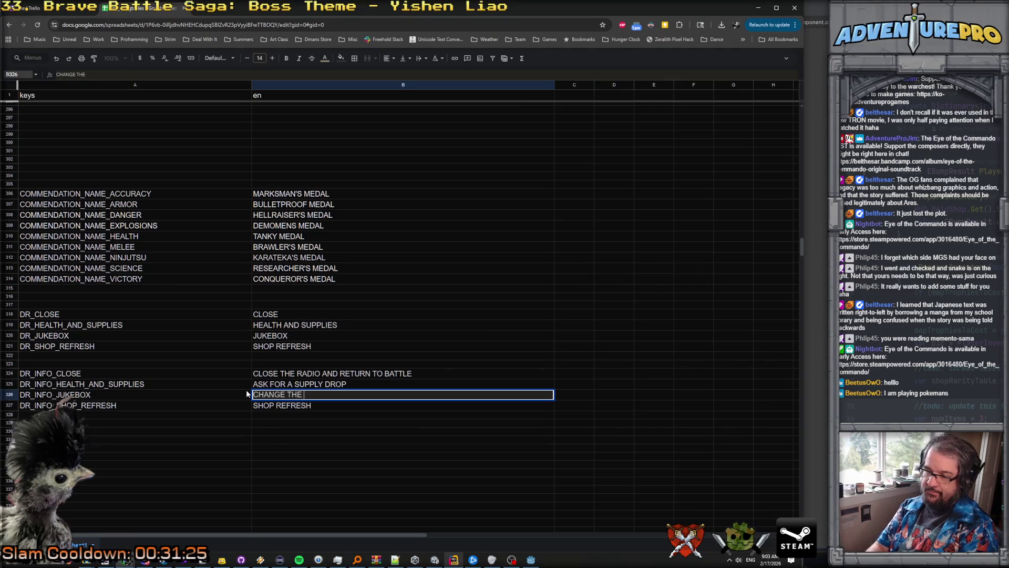
text(CURRENT MUSIC)
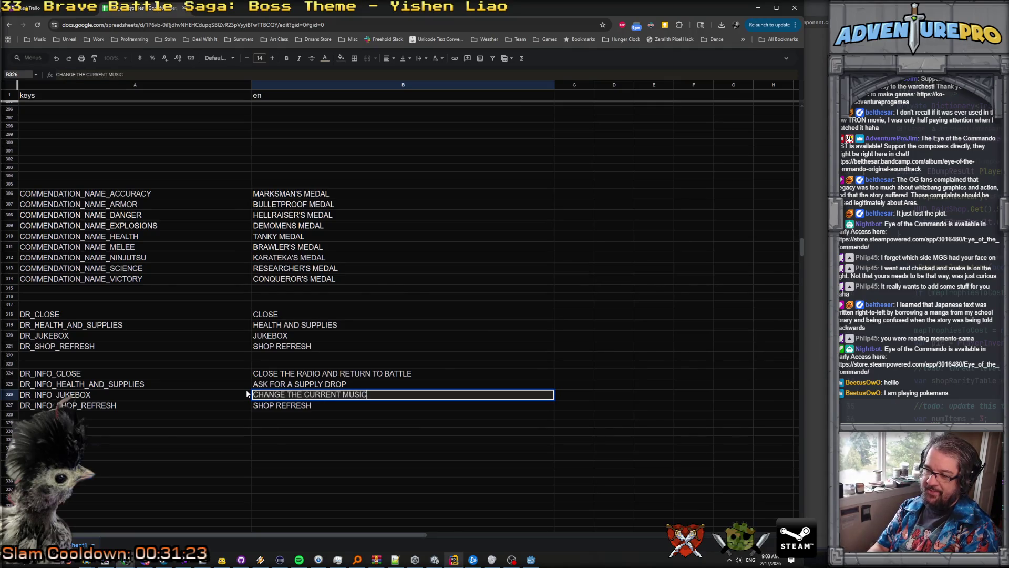
key(Return)
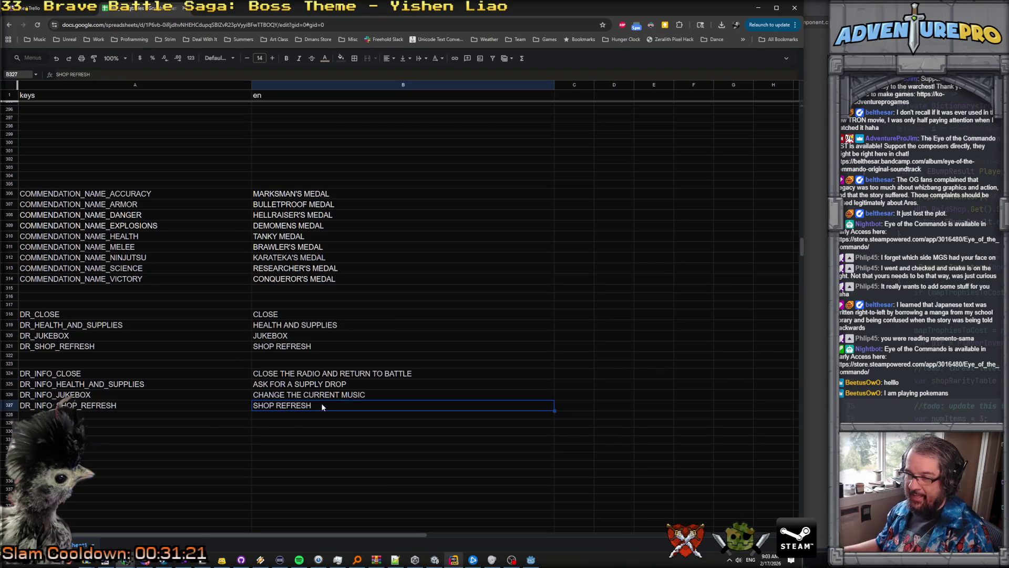
double_click(321, 403)
drag(316, 403, 238, 405)
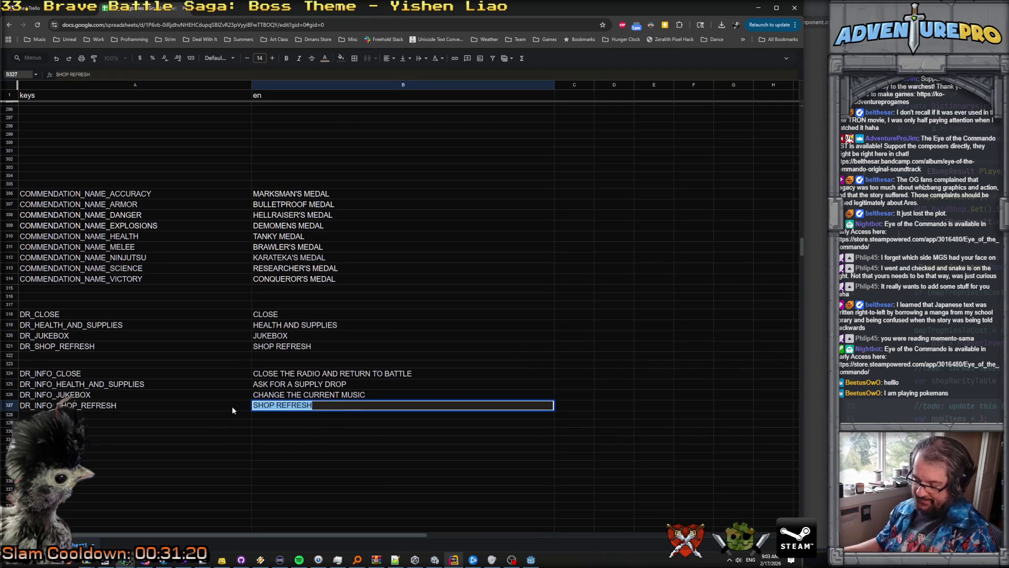
text(RESTOCK)
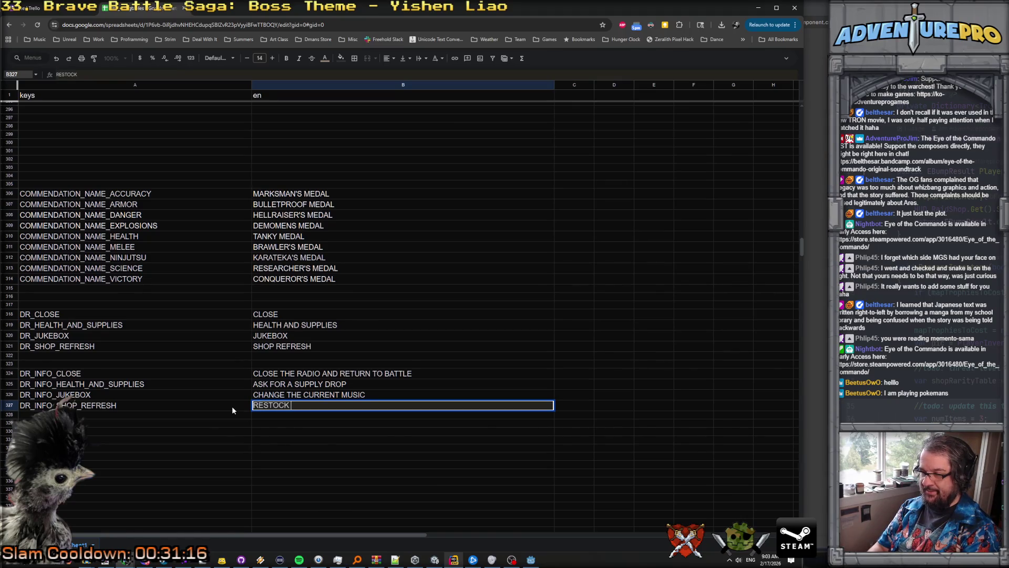
text( THE SHOPS HIDDEN IN )
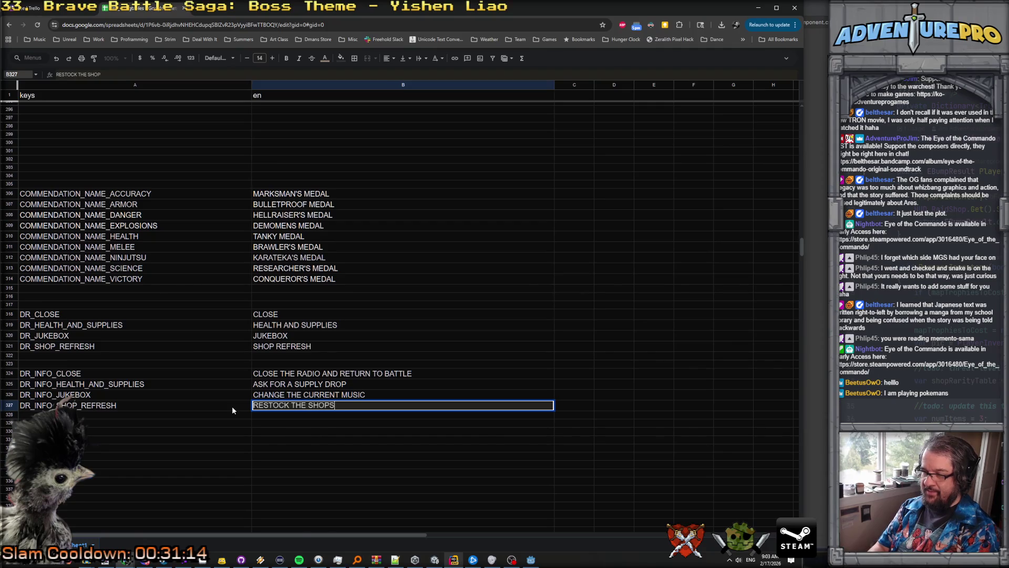
text(THE BATTLE)
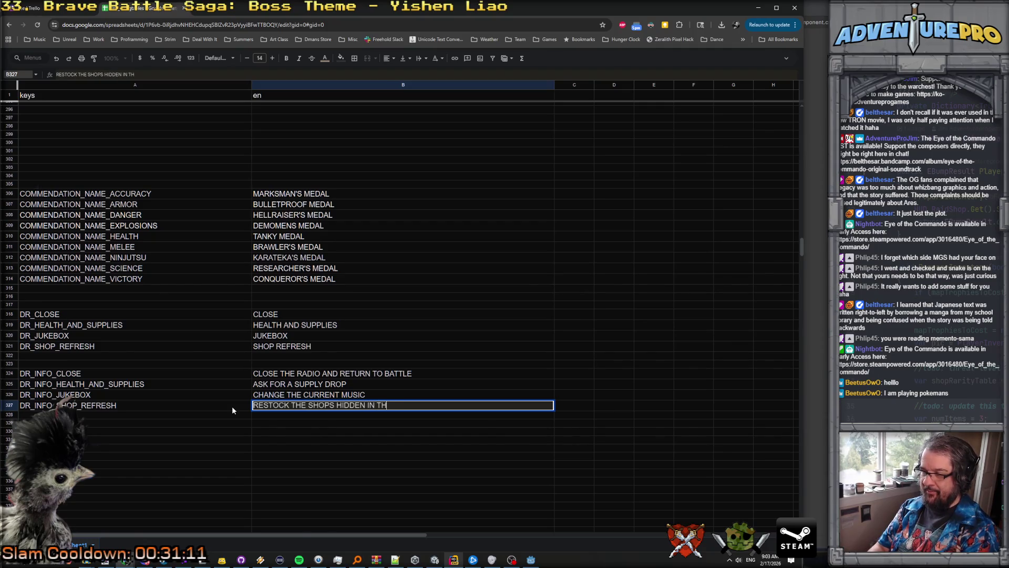
text(FIELD)
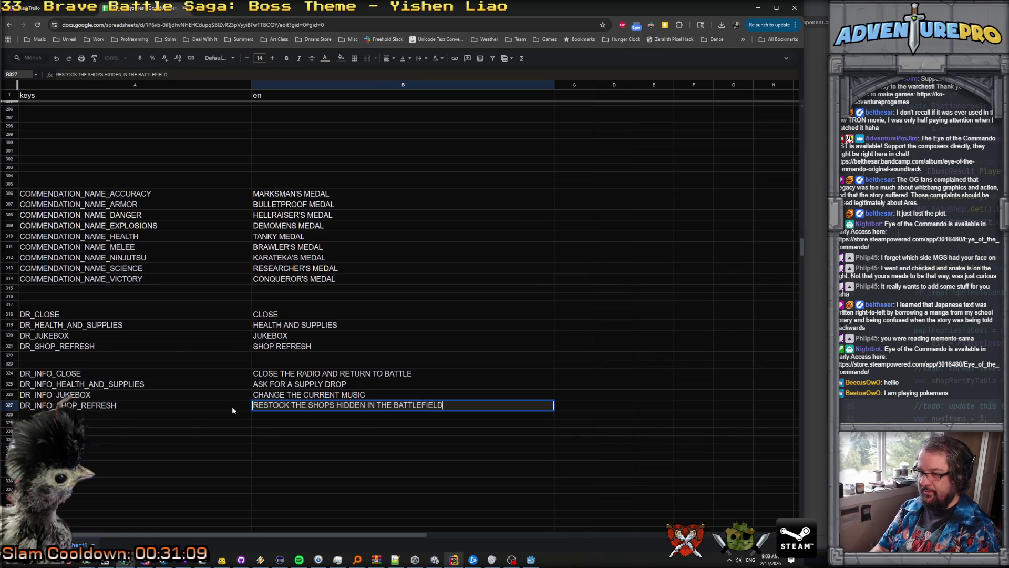
key(Return)
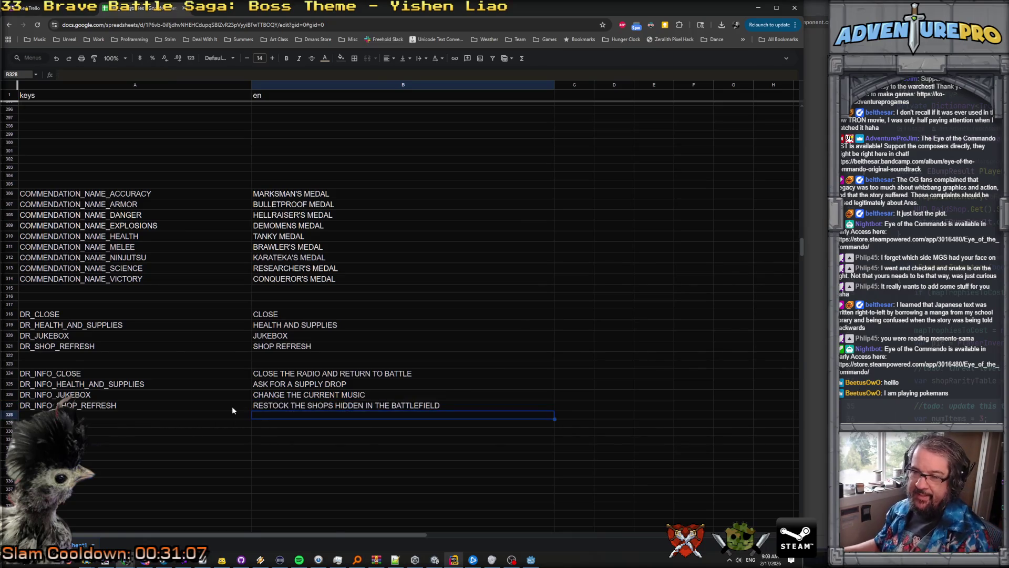
click(78, 314)
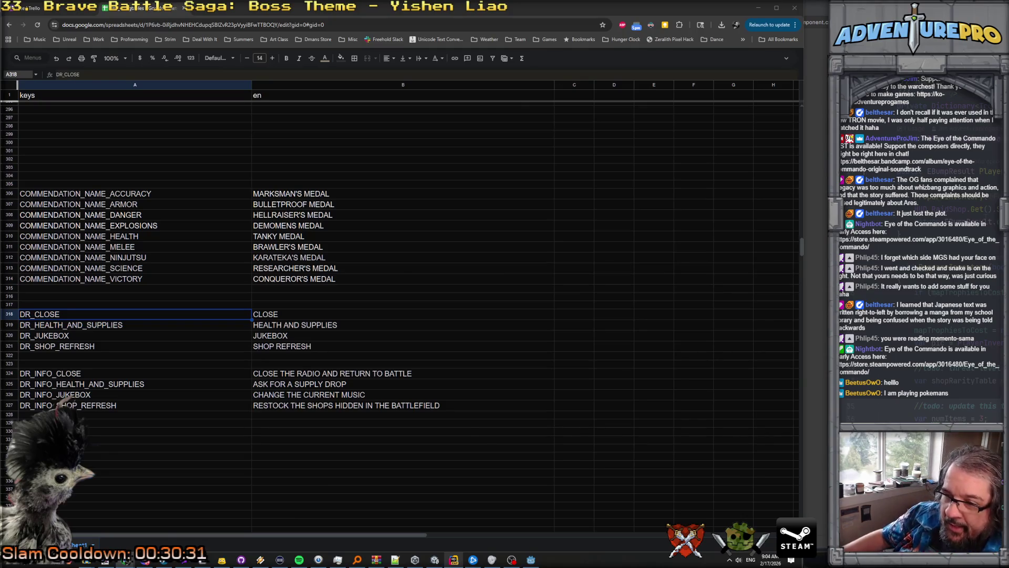
click(163, 286)
click(162, 305)
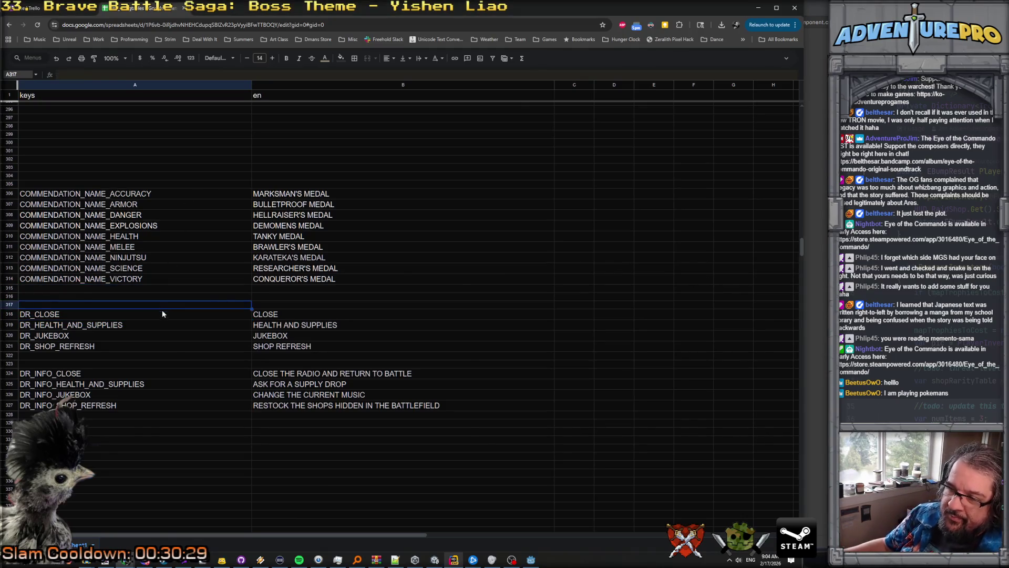
click(158, 423)
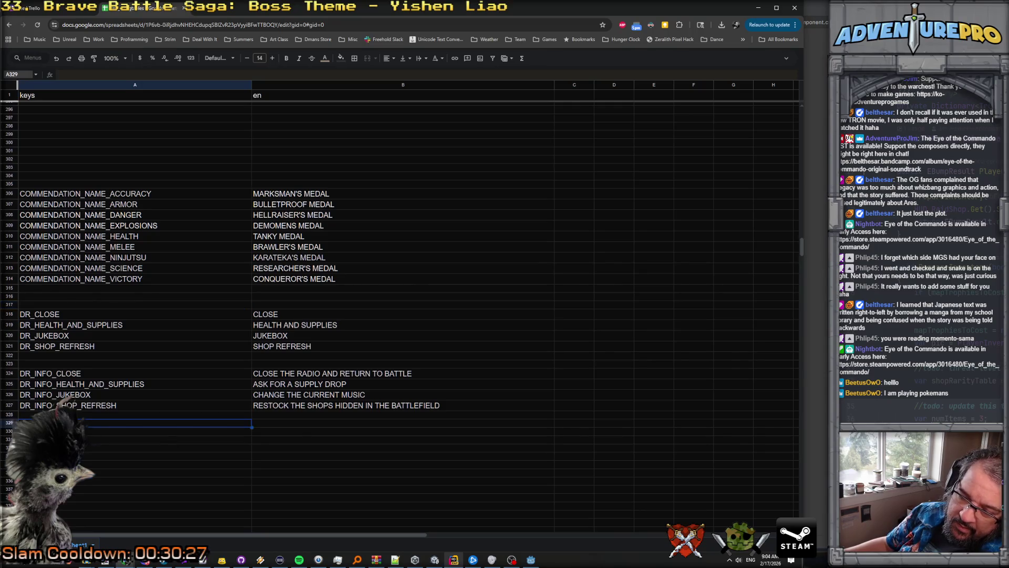
click(86, 415)
click(117, 406)
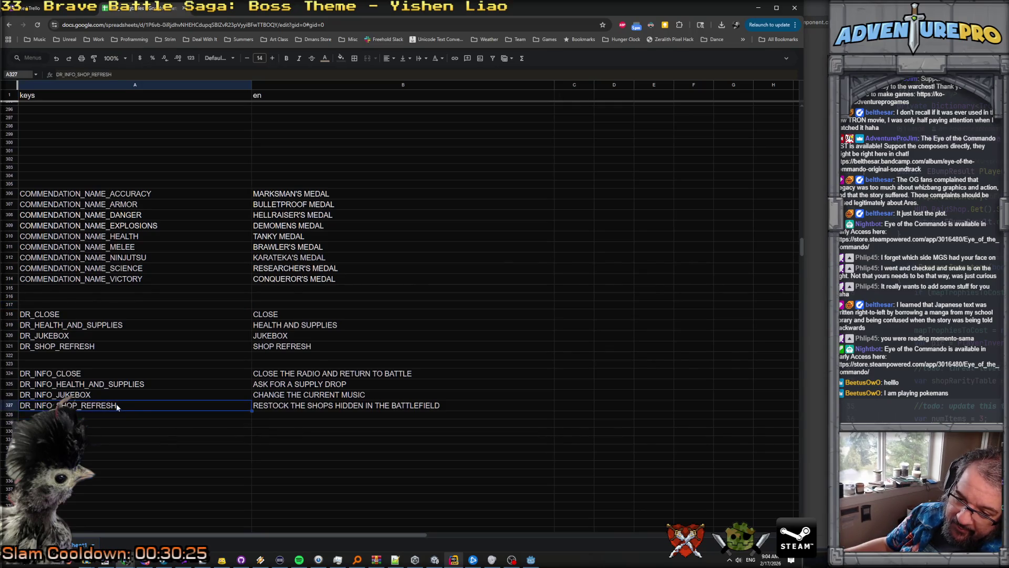
click(116, 440)
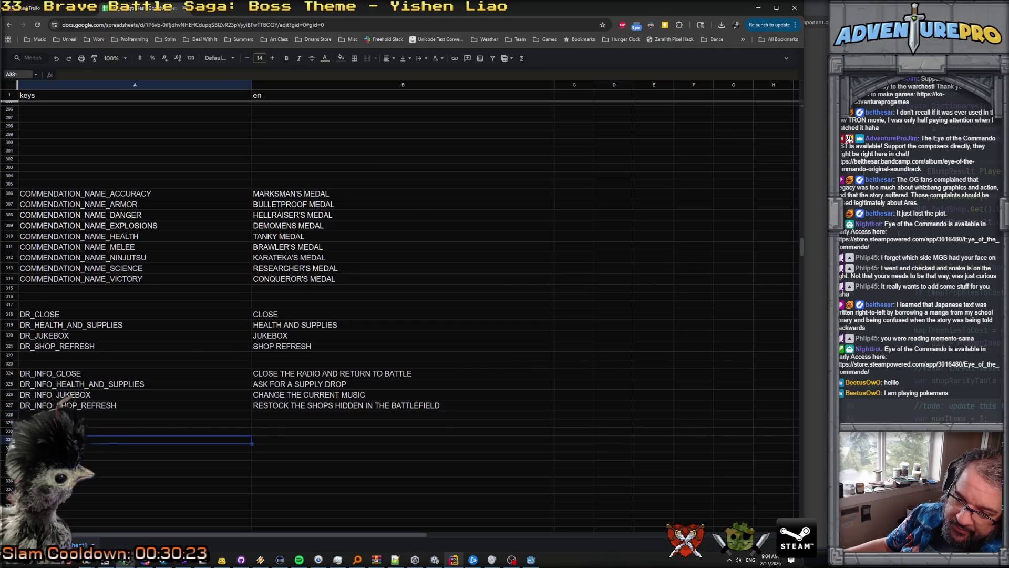
click(117, 406)
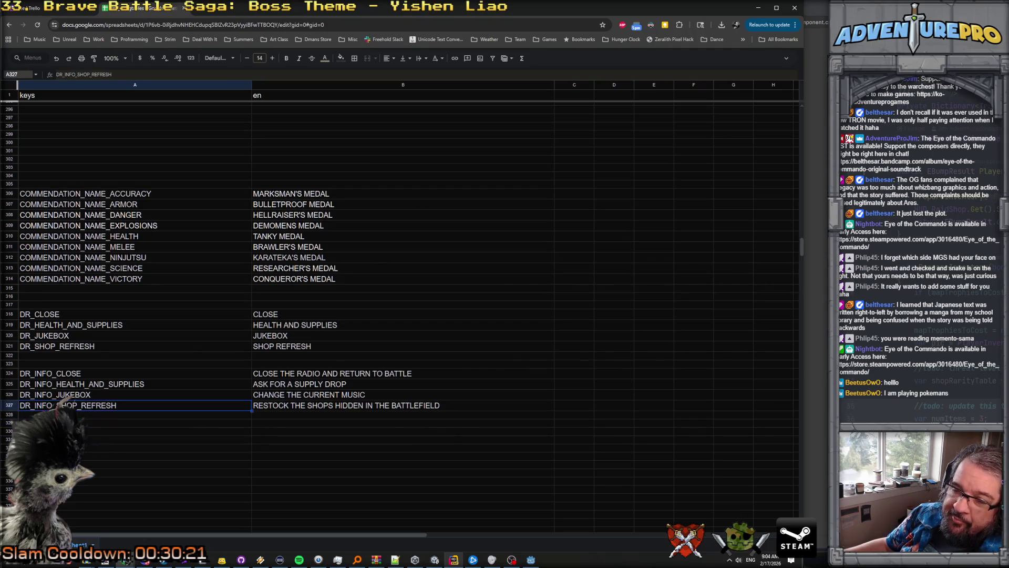
click(455, 560)
Step: Select the DIALOG_RADIO_STREMF_01_START key on line 3 and return to the spreadsheet
double_click(384, 48)
key(ctrl+c)
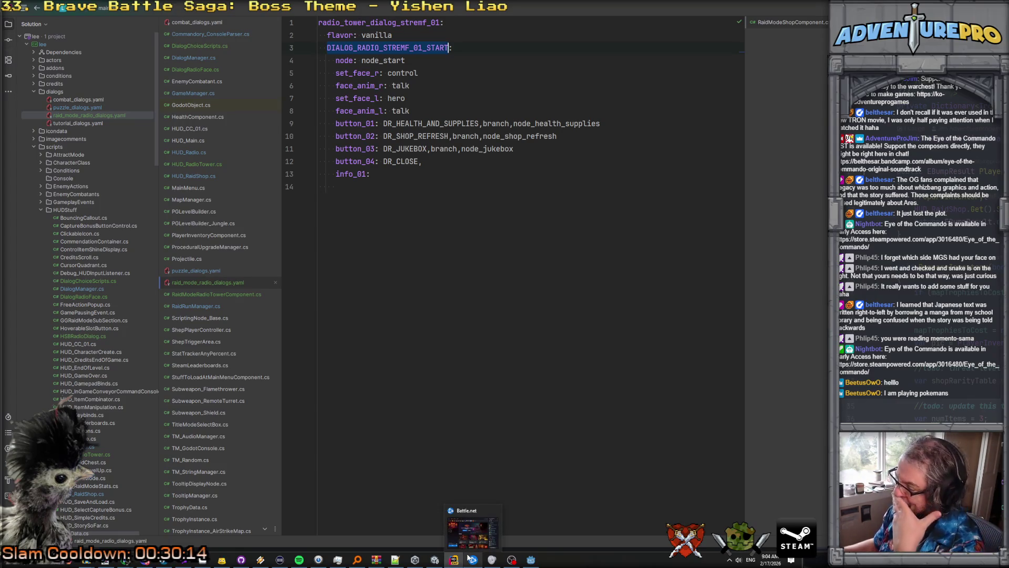
mouse_move(491, 559)
mouse_move(450, 561)
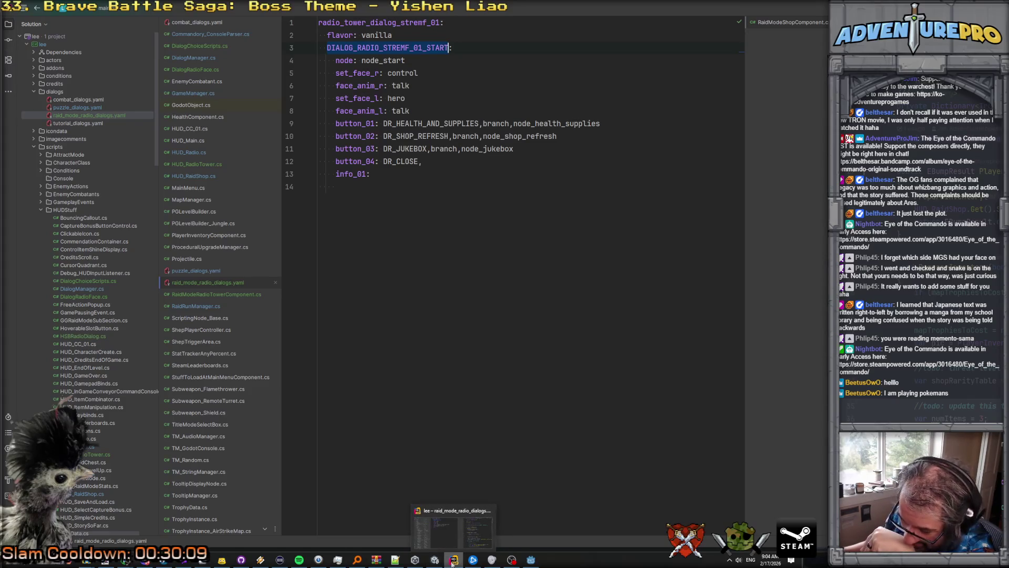
mouse_move(124, 561)
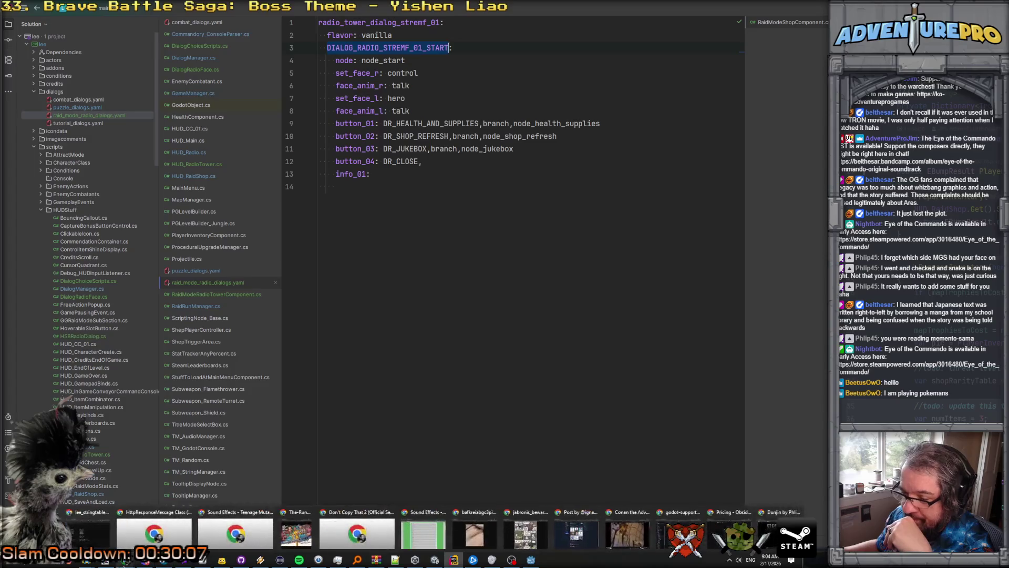
click(102, 541)
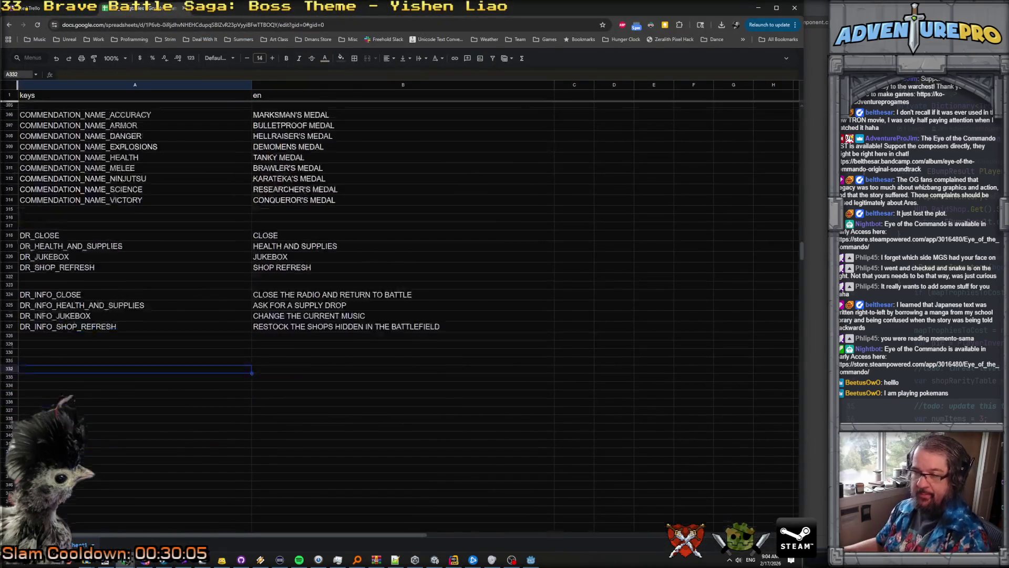
Step: Paste the DIALOG_RADIO_STREMF_01_START key as plain values into an empty row
scroll(24, 348, down, 1)
click(120, 340)
key(ctrl+v)
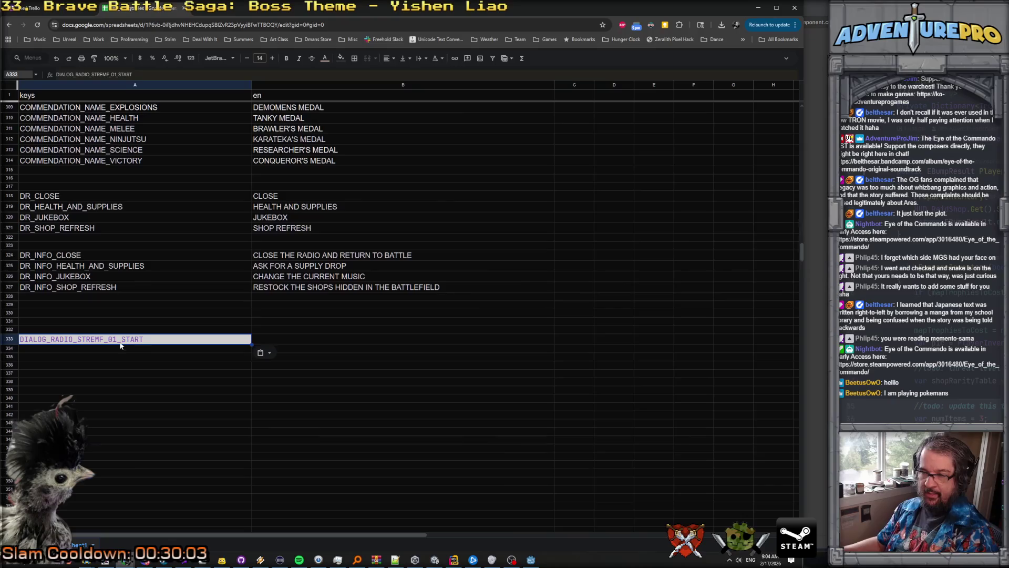
key(ctrl+z)
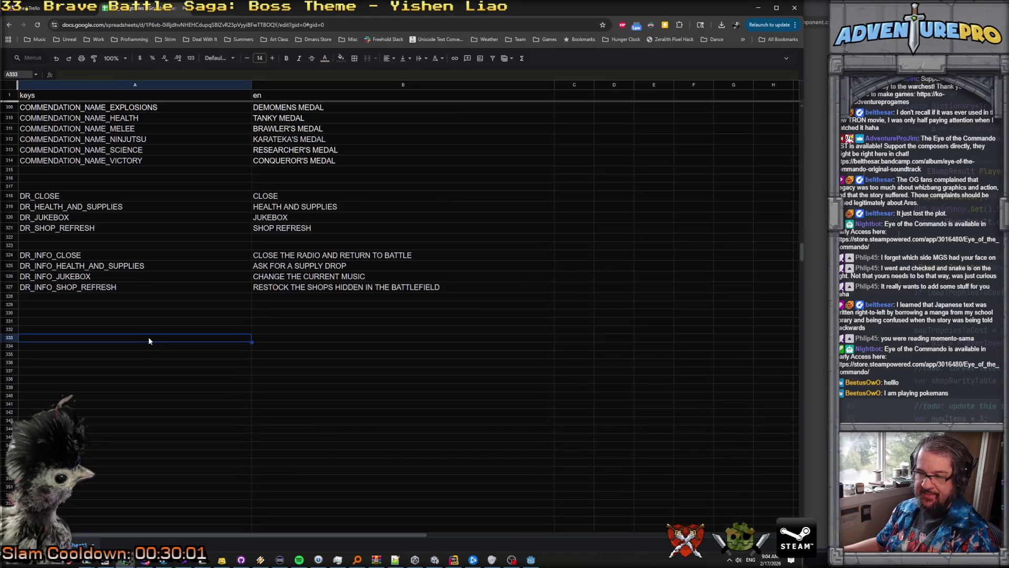
key(ctrl+v)
key(ctrl+z)
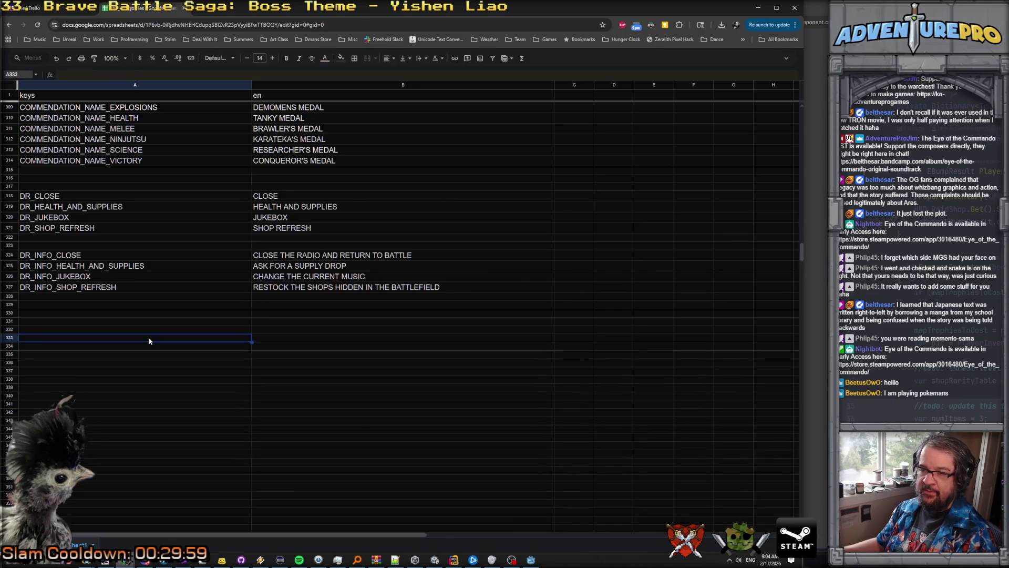
right_click(148, 341)
mouse_move(193, 300)
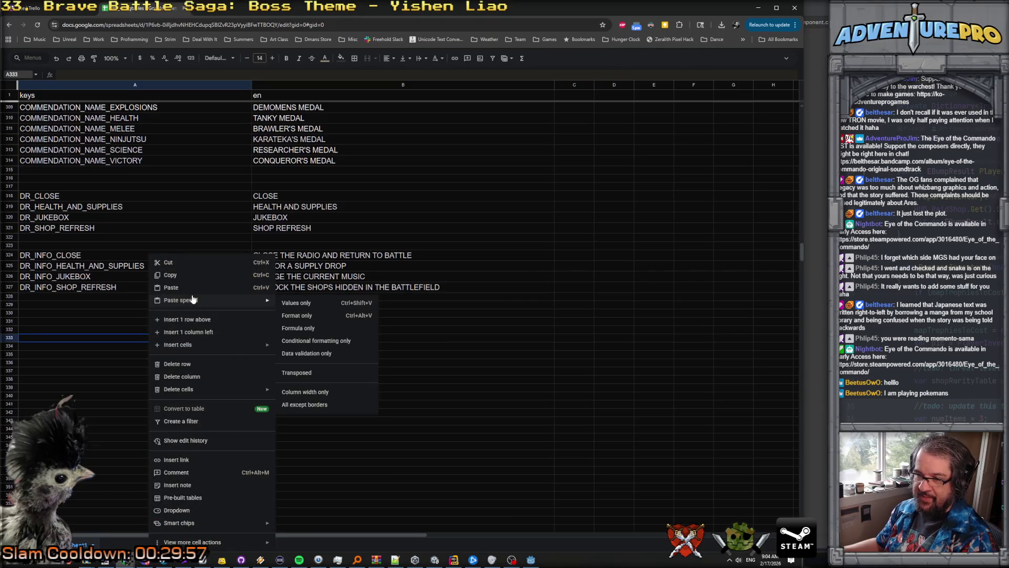
click(306, 302)
Step: Enter 'THIS RADIO TOWER CAN SEND A SIGNAL TO HOME BASE!' in the English cell
click(279, 339)
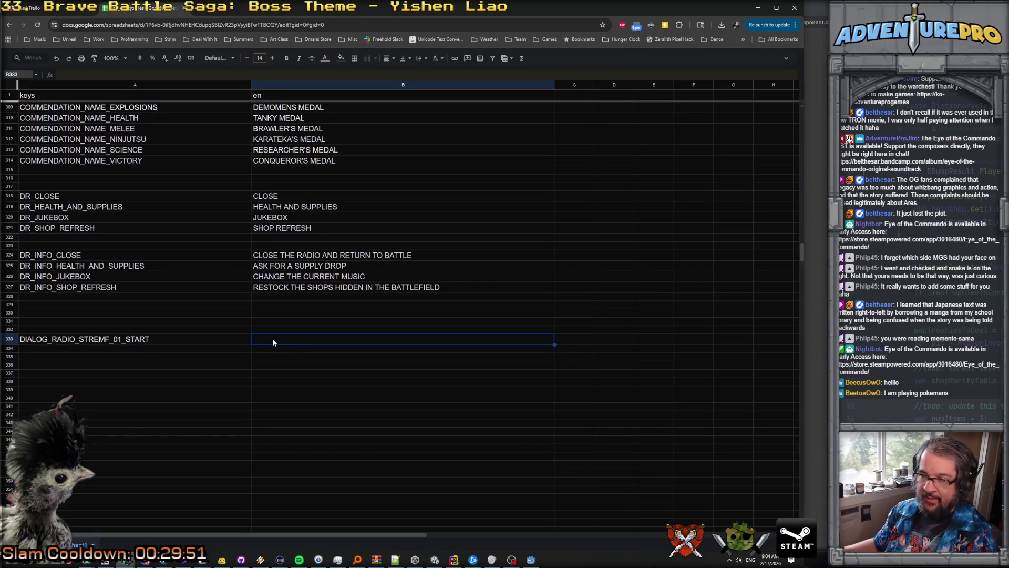
double_click(272, 338)
text(TH)
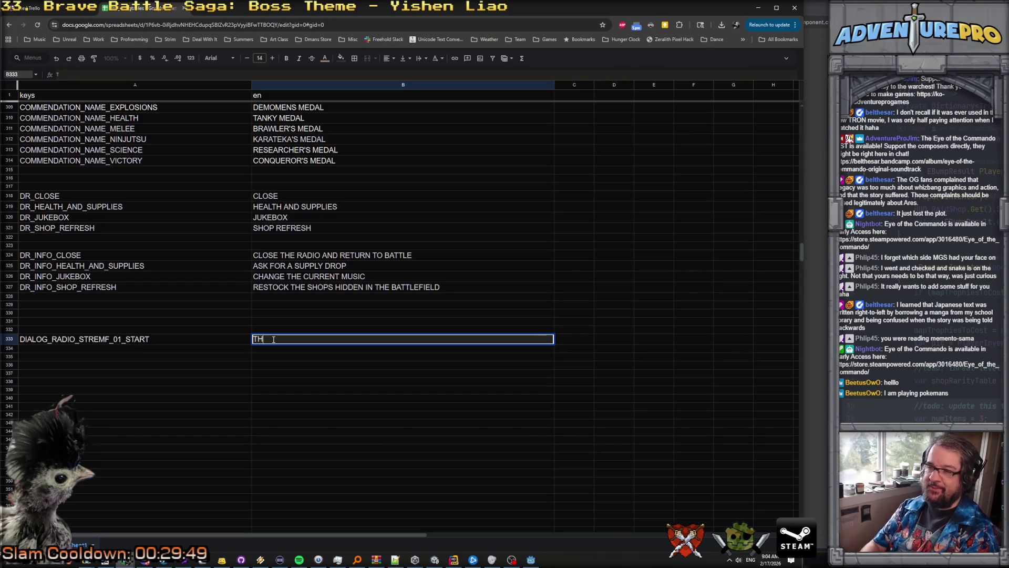
text(IS RADIO TOWER CAN SEND)
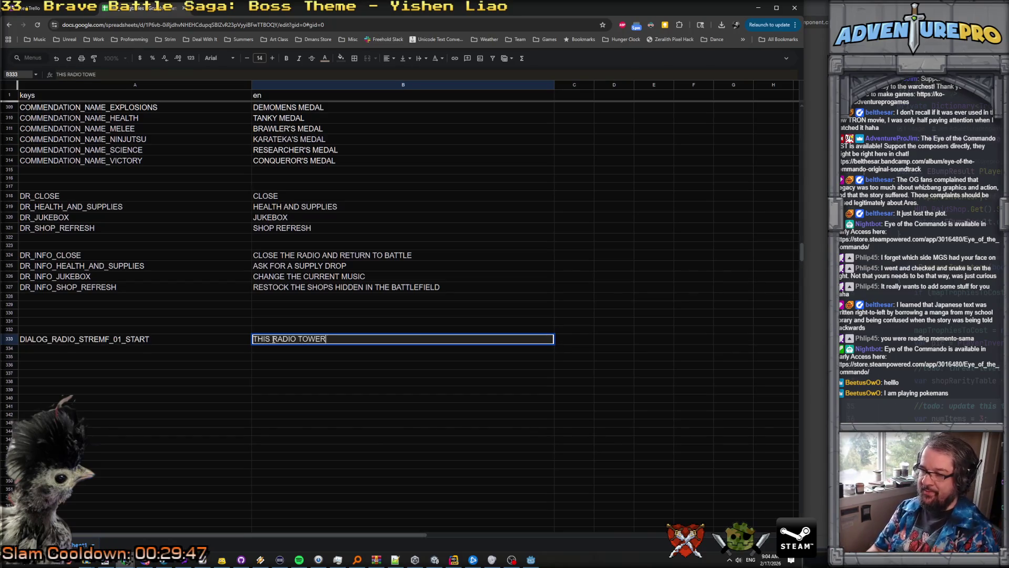
text( A SI)
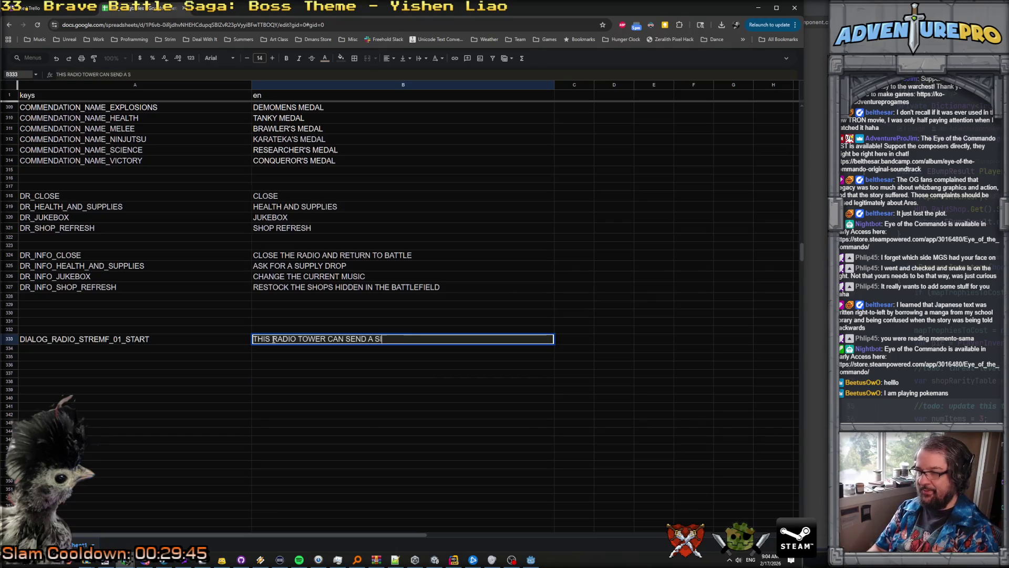
text(GNAL TO HOME BASE.)
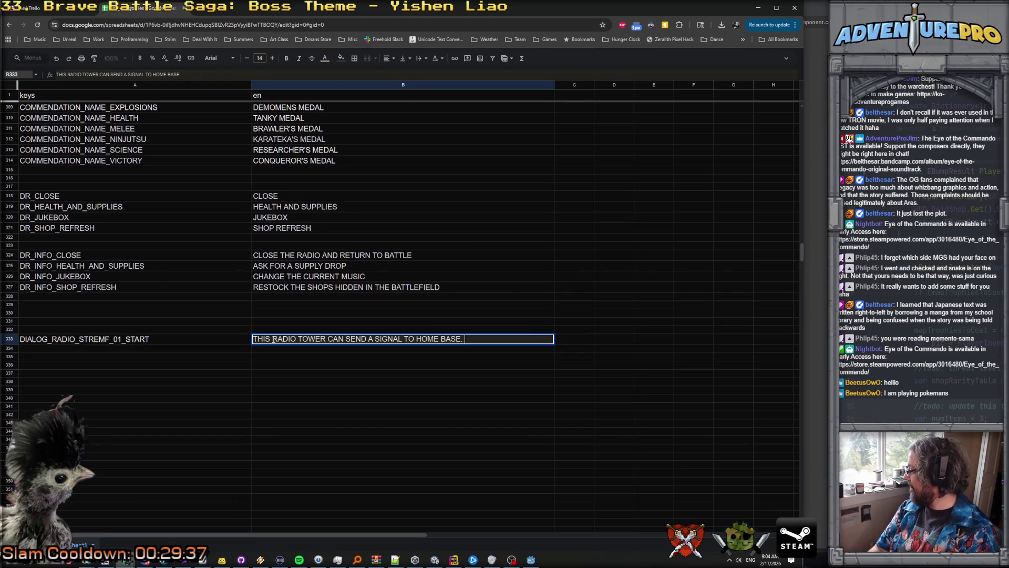
key(BackSpace)
key(BackSpace)
text(!)
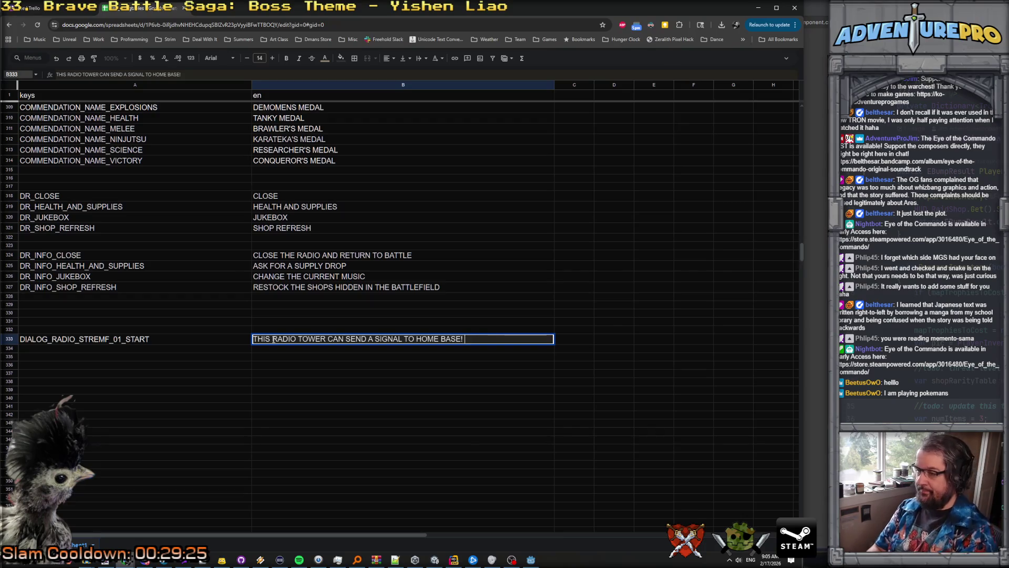
Step: Append 'IF YOU HAVE A REQUEST TO MAKE, DO SO QUICKLY, USING THE TOWER WILL EXPOSE YOUR POSITION' and commit
text(IF YOU HAVE A REQUES)
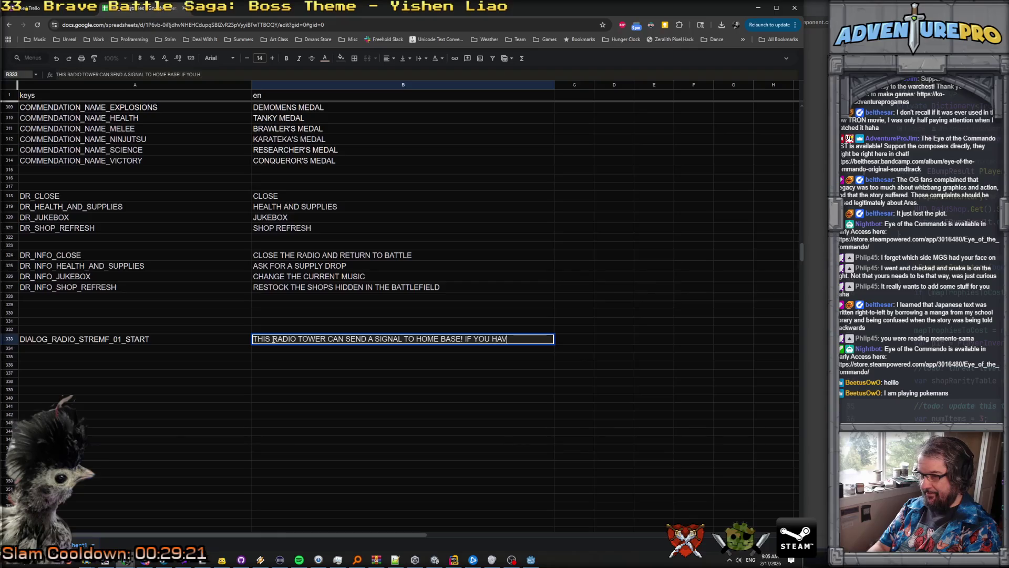
text(T TO)
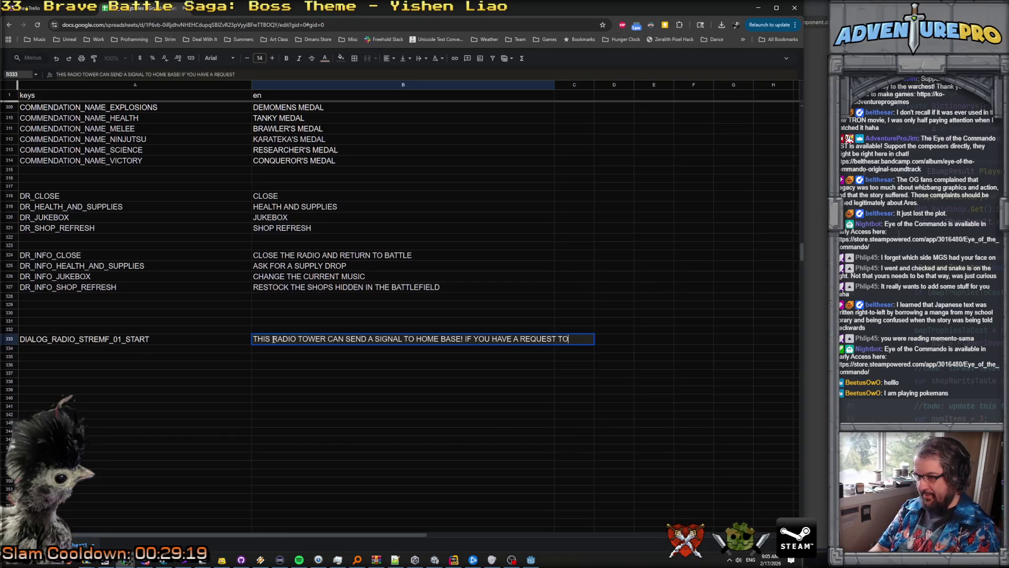
text( MAKE, )
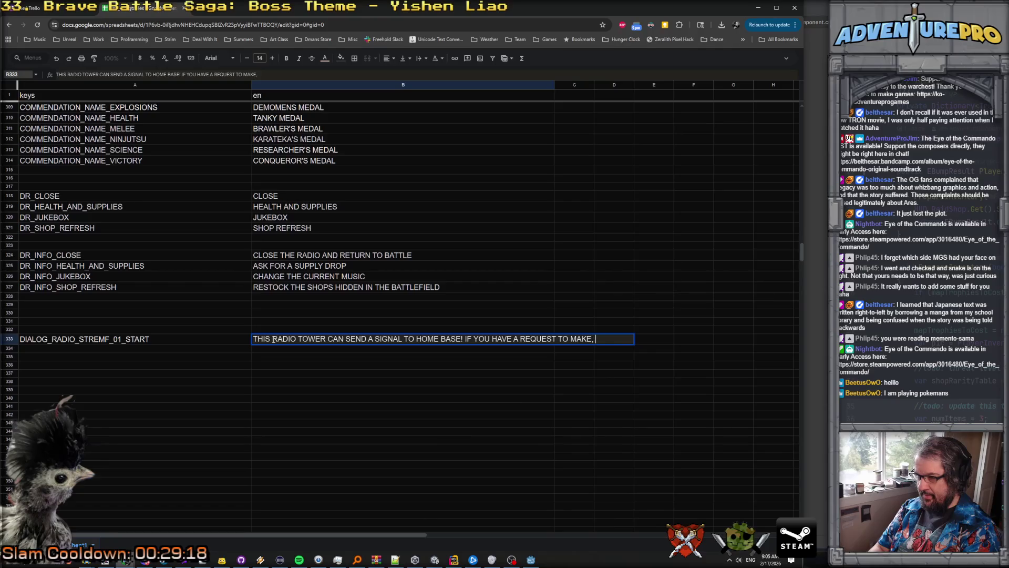
text(DO SO QUICKLY<)
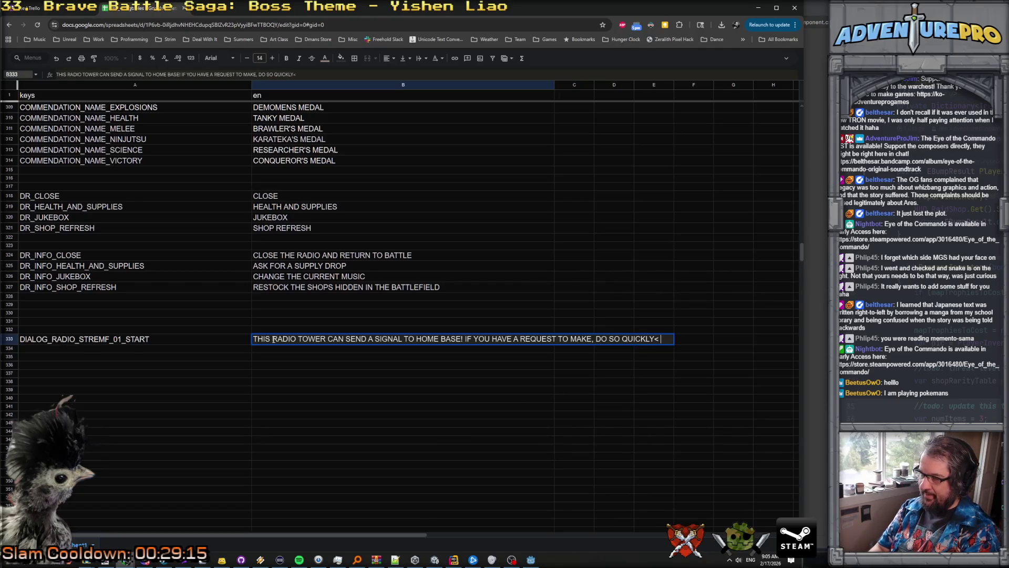
key(BackSpace)
text(, AS)
text(USING TH)
text(E TOWER)
text(WILL REVE)
key(BackSpace)
key(BackSpace)
key(BackSpace)
text(EXPOSE Y OUR POS)
key(BackSpace)
key(BackSpace)
key(BackSpace)
text(OUR POSITION)
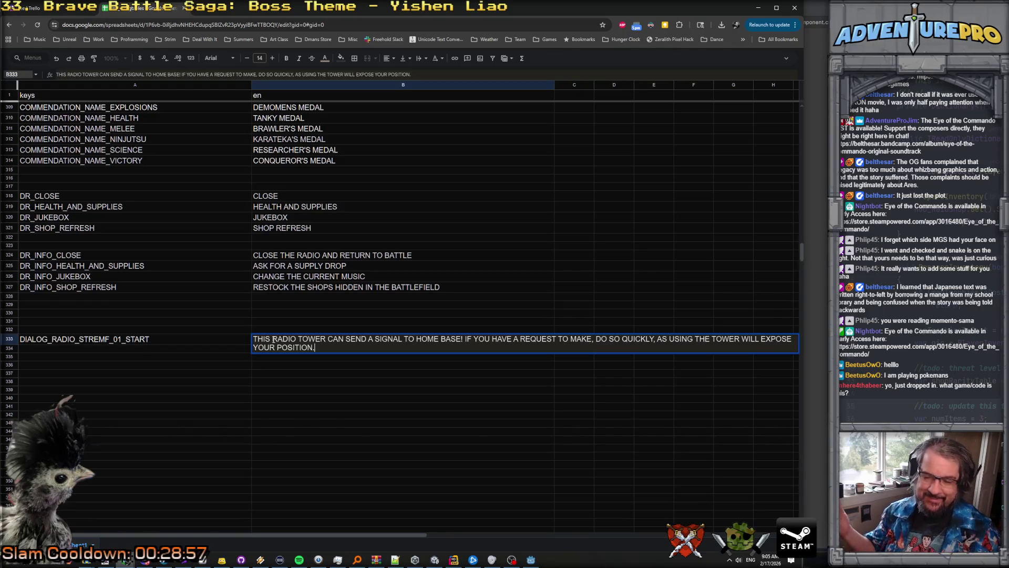
key(Return)
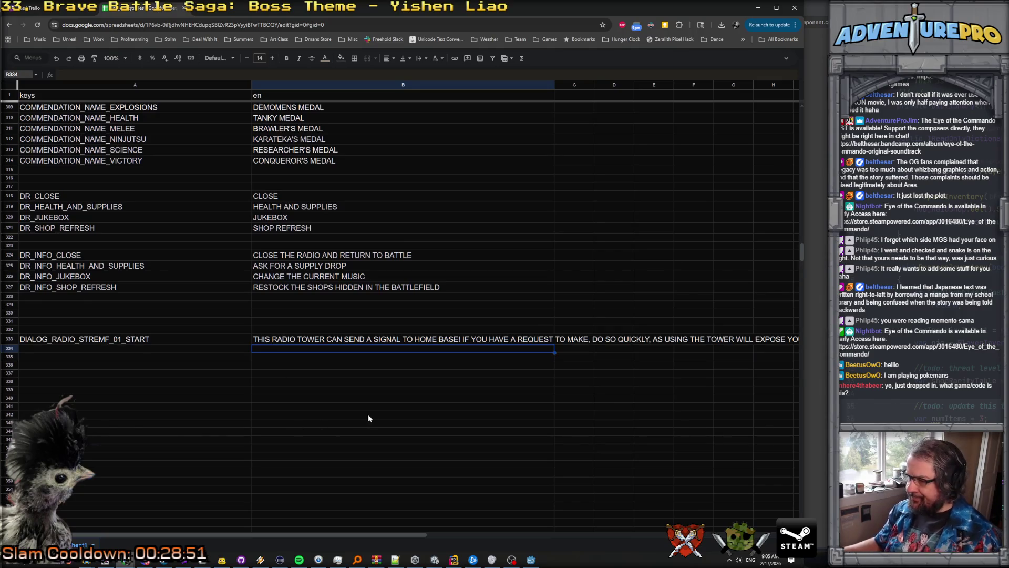
Step: Return to Godot, show the hud_radio_tower scene in the 2D view, and save it
click(531, 559)
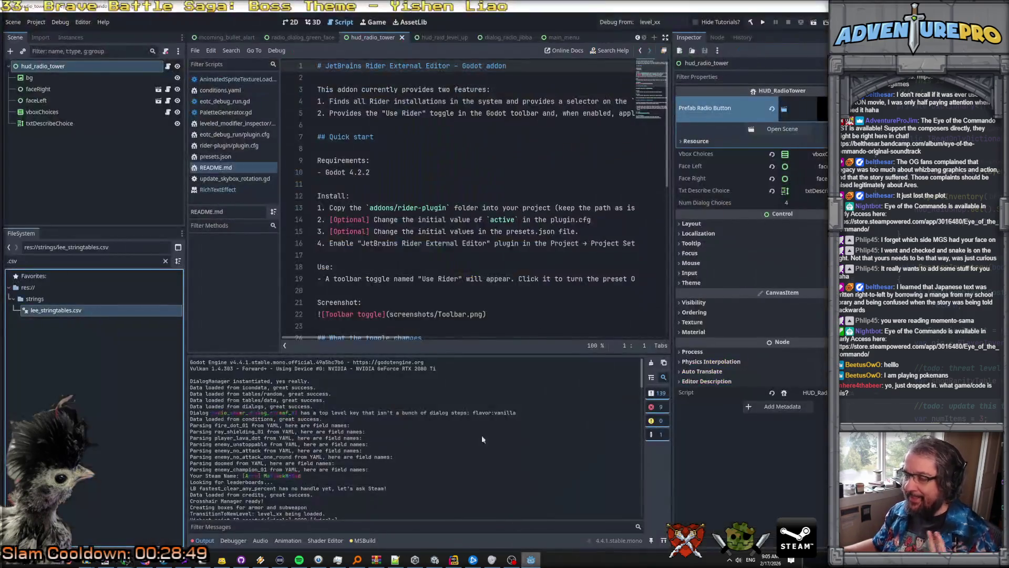
click(313, 22)
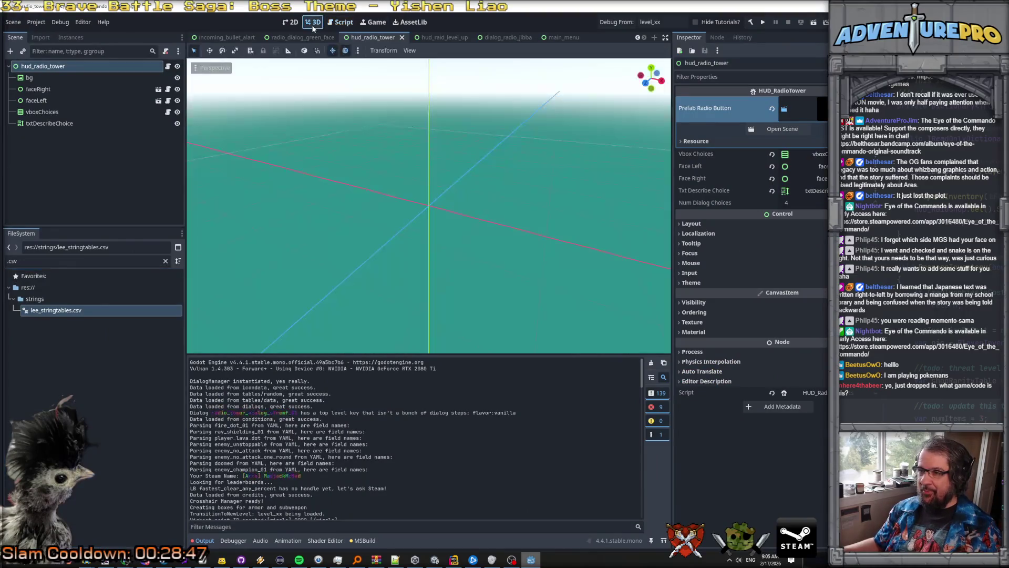
click(294, 23)
scroll(431, 160, down, 1)
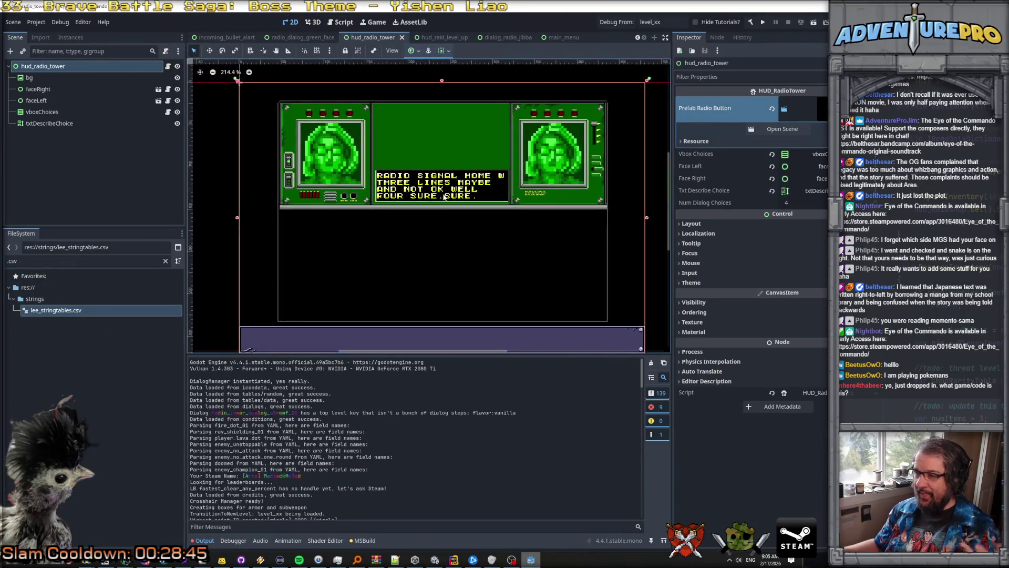
scroll(395, 217, up, 1)
scroll(395, 217, down, 1)
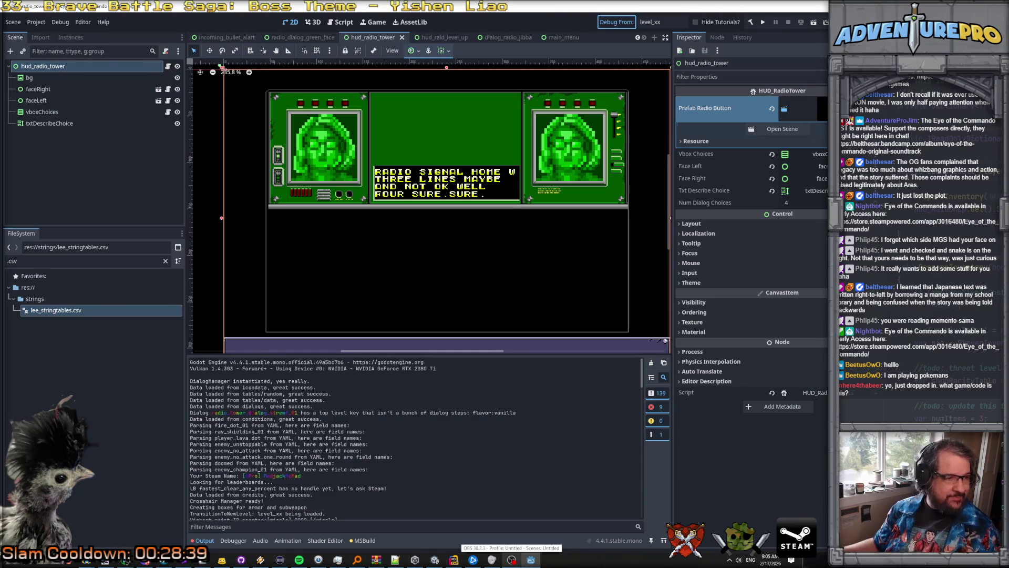
key(ctrl+s)
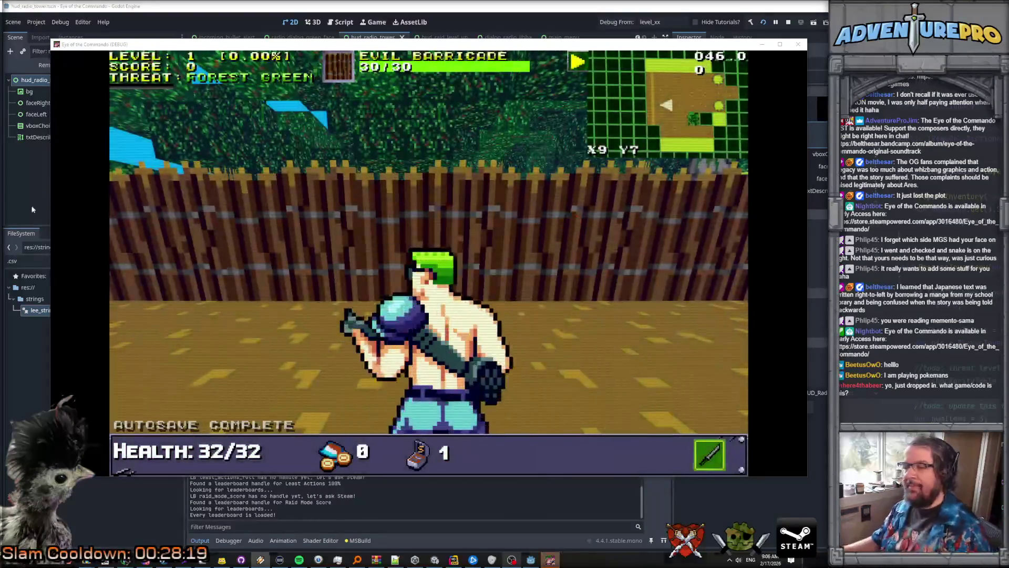
Step: Pause the game and raise the music volume in the options screen, then resume
click(433, 120)
key(Escape)
click(429, 261)
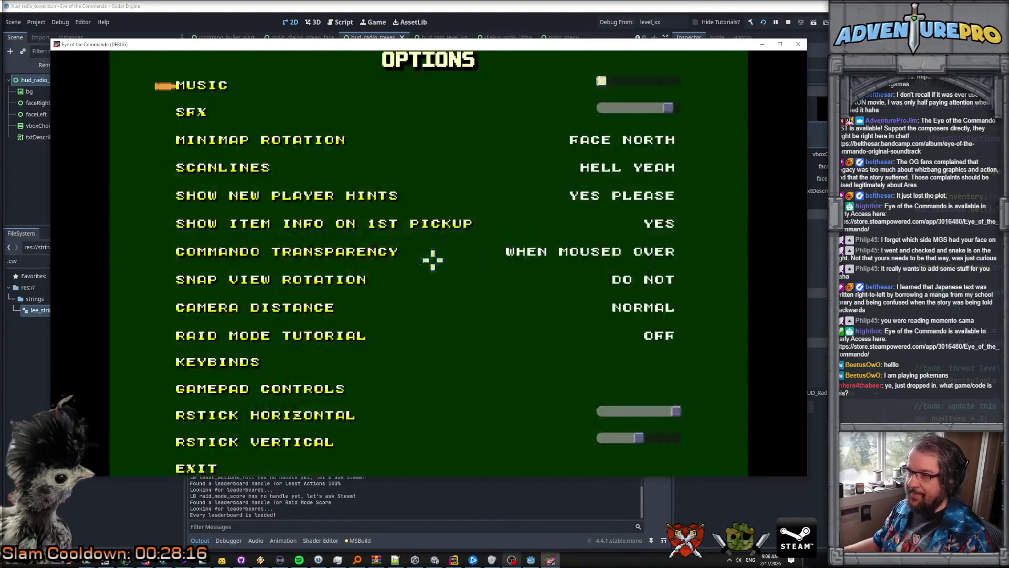
mouse_move(631, 84)
mouse_down()
mouse_move(653, 83)
mouse_move(646, 82)
mouse_up()
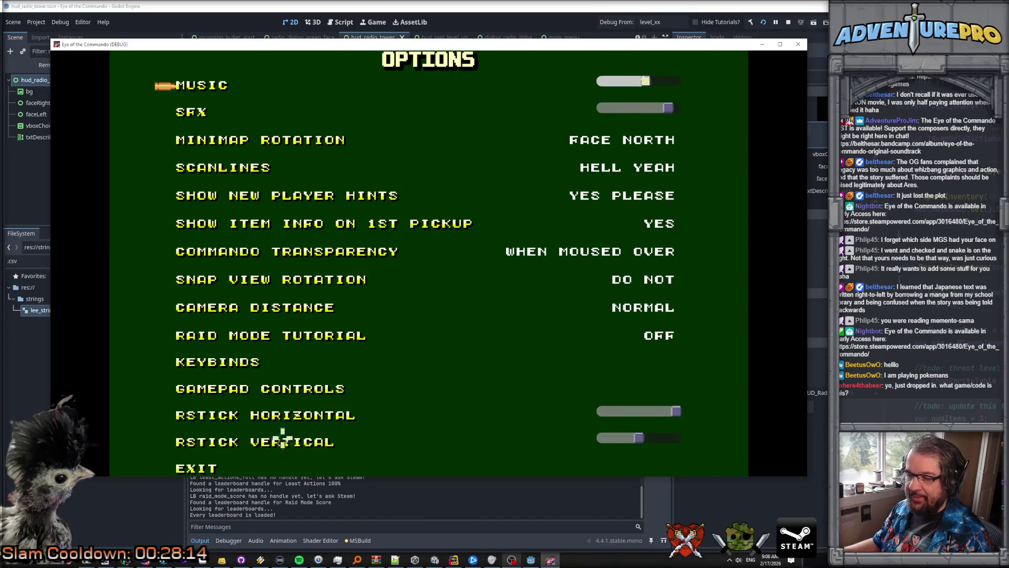
key(Right)
key(Right)
key(Right)
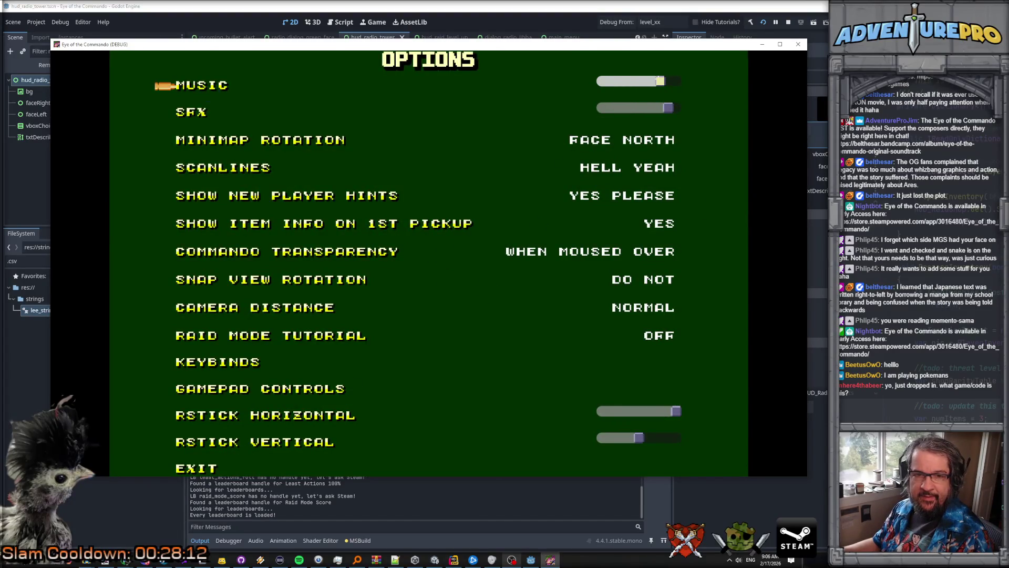
key(Escape)
key(Escape)
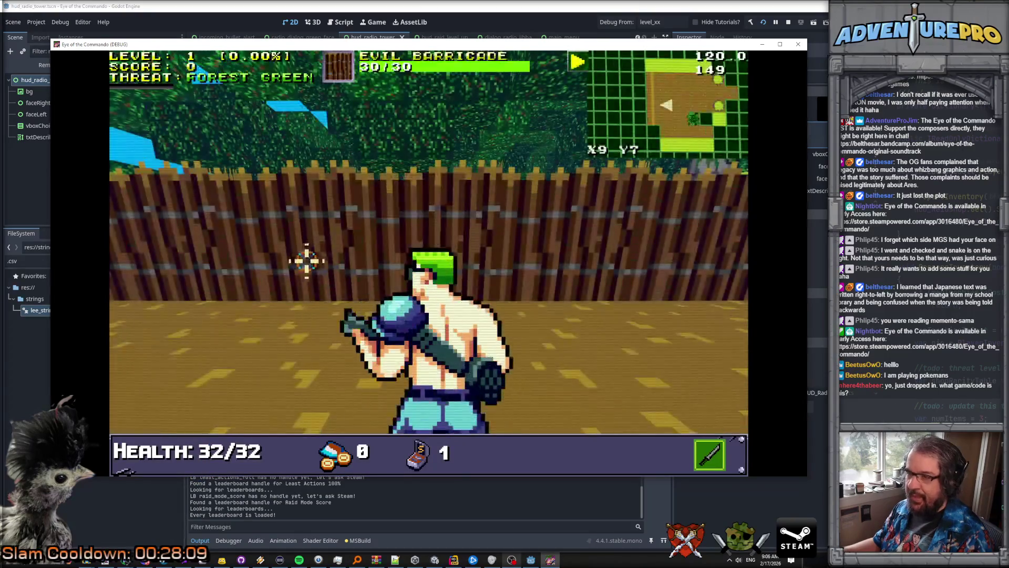
Step: Destroy the Evil Barricade, advance through the forest, and kill the NITRO MOOK
click(479, 243)
click(444, 171)
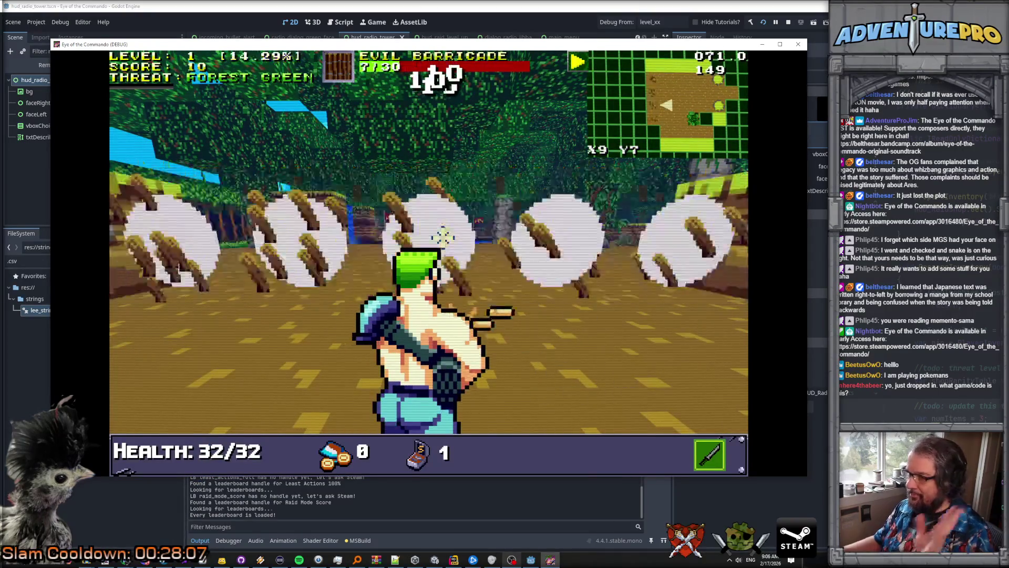
key(w)
key(w)
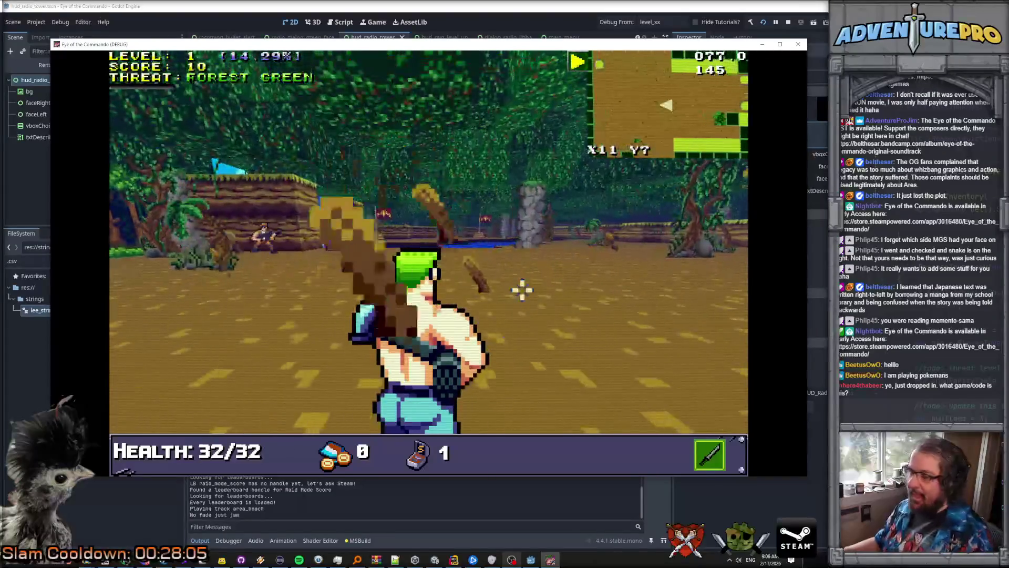
key(w)
key(d)
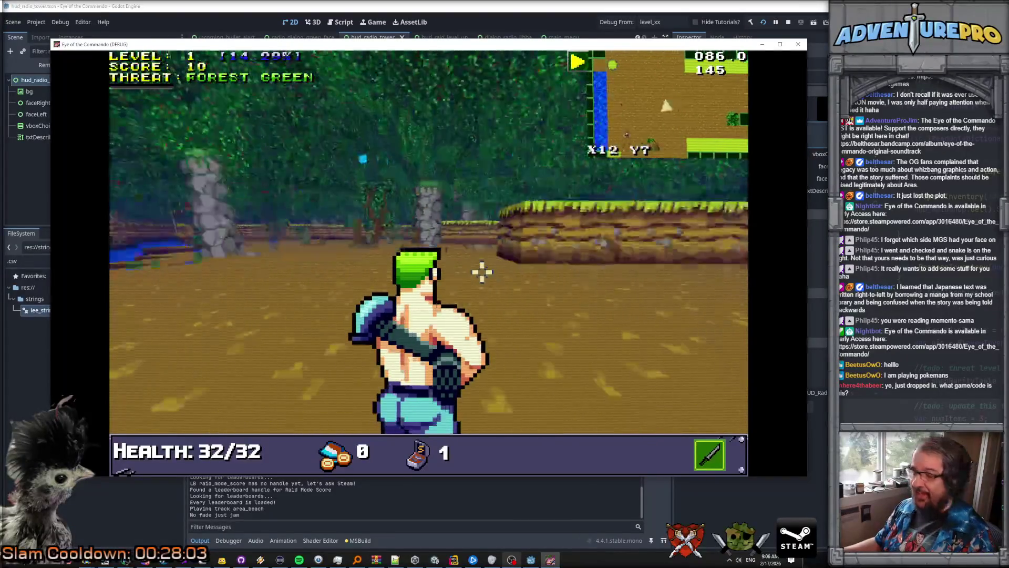
key(a)
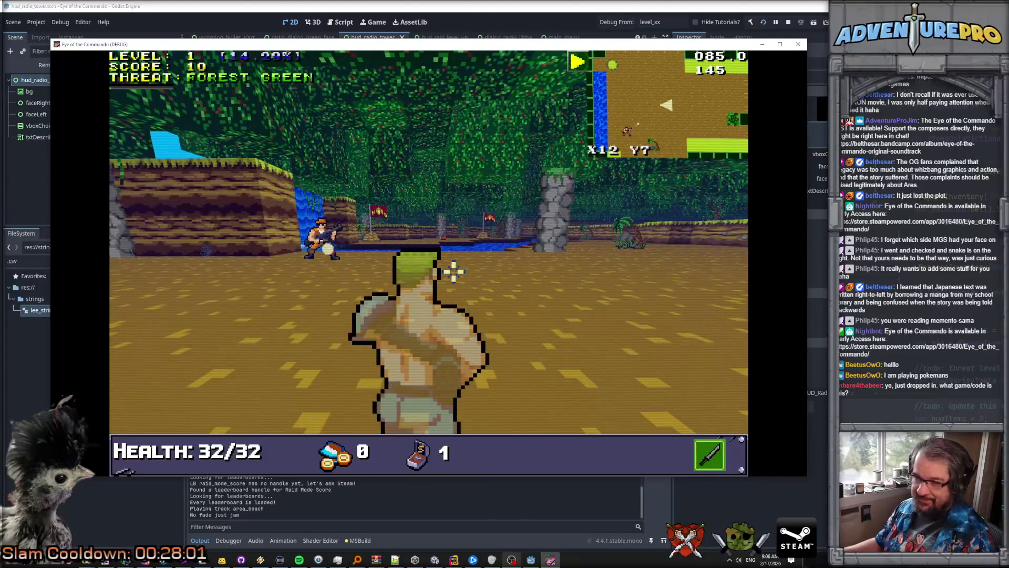
key(w)
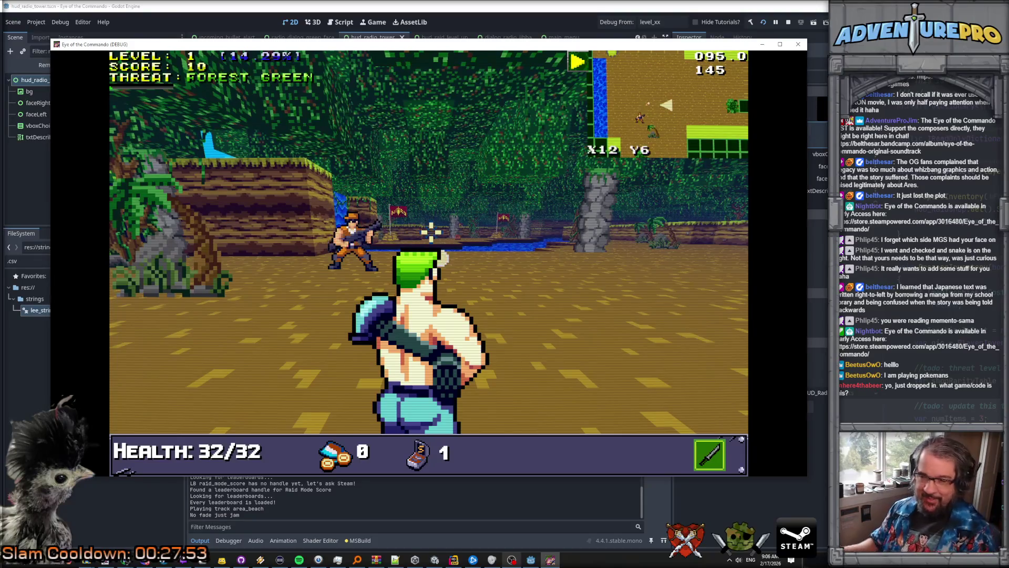
click(348, 231)
click(346, 232)
click(348, 231)
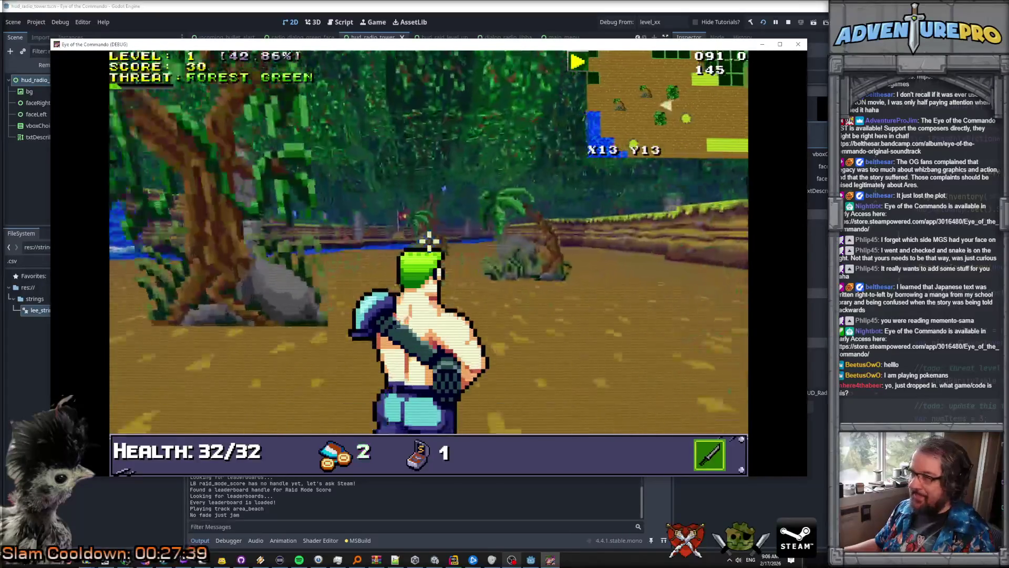
Step: Walk along the river, collect ammo from the supply crate, and capture the flag
key(Left)
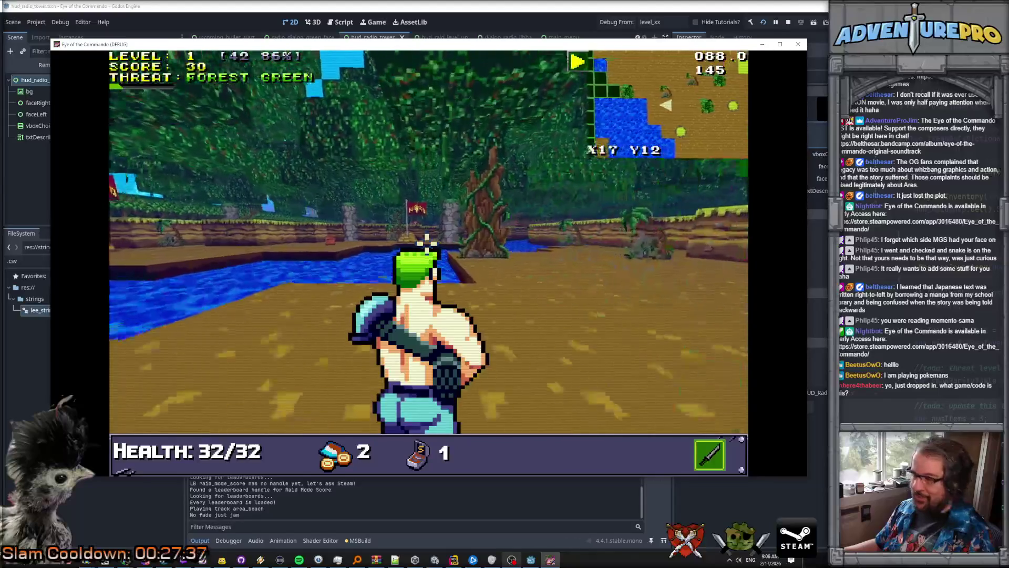
key(Up)
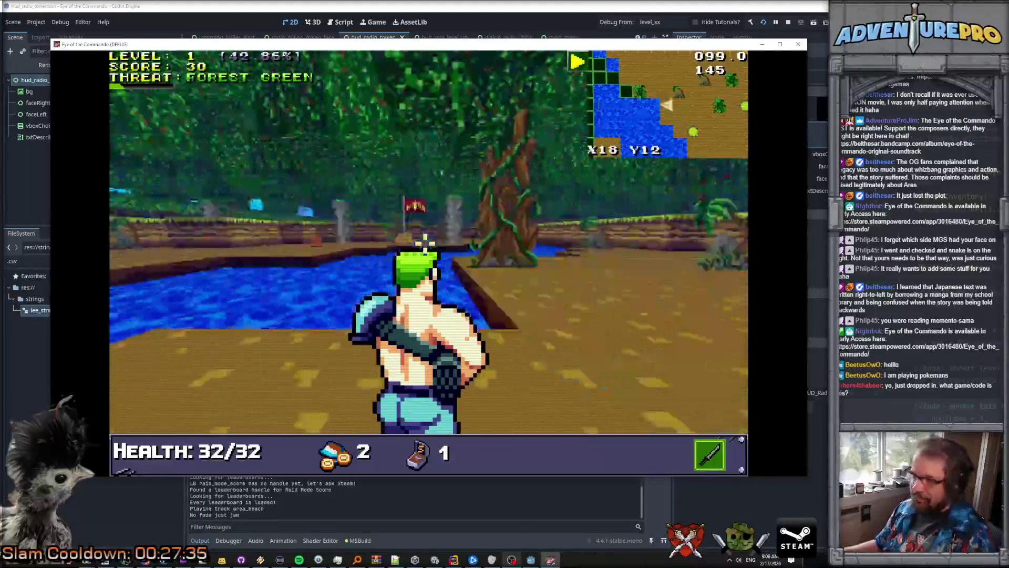
key(Up)
key(Left)
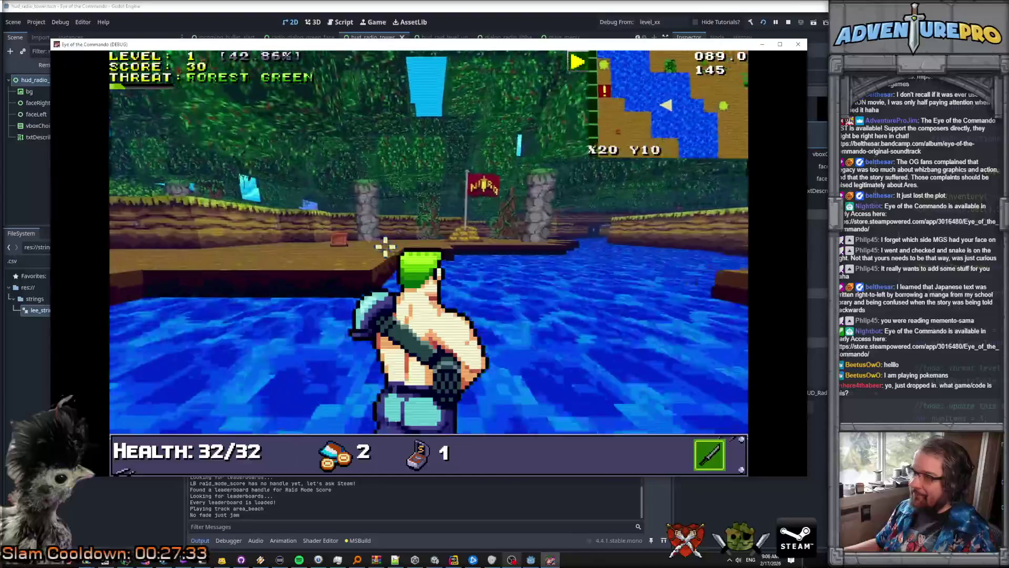
key(Up)
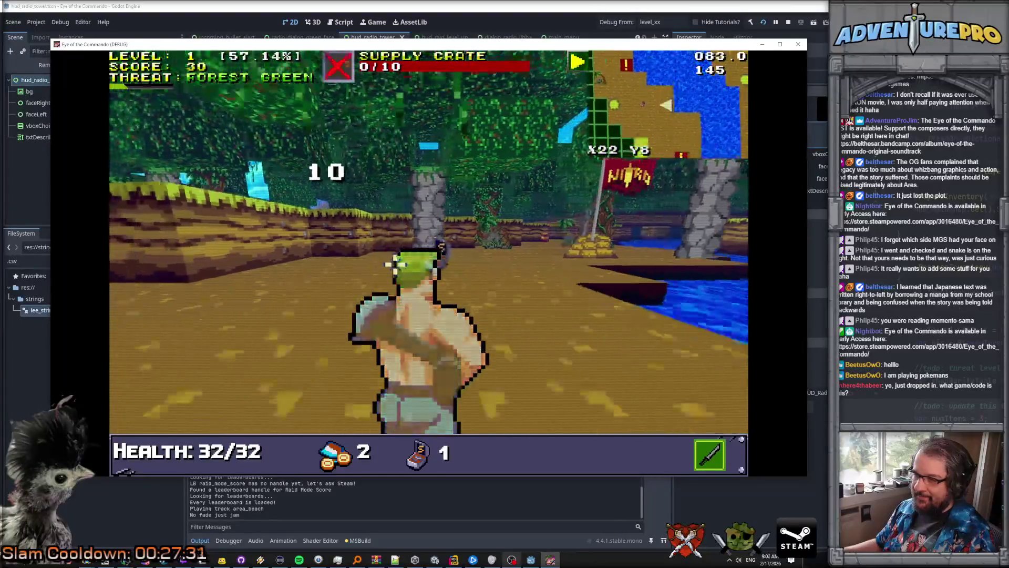
key(Up)
key(Right)
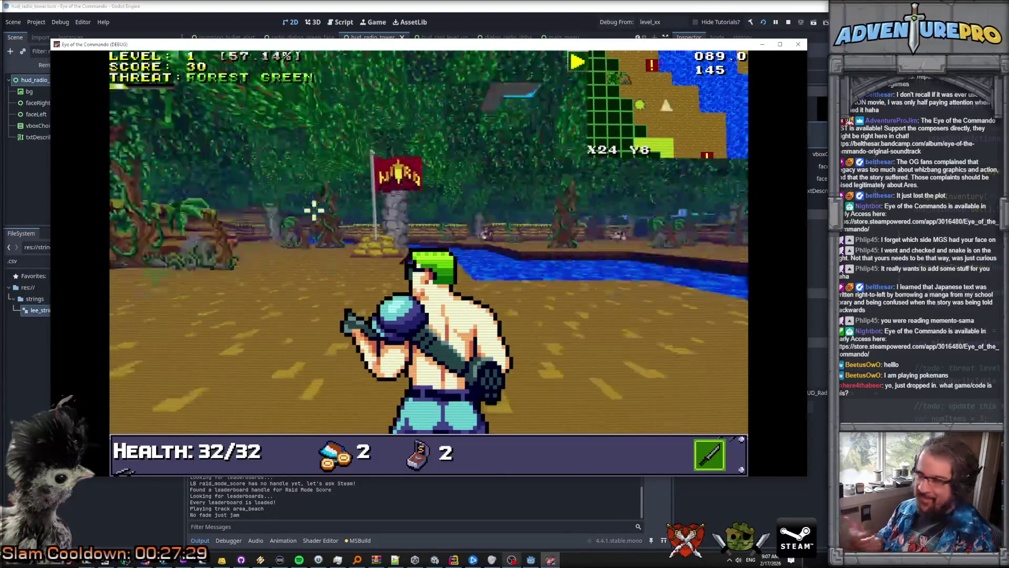
key(Up)
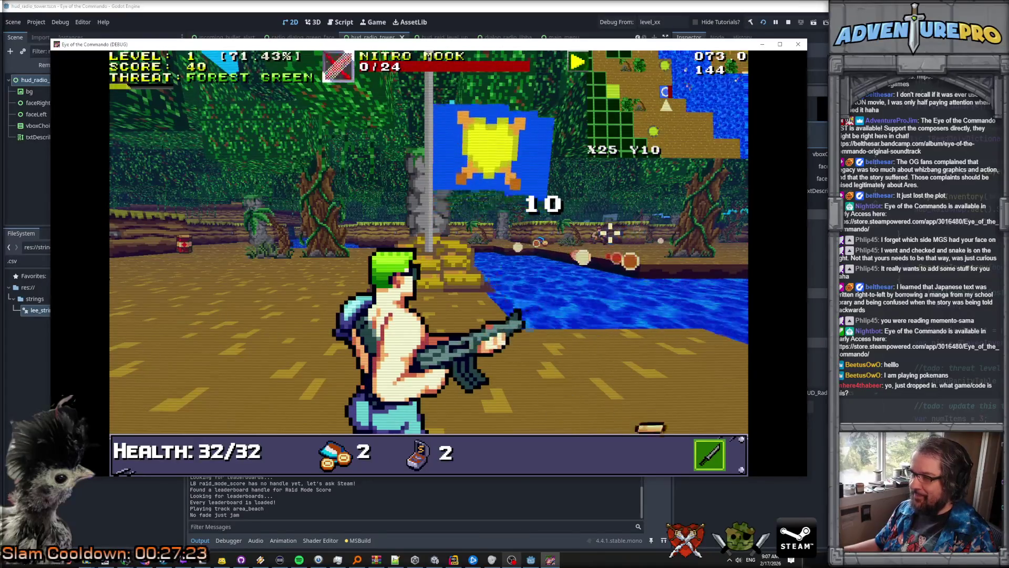
key(Left)
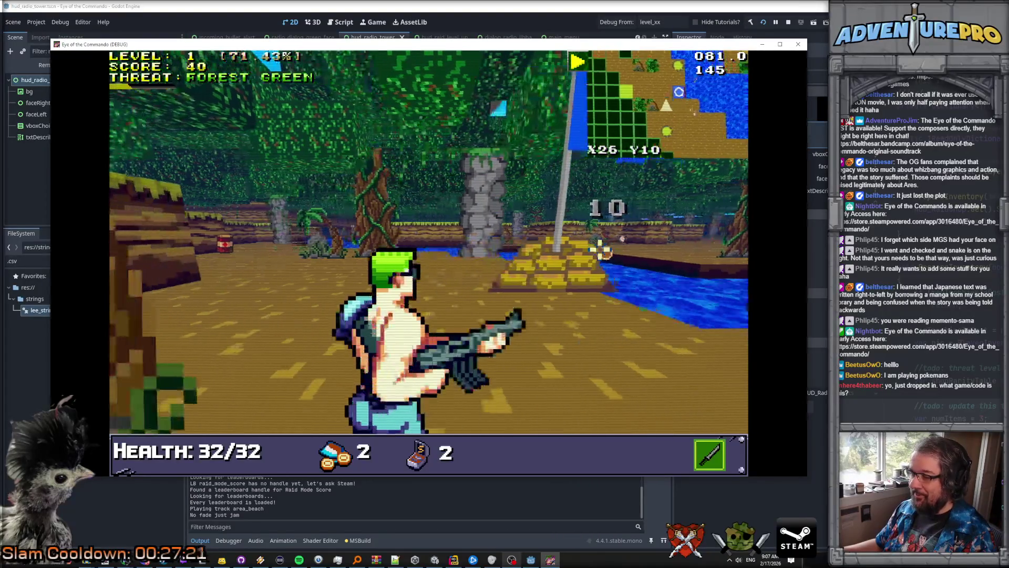
key(Up)
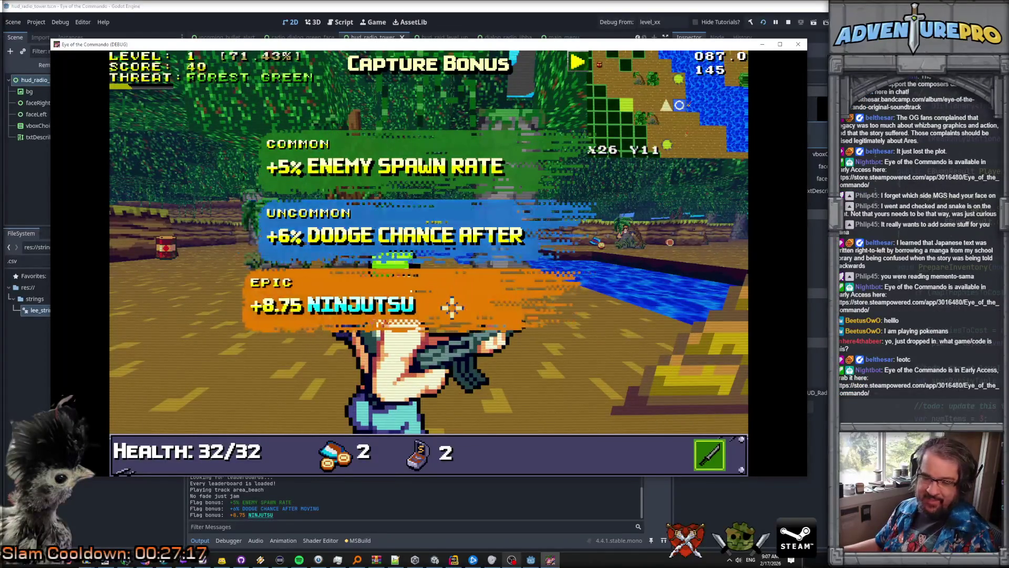
key(Up)
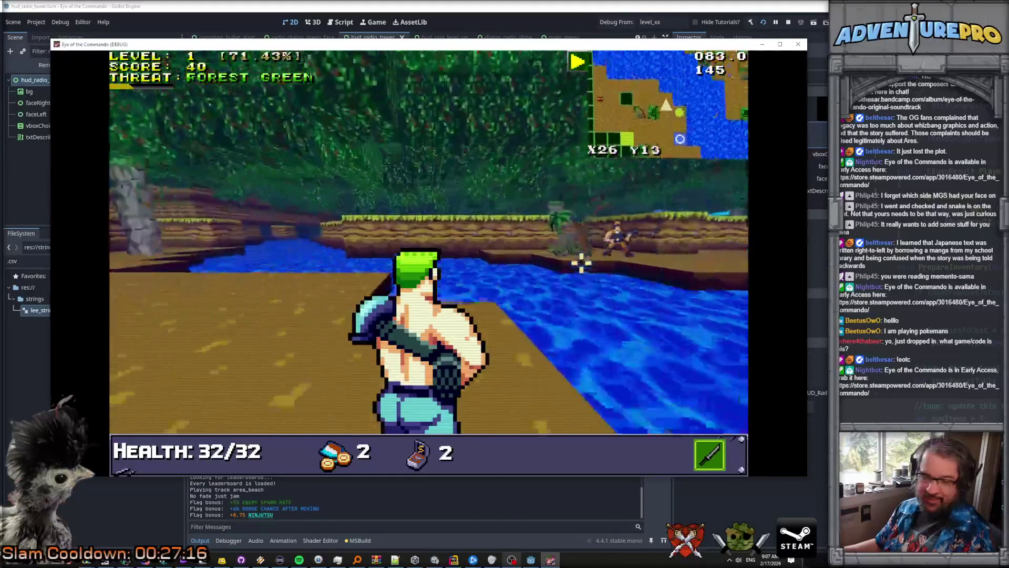
Step: Shoot the enemy across the river, cross to the far bank, and kill the next enemy
key(Right)
key(space)
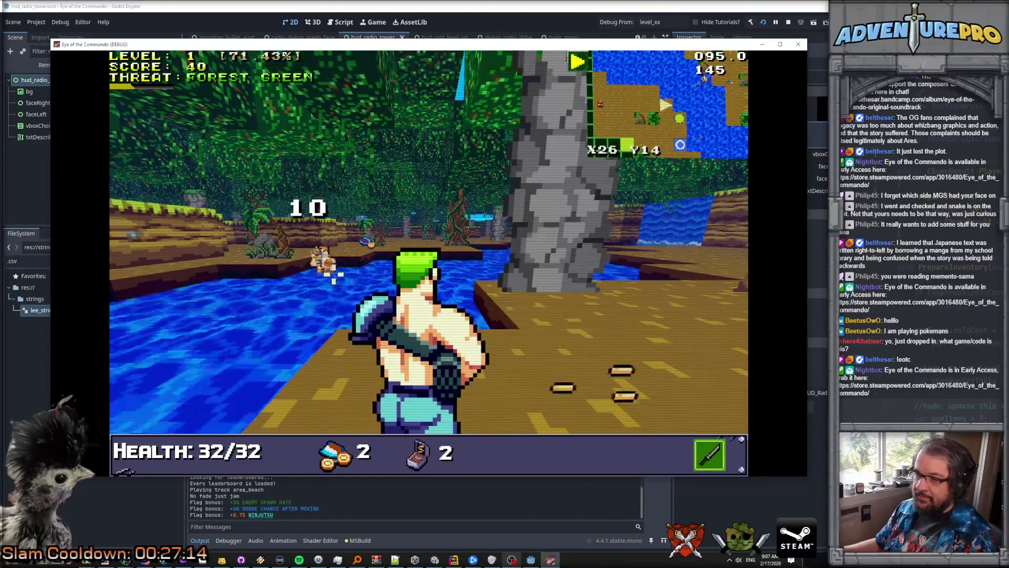
key(Down)
key(Down)
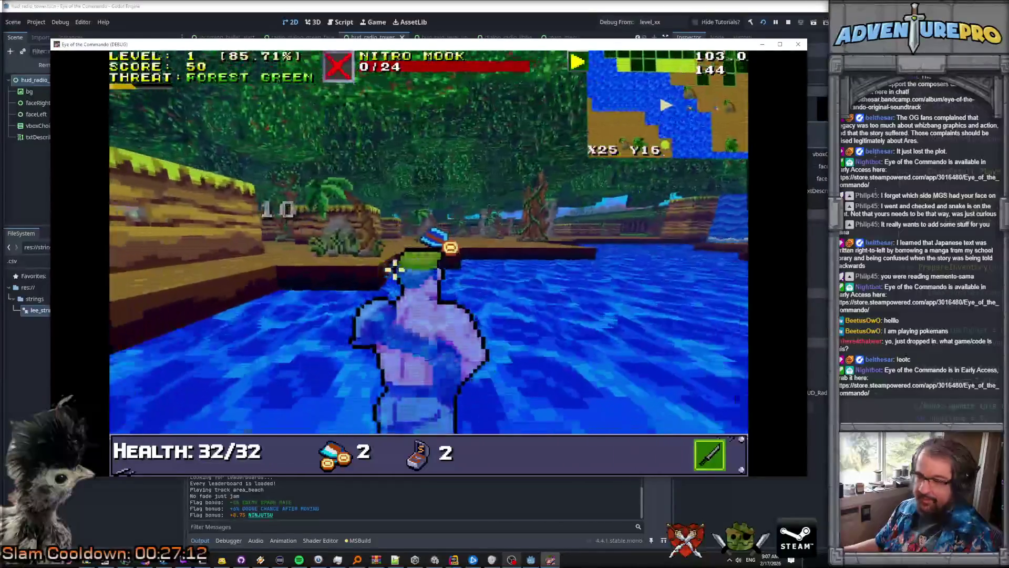
key(Left)
key(Left)
key(Up)
key(Up)
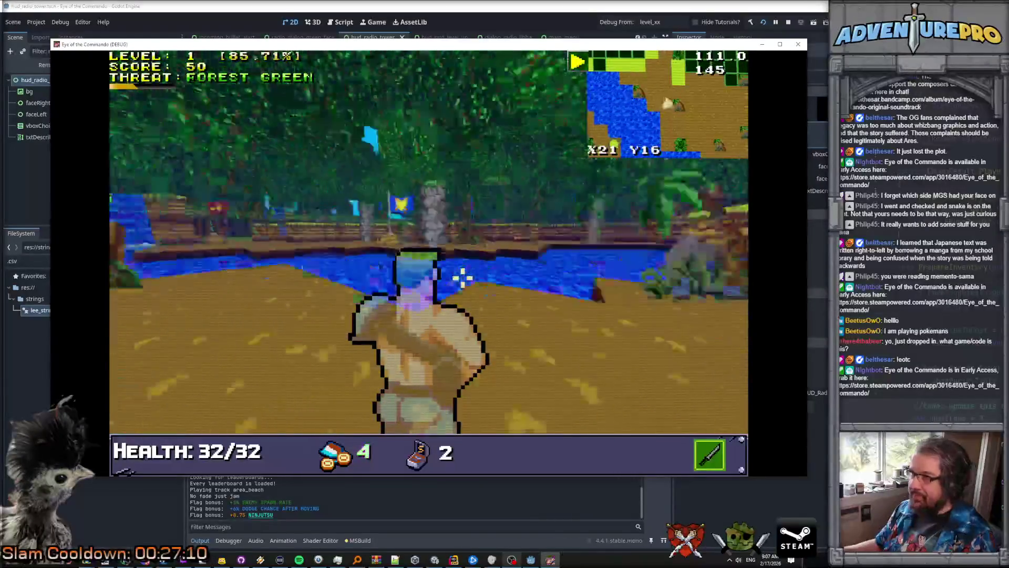
key(Down)
key(Down)
key(Down)
key(Right)
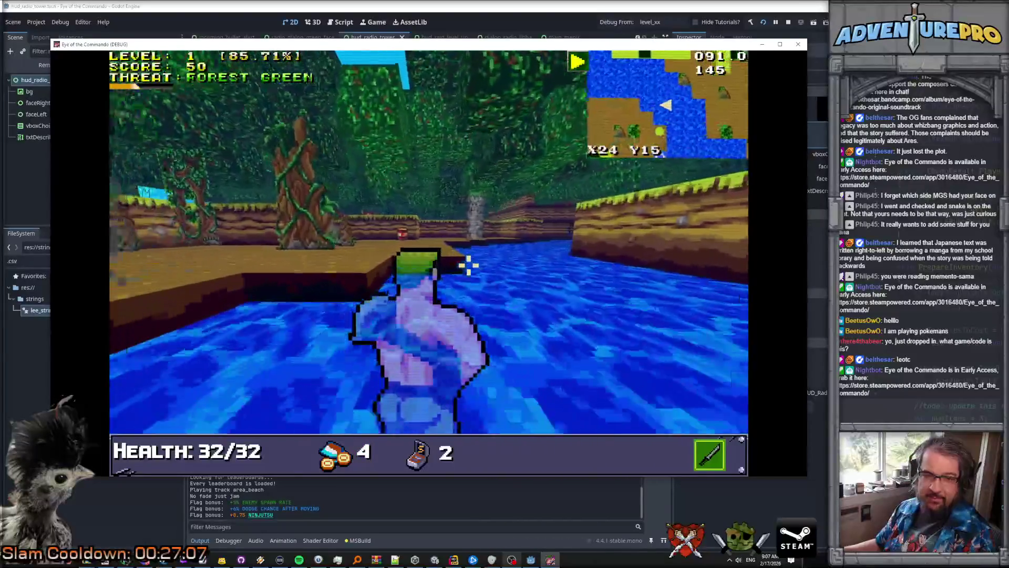
key(Down)
key(Right)
key(space)
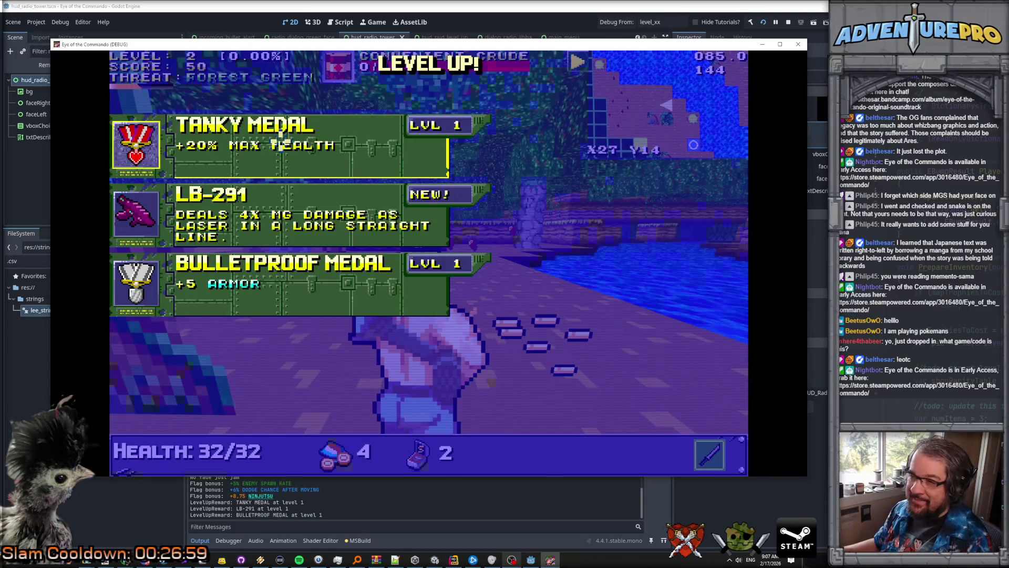
Step: Take the Tanky Medal, kill nearby enemies to reach level 3, and pick LB-291
click(280, 141)
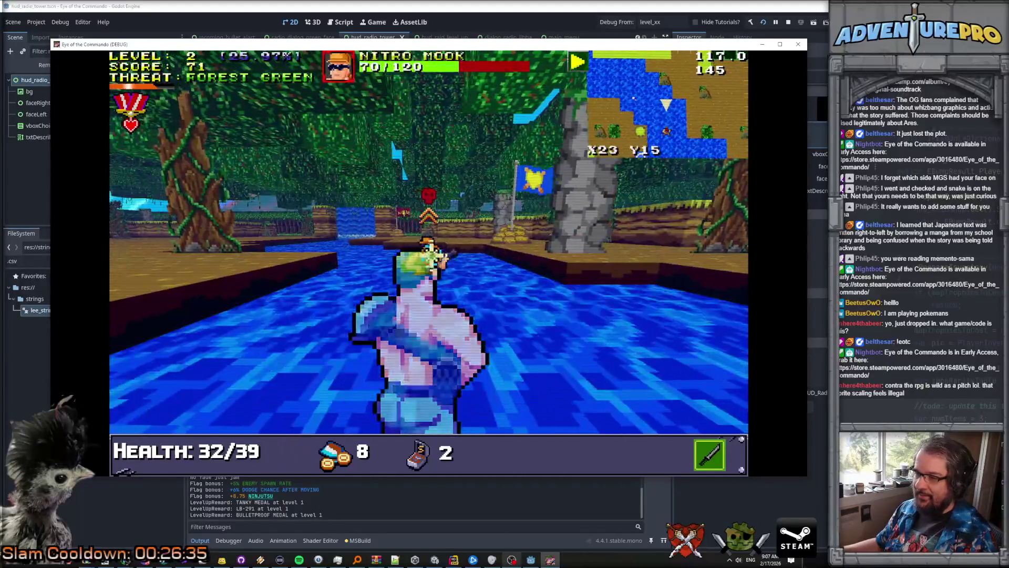
key(space)
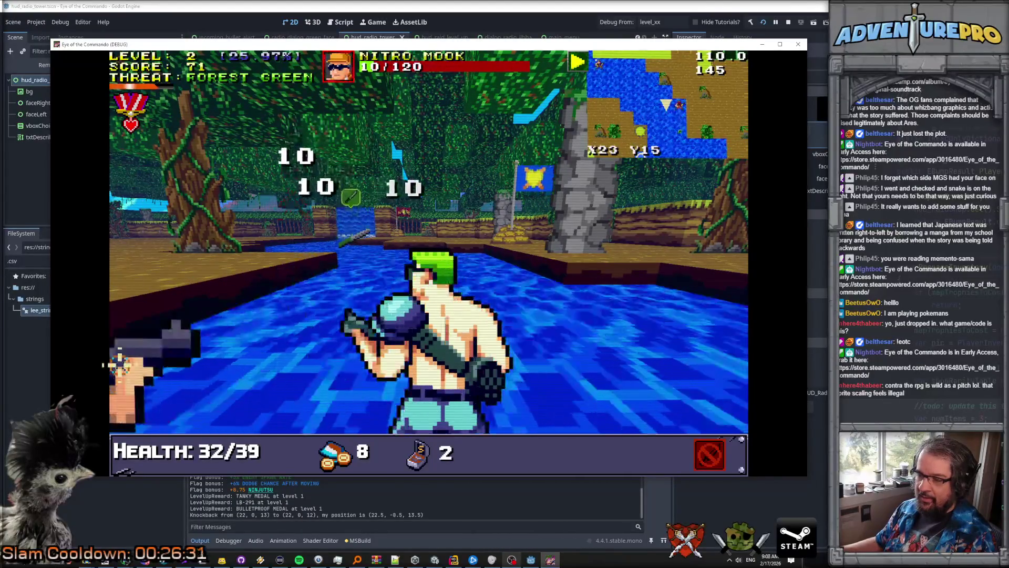
click(118, 361)
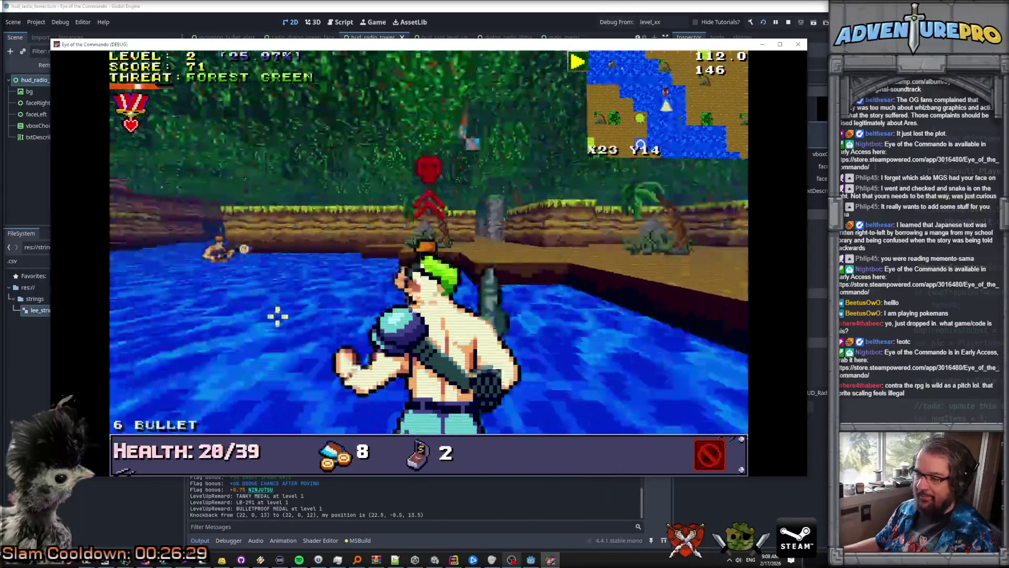
click(423, 252)
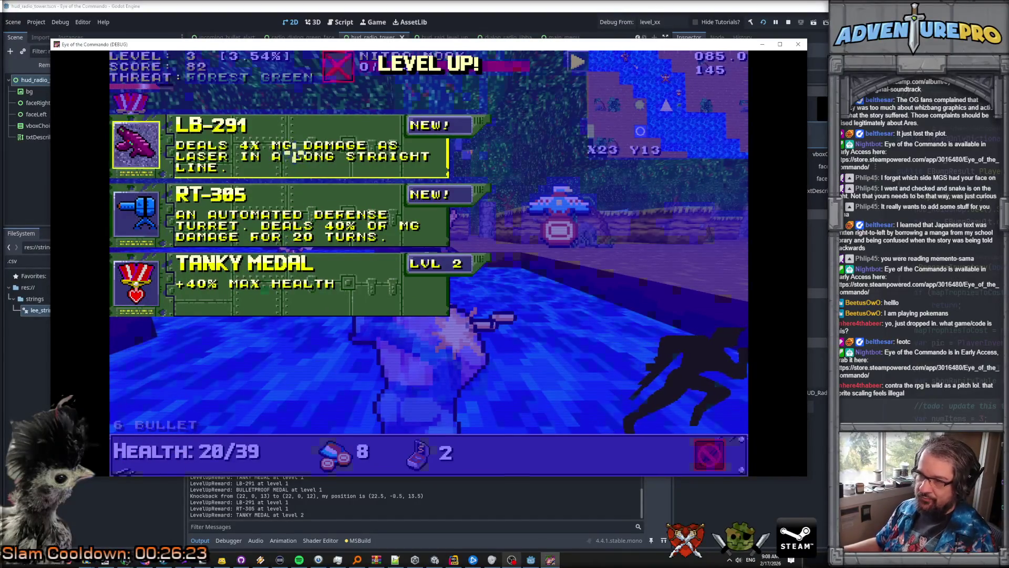
click(294, 156)
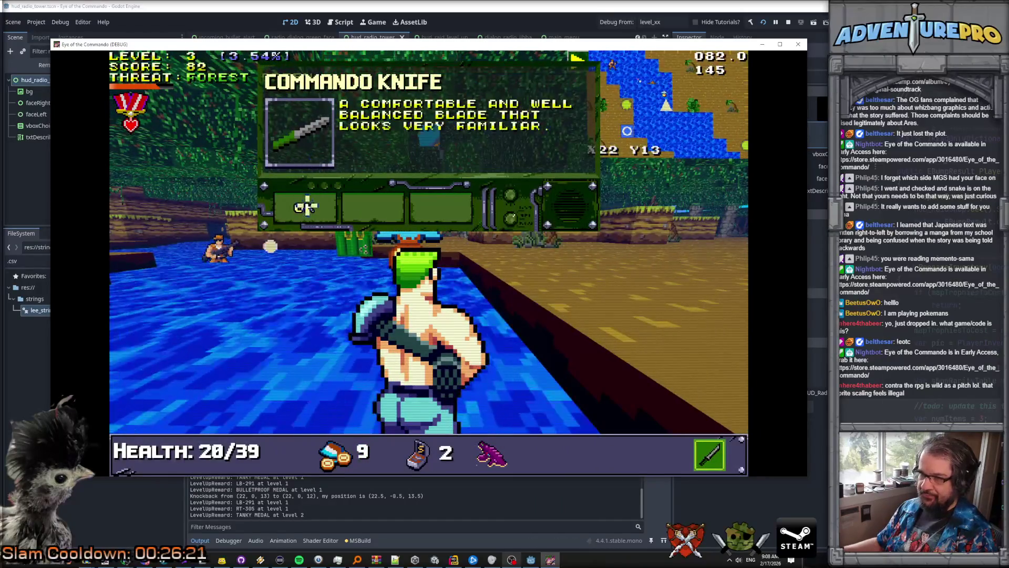
Step: Dismiss the Commando Knife and GUNPOWER pickup panels while collecting supplies and ammo
click(307, 206)
click(309, 205)
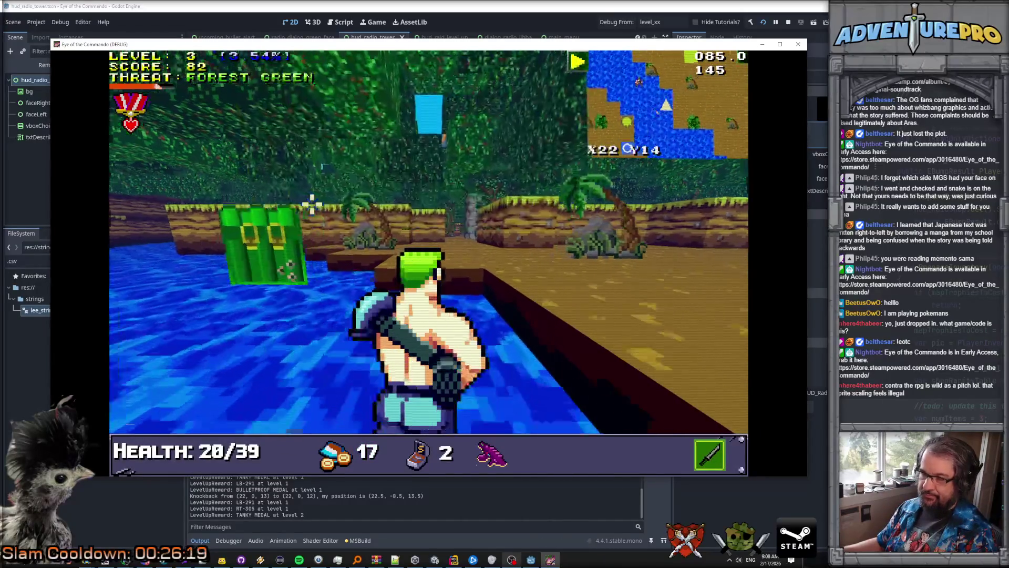
key(w)
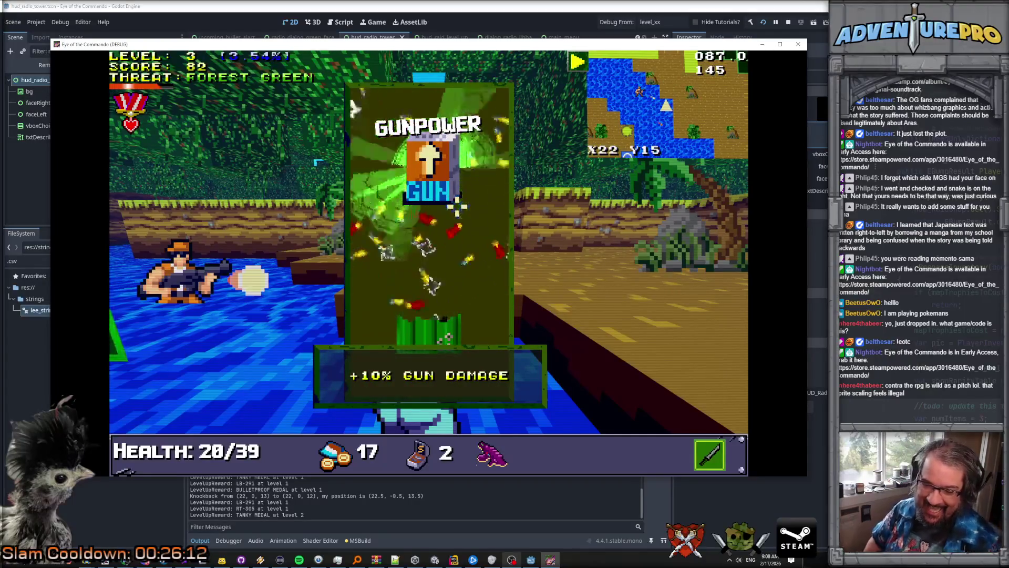
key(d)
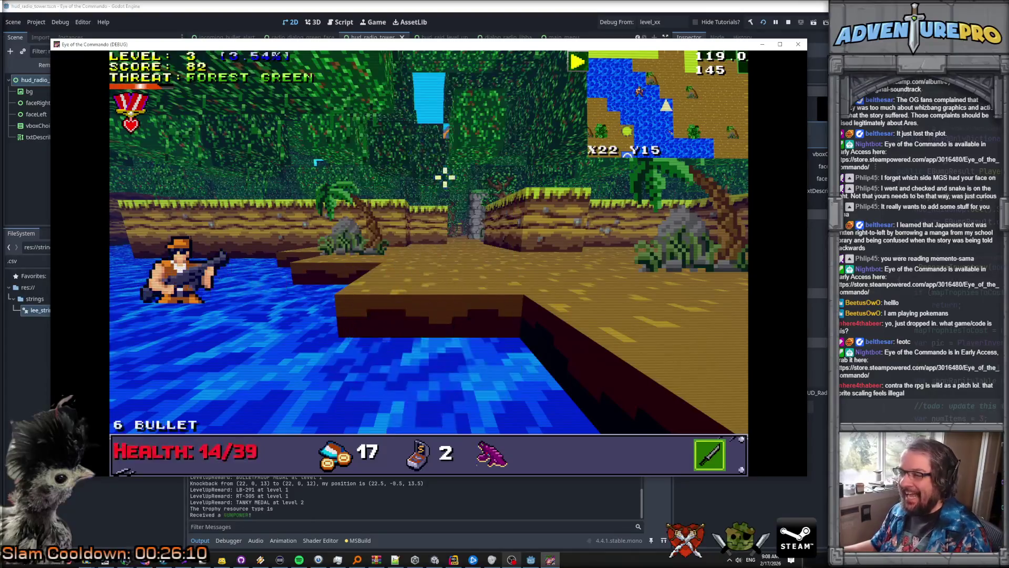
key(w)
key(w)
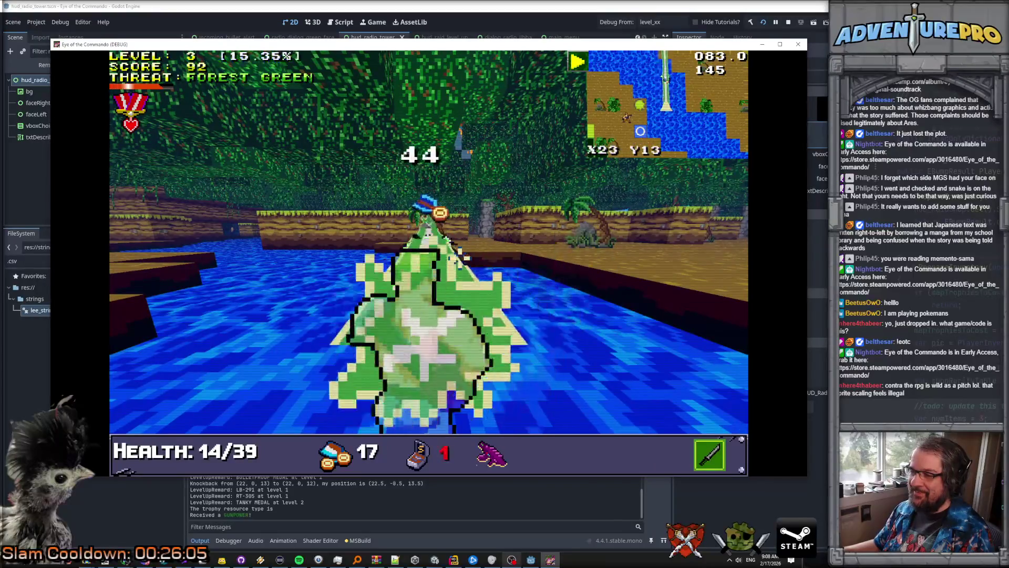
key(s)
key(s)
key(a)
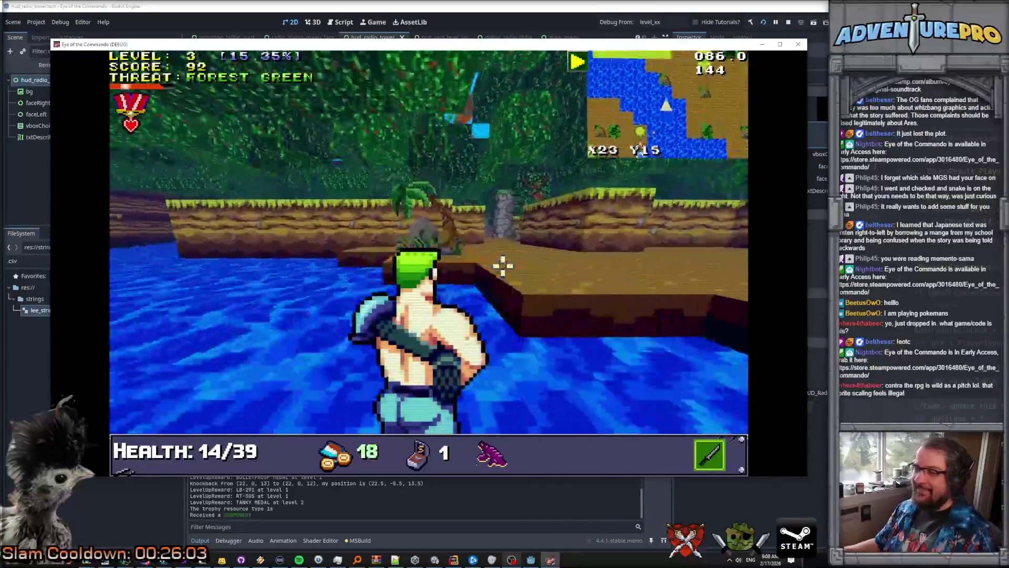
key(w)
key(w)
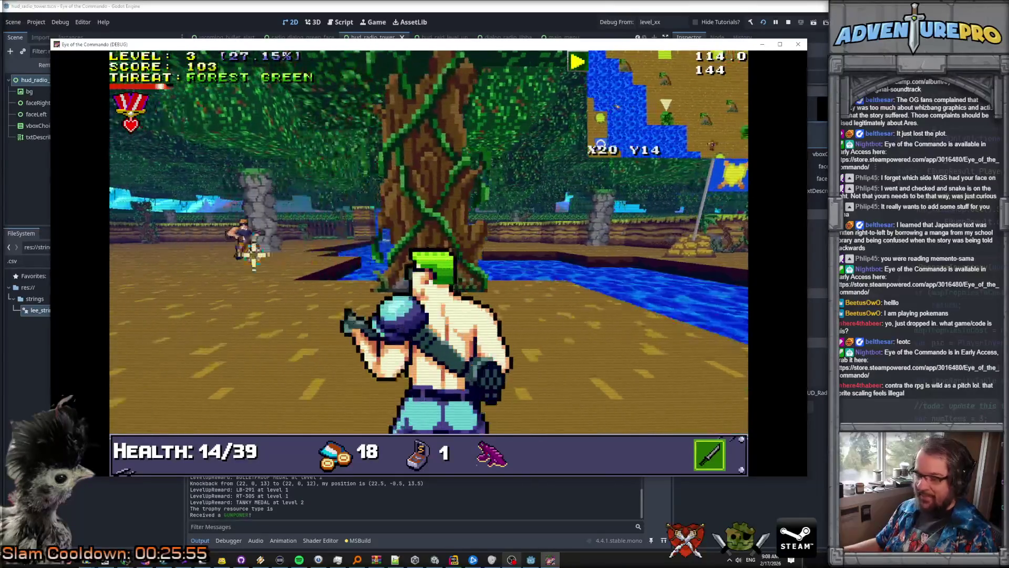
Step: Shoot down two Nitro Mooks while advancing and picking up ammo, reaching score 124
click(262, 234)
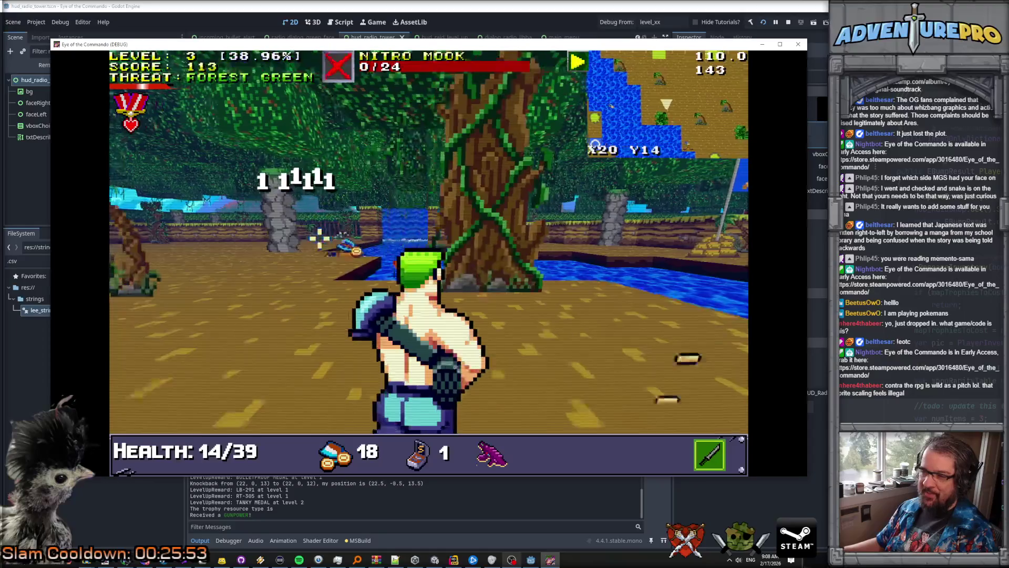
key(w)
key(w)
key(w)
key(w)
key(w)
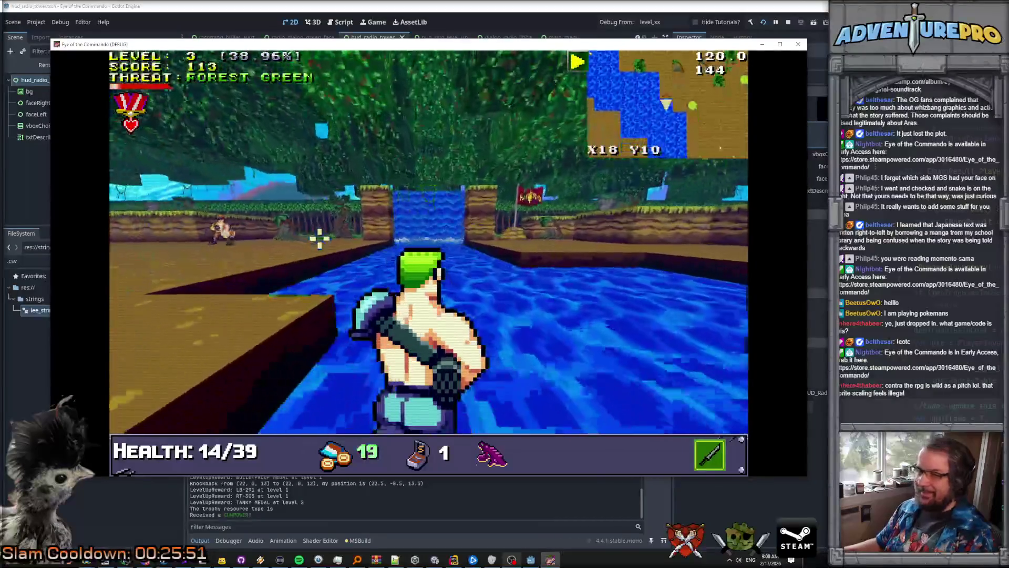
key(a)
click(526, 241)
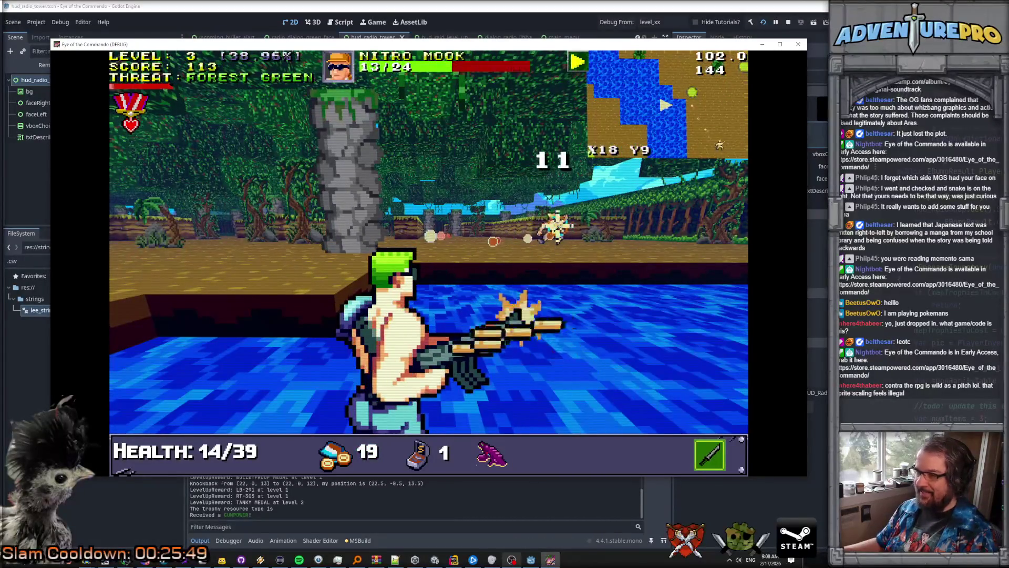
key(w)
click(534, 227)
click(573, 221)
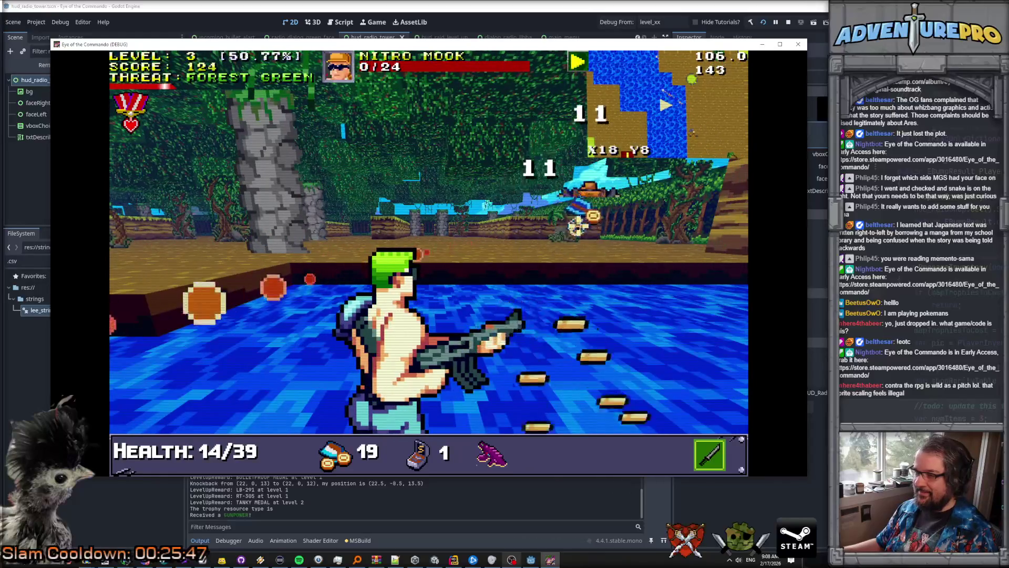
key(w)
key(w)
key(w)
key(d)
key(w)
key(w)
key(w)
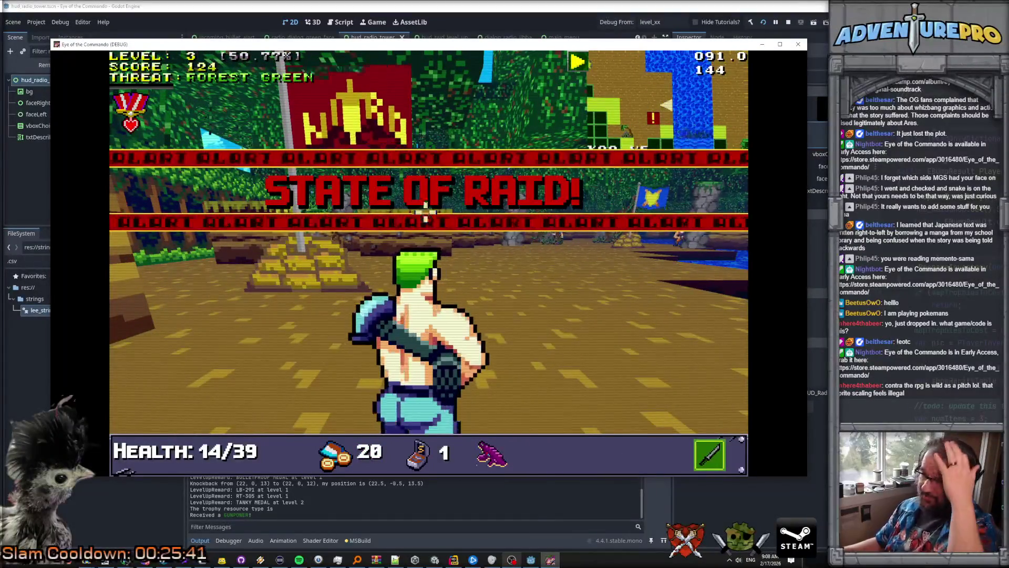
Step: Advance to the river bank by the flag, shooting an enemy and a Nitro Mook, reaching score 134
key(d)
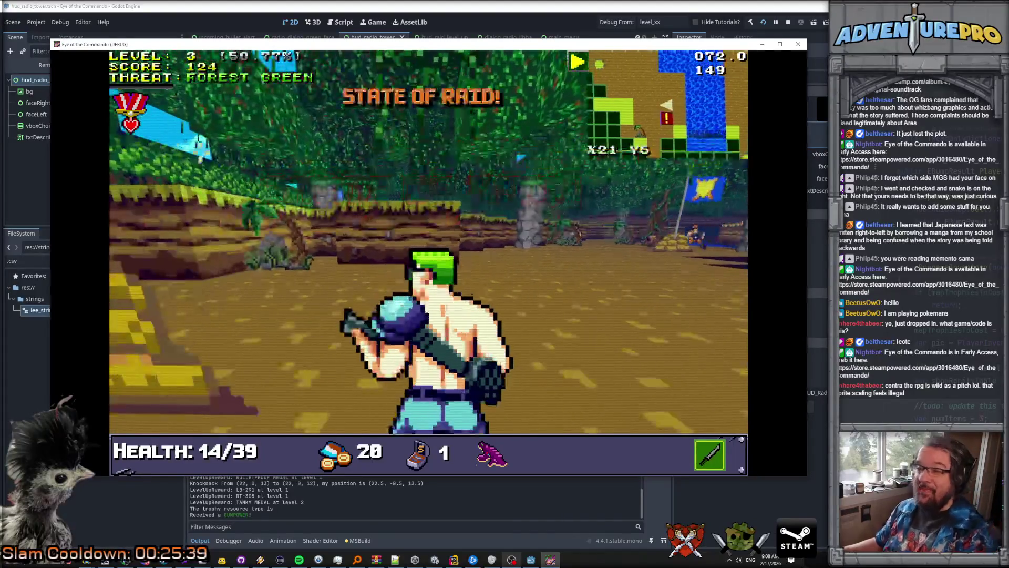
click(293, 255)
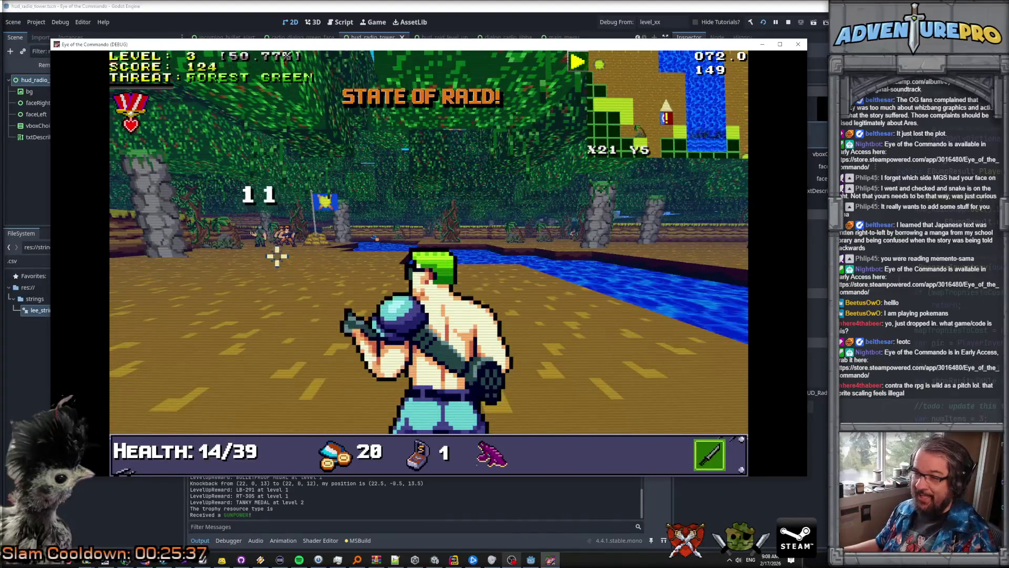
key(a)
key(w)
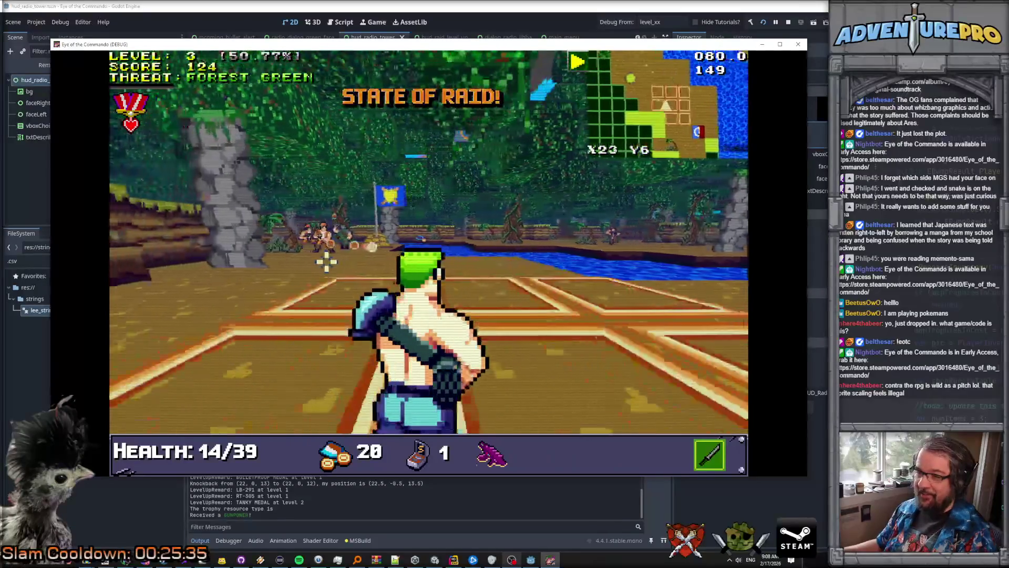
key(w)
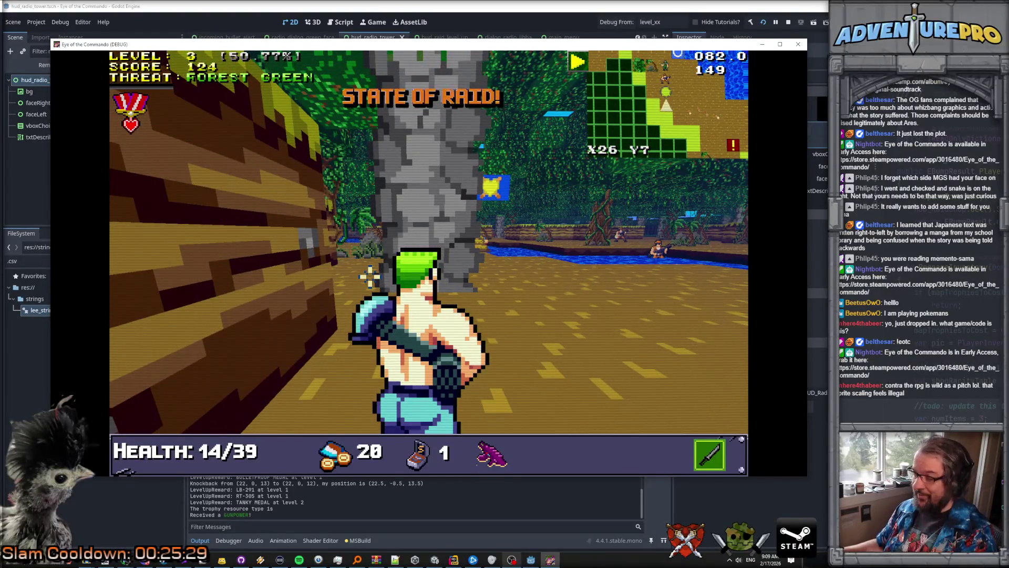
key(d)
click(370, 276)
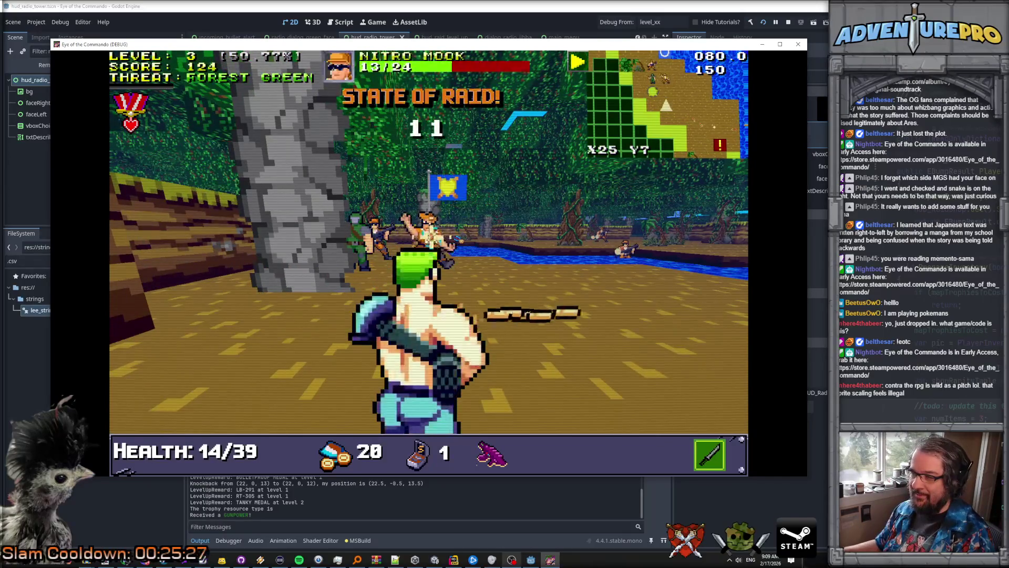
key(w)
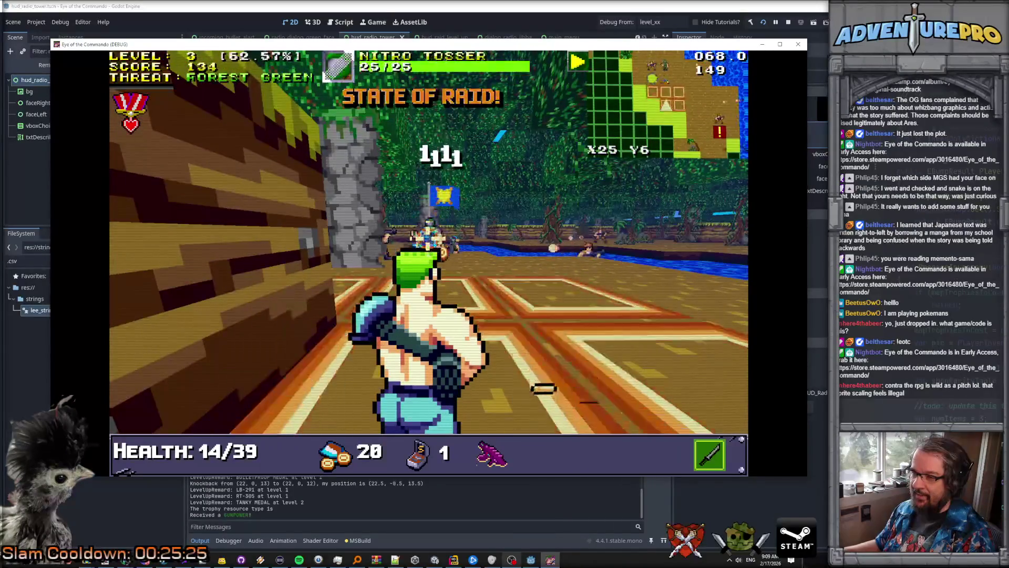
key(d)
key(d)
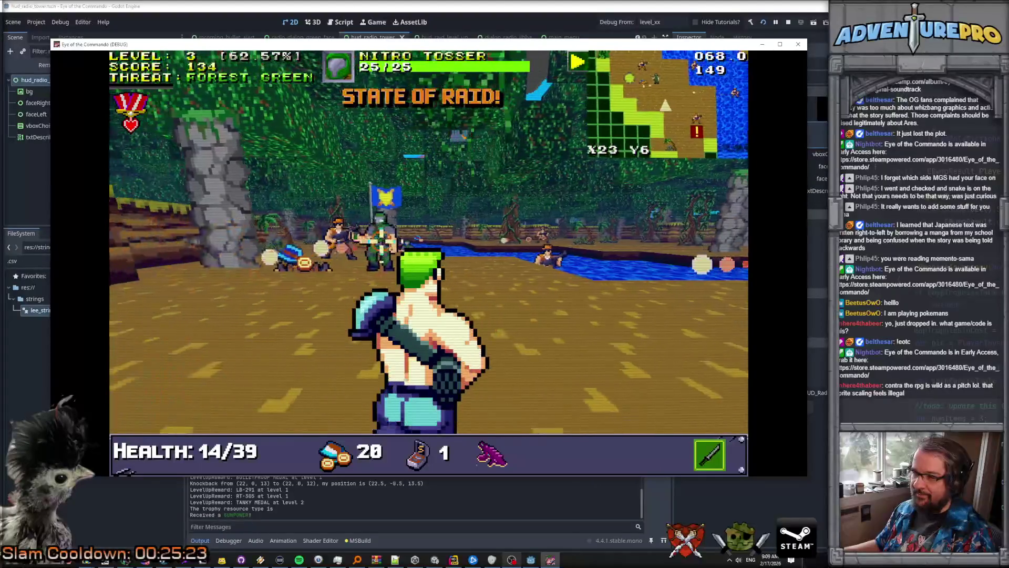
key(a)
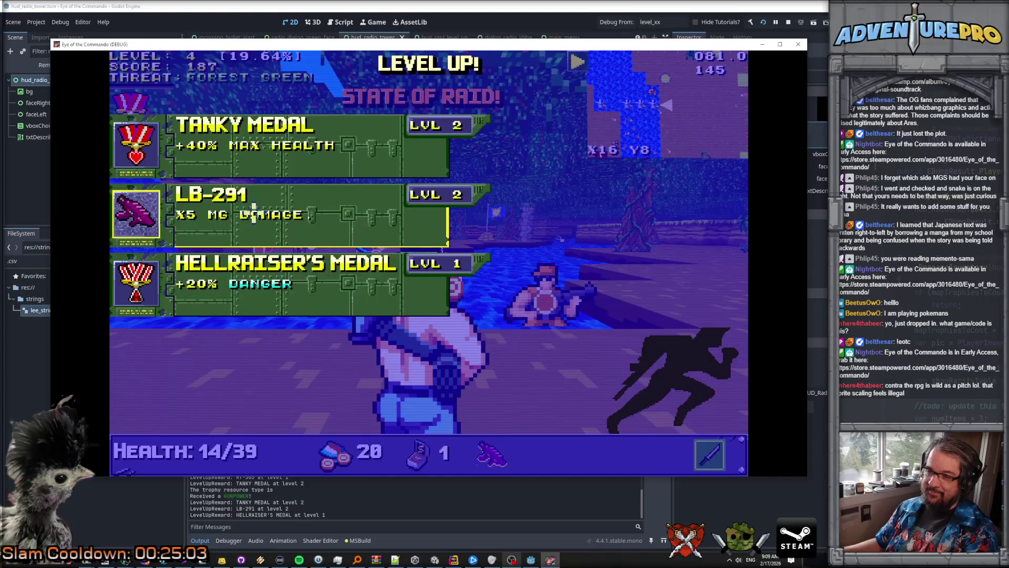
Step: Pick a level-up reward, grab ammo, and move south along the river firing at the dock enemy
click(254, 214)
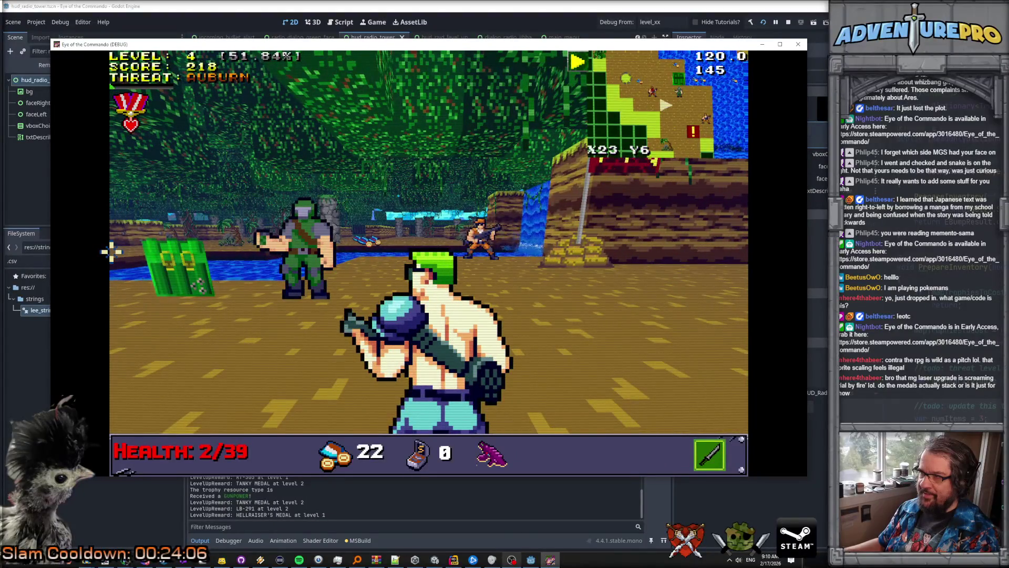
key(a)
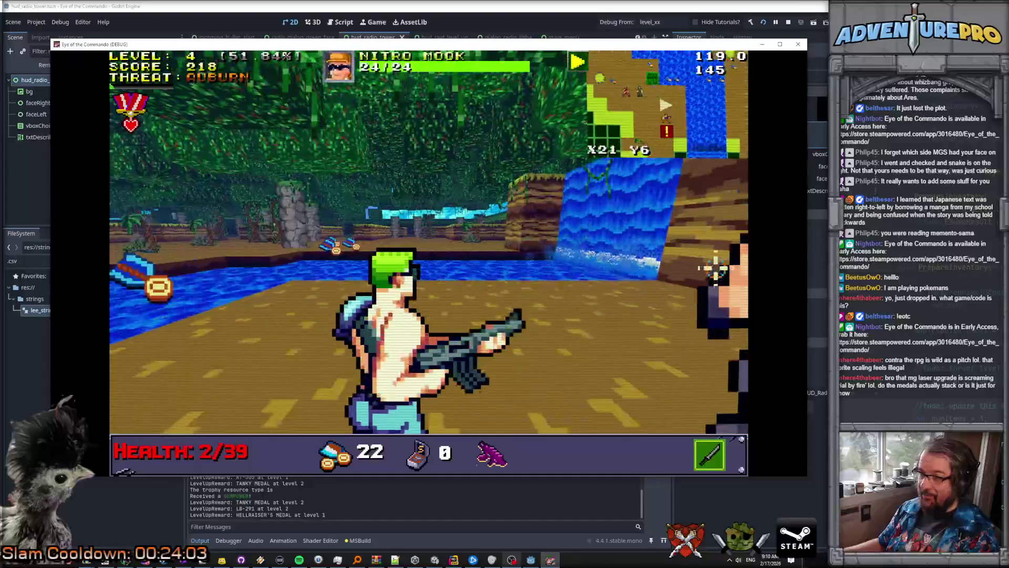
key(Left)
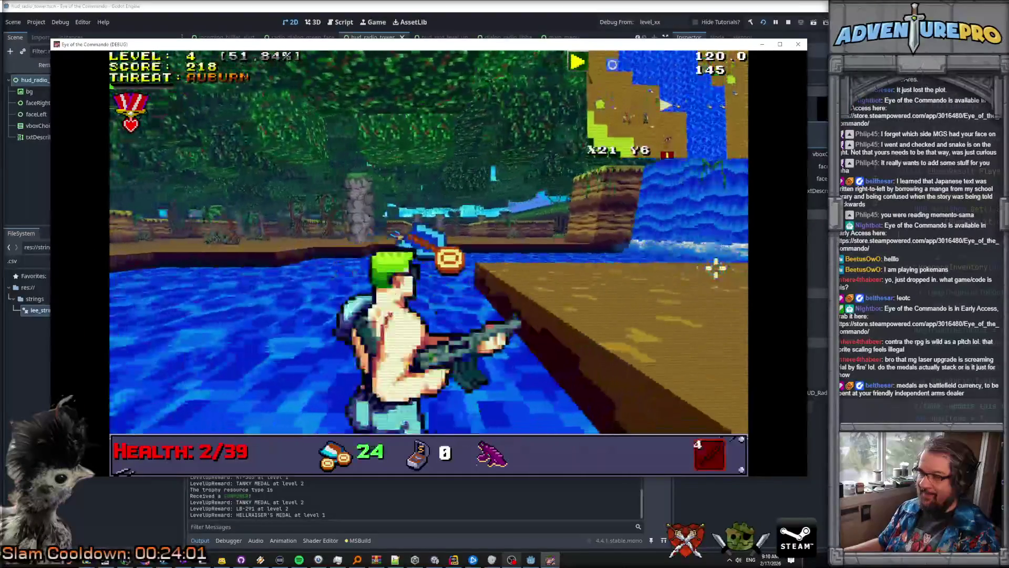
key(Right)
key(Up)
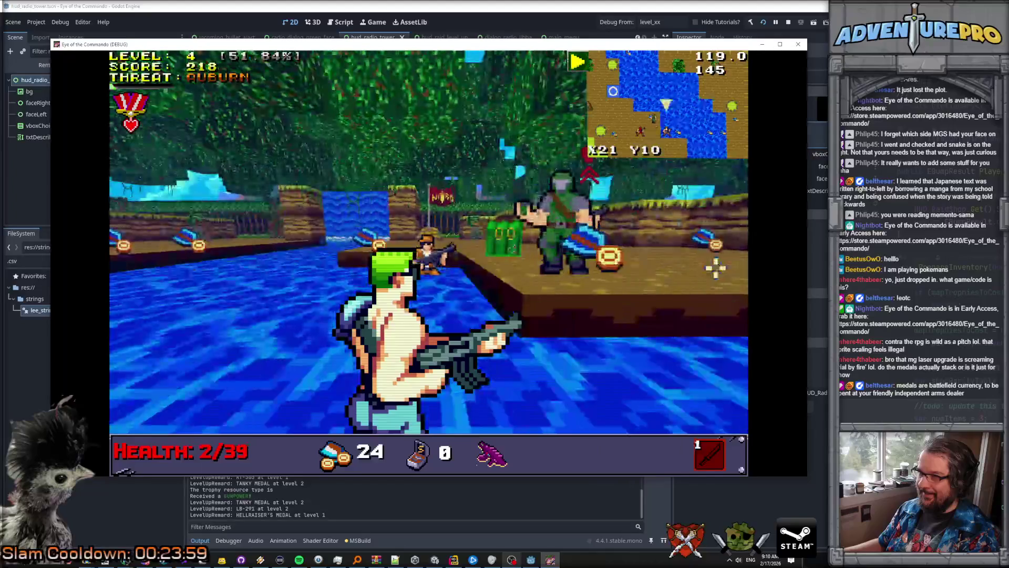
key(Up)
click(577, 258)
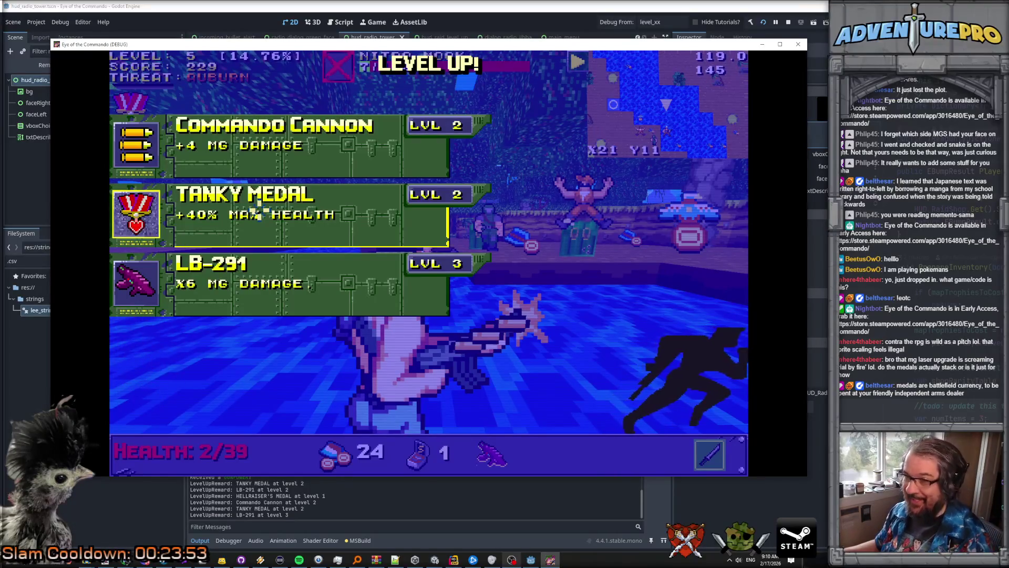
Step: Take the Tanky Medal, shoot the mooks across the water, and collect the Battle Chicken
click(256, 212)
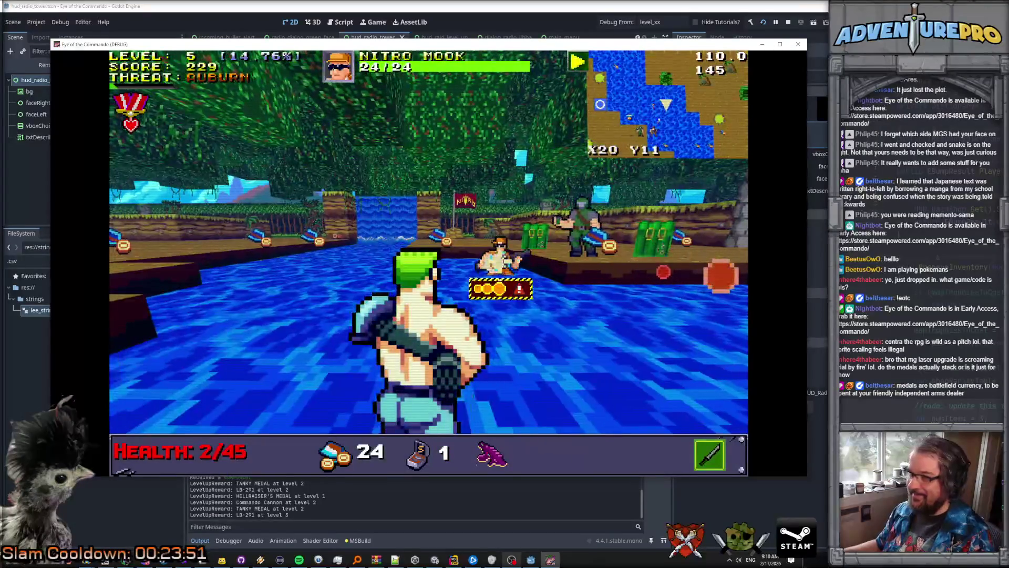
key(Left)
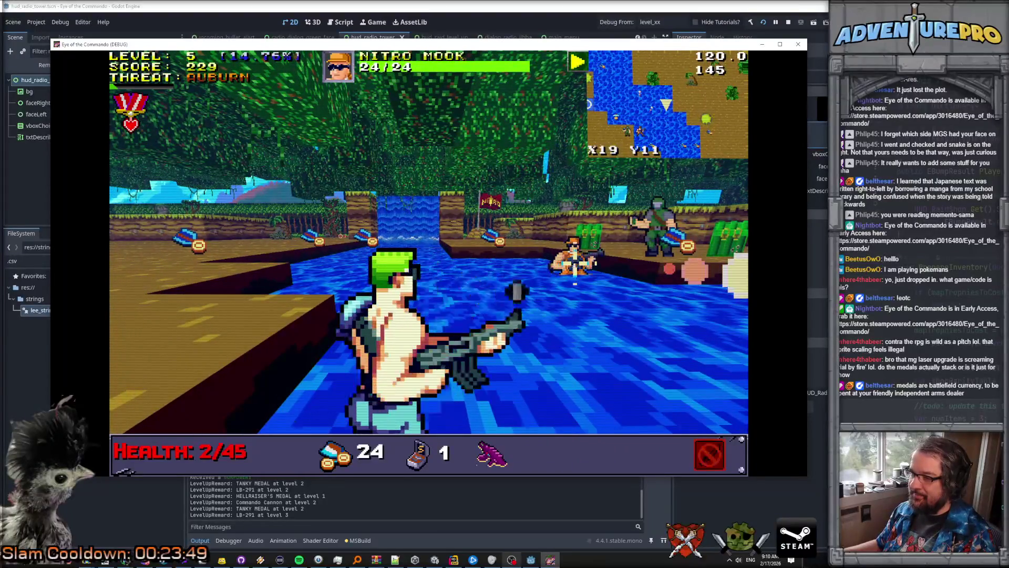
click(575, 260)
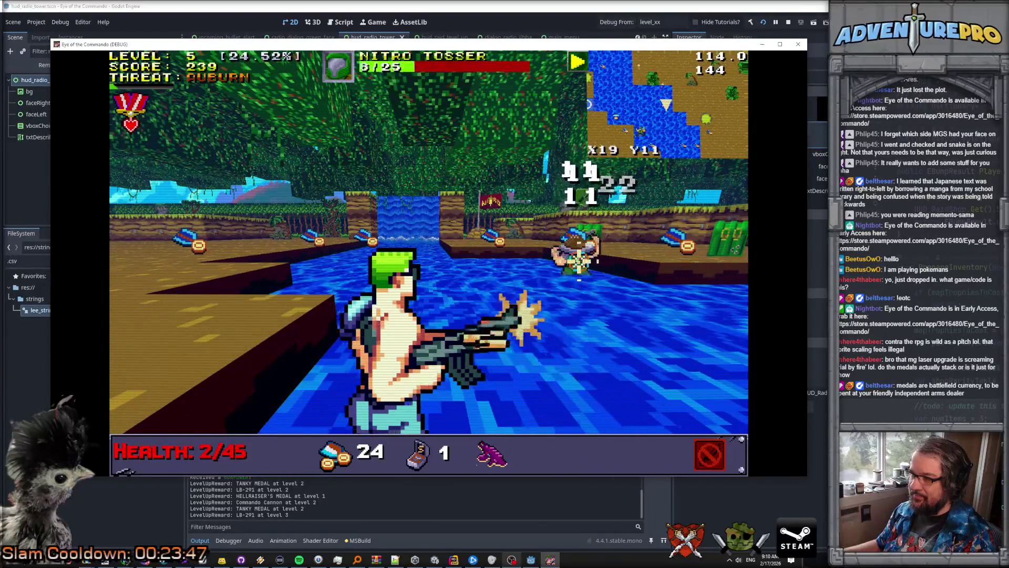
key(Up)
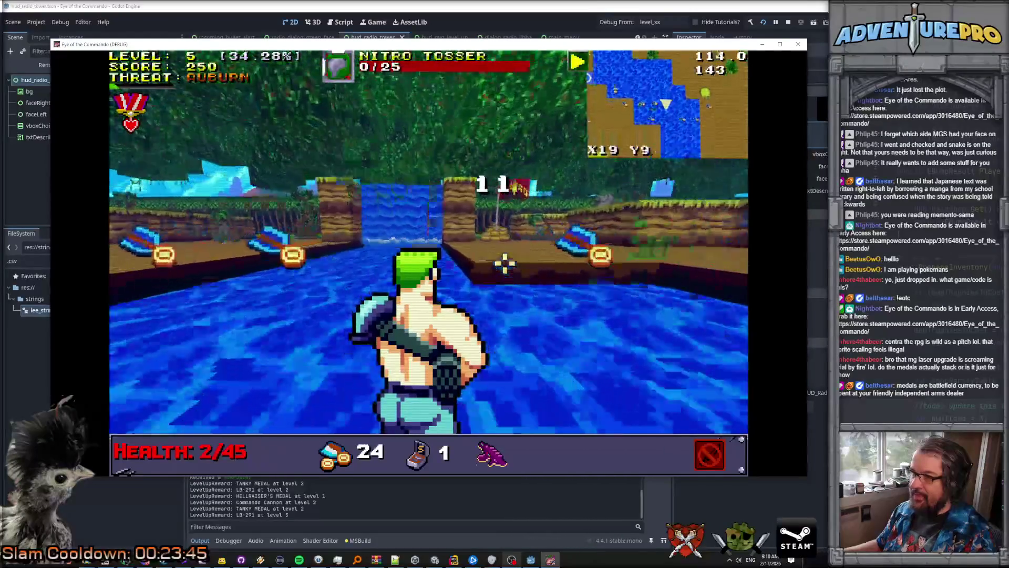
key(Right)
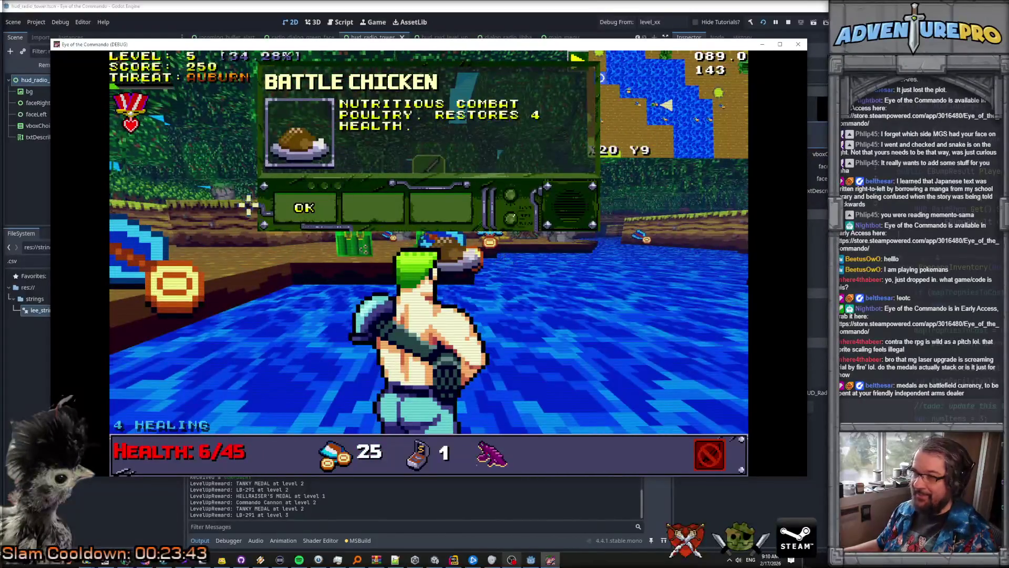
key(Return)
Step: Walk onto the dock, push onto the sand firing at the Nitro Enforcer, and collect Another Scope
key(Right)
key(Up)
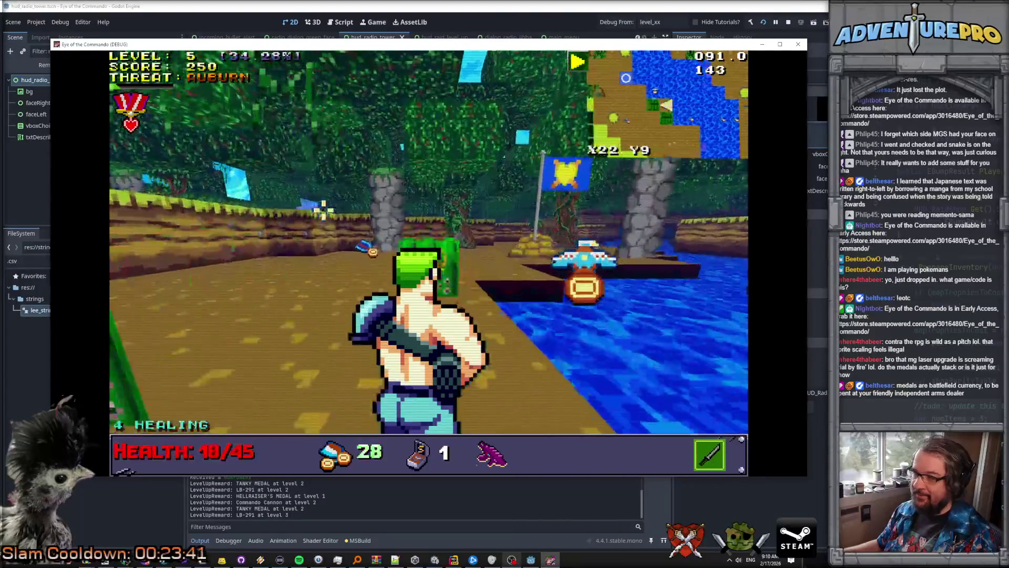
key(Left)
key(Up)
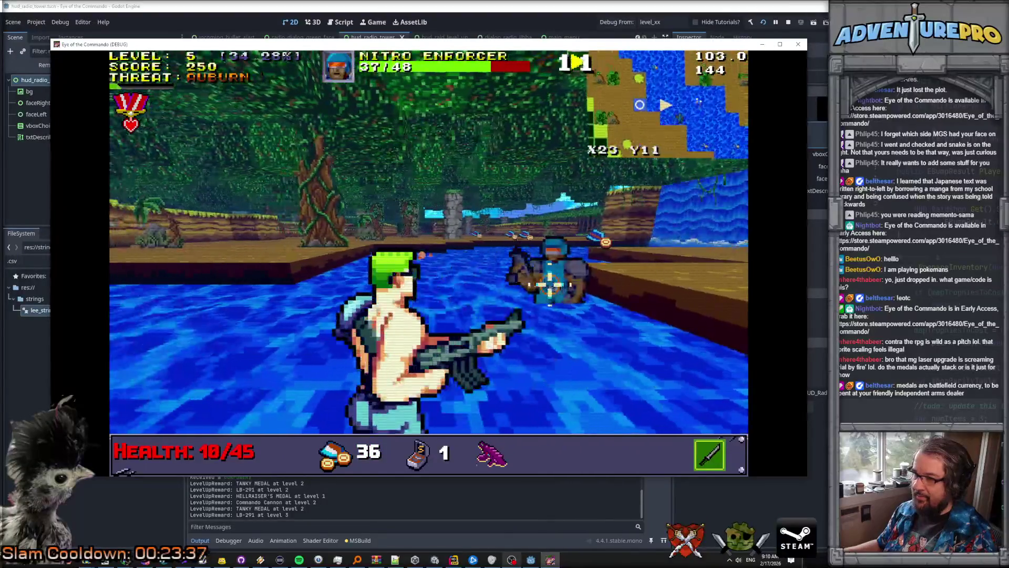
key(Up)
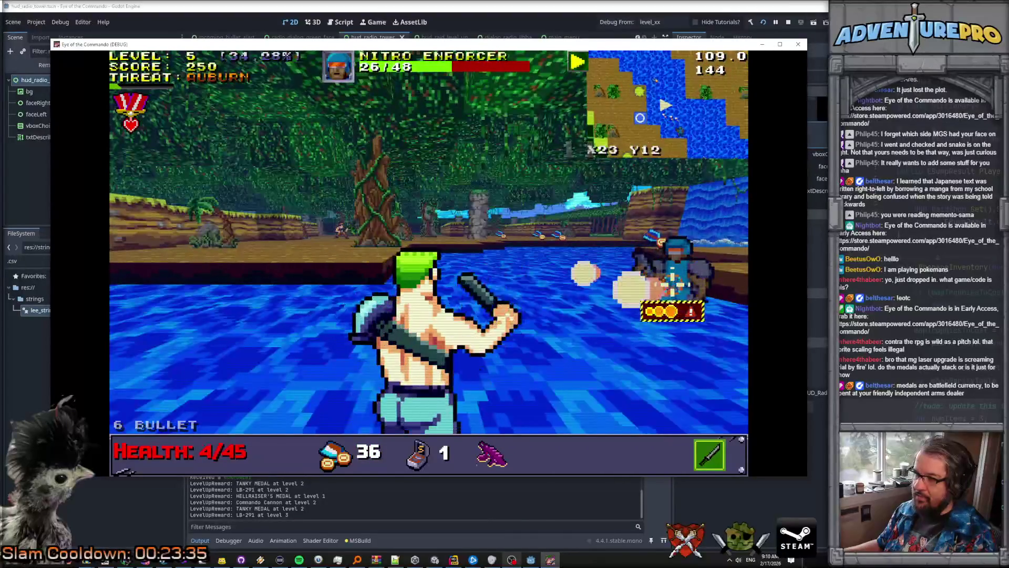
key(Up)
key(Up)
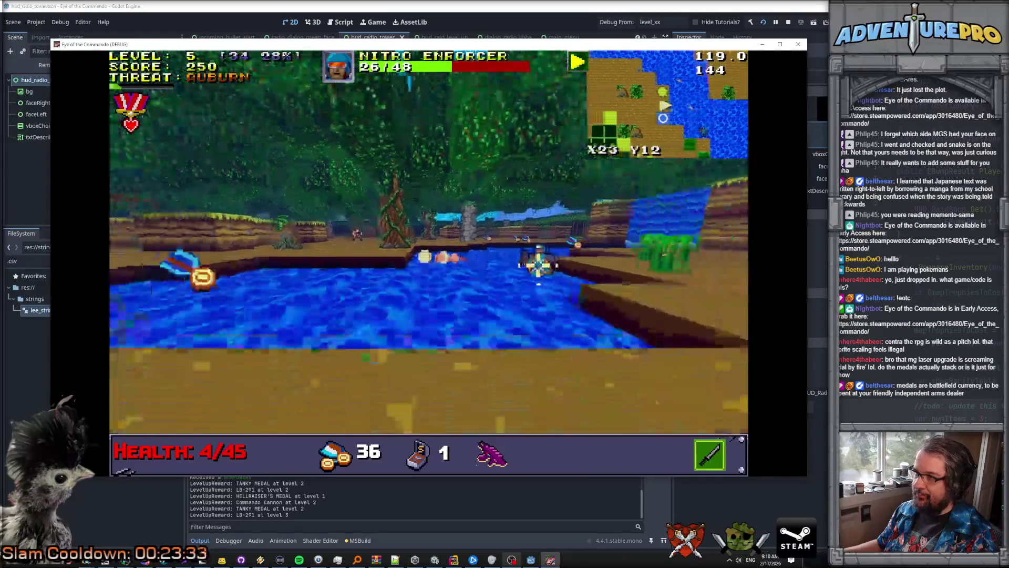
key(space)
key(space)
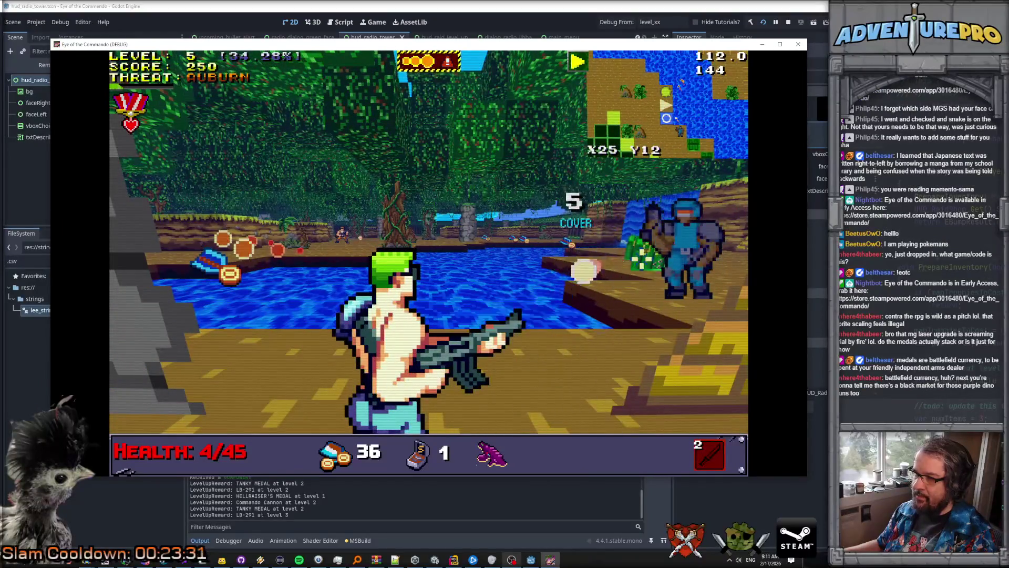
key(Up)
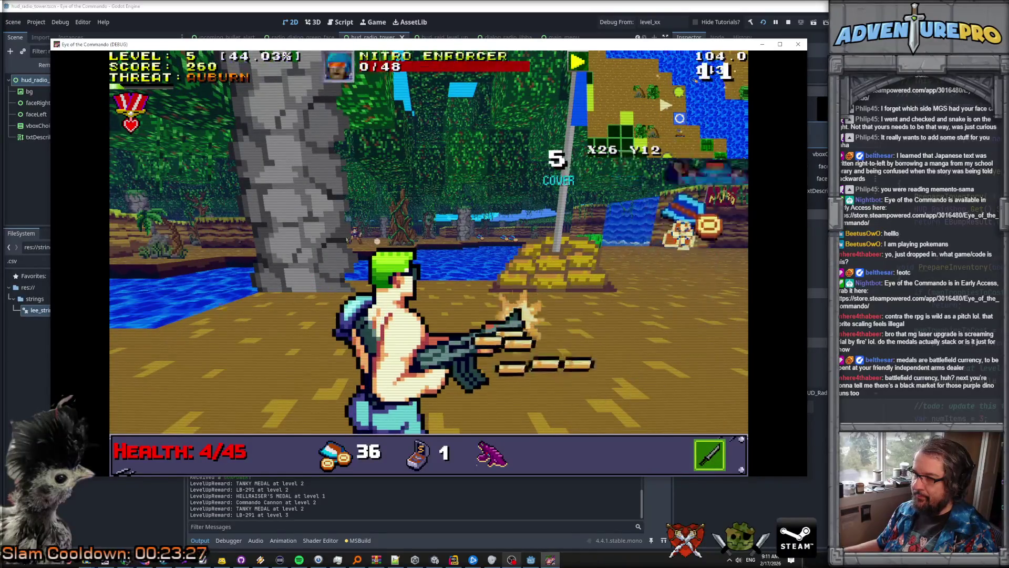
key(Left)
key(Up)
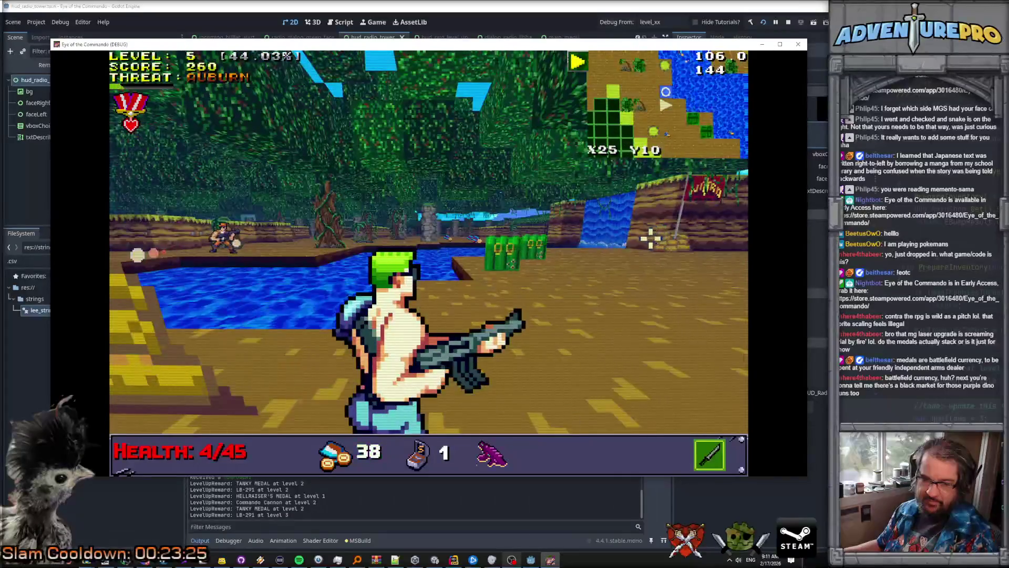
key(Up)
key(Up)
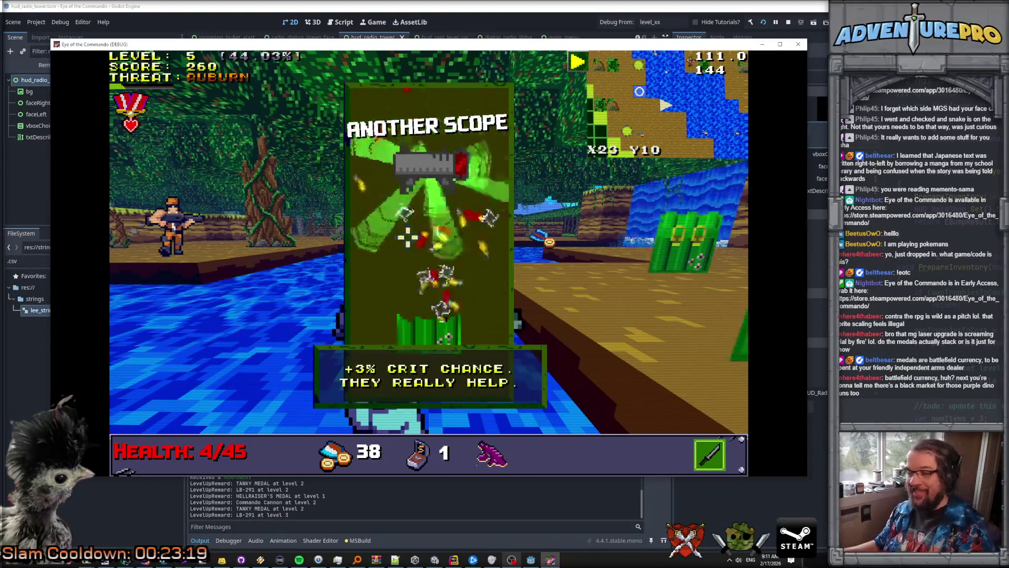
key(Return)
Step: Head toward the flag, kill the Nitro Mook, and collect a second Another Scope
key(Right)
key(Up)
key(Up)
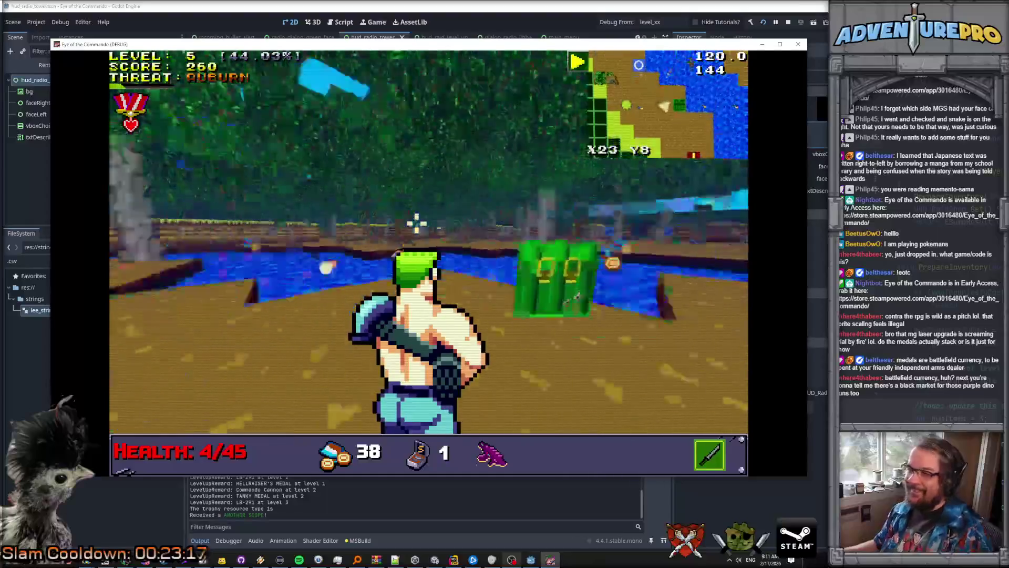
click(530, 265)
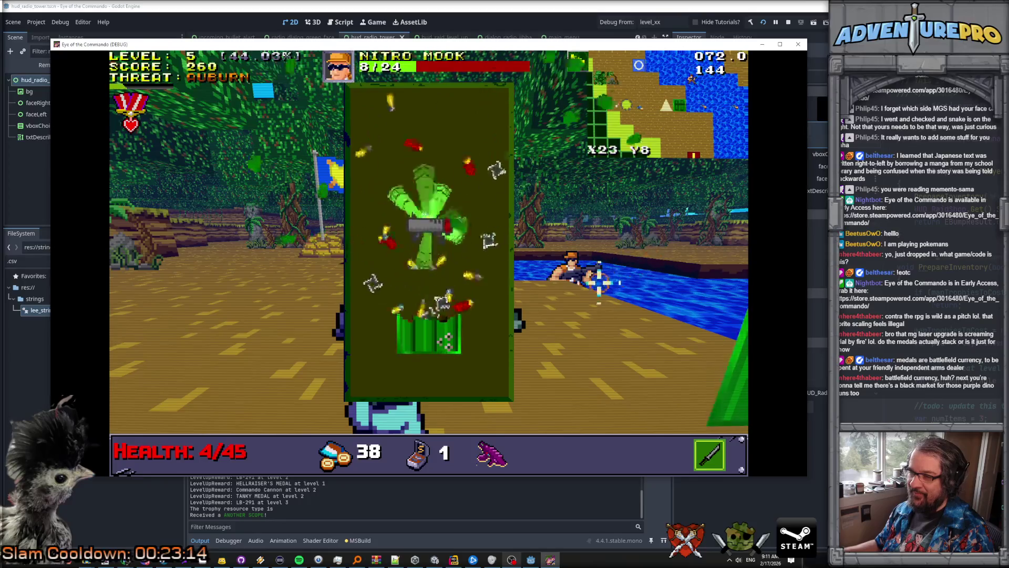
key(Return)
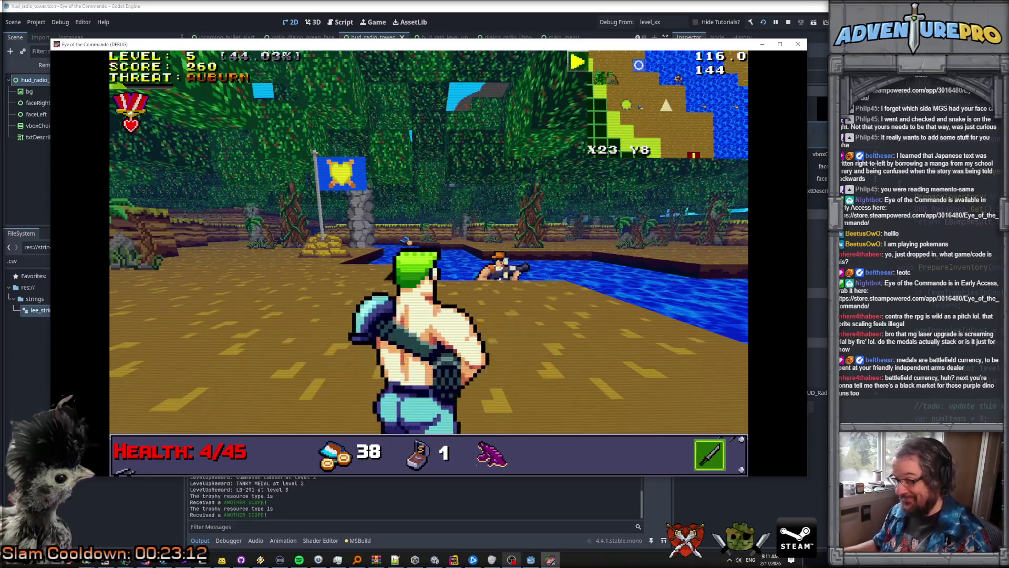
click(494, 266)
click(502, 265)
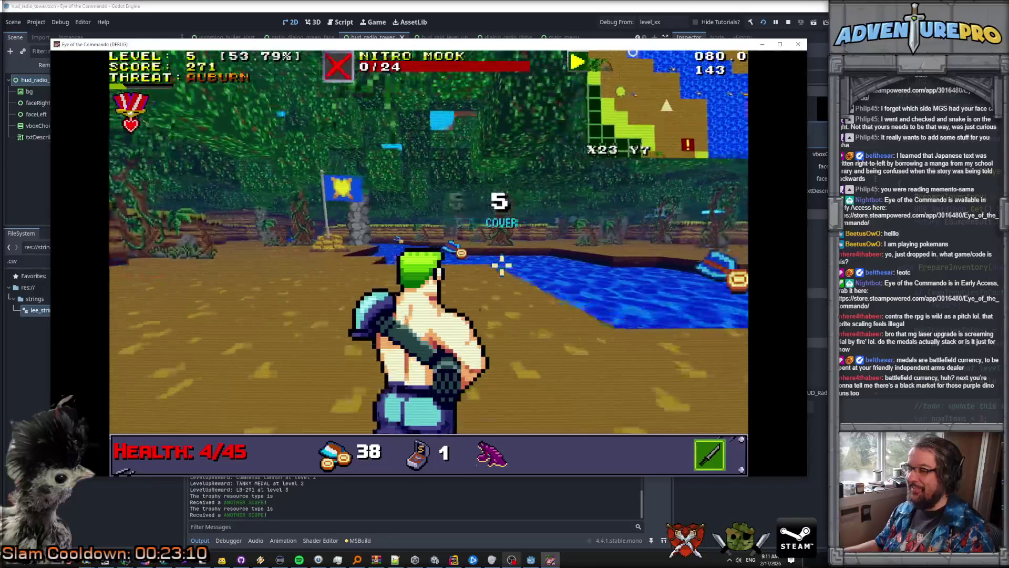
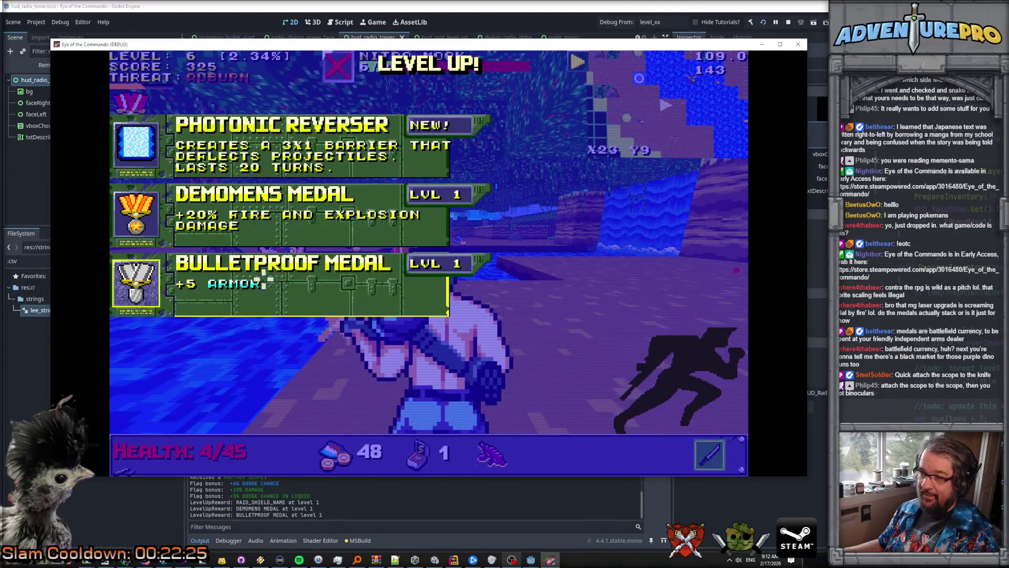
Step: Close the Level Up rewards, advance toward the flags and shoot the Nitro Mook
mouse_move(239, 285)
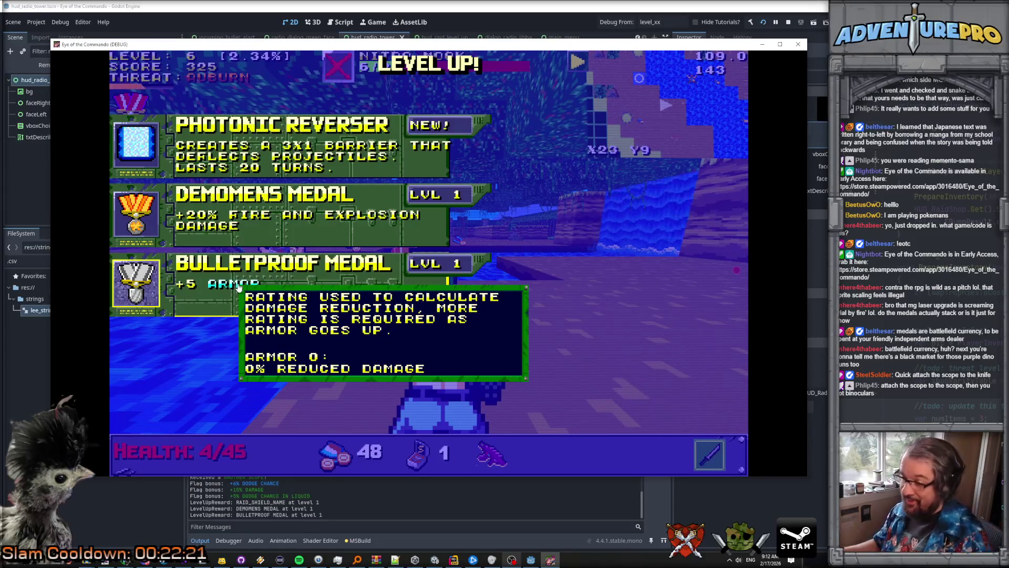
click(238, 285)
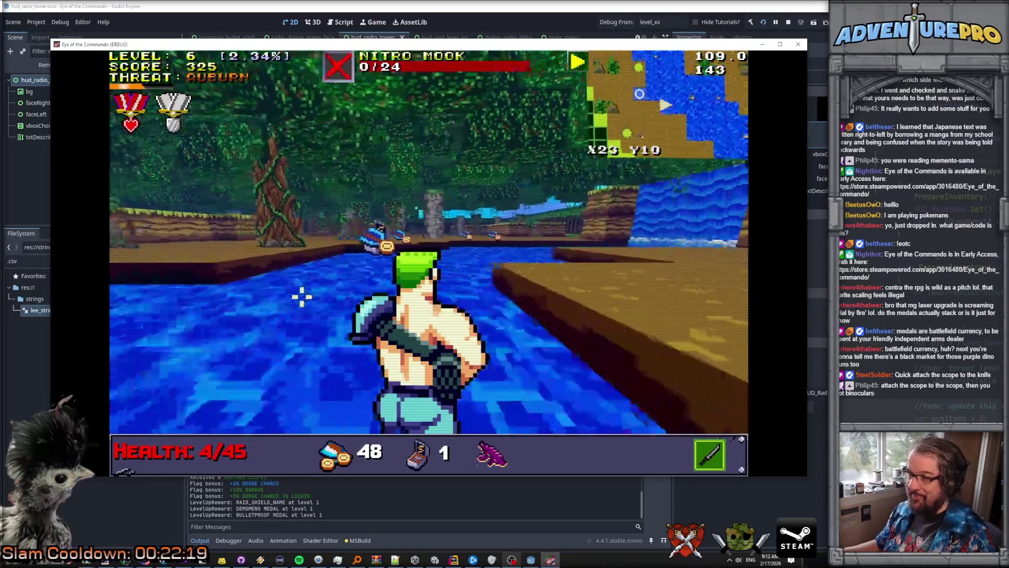
key(w)
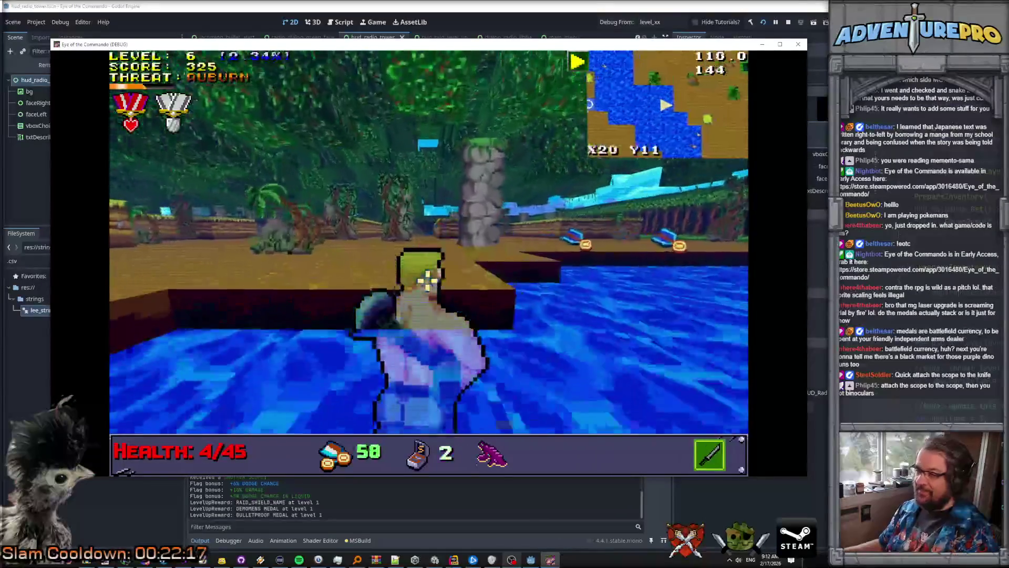
key(w)
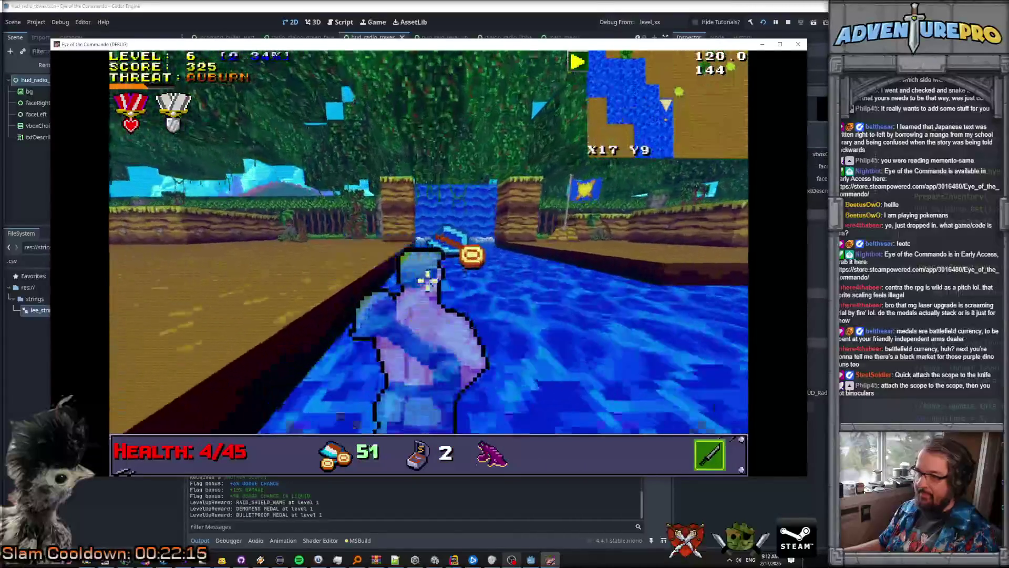
key(w)
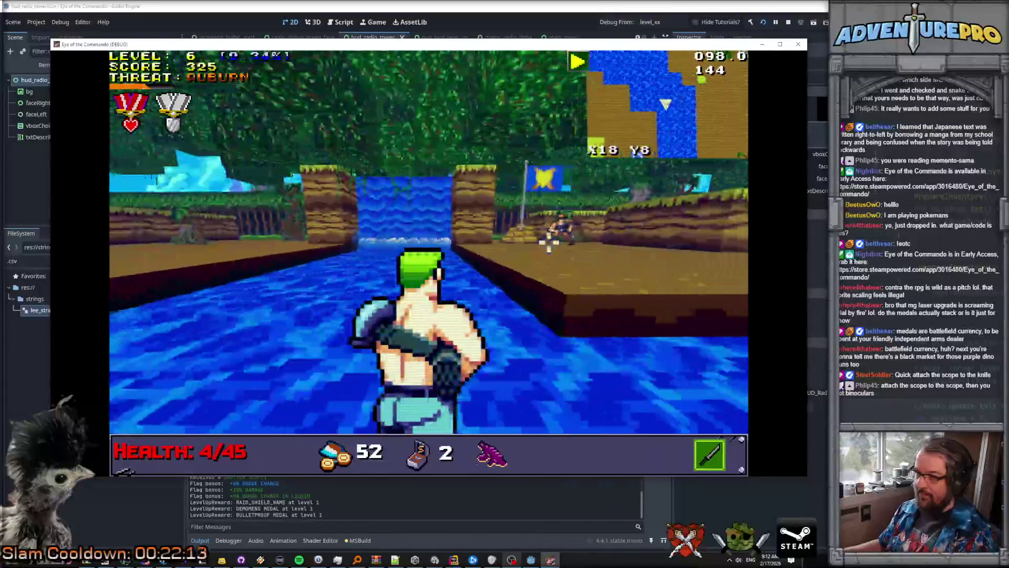
click(560, 226)
Step: Walk onto land past the stone pillar and attack the Nitro Enforcer until Game Over
key(w)
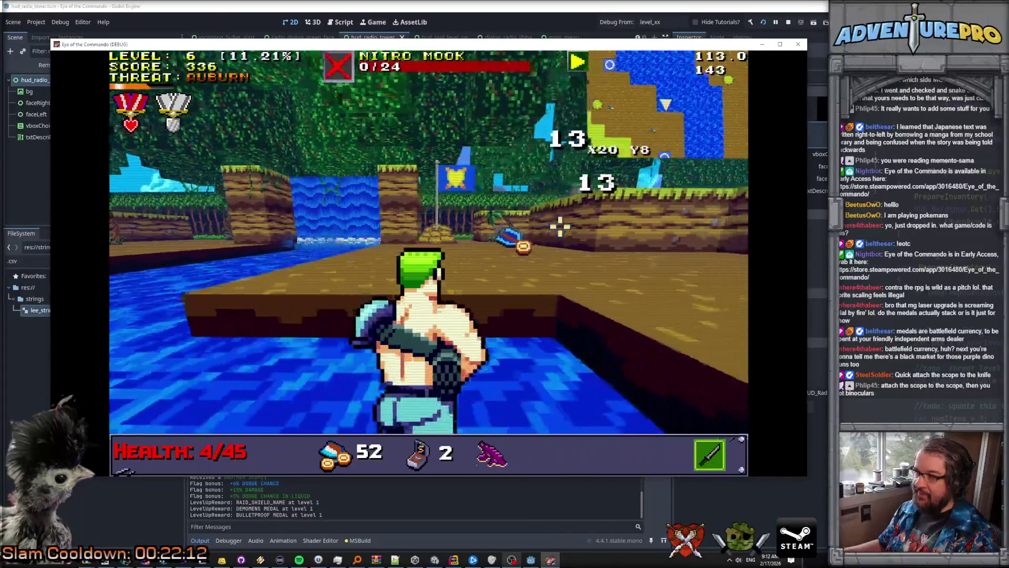
key(w)
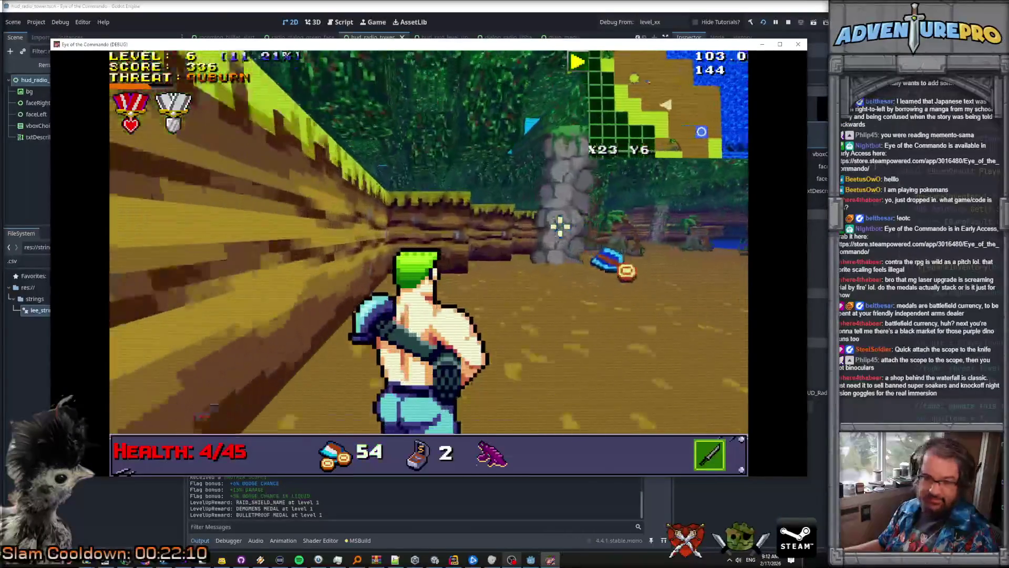
key(w)
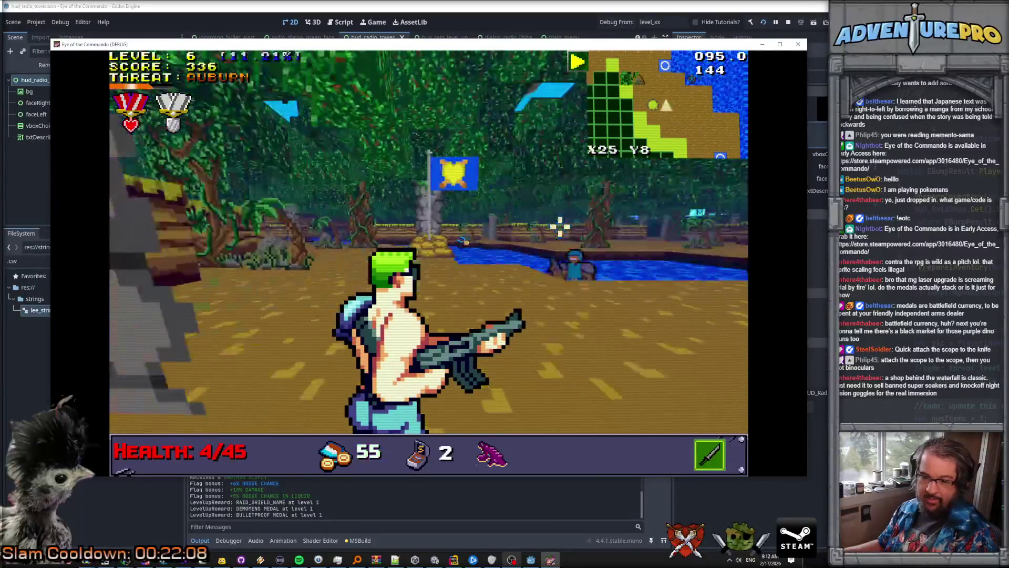
key(e)
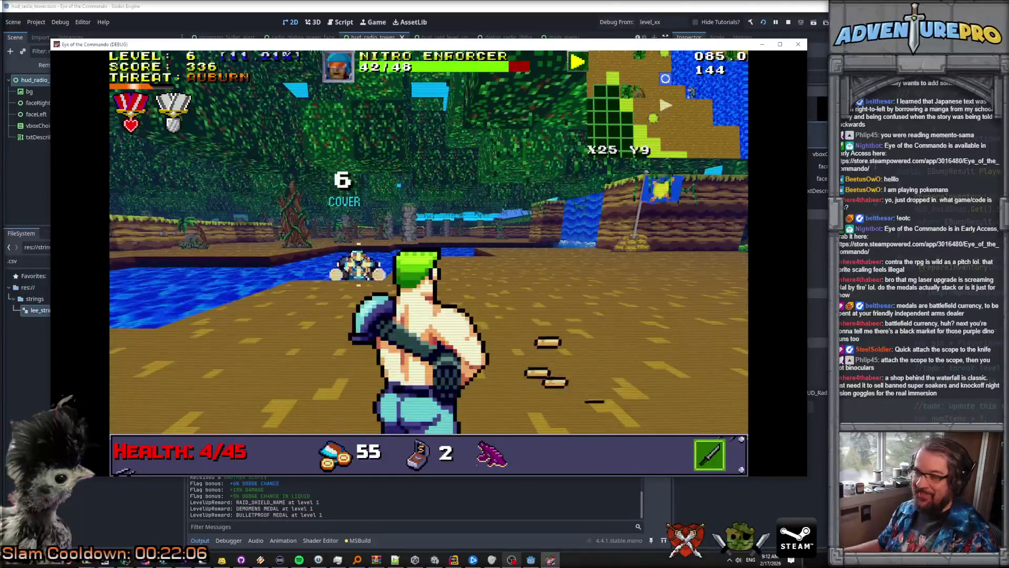
key(space)
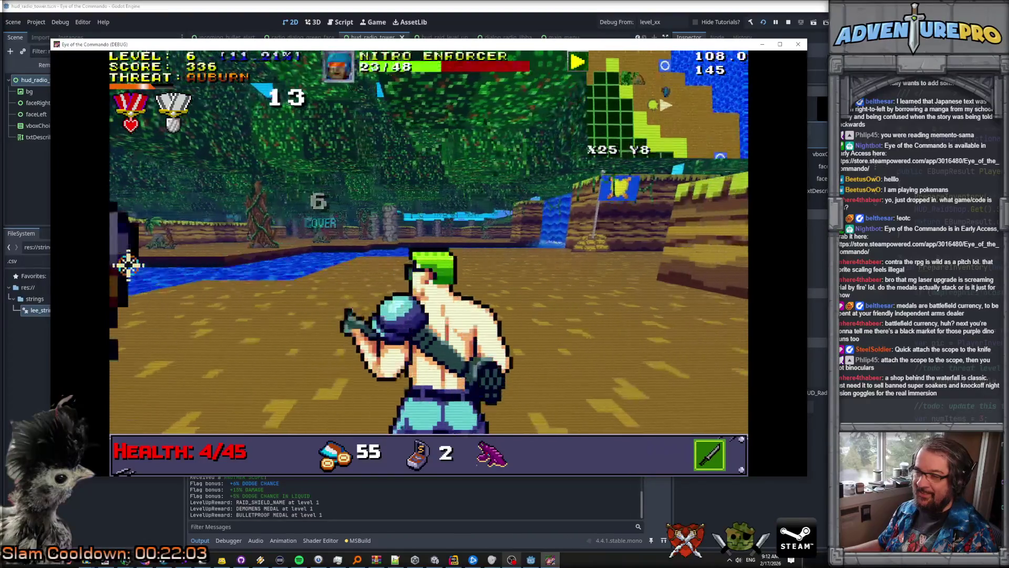
key(w)
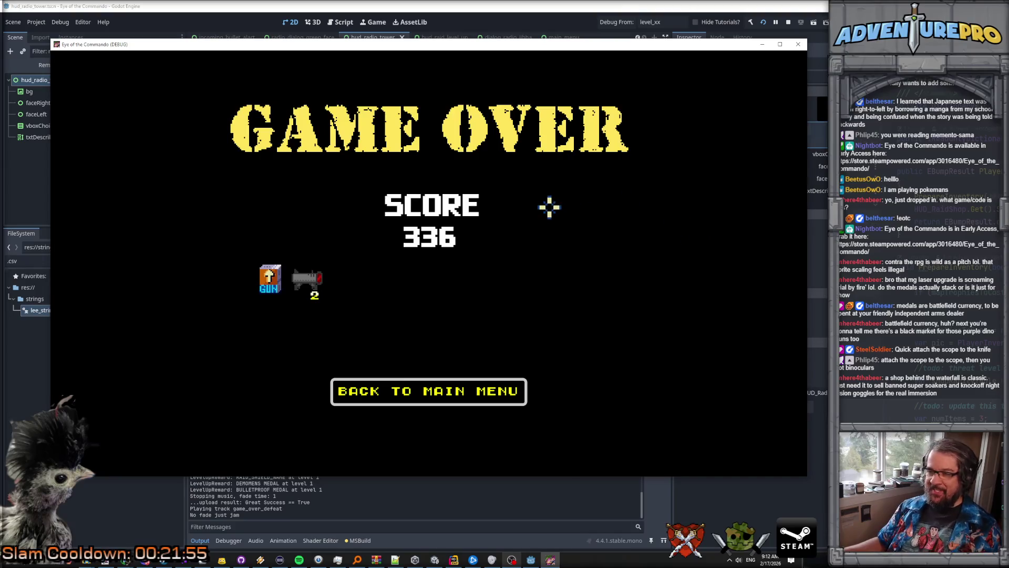
Step: Return from Game Over past the early access warning and title, then Quit the game
click(450, 390)
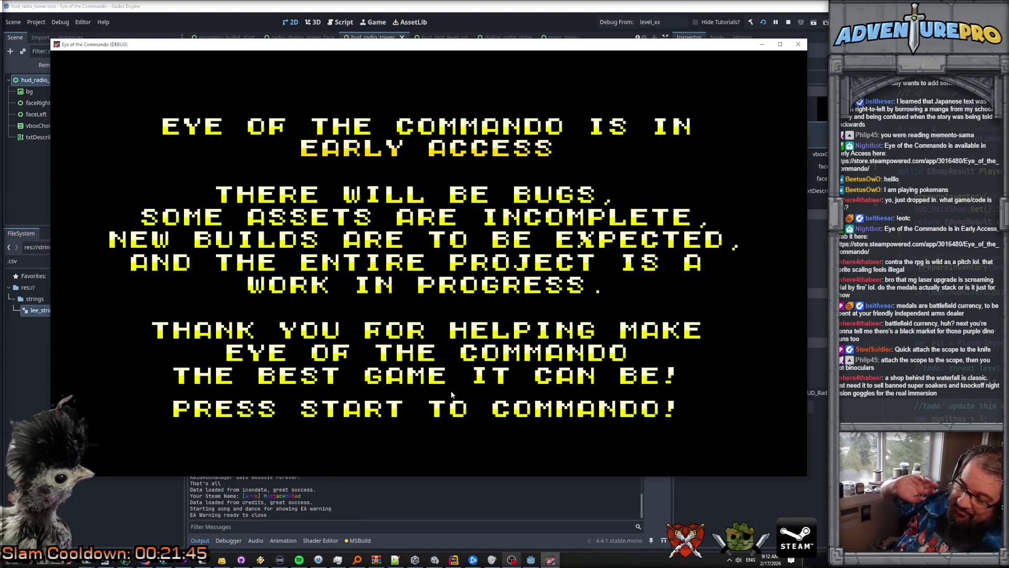
key(Return)
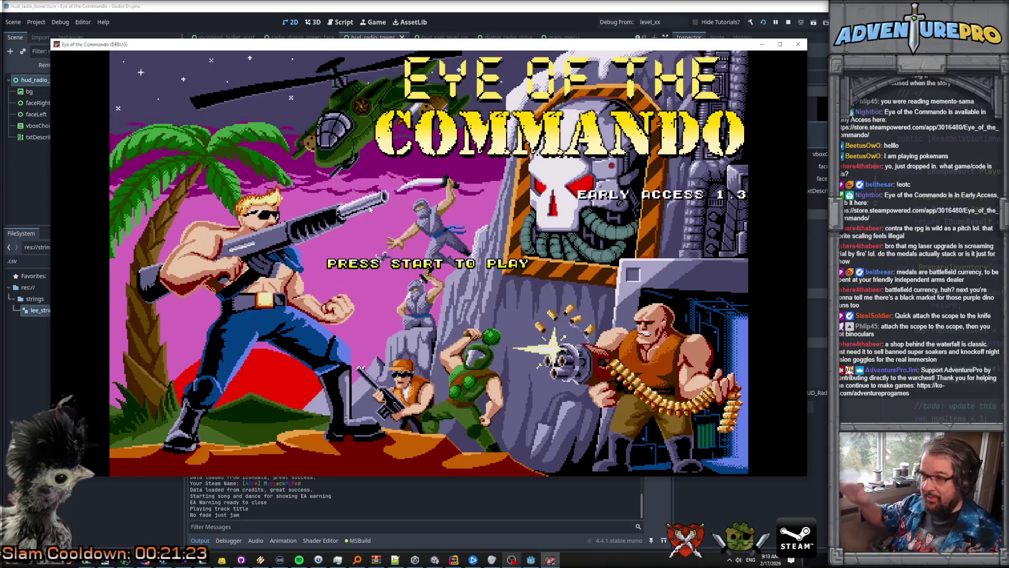
key(Return)
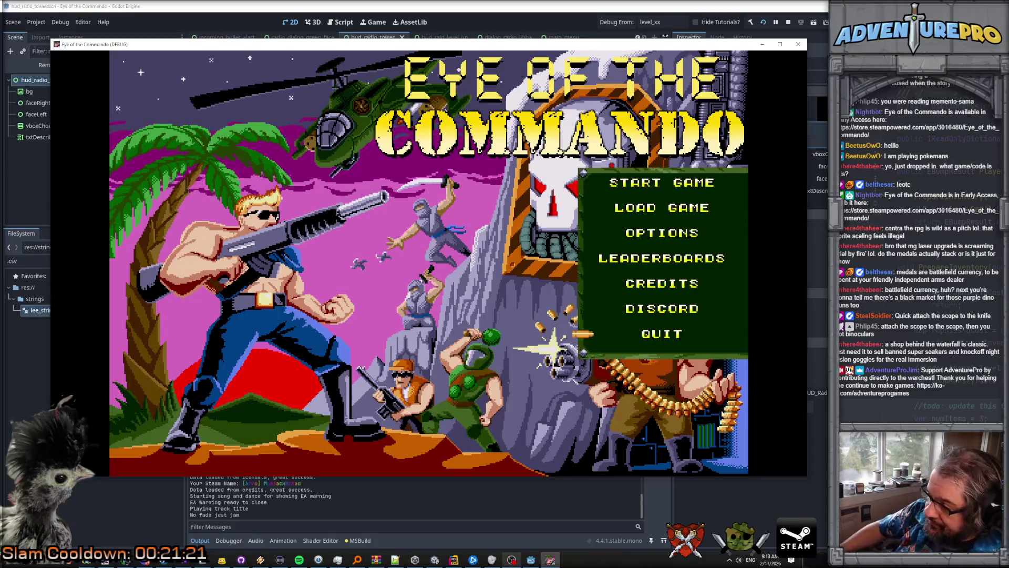
click(661, 336)
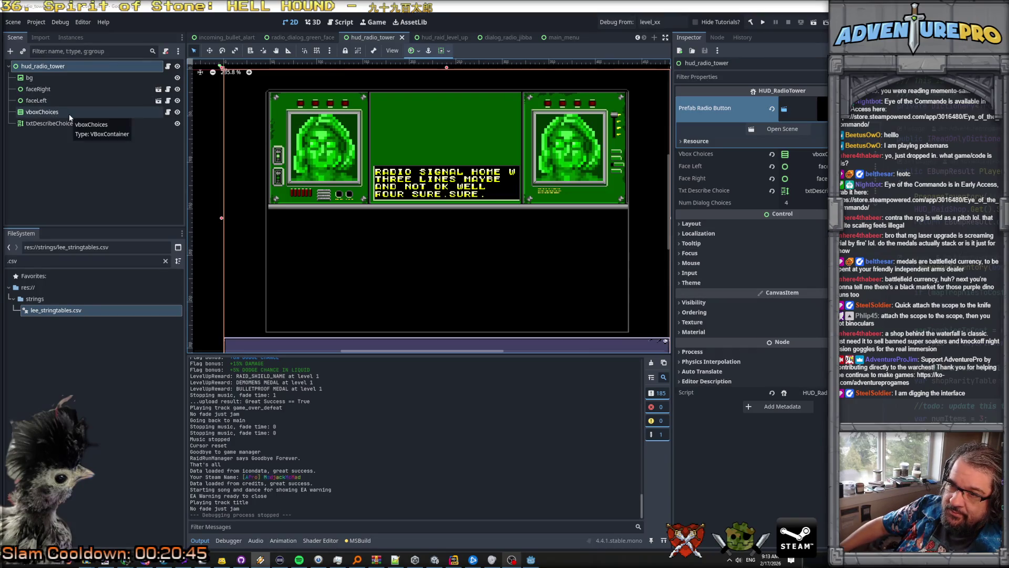
Step: Open the radio_dialog_green_face scene instanced by faceRight
click(157, 90)
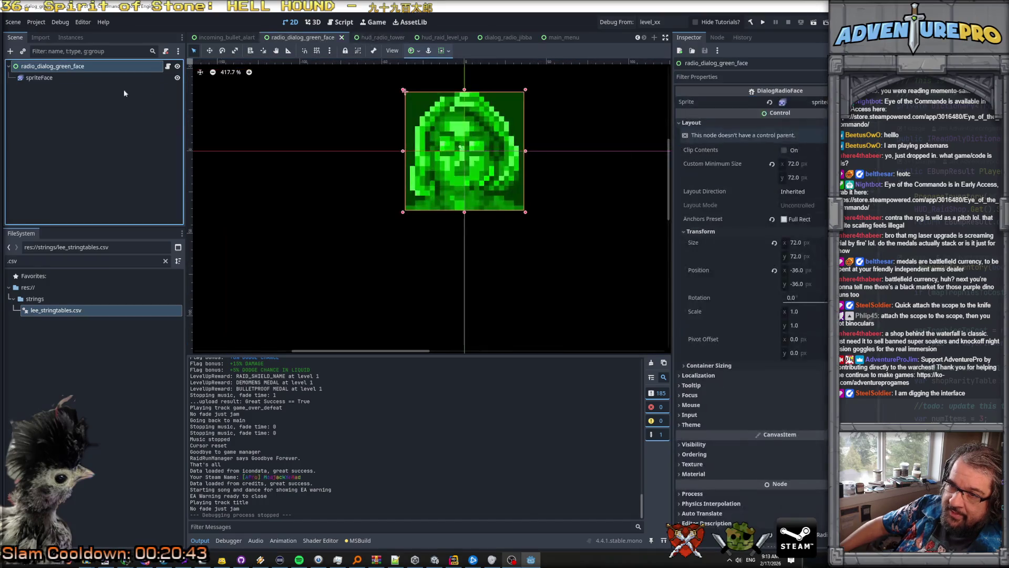
Step: Preview spriteFace's nitro_flag, miss_icon, concern and talk animations, then start adding sprite-sheet frames to talk
click(63, 77)
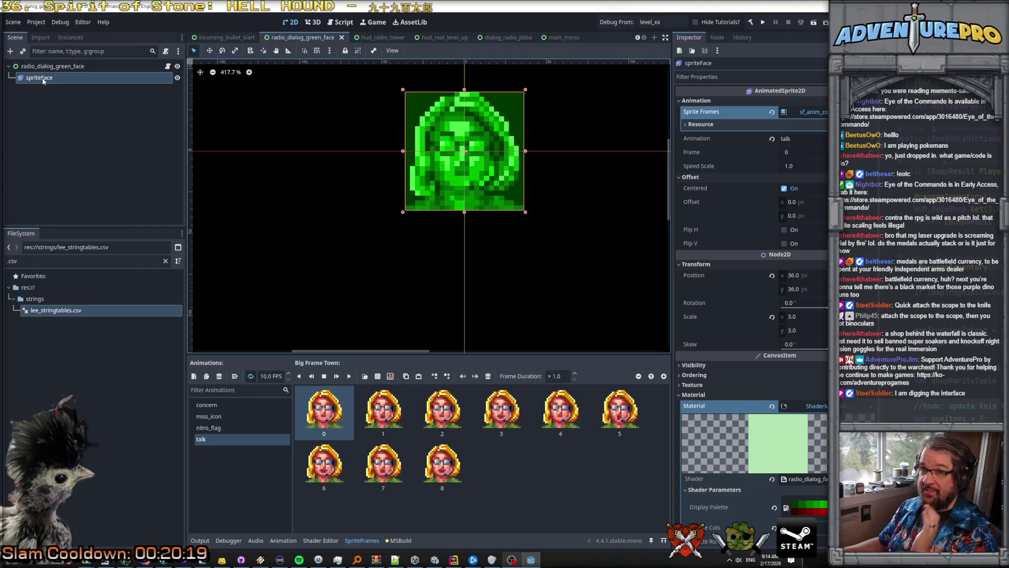
scroll(795, 423, down, 5)
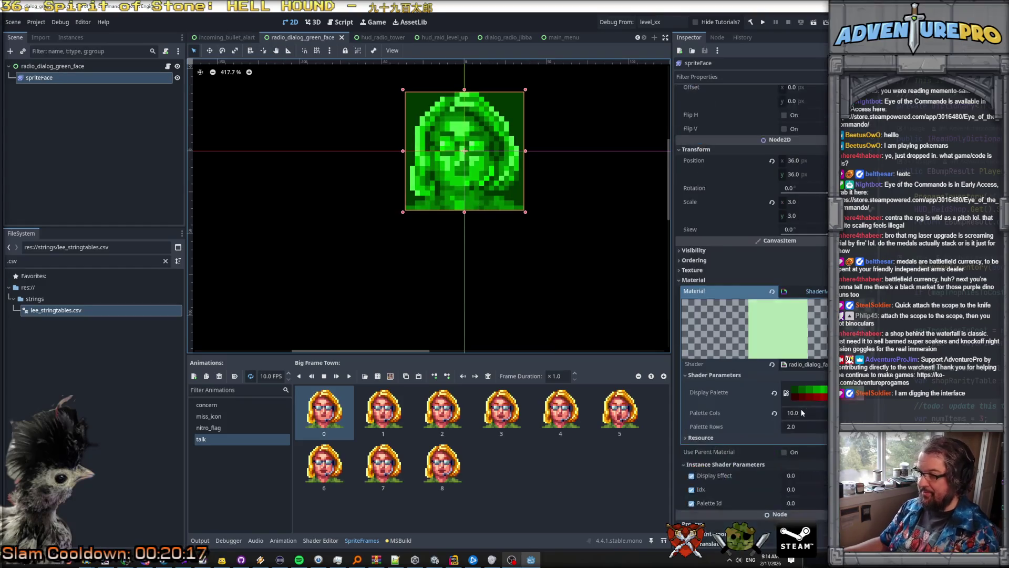
scroll(795, 423, up, 5)
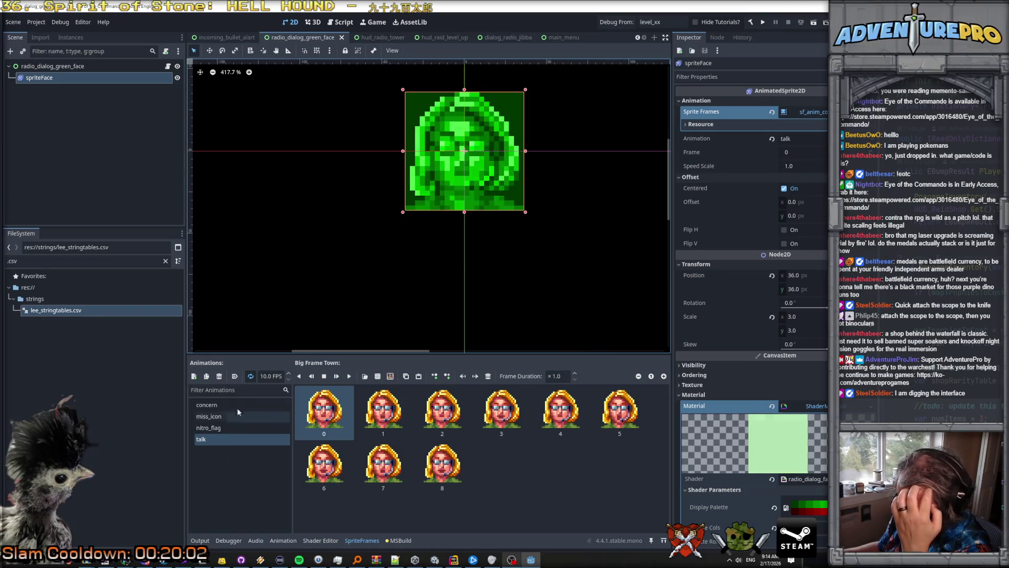
click(219, 429)
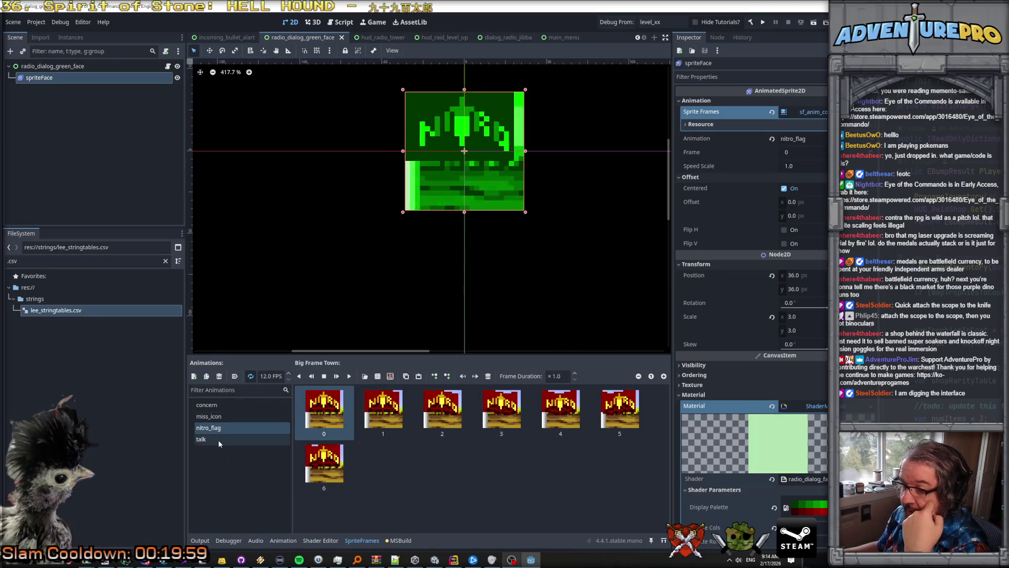
click(216, 416)
click(216, 406)
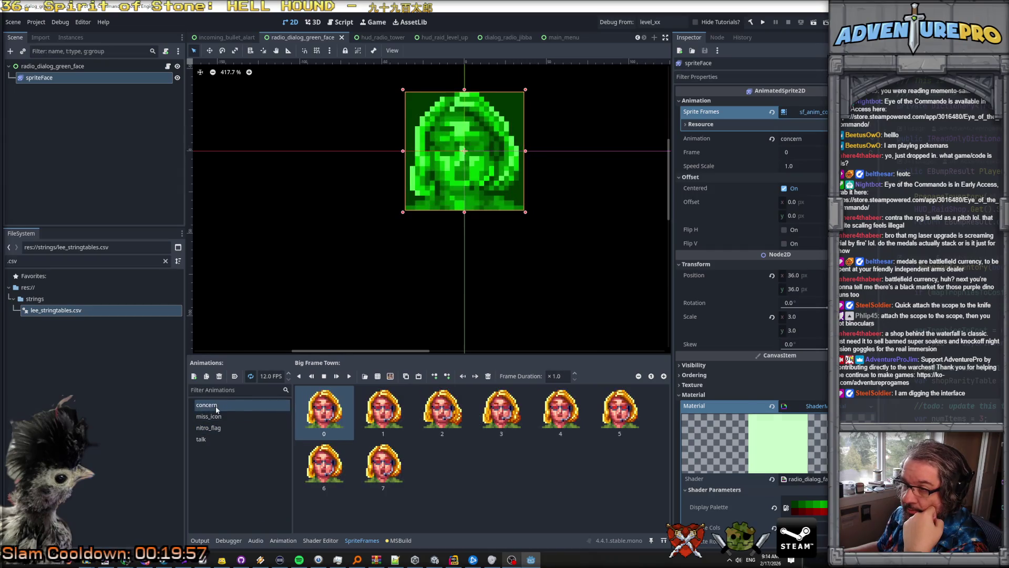
click(219, 441)
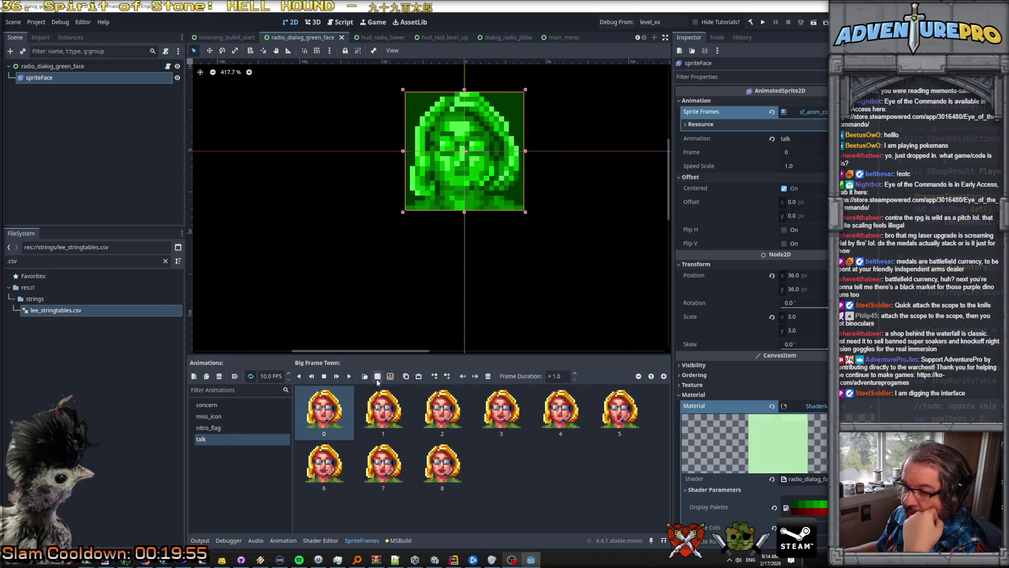
click(377, 376)
scroll(765, 304, down, 3)
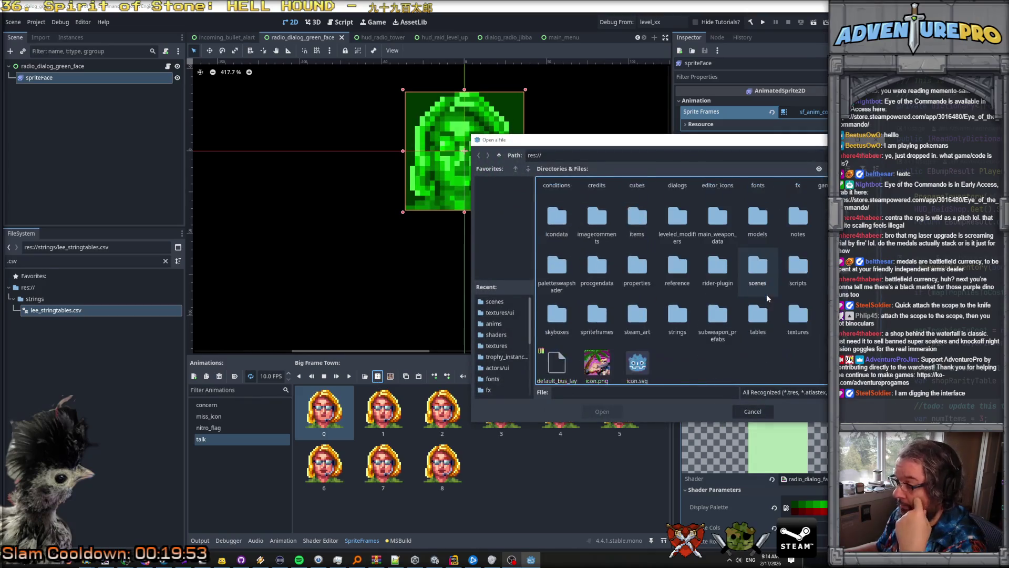
Step: Load dialog_face_hero.png, add its four top-row frames to talk, then undo that
double_click(798, 315)
scroll(746, 300, down, 5)
scroll(743, 300, down, 10)
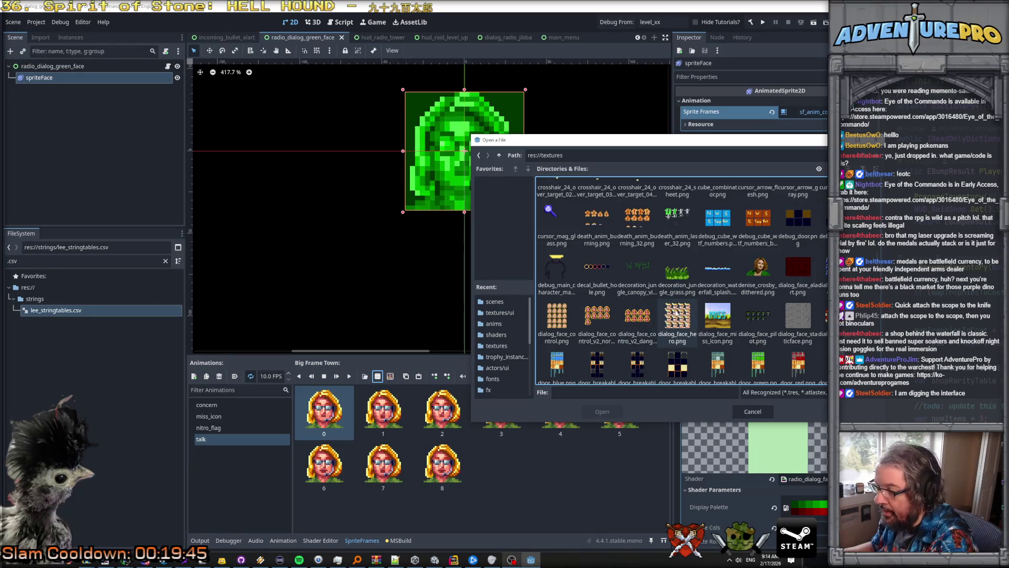
double_click(676, 314)
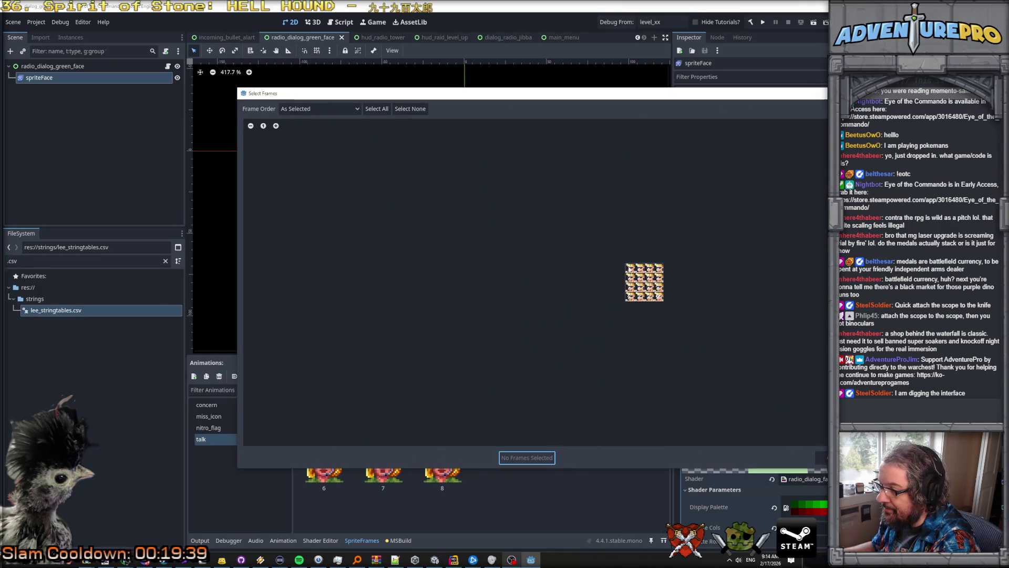
mouse_move(630, 269)
mouse_down()
mouse_move(661, 272)
mouse_move(650, 277)
mouse_up()
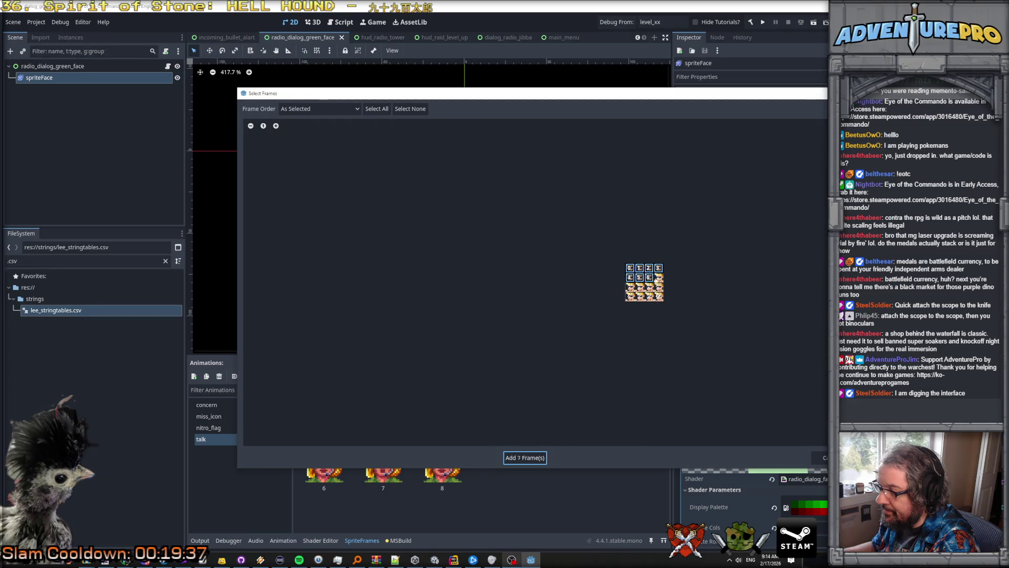
click(531, 459)
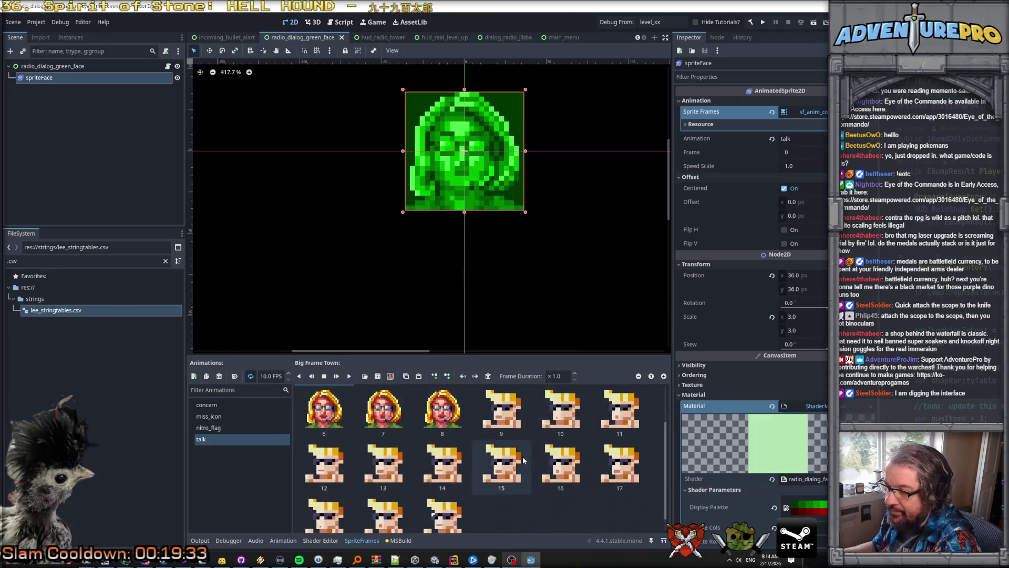
scroll(511, 452, down, 2)
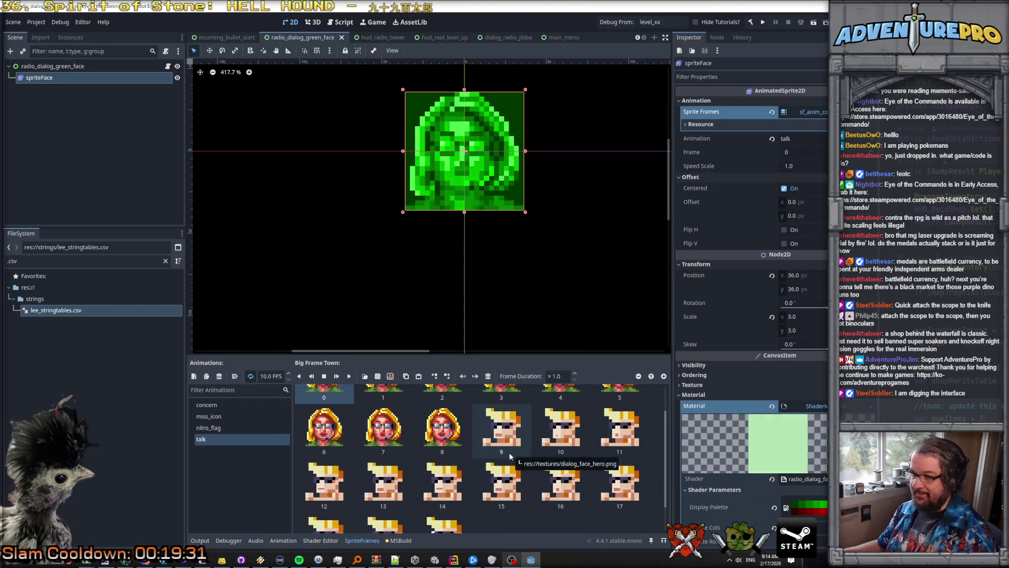
key(ctrl+z)
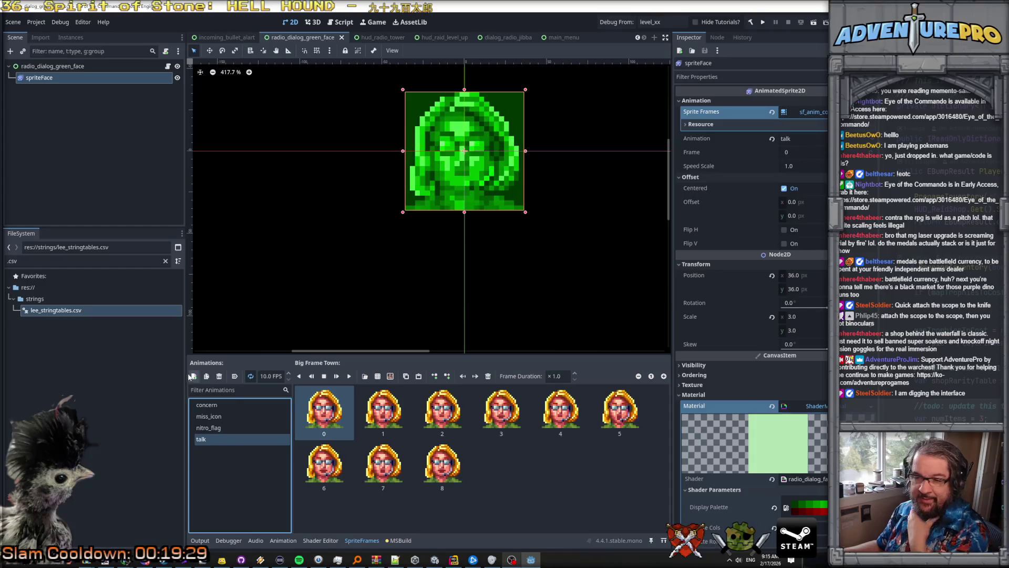
Step: Create a hero_talk animation with twelve hero portrait frames from the sprite sheet
click(194, 376)
double_click(249, 428)
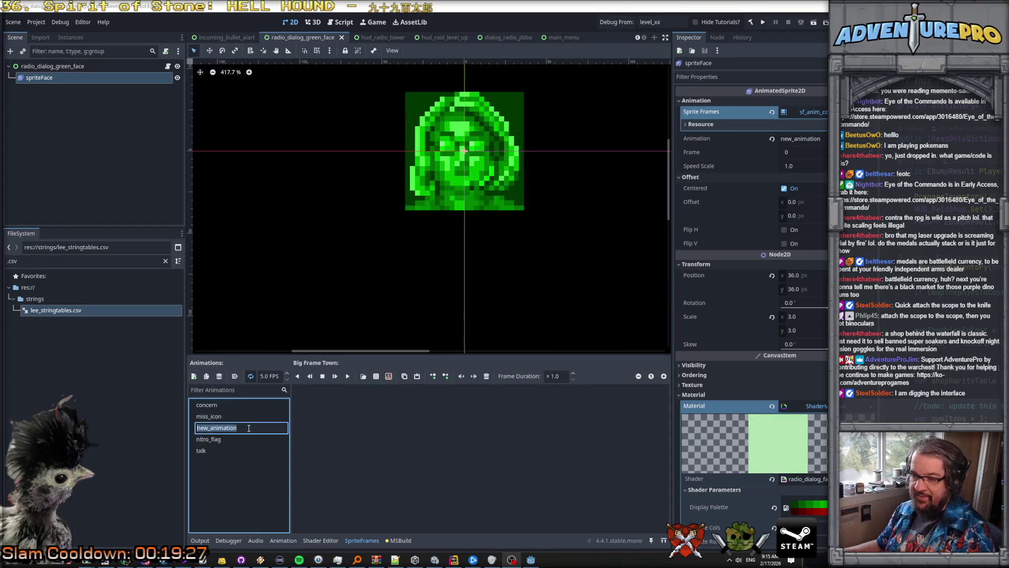
text(hero_talk)
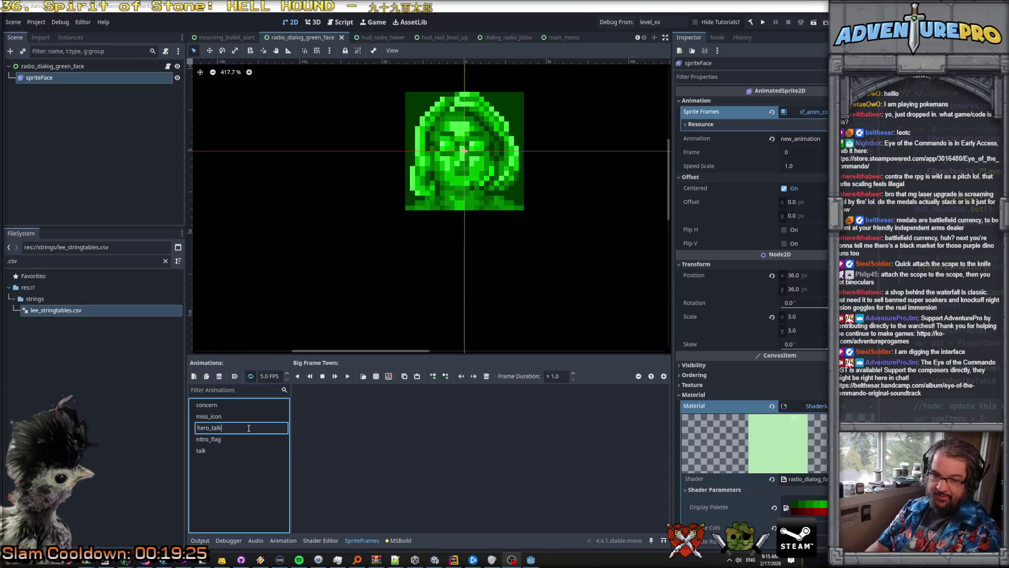
key(Return)
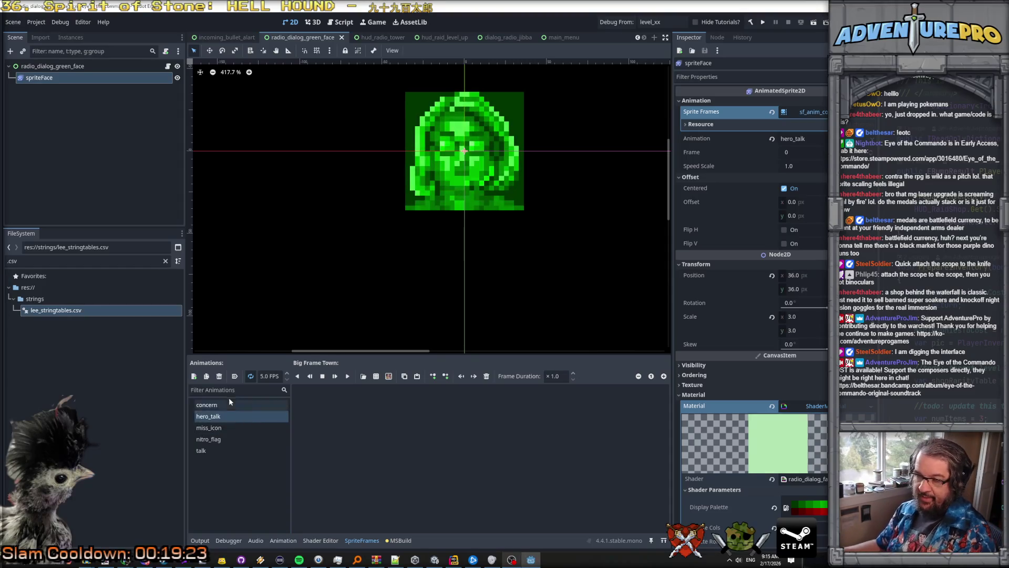
click(387, 376)
mouse_move(630, 268)
mouse_down()
mouse_move(676, 272)
mouse_move(670, 289)
mouse_up()
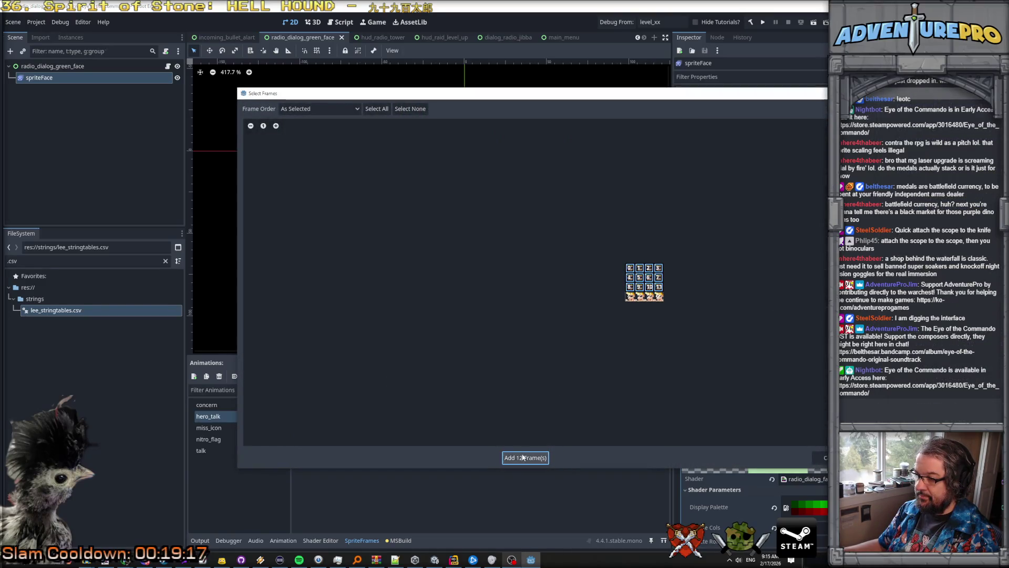
click(523, 457)
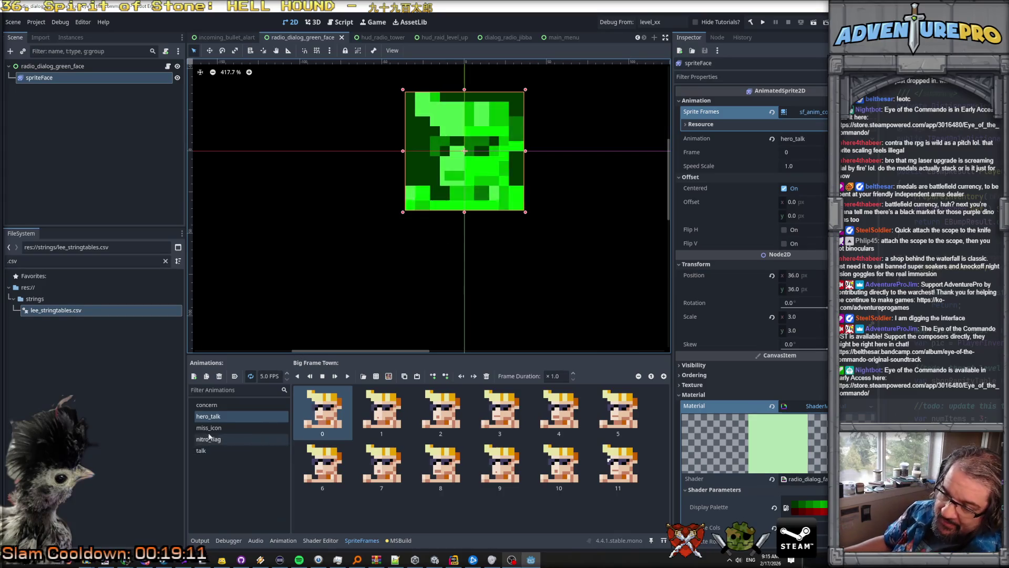
Step: Rename the talk and concern animations to control_talk and control_concern
click(205, 450)
click(208, 452)
text(control_talk)
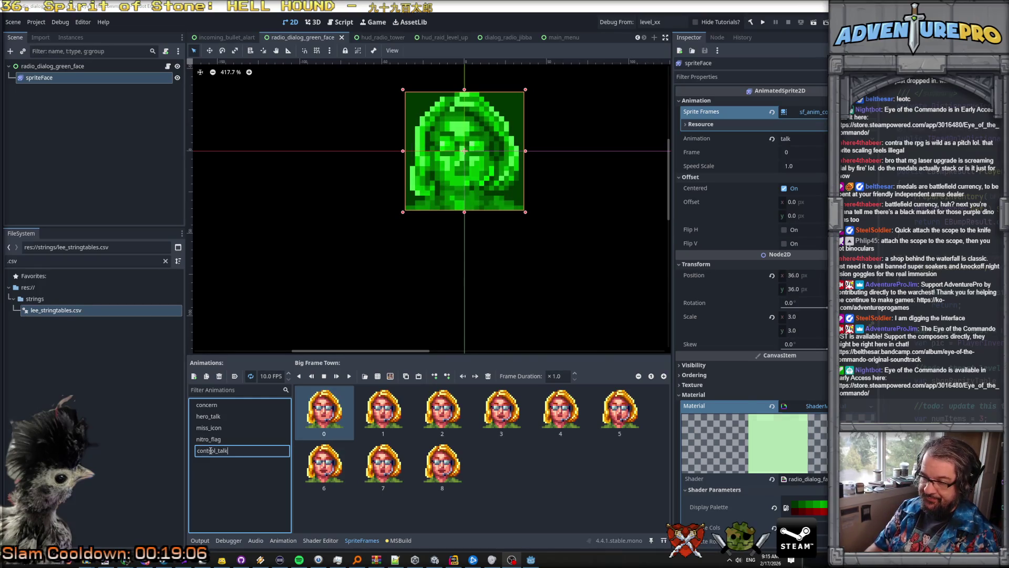
key(Return)
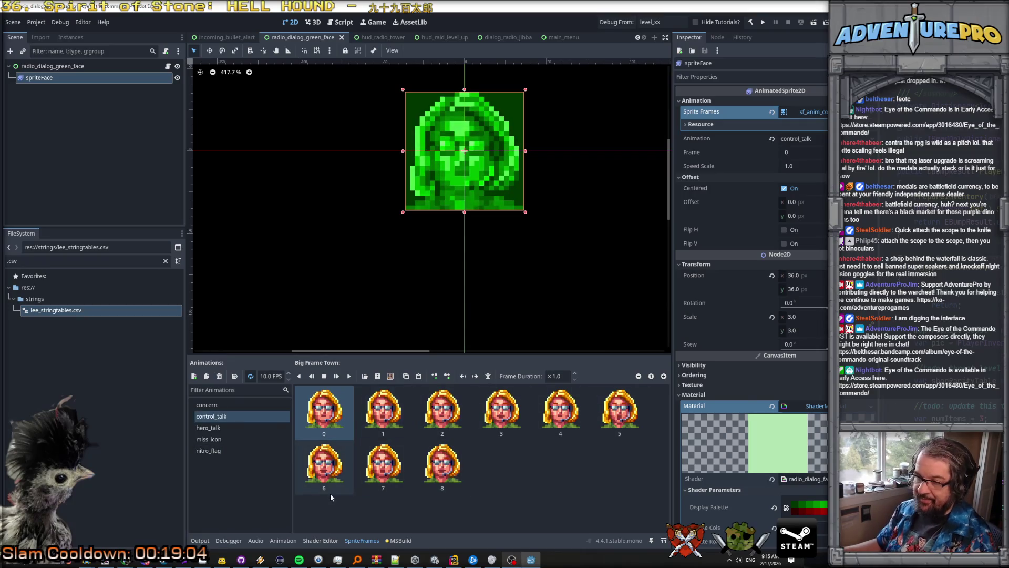
click(232, 406)
click(232, 406)
text(cont)
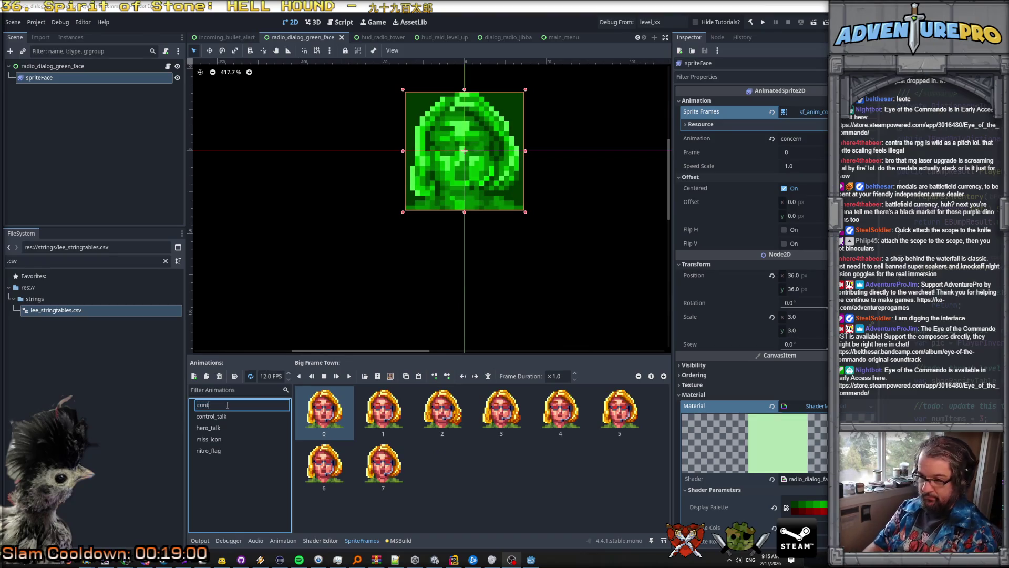
text(rol_con)
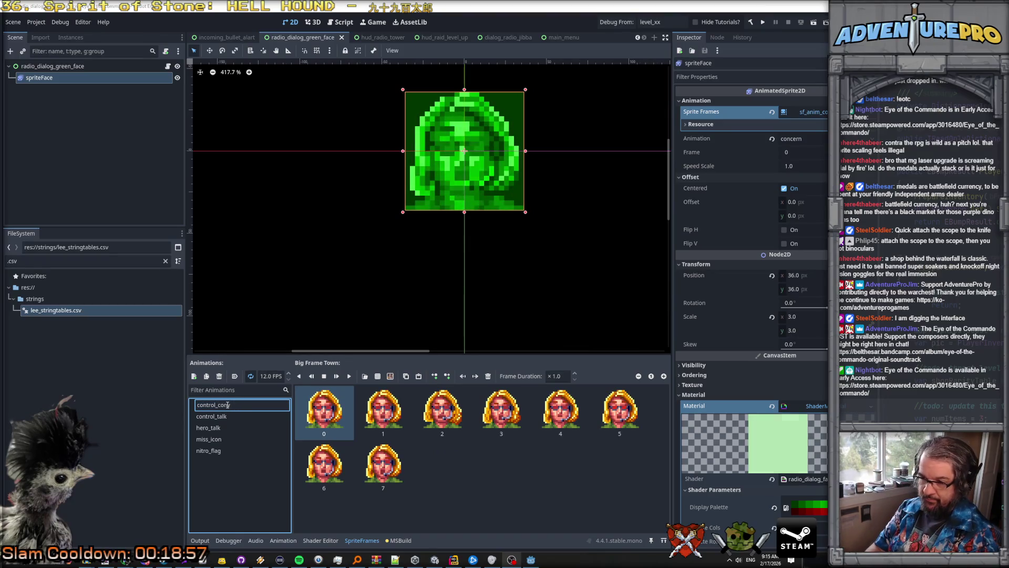
text(cern)
key(Return)
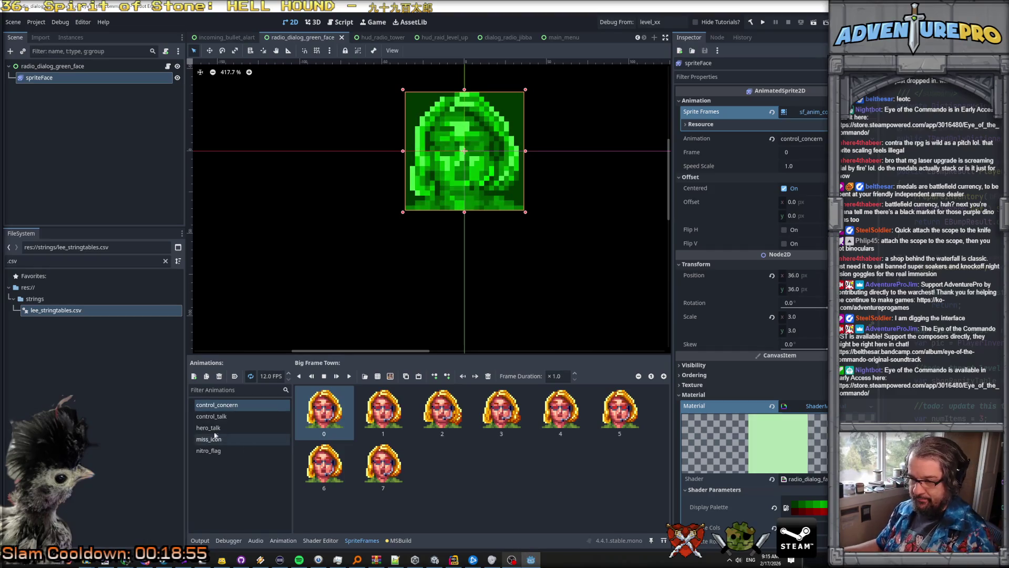
Step: Compare miss_icon, nitro_flag and control_talk with hero_talk, then preview hero_talk
click(216, 443)
click(223, 450)
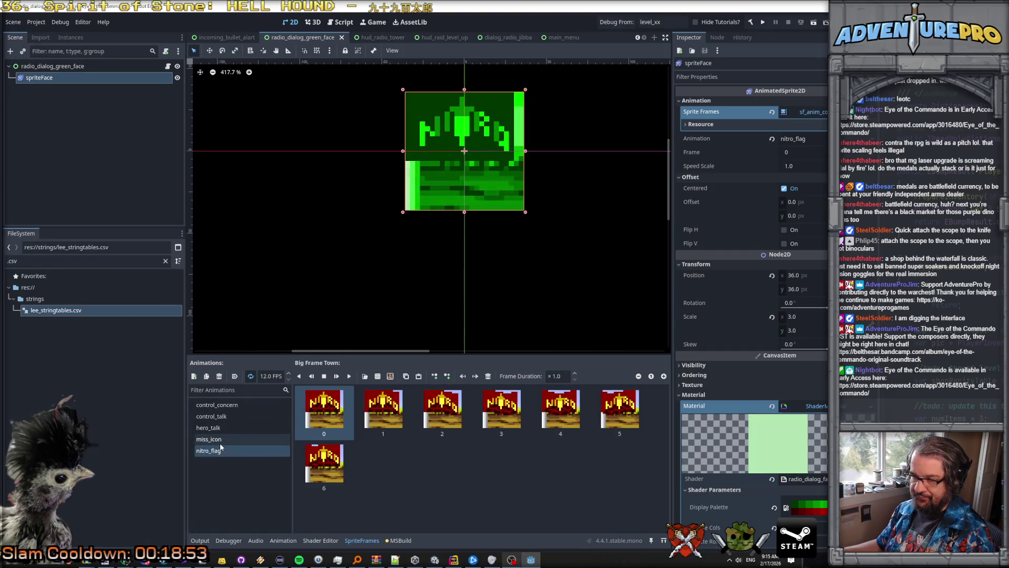
click(220, 444)
click(224, 427)
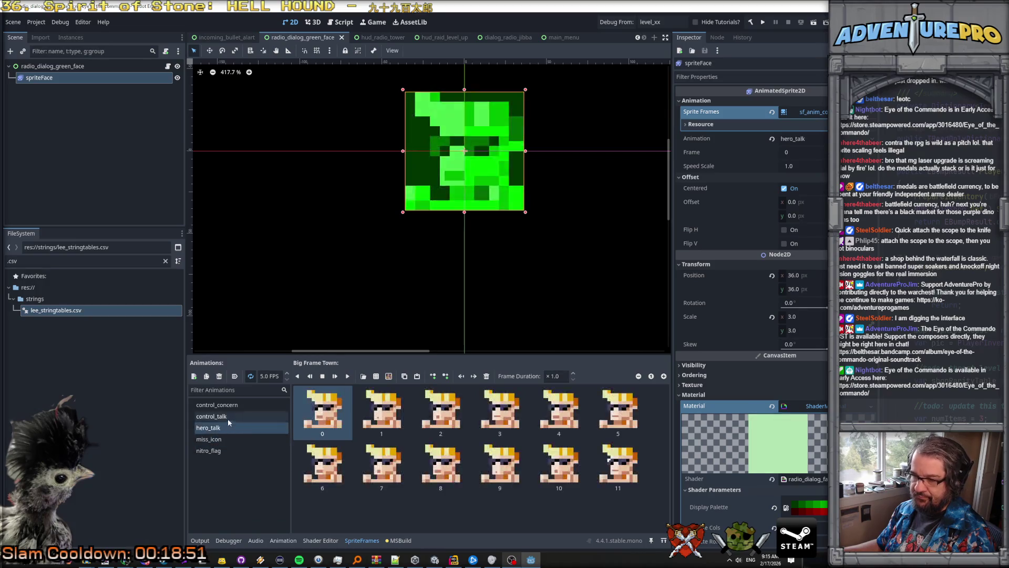
click(235, 416)
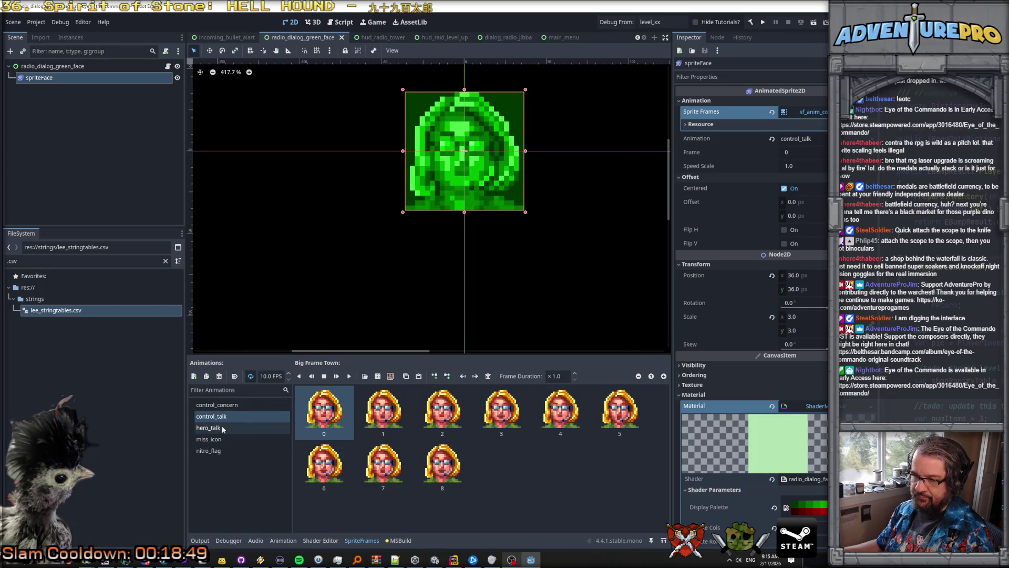
click(229, 428)
click(348, 376)
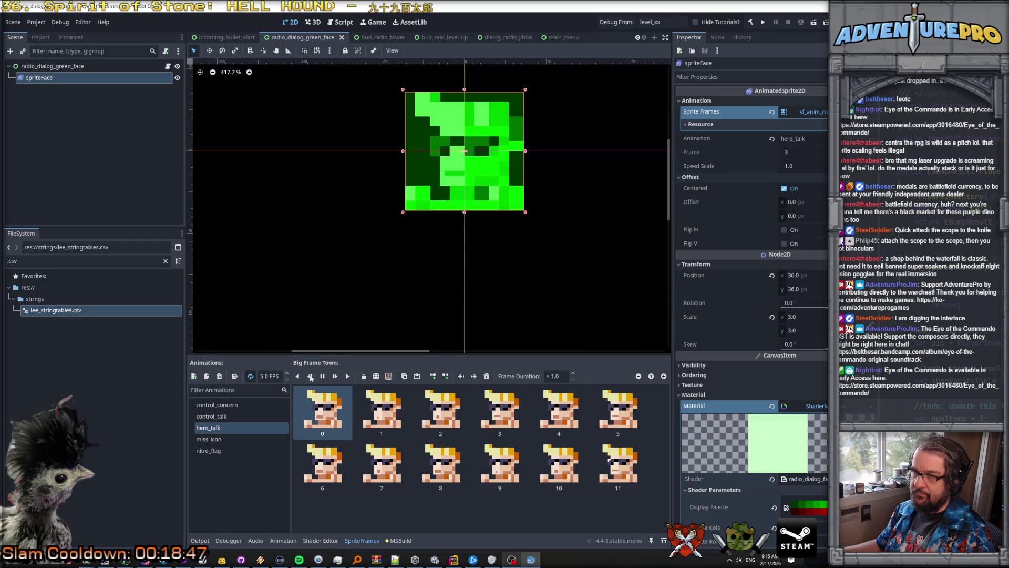
Step: Set hero_talk to 12 FPS, delete frame 11, and replay the preview
click(272, 374)
text(12)
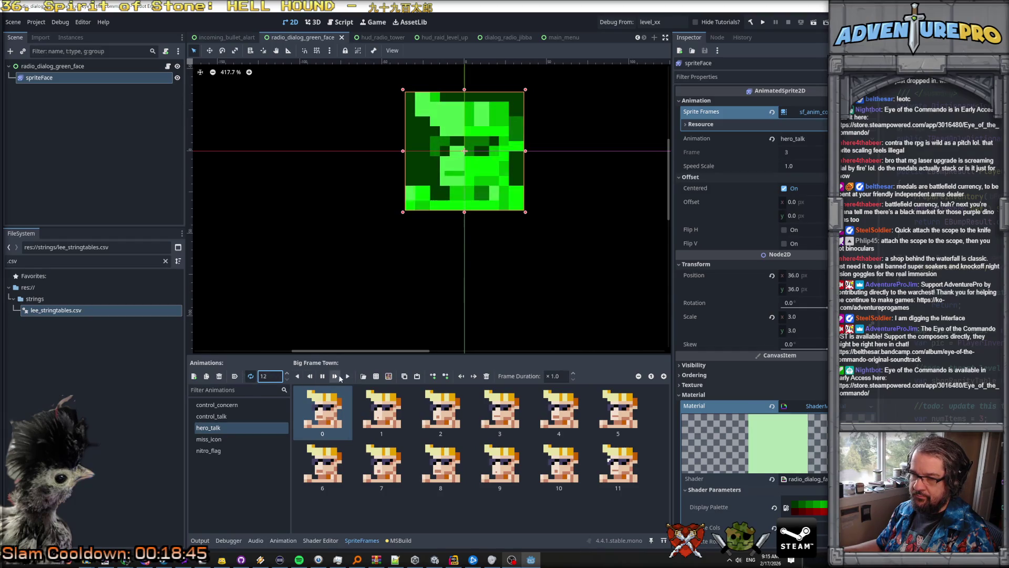
key(Return)
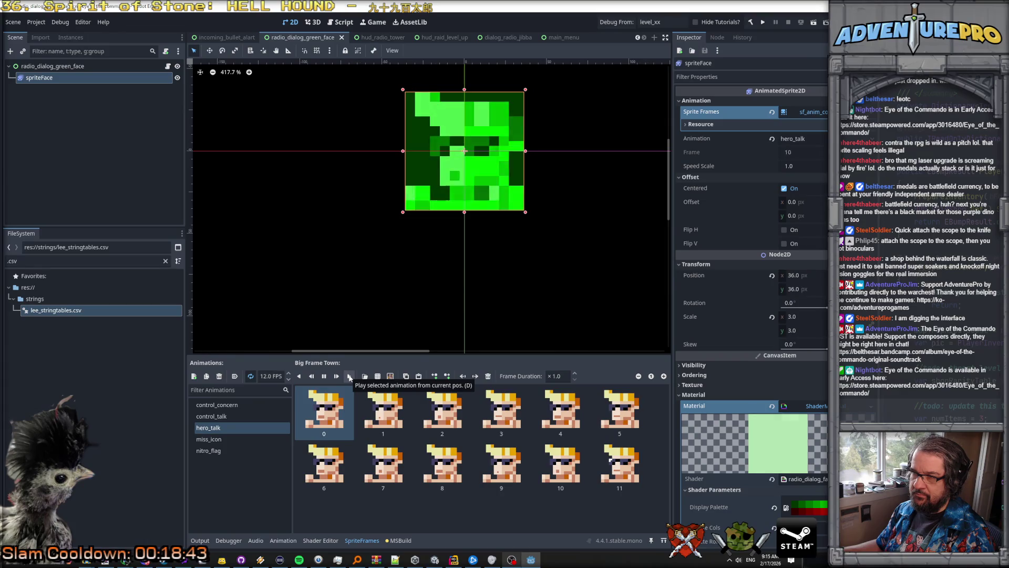
click(625, 467)
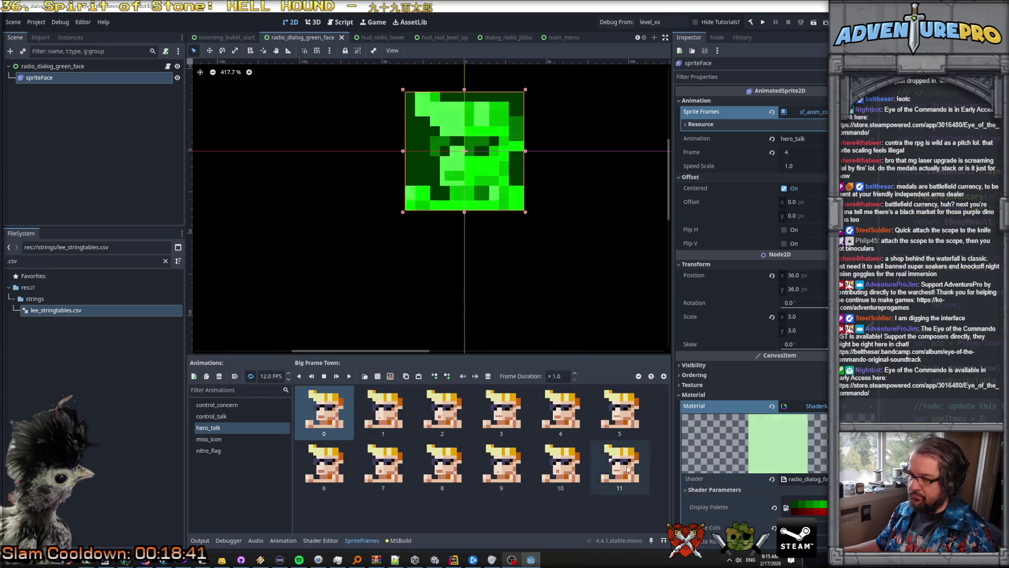
key(Delete)
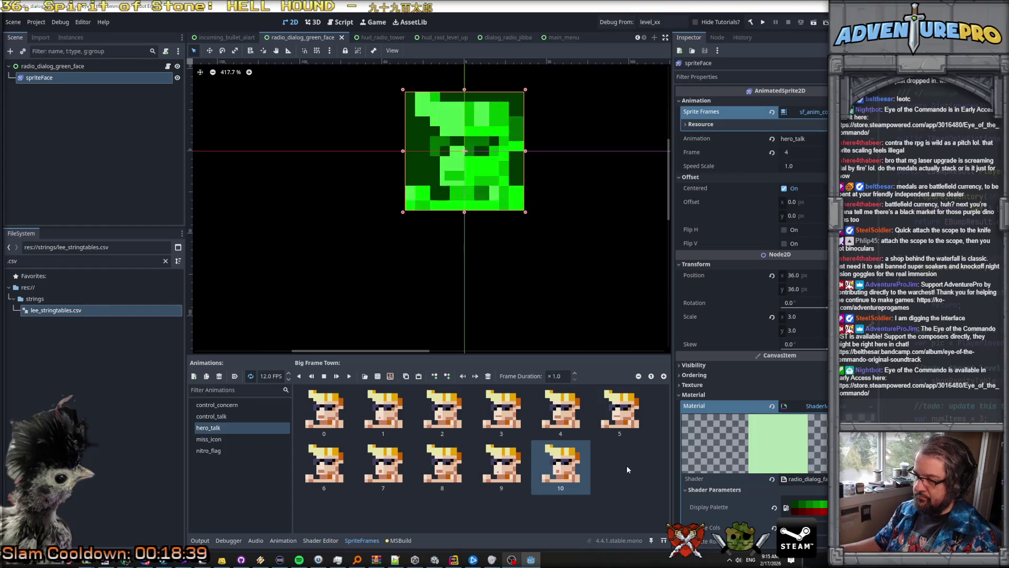
click(349, 376)
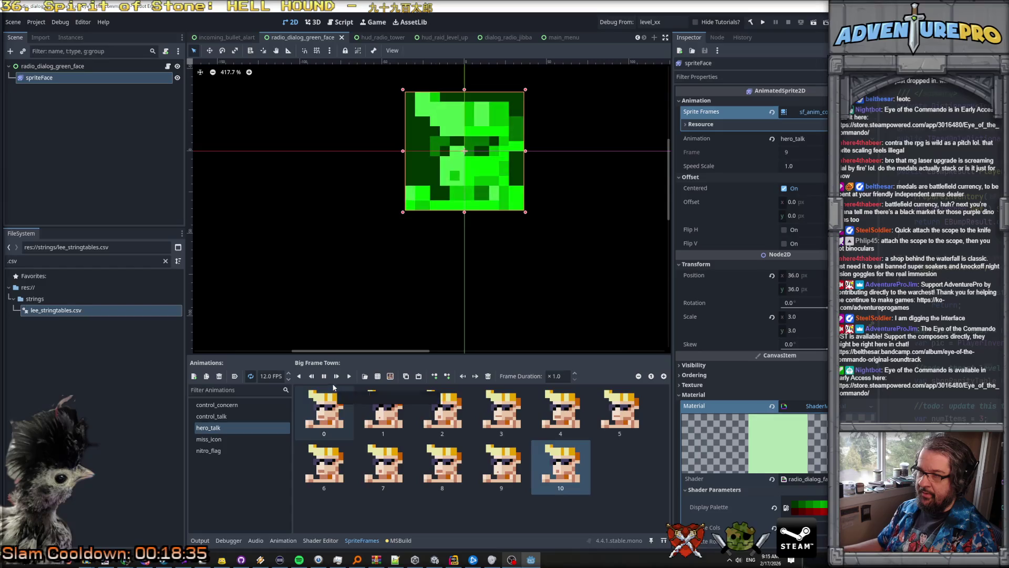
click(324, 375)
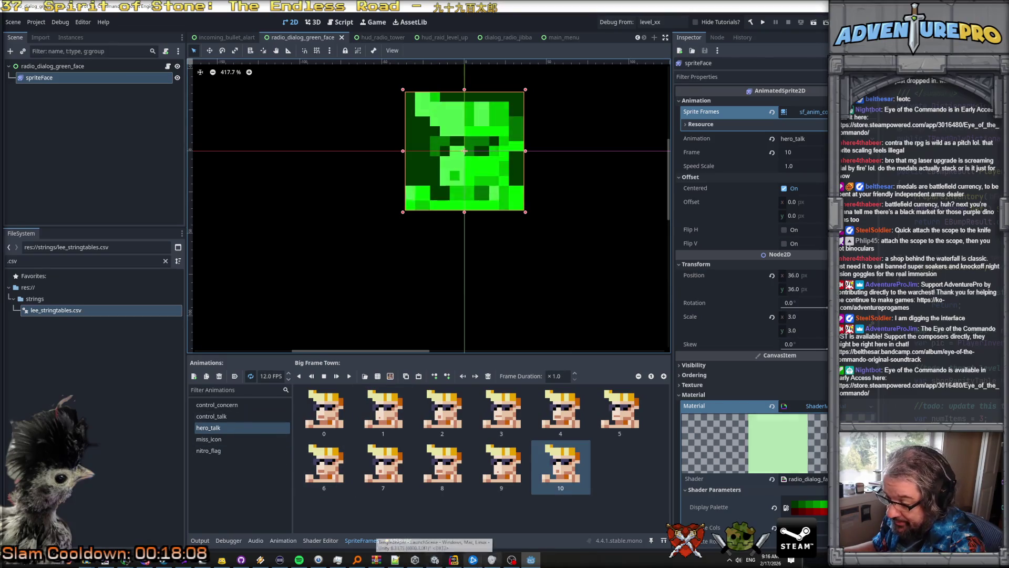
Step: Delete set_face_r and set_face_l, setting face_anim_r to control_talk and keeping face_anim_l hero_talk
click(453, 561)
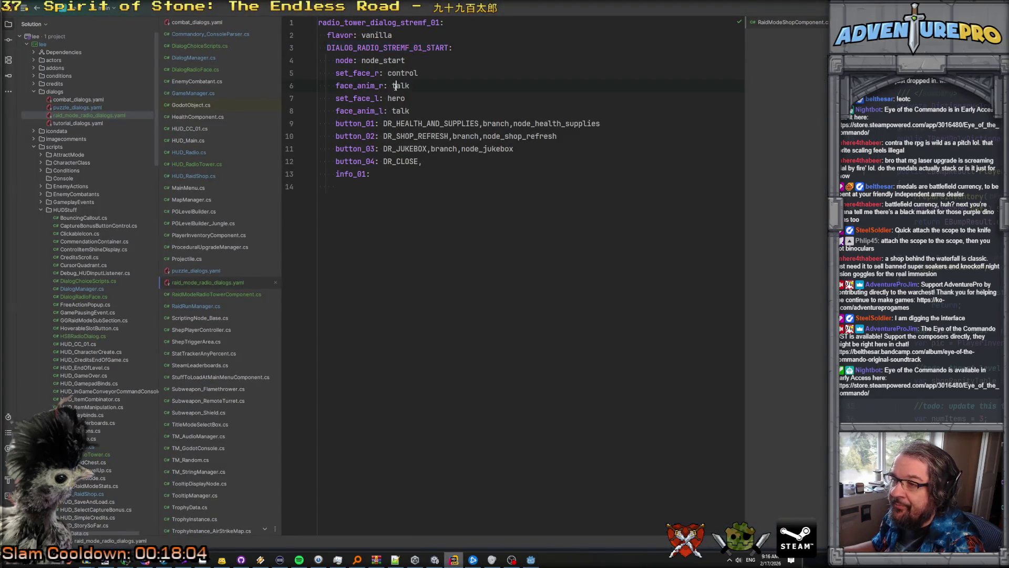
key(shift+Down)
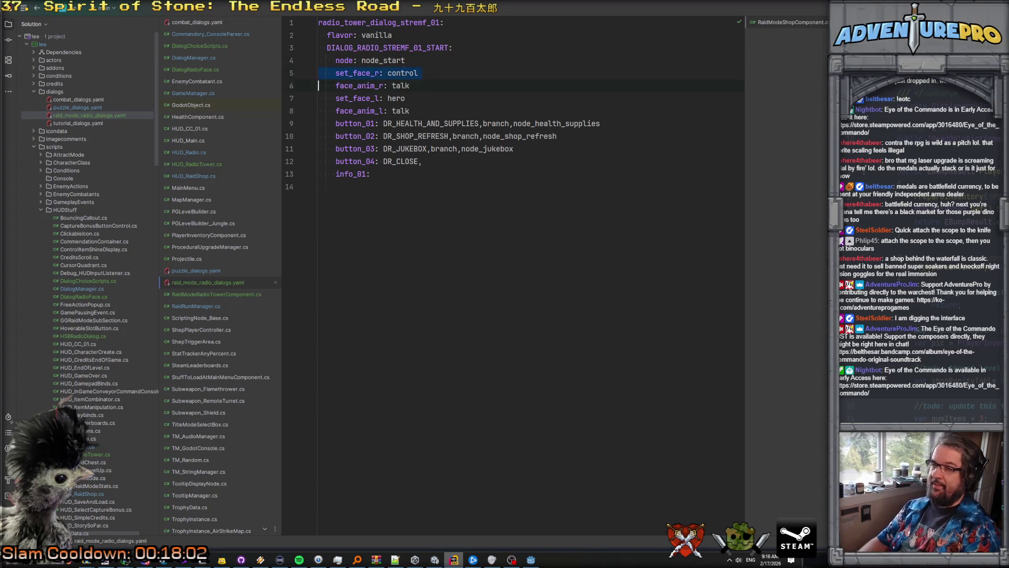
key(Delete)
key(Down)
key(BackSpace)
key(BackSpace)
key(BackSpace)
text(contr)
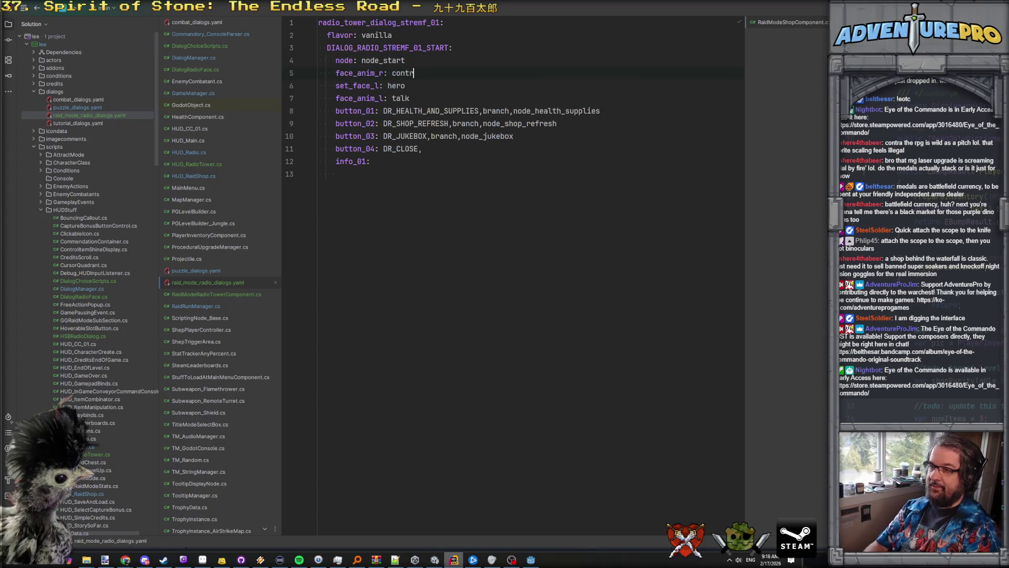
text(ol_talk)
key(shift+Down)
key(Delete)
key(Down)
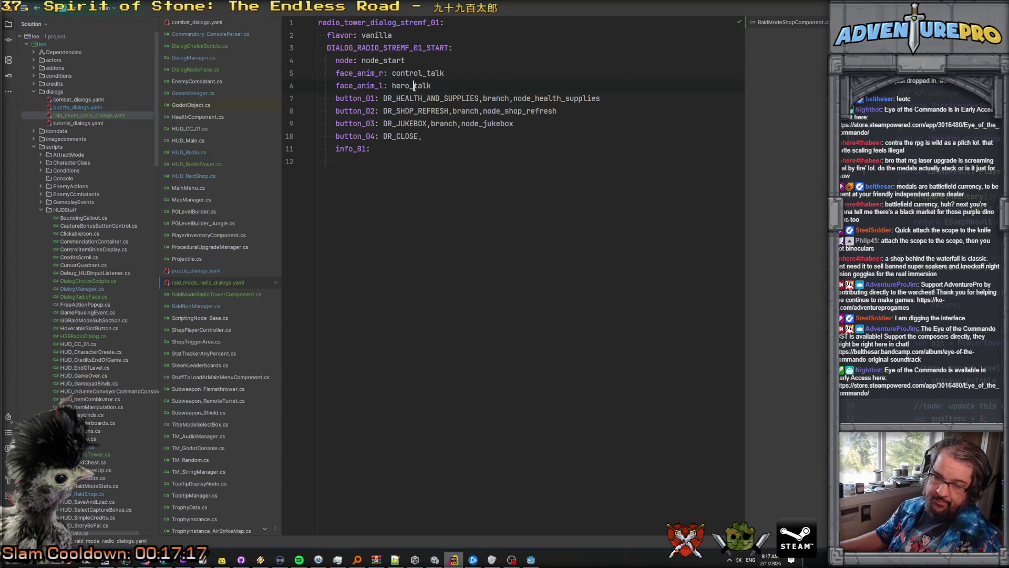
click(395, 153)
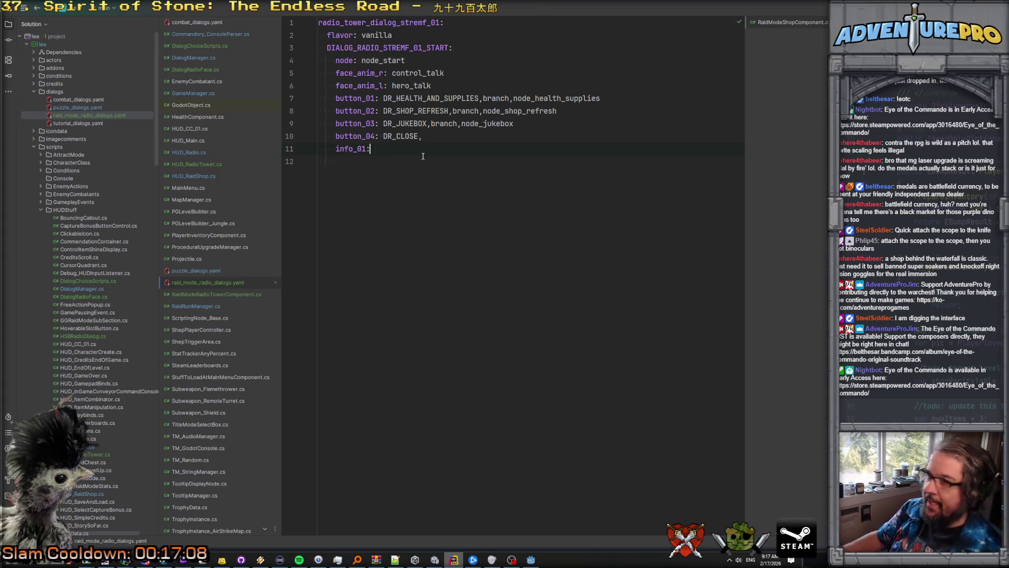
Step: Set info_01 to DR_INFO_HEALTH_AND_SUPPLIES and duplicate the line three times
text(DR_)
text(INFO)
text(_HEAL)
text(TH_AND)
text(IP)
text(UPPLIE)
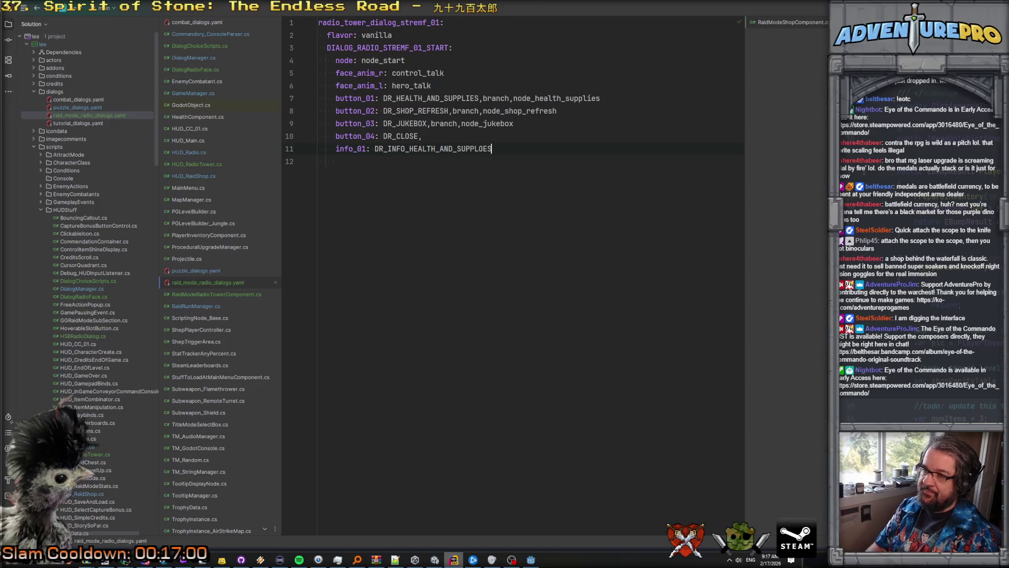
text(S)
key(BackSpace)
key(shift+Down)
key(ctrl+c)
key(Right)
key(ctrl+v)
key(ctrl+v)
key(ctrl+v)
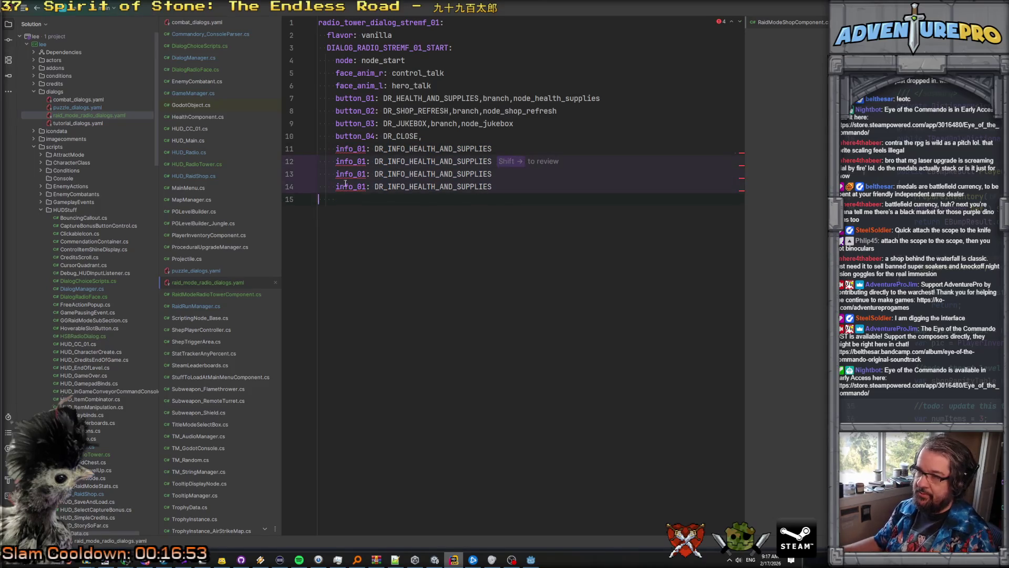
Step: Renumber the copied lines to info_02, info_03 and info_04
key(Delete)
text(2)
key(Down)
key(BackSpace)
text(3)
key(Down)
key(BackSpace)
text(4)
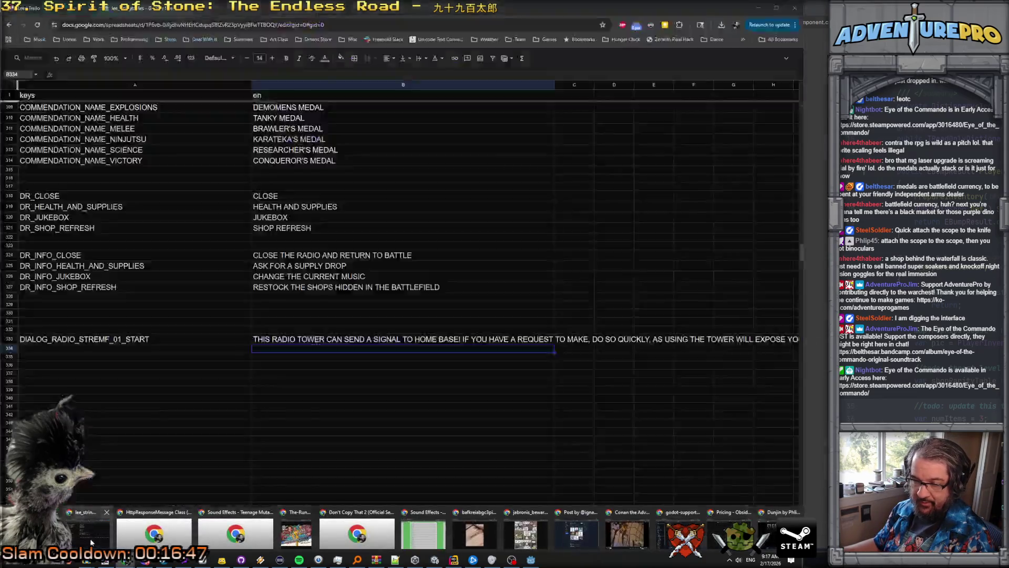
Step: Check the DR_INFO key names in the string spreadsheet and set info_02 to DR_INFO_SHOP_REFRESH
click(138, 525)
click(80, 289)
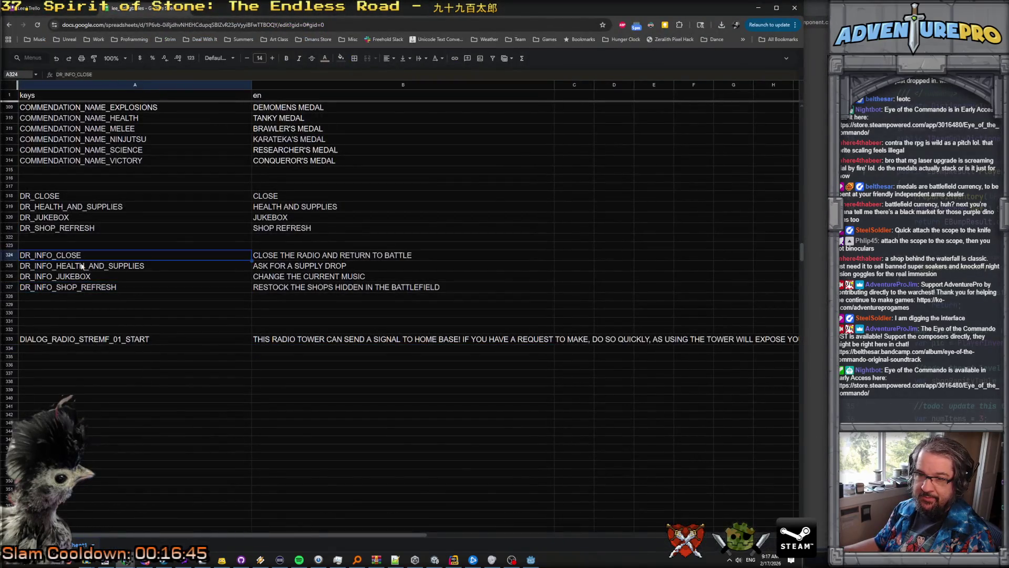
key(alt+Tab)
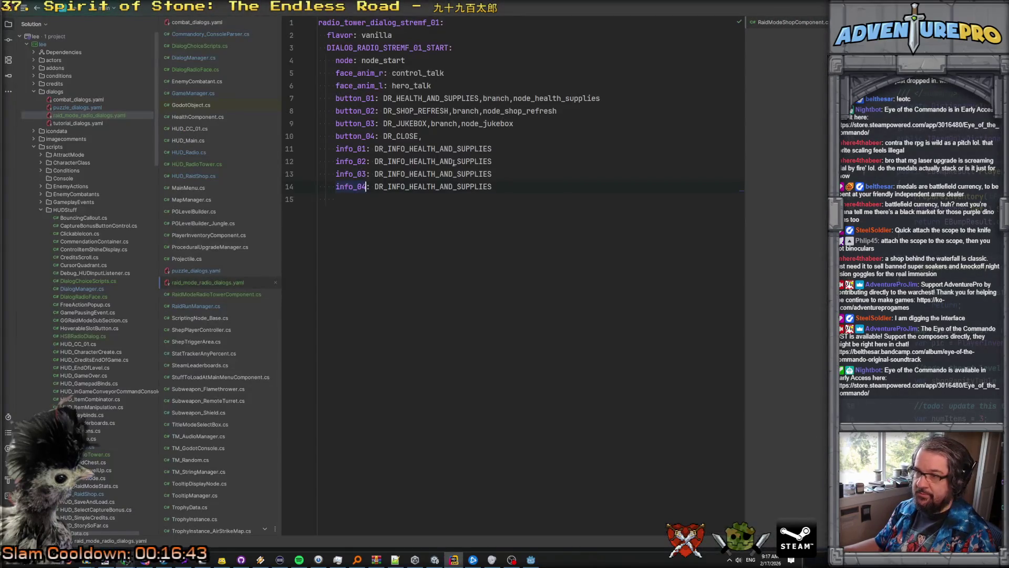
key(shift+End)
key(BackSpace)
key(ctrl+BackSpace)
text(SHOP_REFRESH)
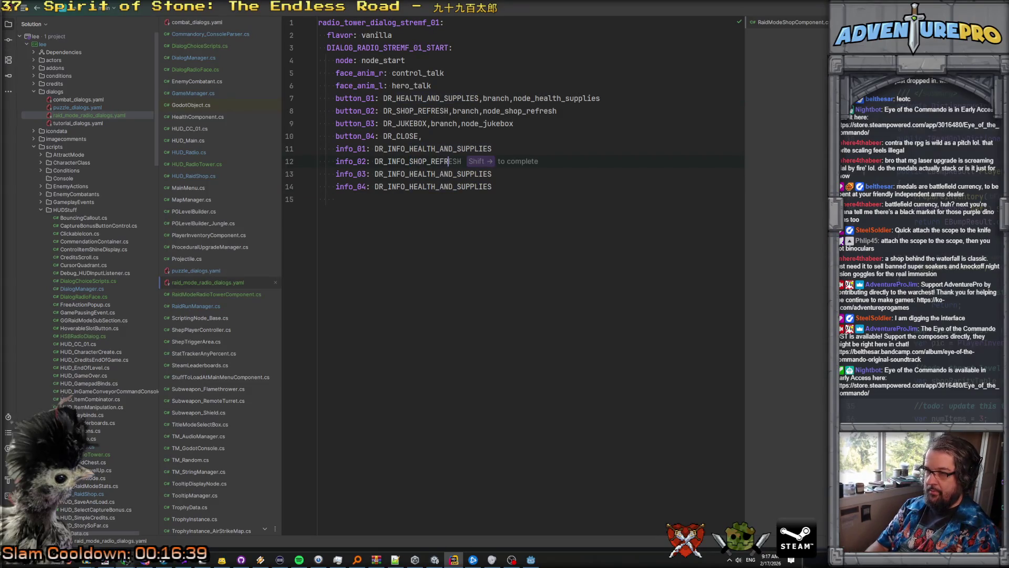
Step: Set info_03 to DR_INFO_JUKEBOX and info_04 to DR_INFO_CLOSE, verifying against the spreadsheet
click(411, 175)
key(shift+End)
key(BackSpace)
text(J)
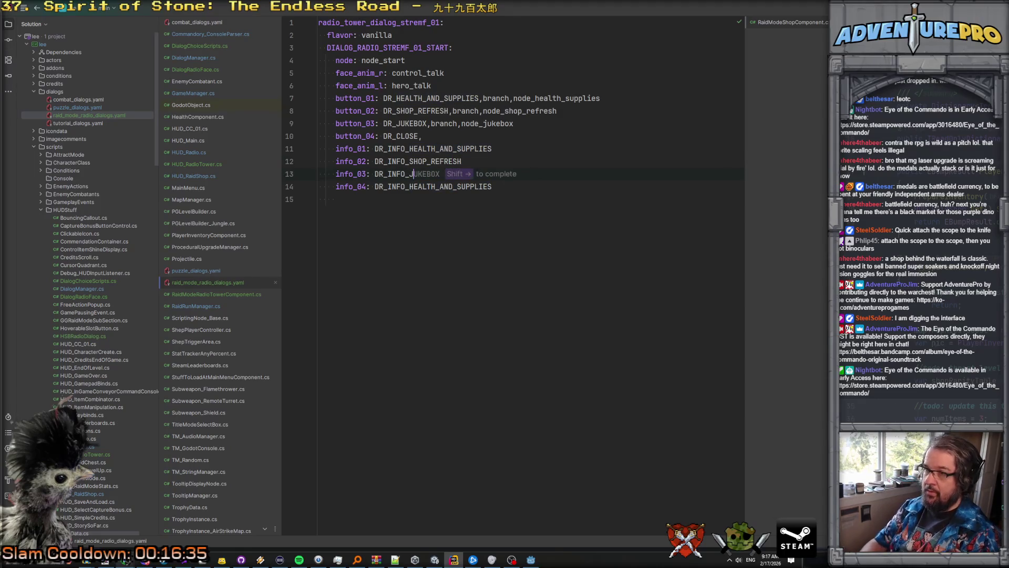
key(shift+Right)
click(410, 187)
key(shift+End)
key(BackSpace)
text(CLO)
key(shift+Right)
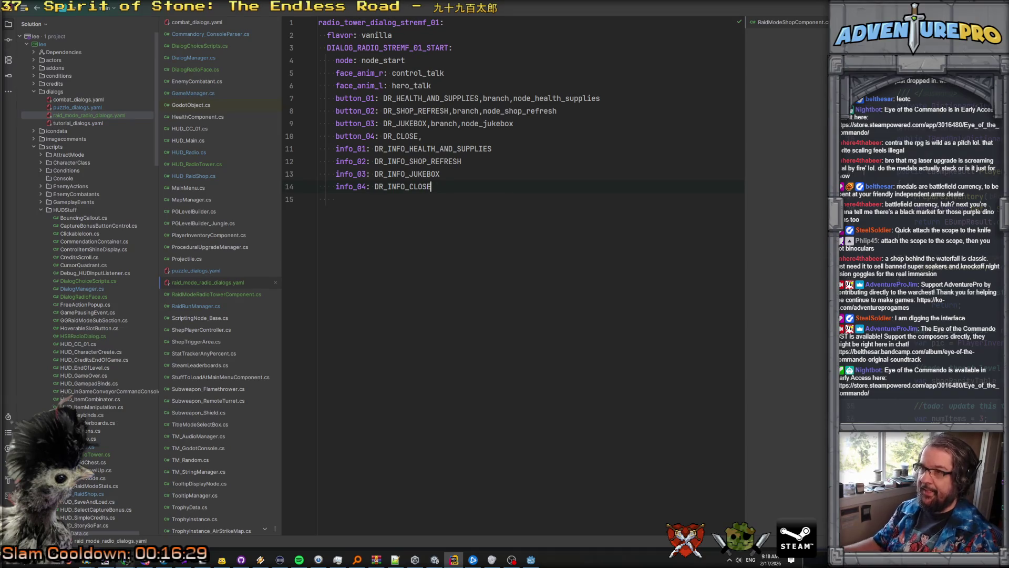
key(alt+Tab)
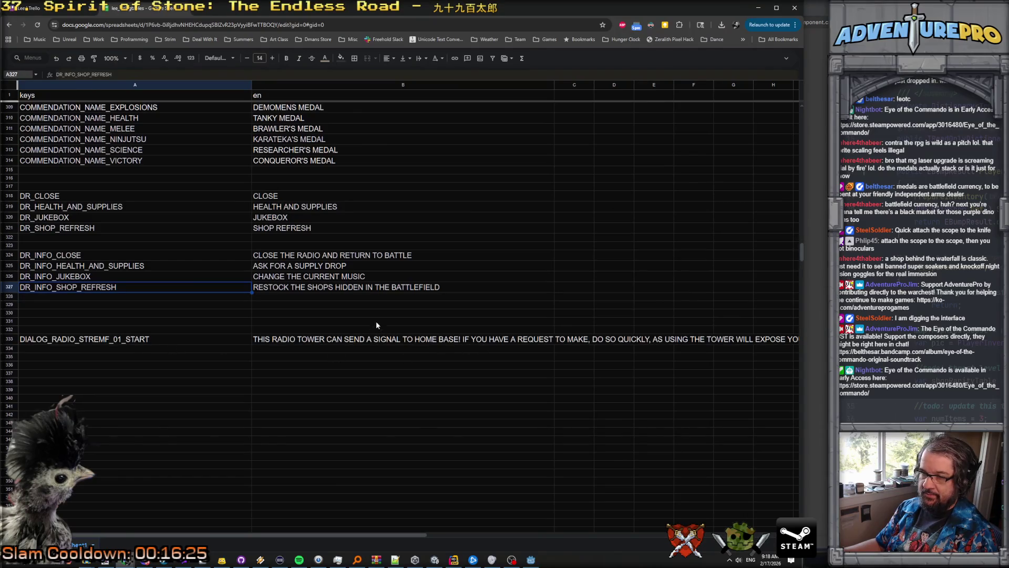
key(alt+Tab)
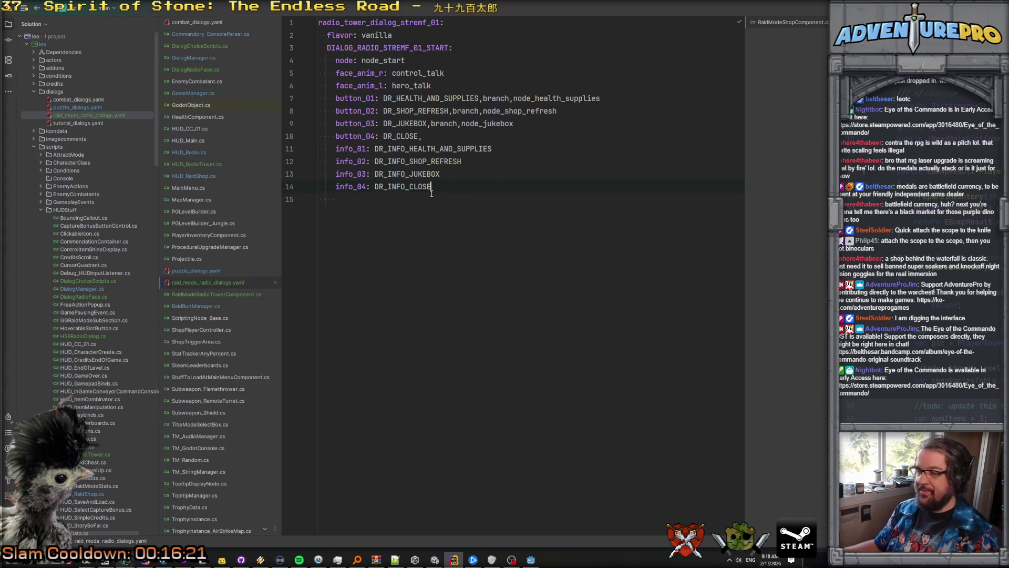
Step: Duplicate the start step's header and node lines and rename the copy's node to node_health_supplies
drag(409, 59, 319, 47)
key(ctrl+c)
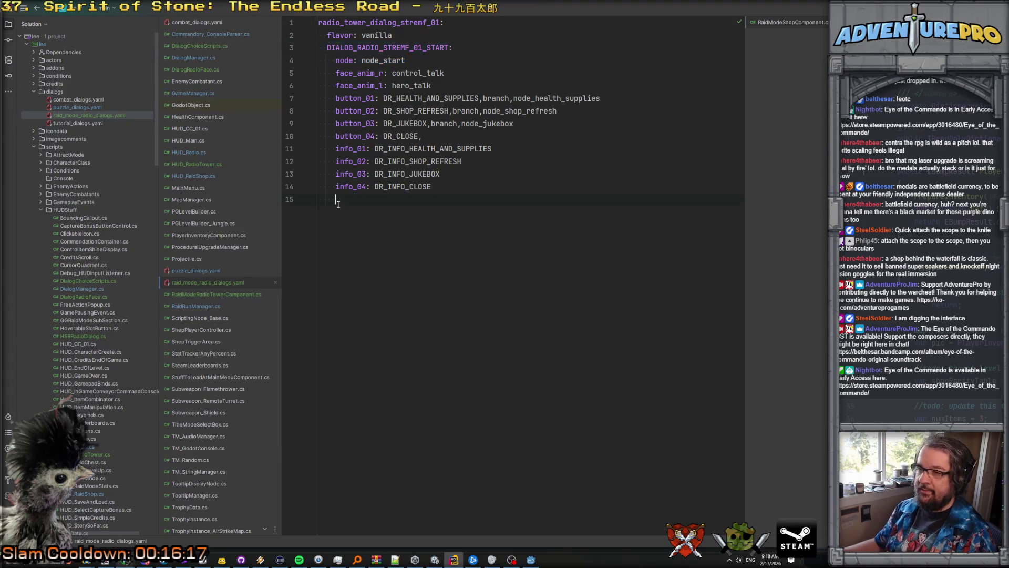
click(332, 201)
key(ctrl+v)
double_click(370, 211)
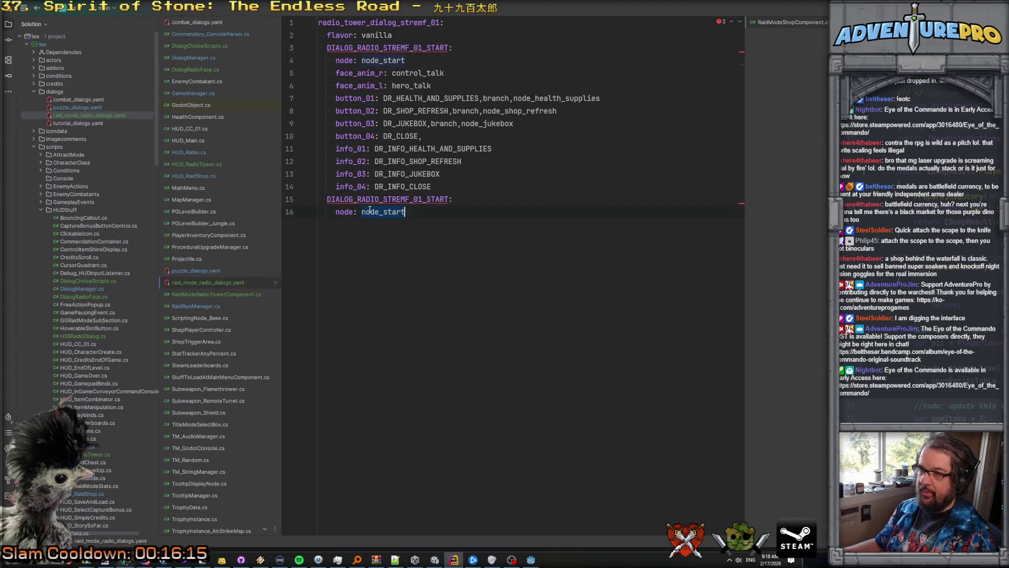
click(393, 211)
drag(384, 212, 457, 214)
text(health_si)
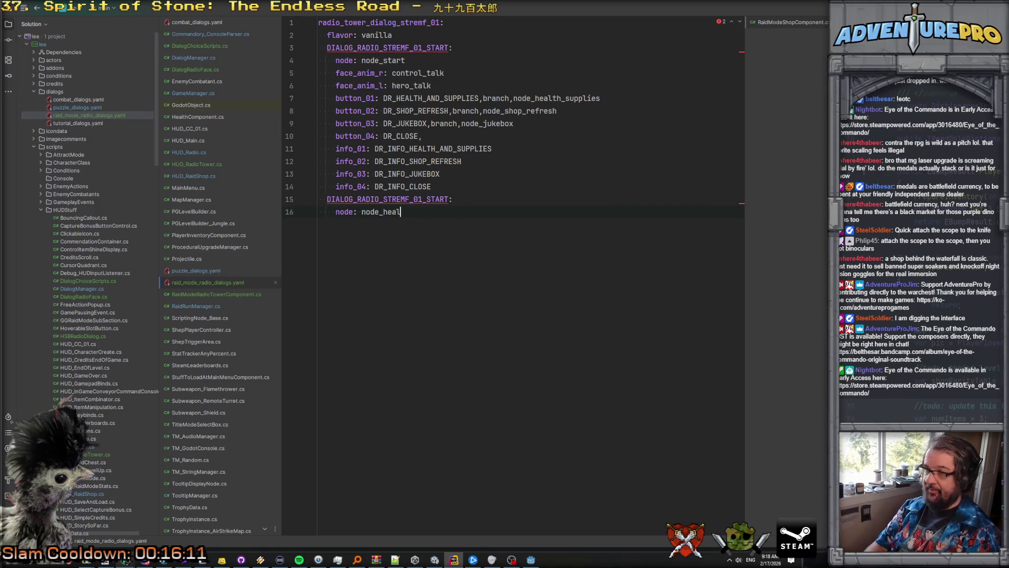
key(BackSpace)
text(upplies)
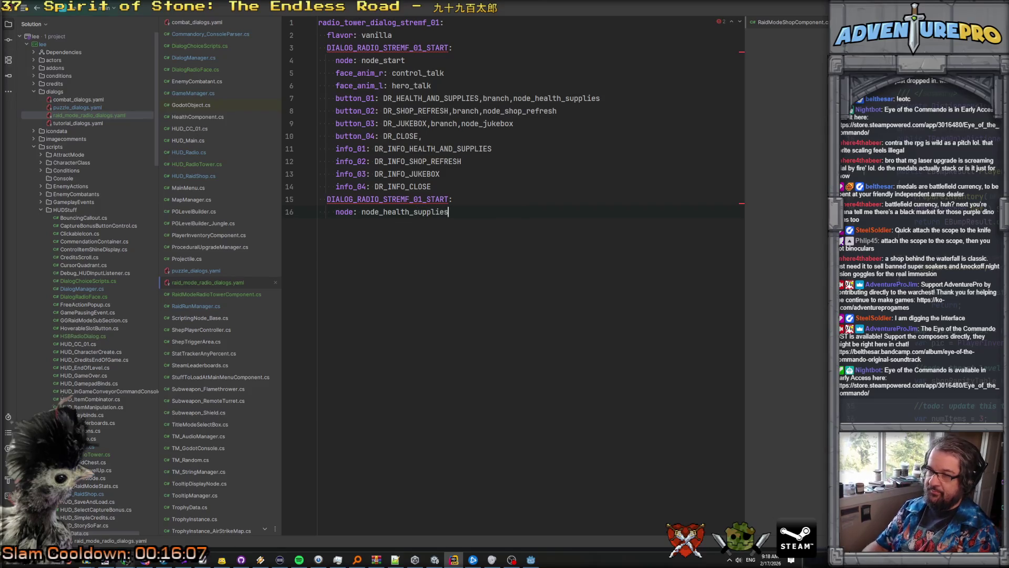
Step: Rename the copied step header to DIALOG_RADIO_STREMF_01_HEALTH_AND_SUPPLIES
click(427, 199)
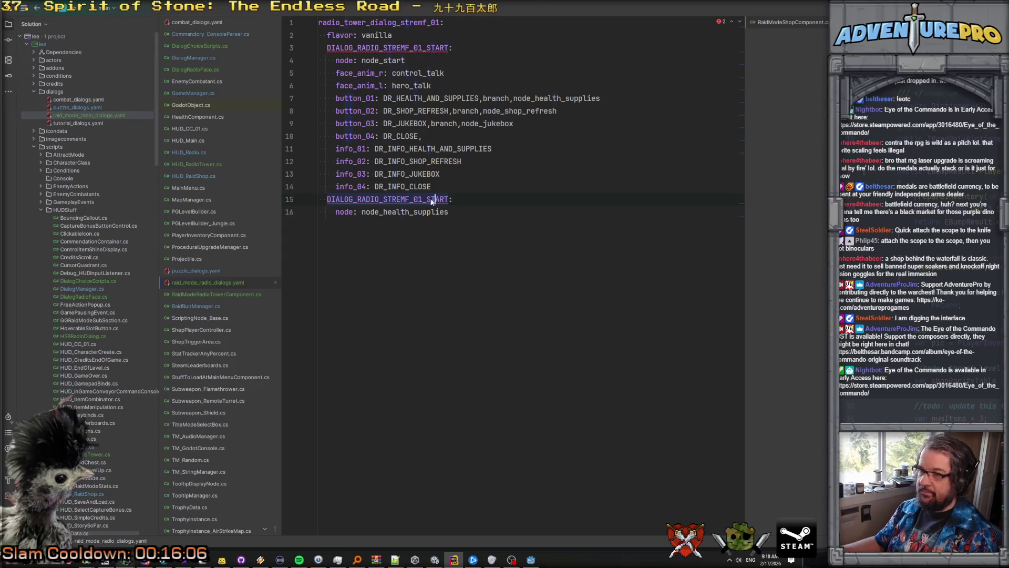
text(HEALTH_AND_SUPPL)
key(shift+Right)
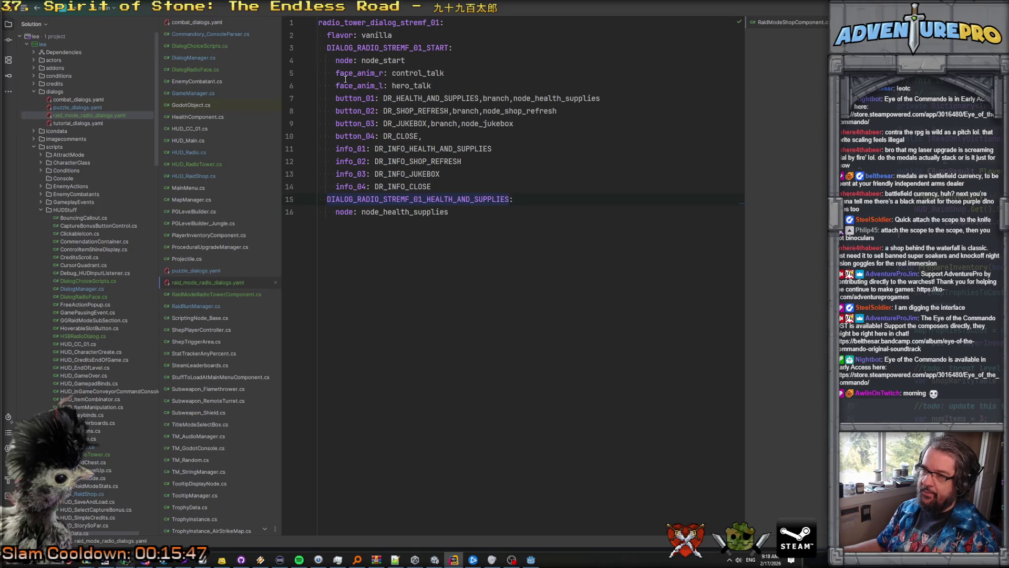
click(531, 559)
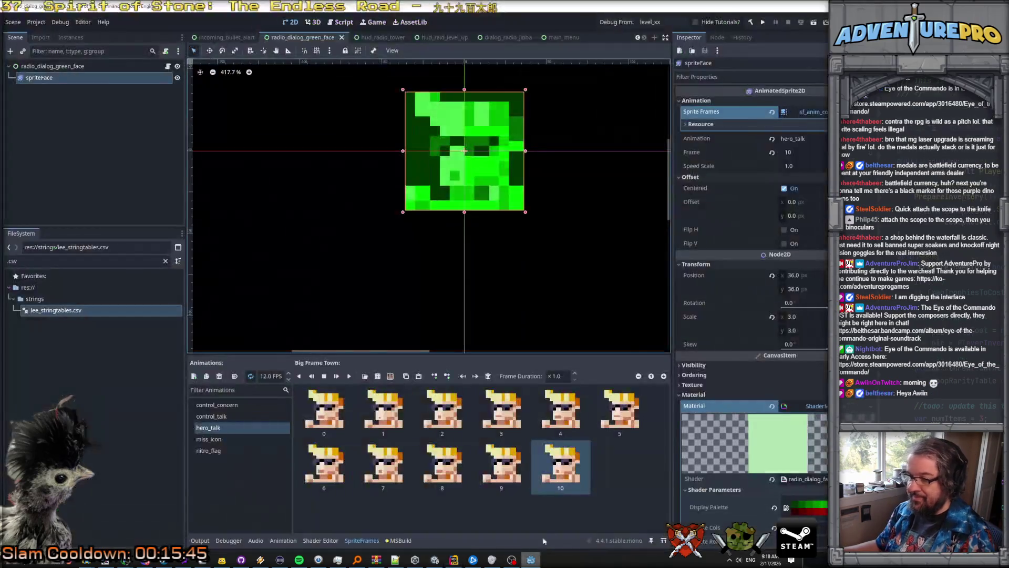
Step: Preview hero_talk, then add a new animation named hero_idle
click(349, 376)
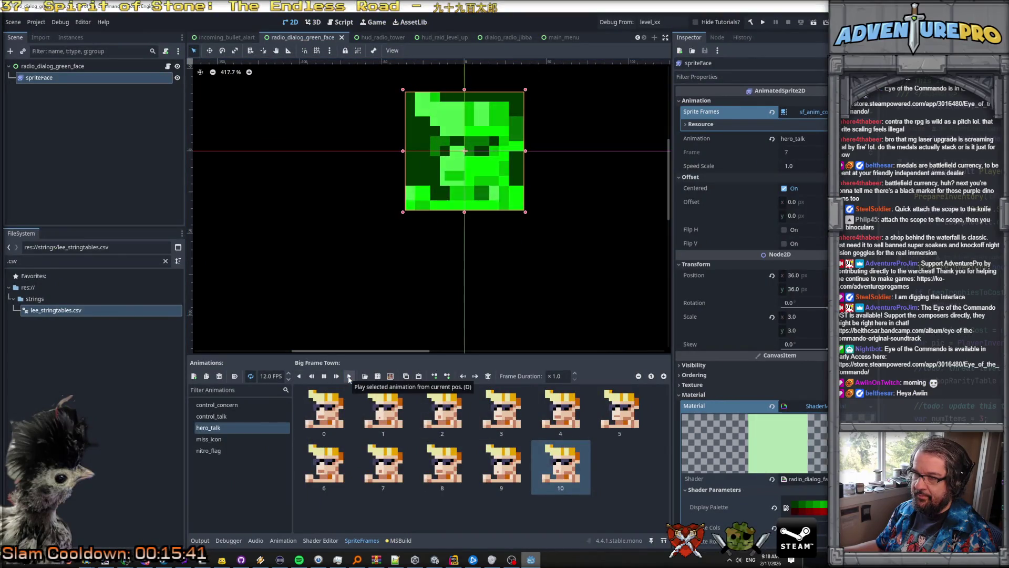
click(324, 376)
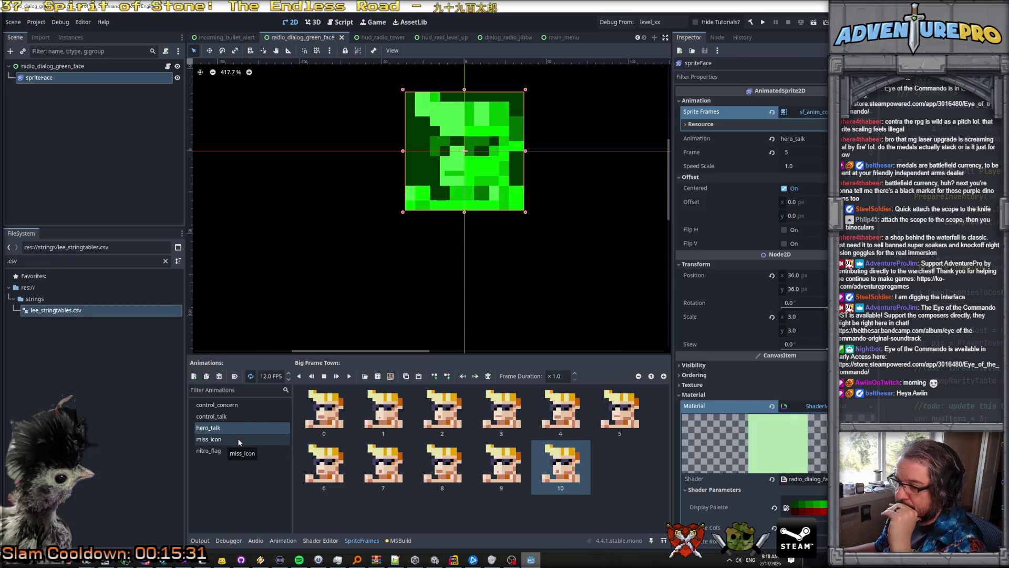
click(194, 376)
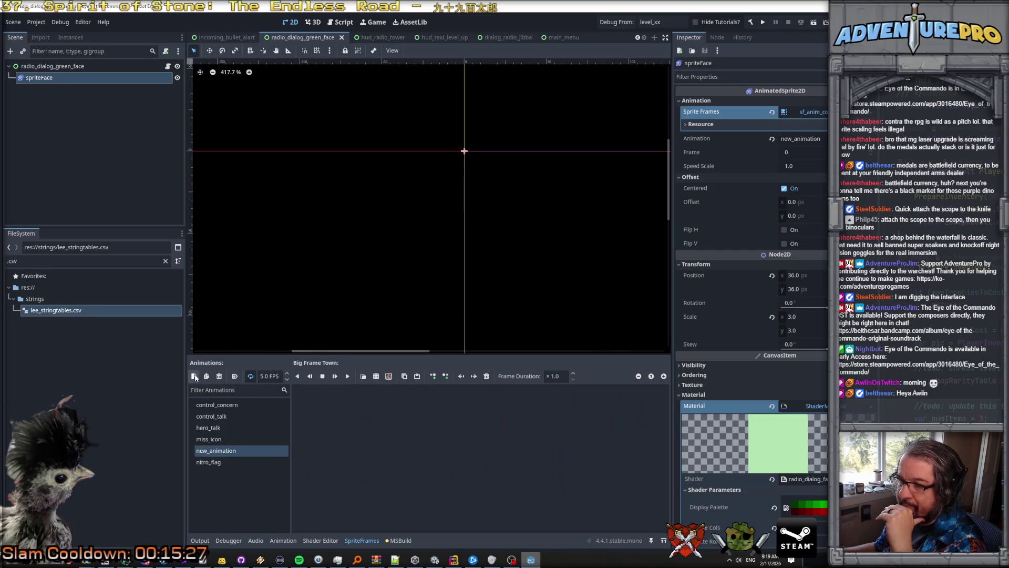
double_click(225, 451)
text(hero_idle)
key(Return)
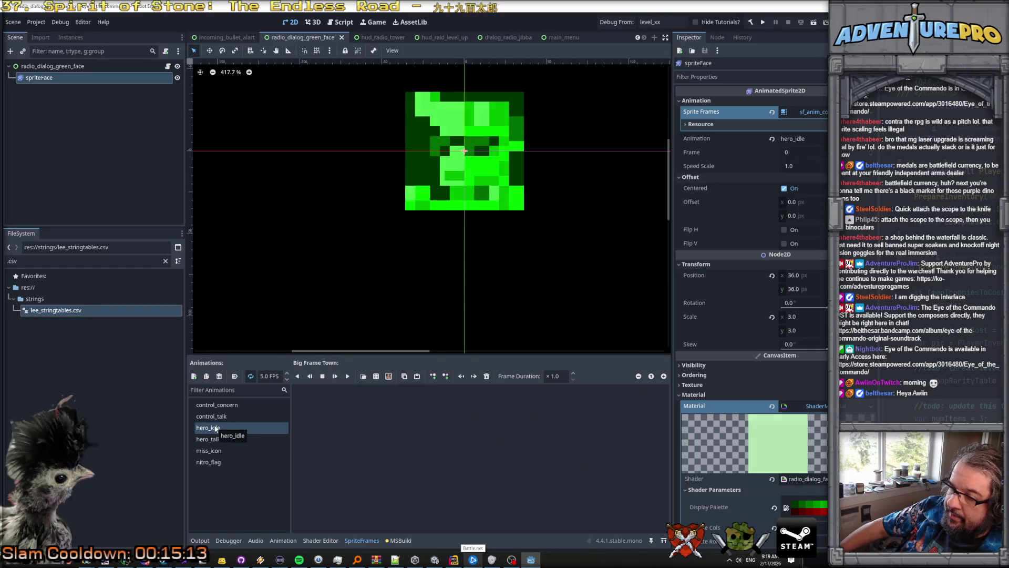
Step: Add a single hero face frame from the sprite sheet to hero_idle
key(Down)
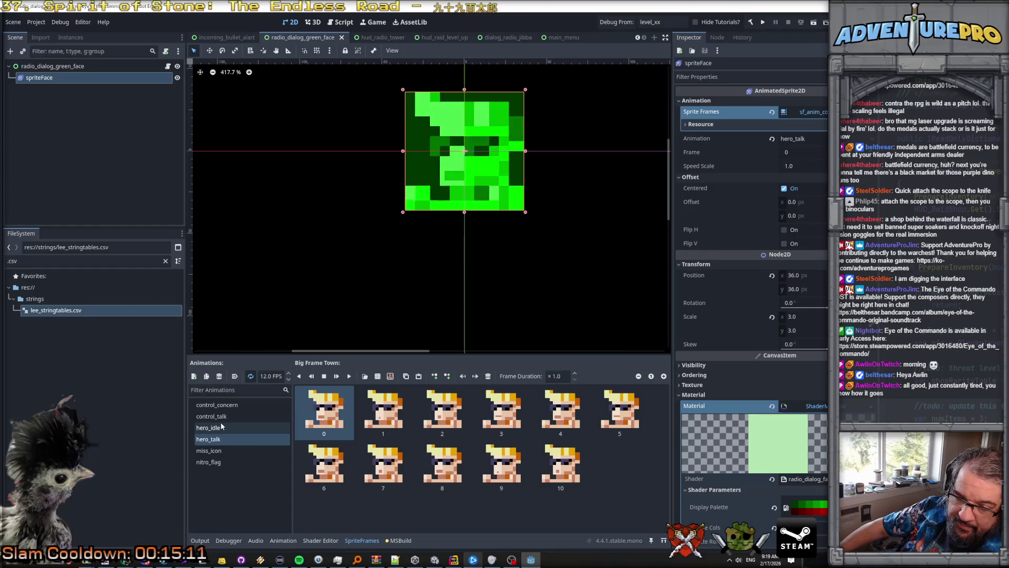
click(219, 429)
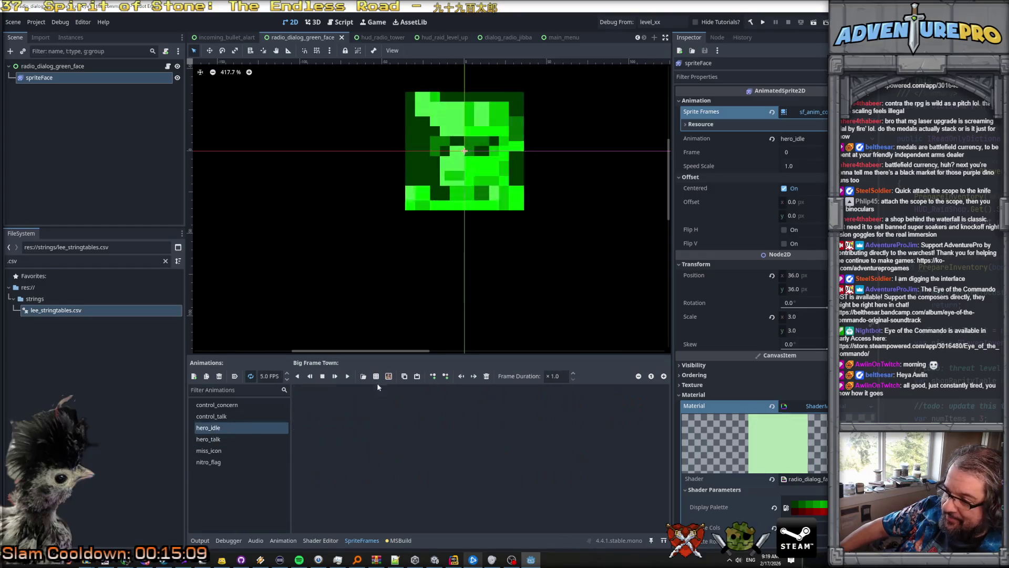
click(378, 376)
click(658, 278)
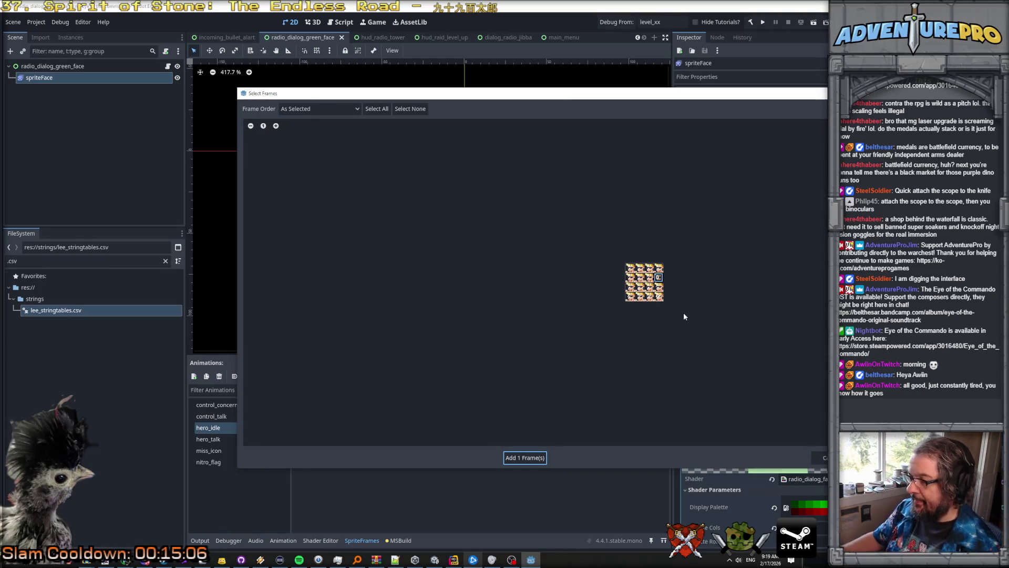
scroll(684, 295, up, 5)
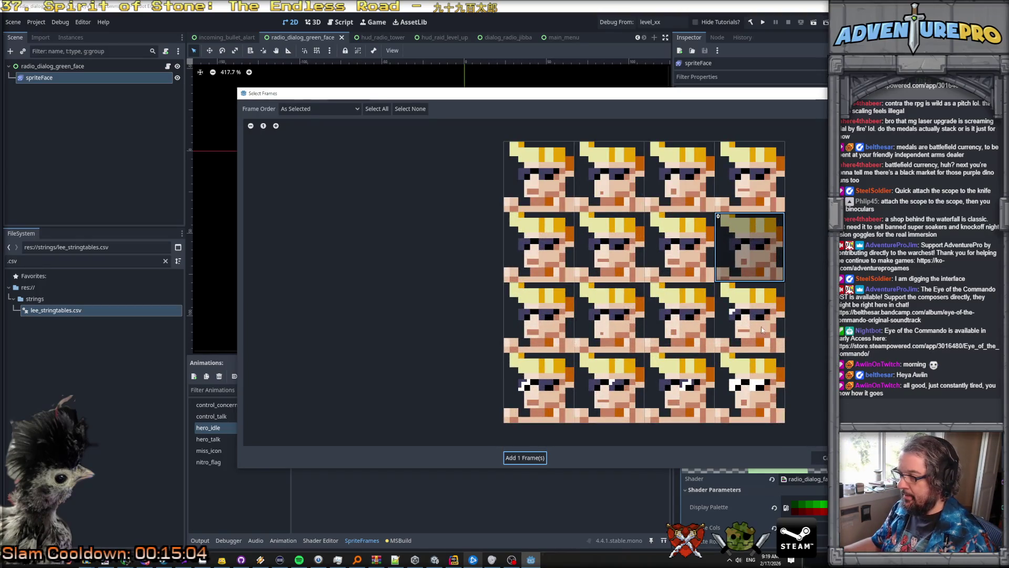
click(759, 321)
click(759, 271)
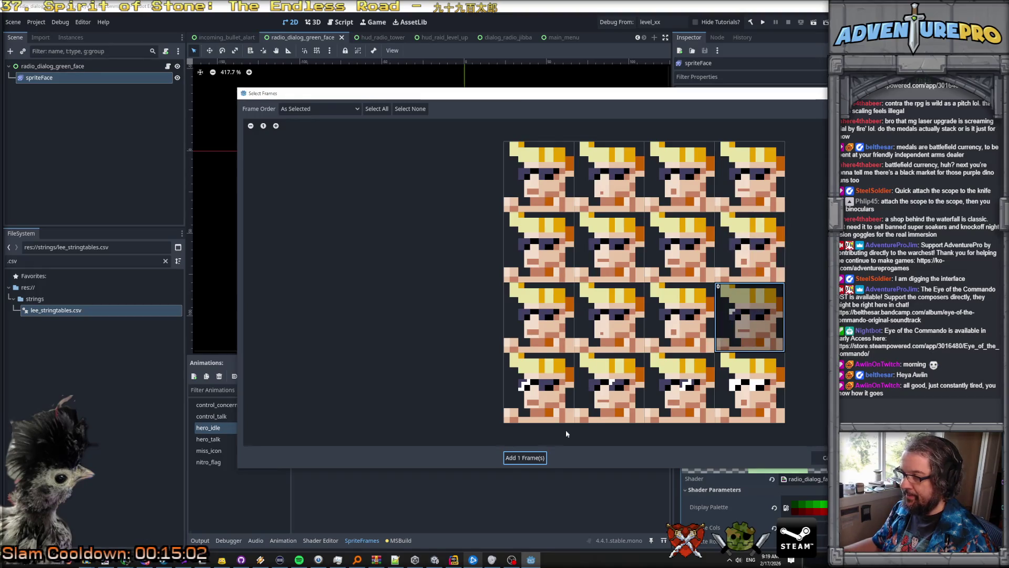
click(528, 458)
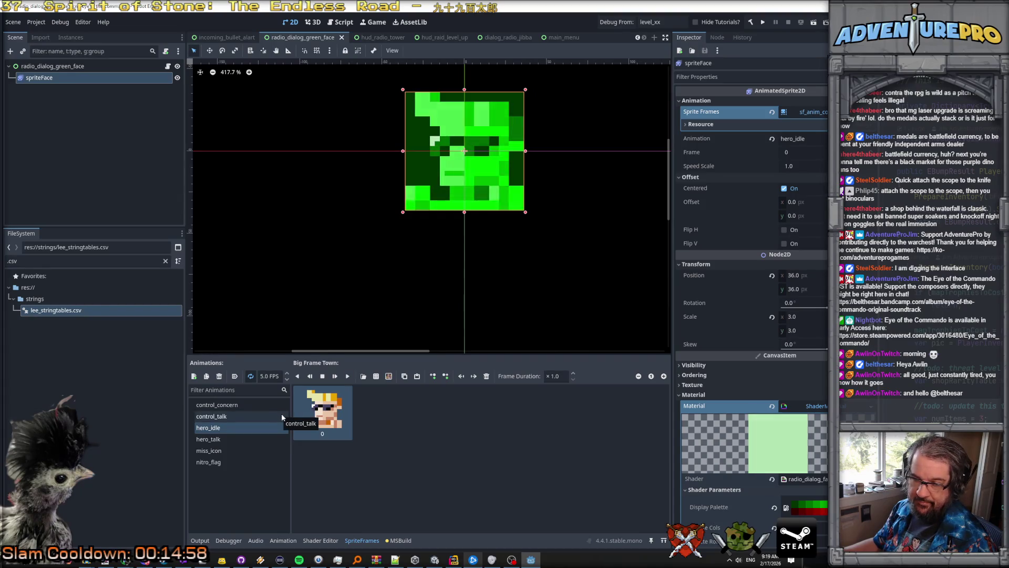
click(228, 416)
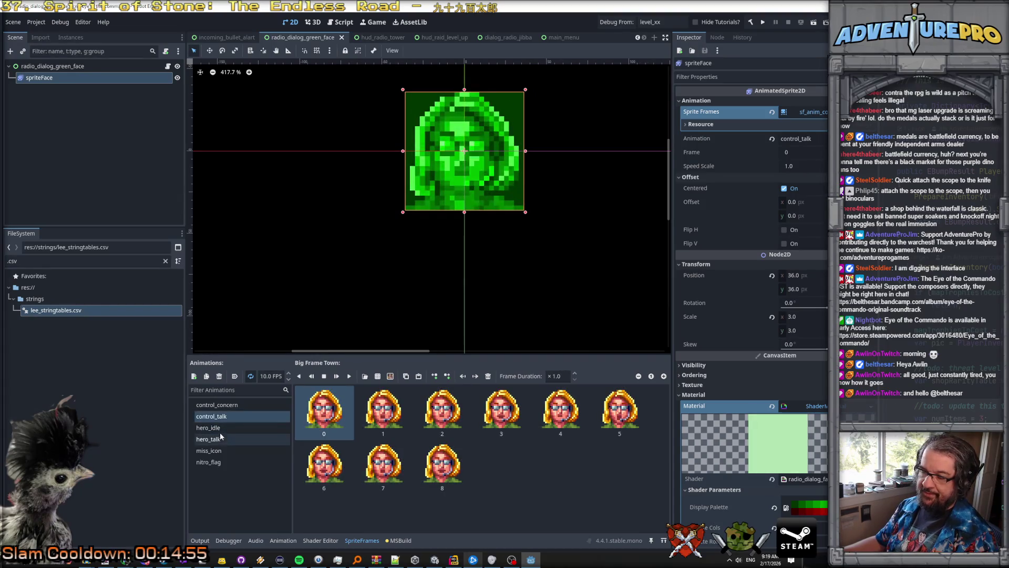
Step: Add a new face sprite animation named control_idle
click(193, 376)
click(236, 462)
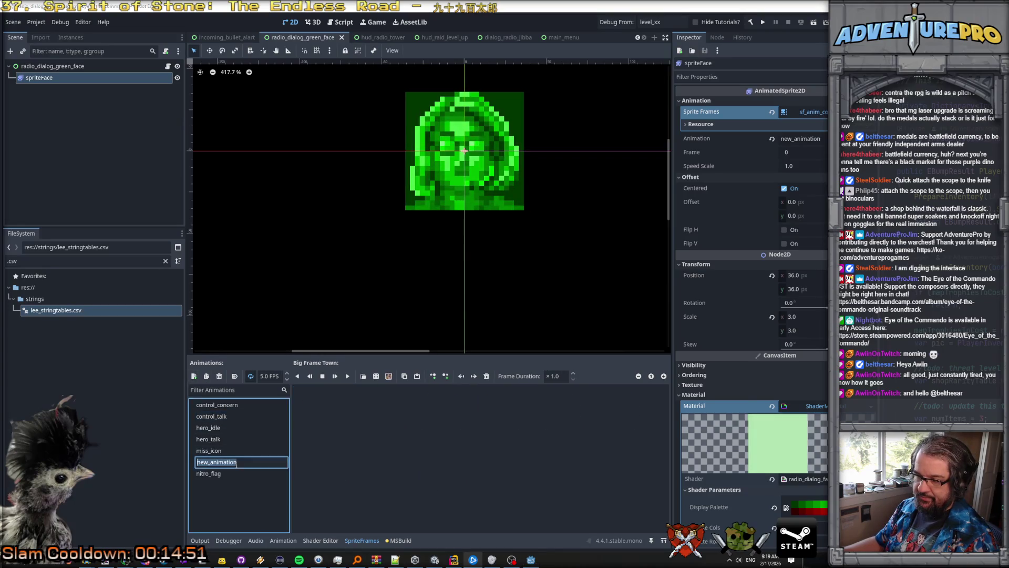
text(control_idle)
key(Return)
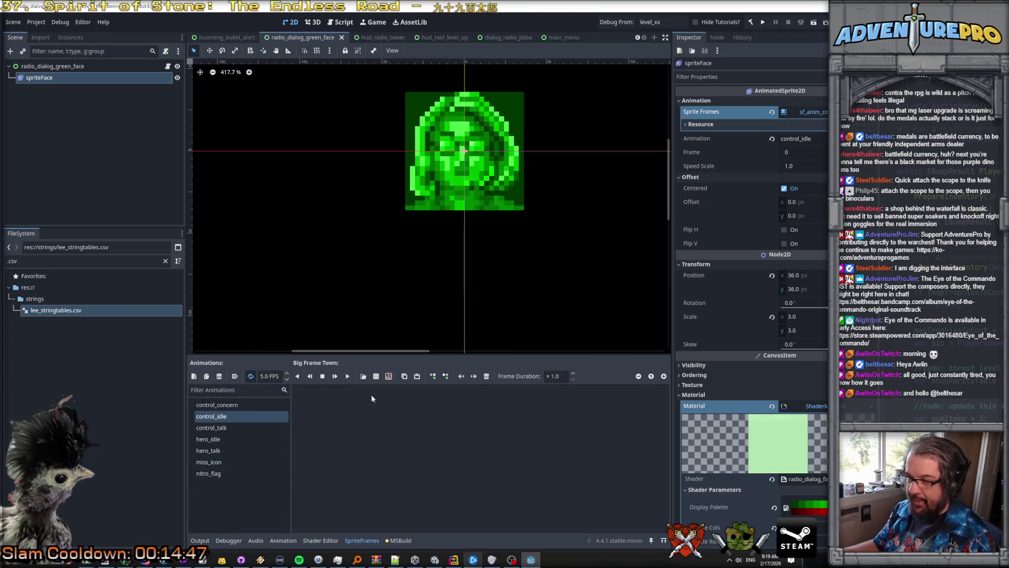
Step: Copy frame 3 of control_talk into the empty control_idle animation
click(221, 427)
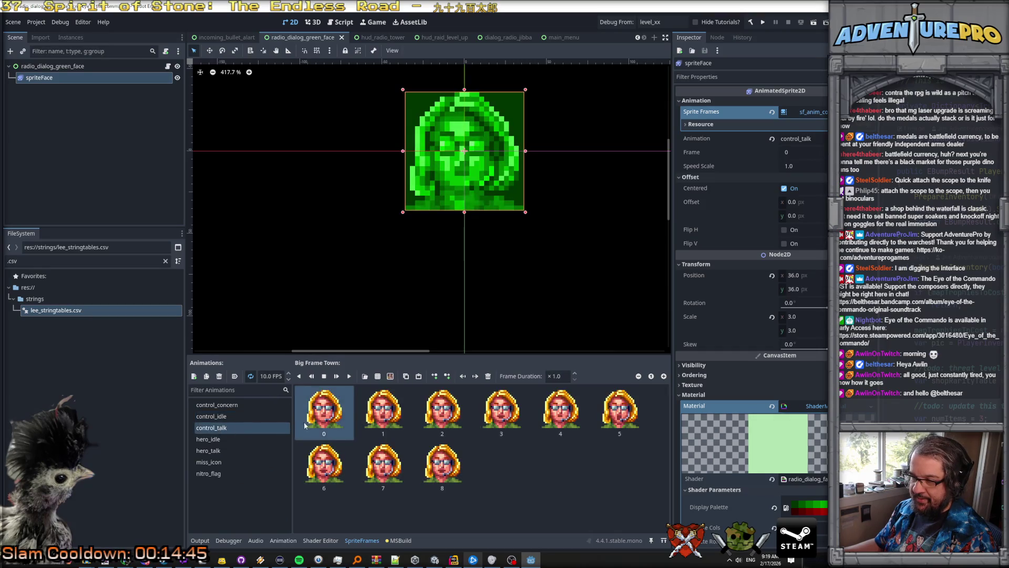
right_click(501, 410)
click(500, 412)
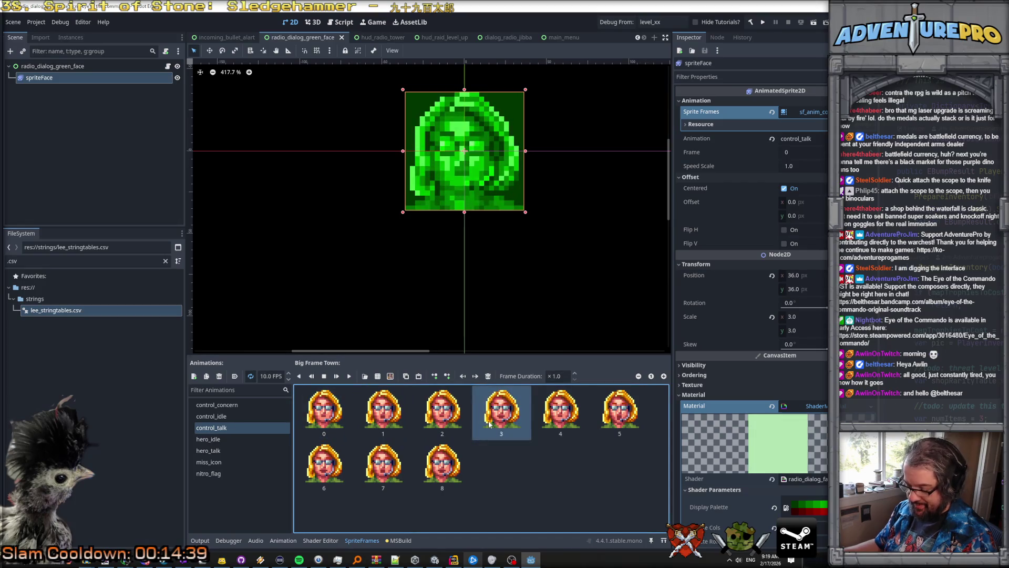
click(405, 376)
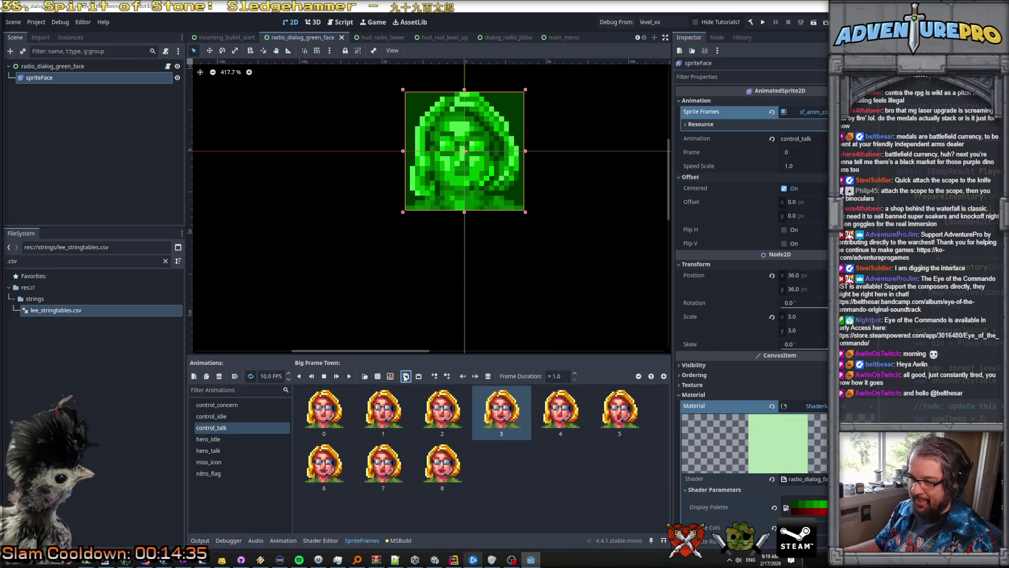
click(243, 415)
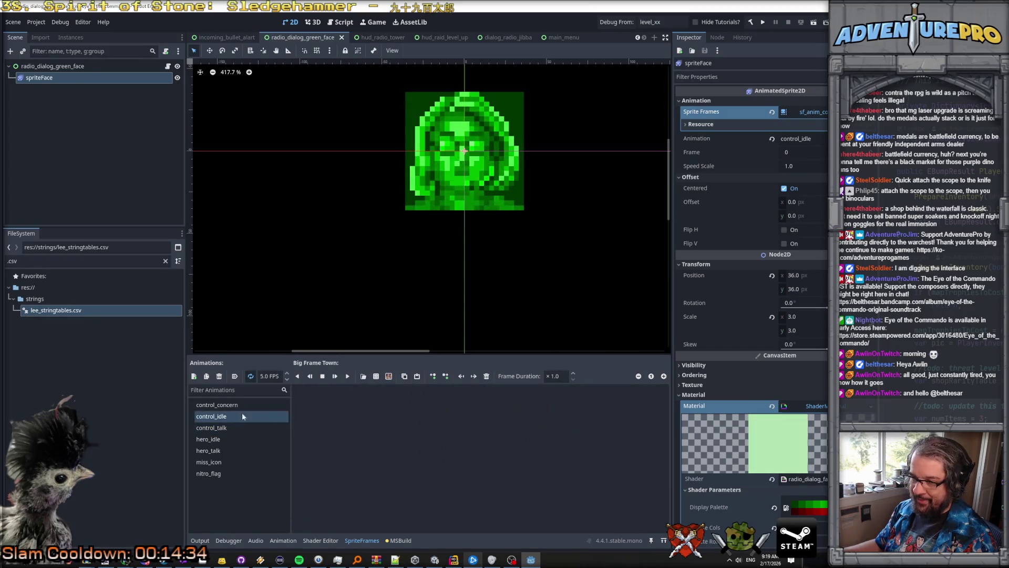
click(417, 376)
click(370, 423)
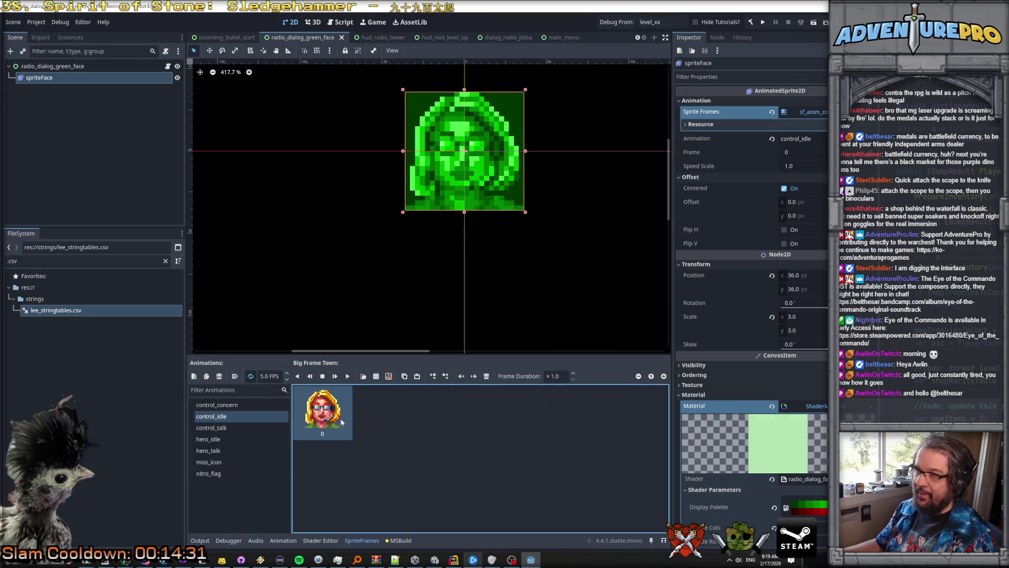
click(244, 427)
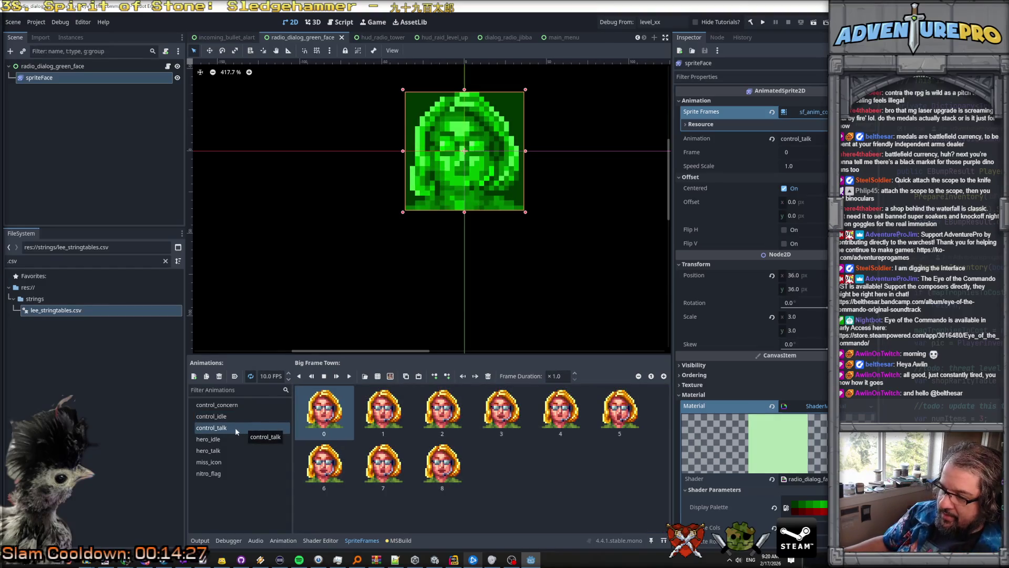
Step: Preview control_idle, control_talk, hero_idle and hero_talk, then return to Rider
click(219, 416)
click(220, 428)
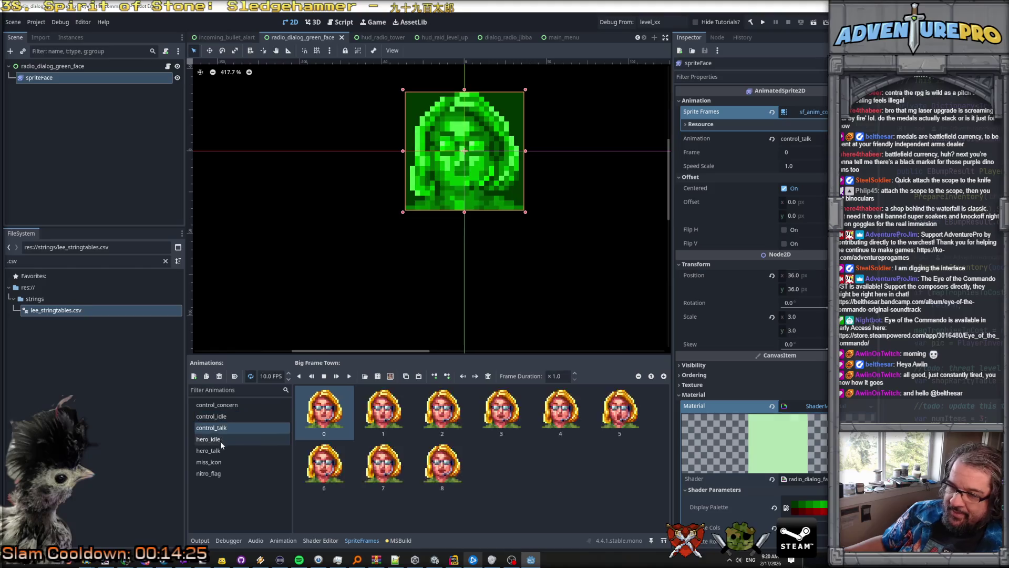
click(220, 439)
click(221, 451)
click(220, 428)
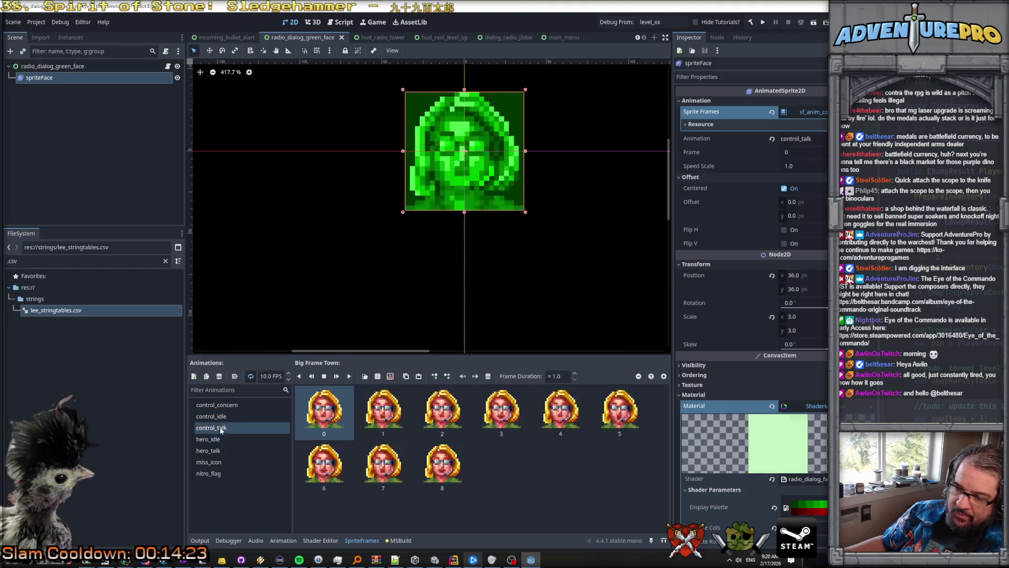
click(221, 417)
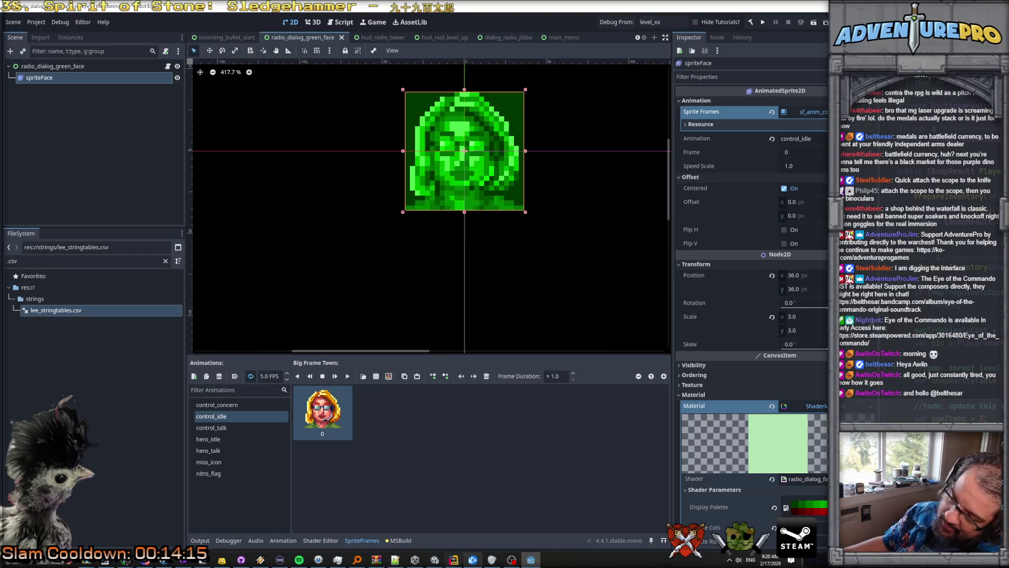
click(453, 560)
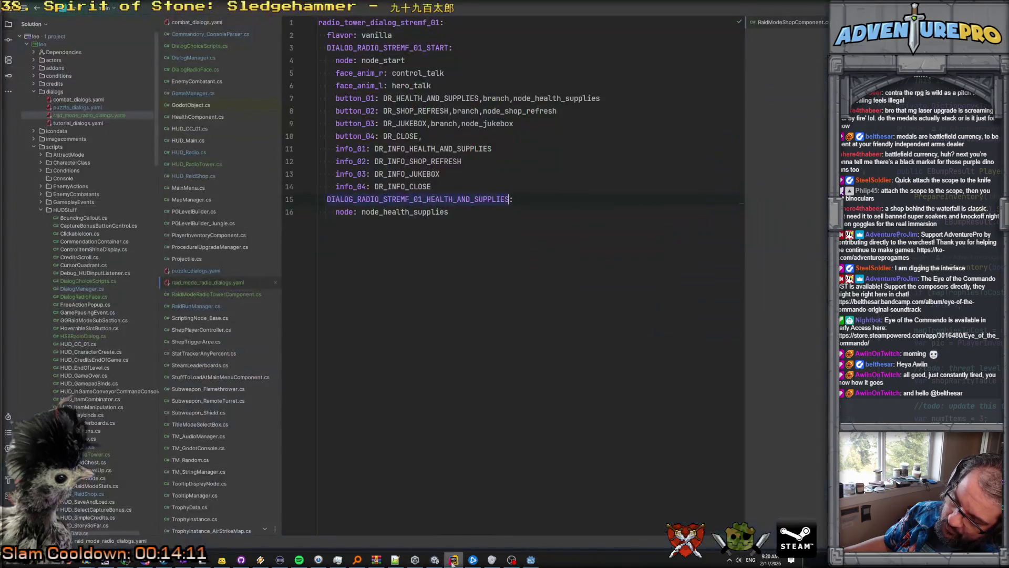
Step: Change line 5 from face_anim_r: control_talk to set_face_r: control
click(406, 74)
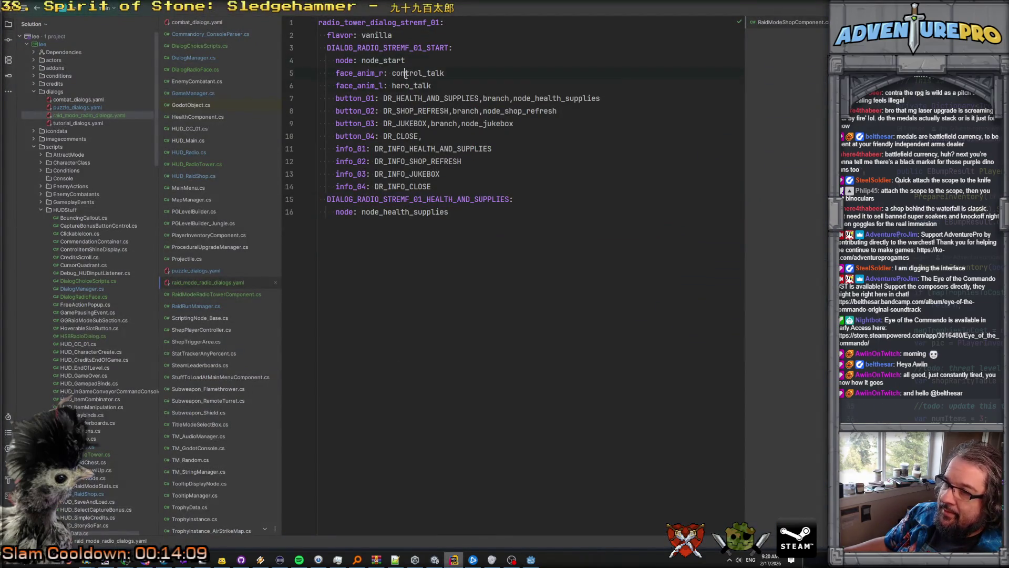
click(404, 73)
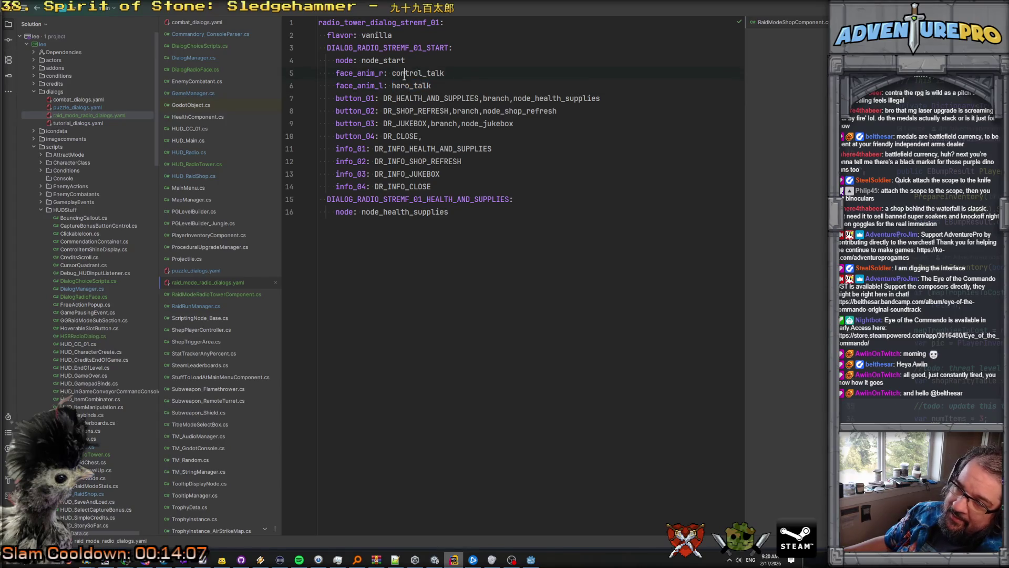
click(413, 74)
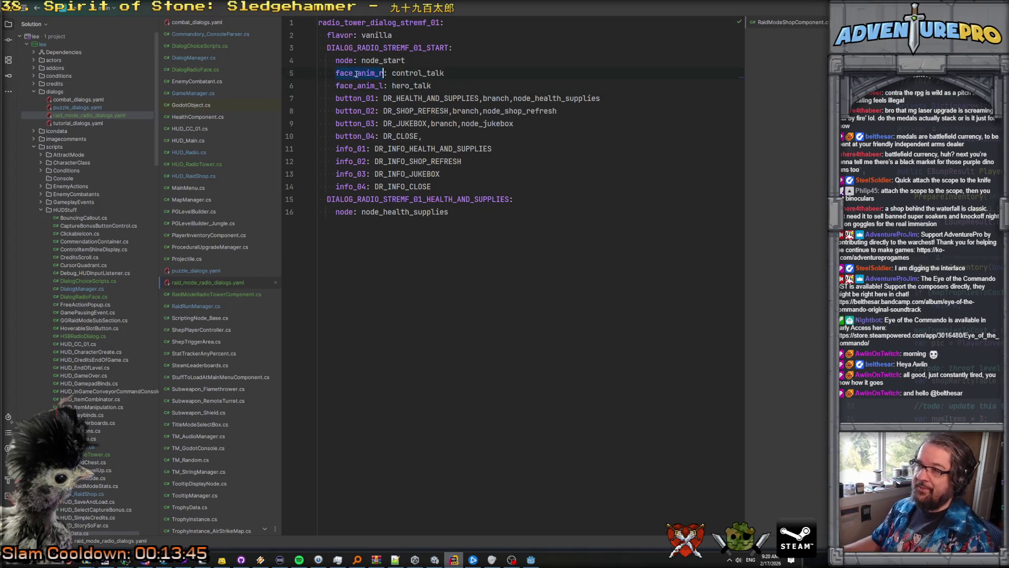
text(set_dace)
key(BackSpace)
key(BackSpace)
key(BackSpace)
text(face_r)
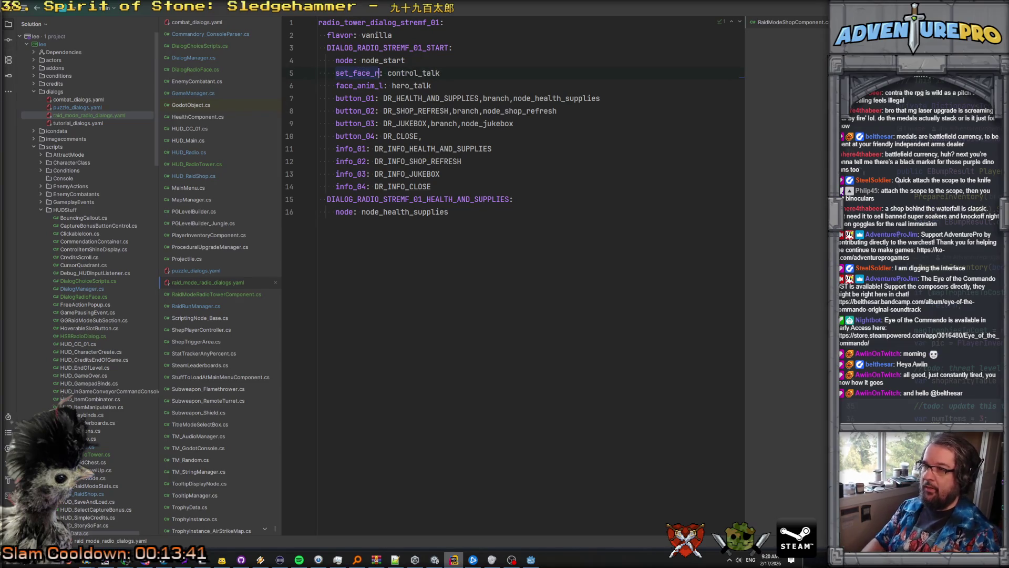
click(387, 73)
key(Delete)
key(Delete)
key(Delete)
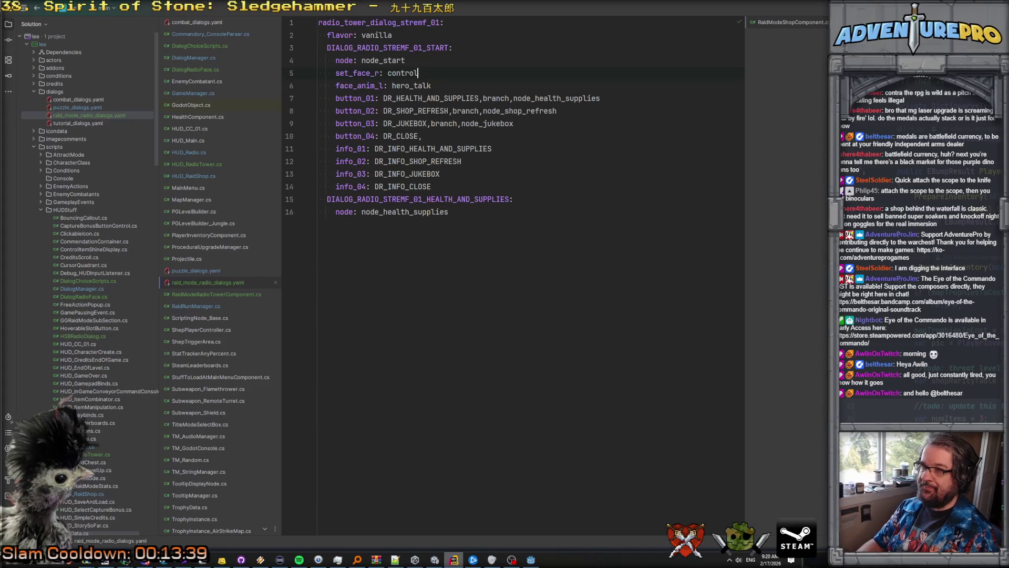
Step: Change line 6 from face_anim_l: hero_talk to set_face_l: hero
key(Down)
key(ctrl+shift+Left)
text(set_face_l)
key(ctrl+Right)
key(ctrl+Right)
key(Delete)
key(Delete)
key(Delete)
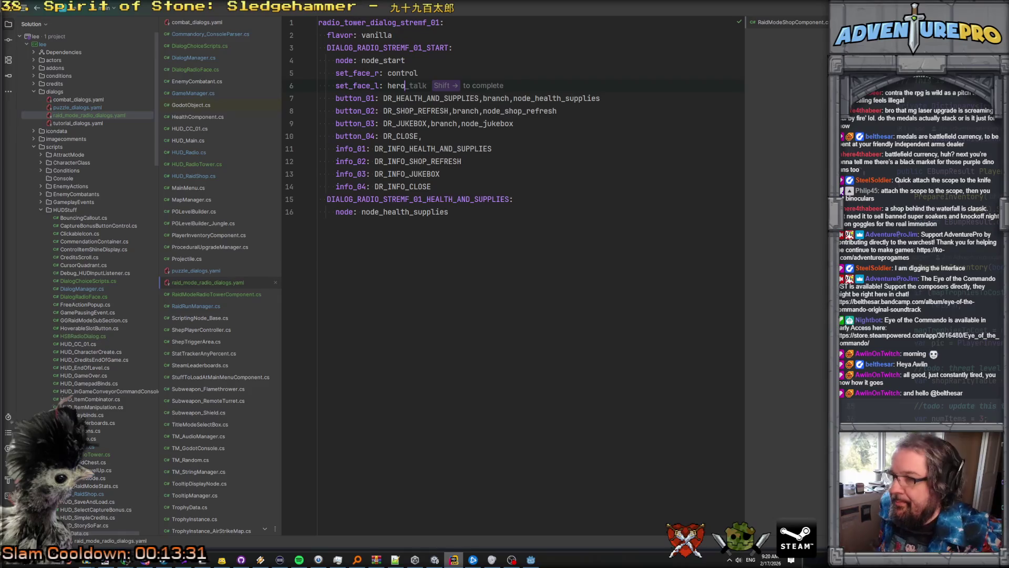
click(597, 168)
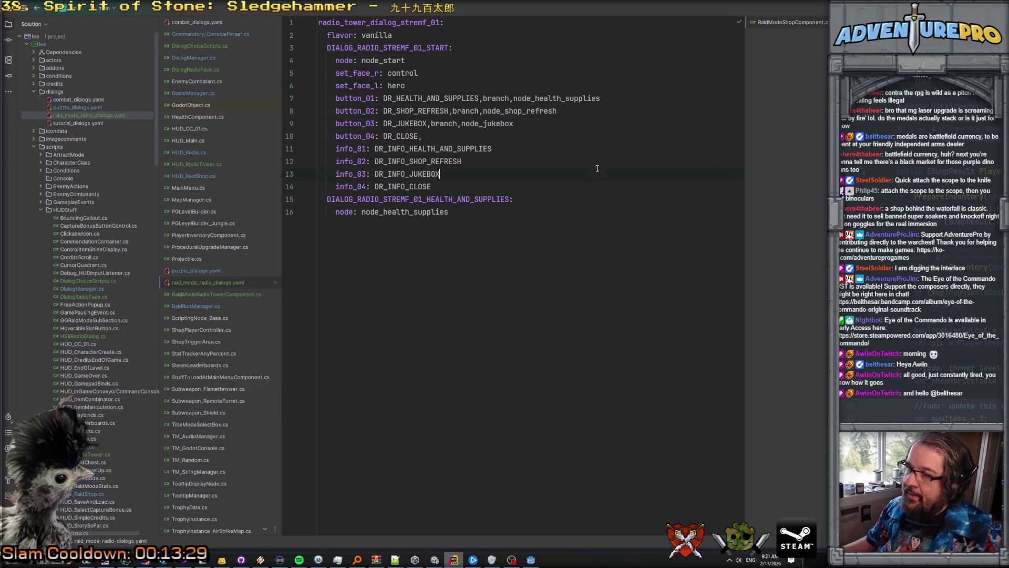
Step: Review the node_start and dialog name lines, briefly switching to Godot and back
click(492, 207)
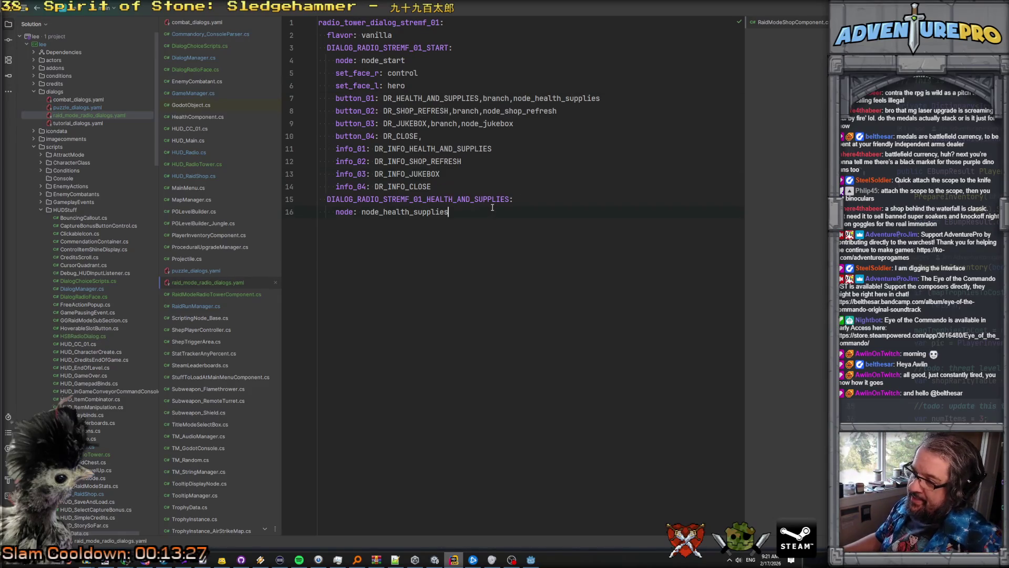
click(411, 58)
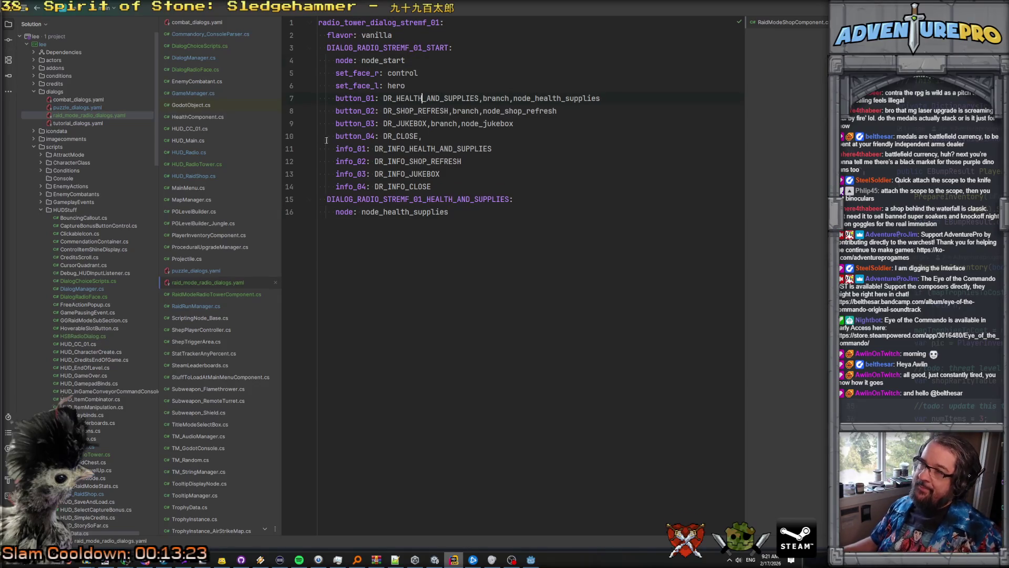
click(374, 23)
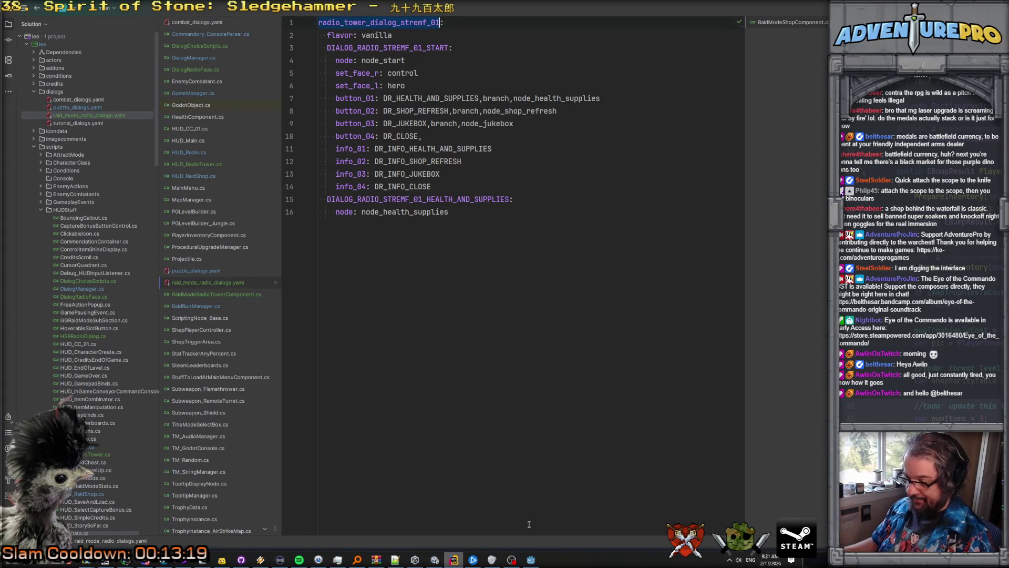
click(531, 560)
key(alt+Tab)
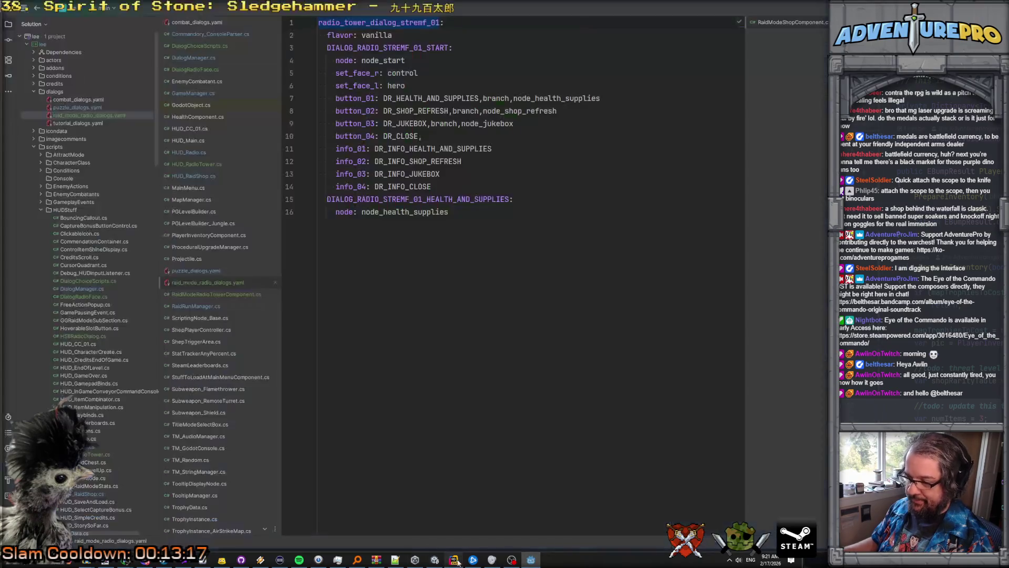
Step: Add a 'ShepDialog activeDialog' field below mySprite in RaidModeRadioTowerComponent.cs
click(223, 293)
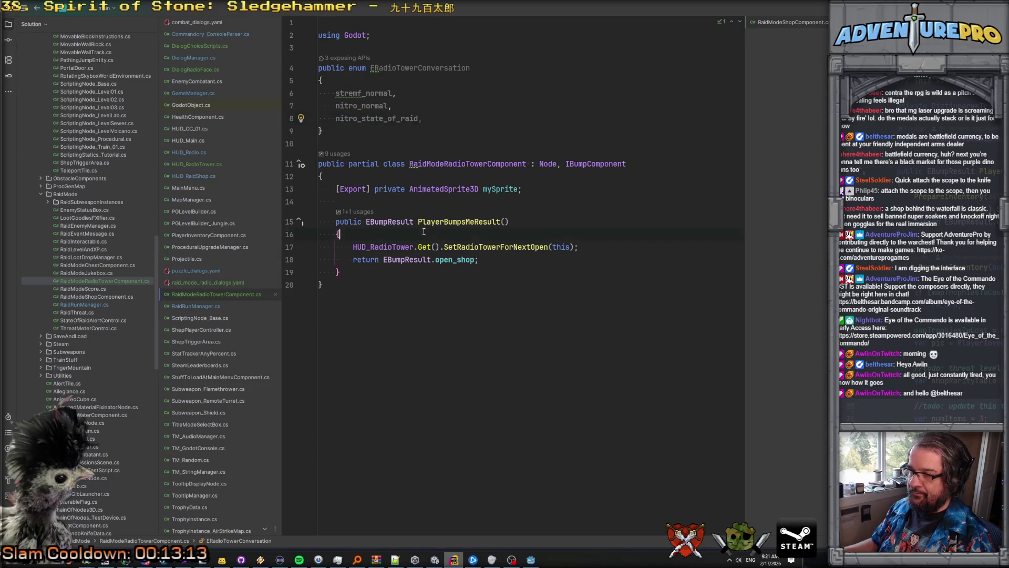
click(428, 201)
key(Return)
key(Return)
key(Up)
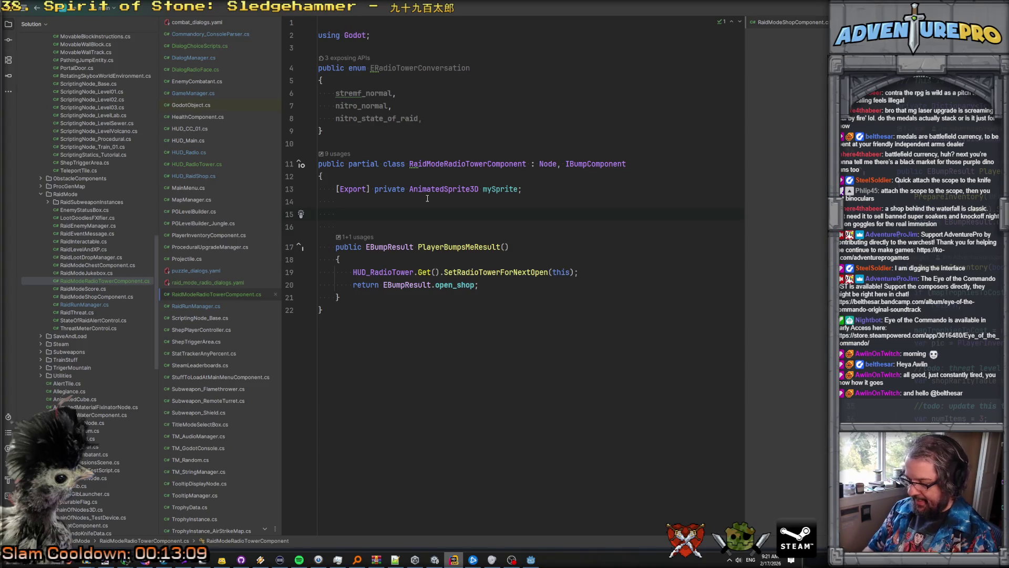
text(ShepDi)
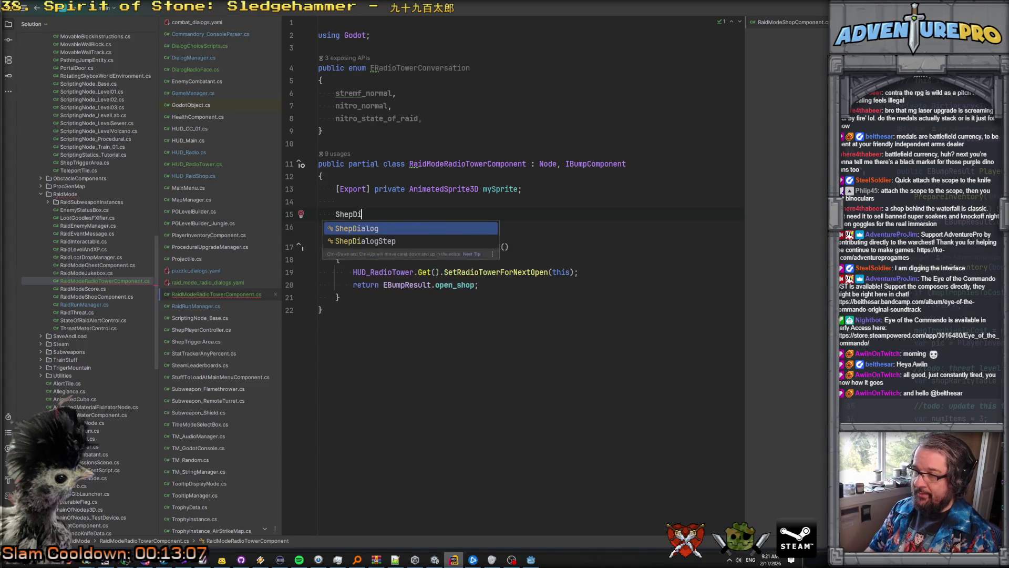
text(alog activeRaid)
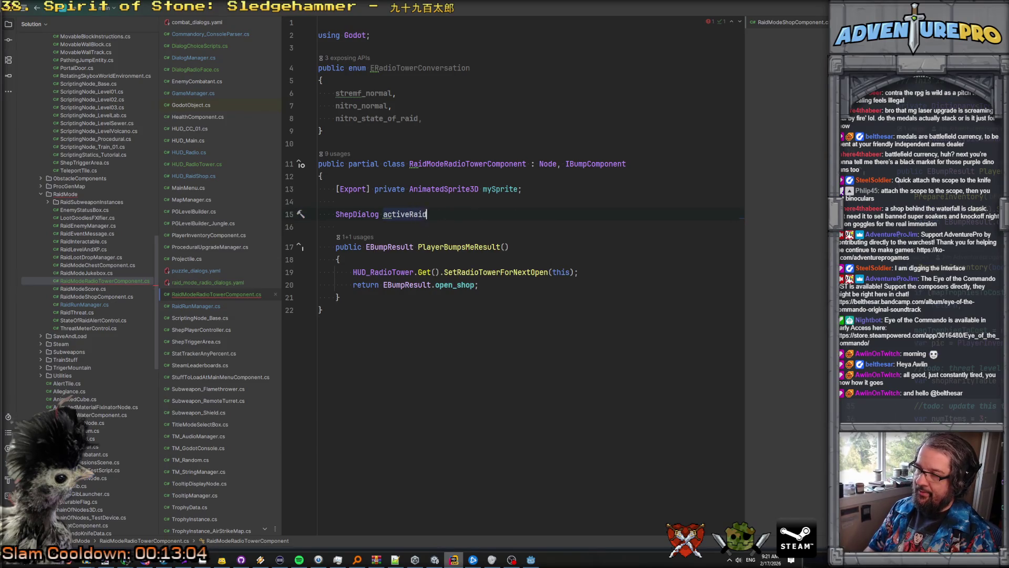
key(BackSpace)
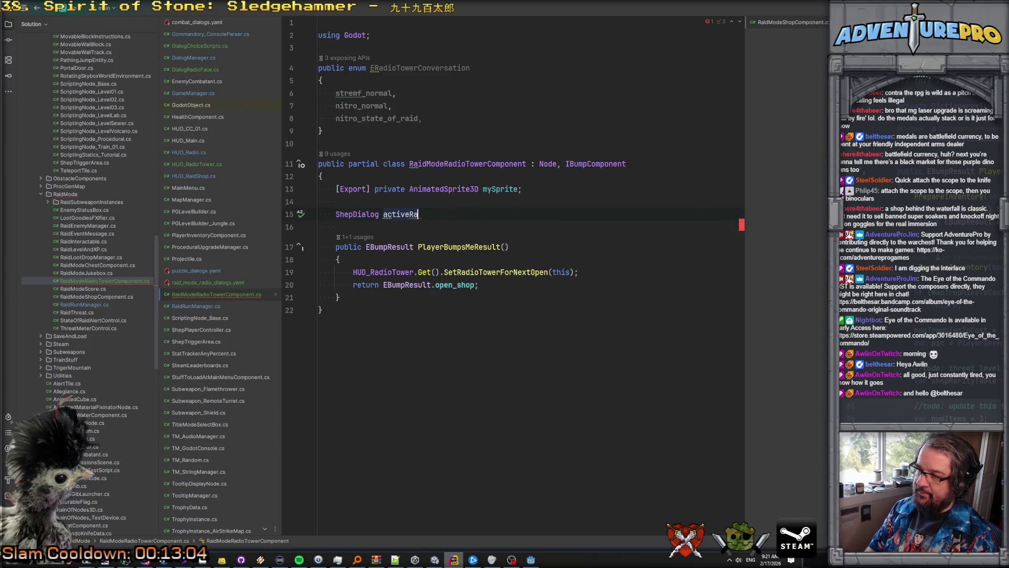
text(Dialo)
key(Return)
Step: Assign activeDialog from the suggested GetDialog call at the start of PlayerBumpsMeResult
click(340, 259)
key(Return)
text(ac)
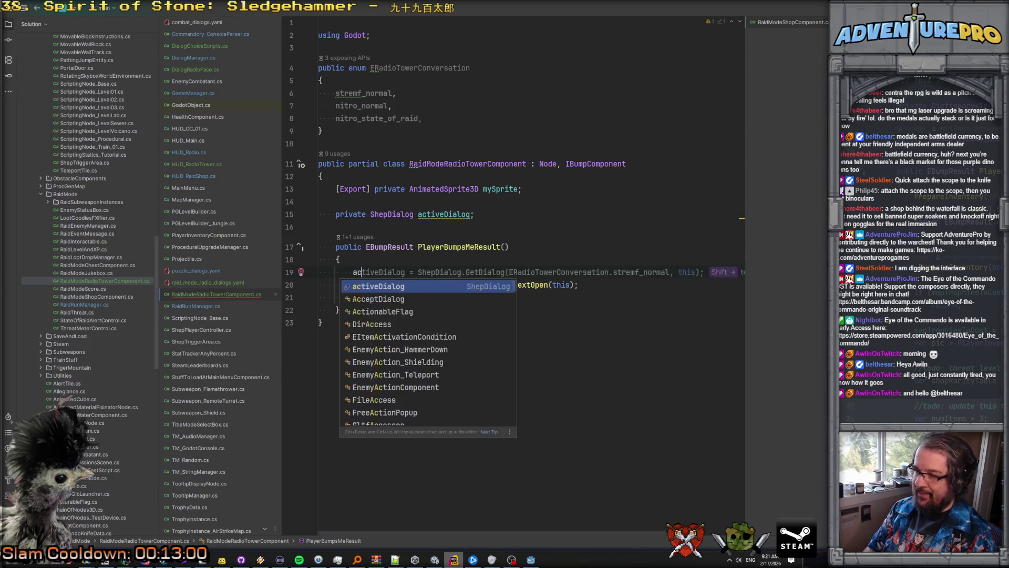
key(Return)
text(=)
key(shift+Right)
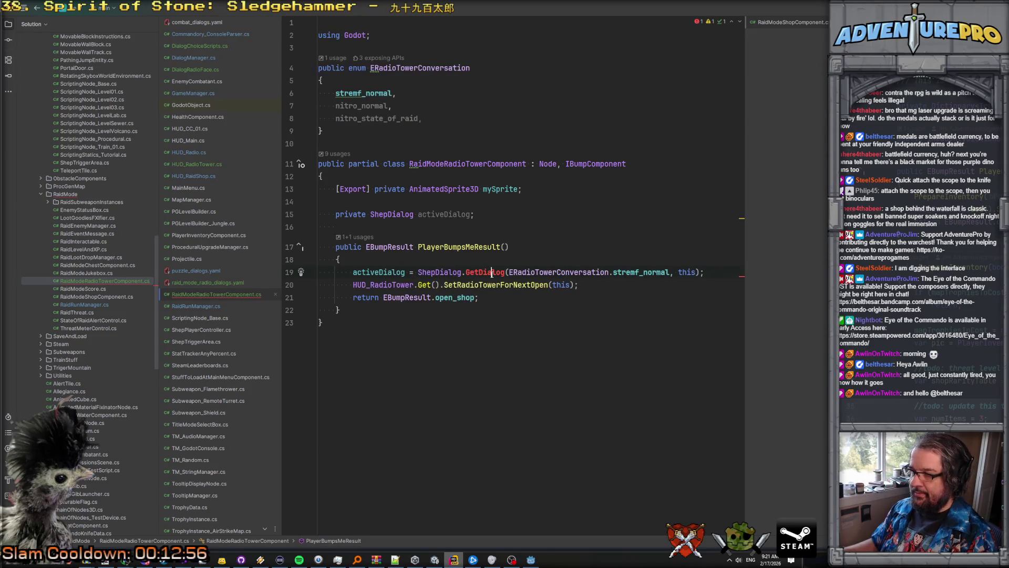
Step: Cut the GetDialog call from the assignment and open Find in Files
click(414, 272)
key(shift+Up)
shift+click(712, 269)
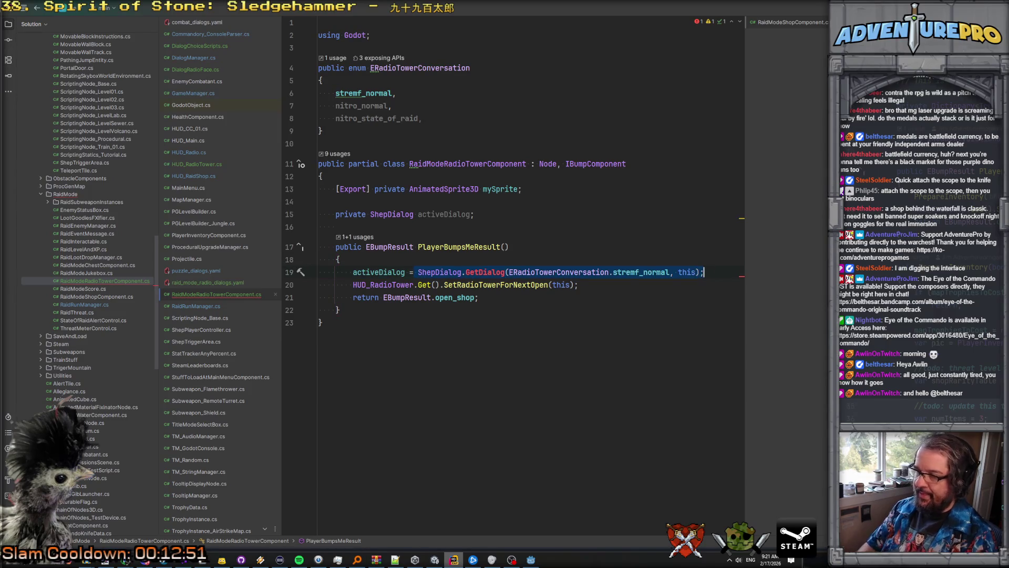
key(ctrl+x)
key(Escape)
key(ctrl+shift+f)
text(Load)
key(BackSpace)
key(BackSpace)
key(BackSpace)
key(BackSpace)
Step: Find SpawnDialog, inspect SpawnRaidModeRadioDialog in DialogManager.cs, and return to the tower component
text(StartDia)
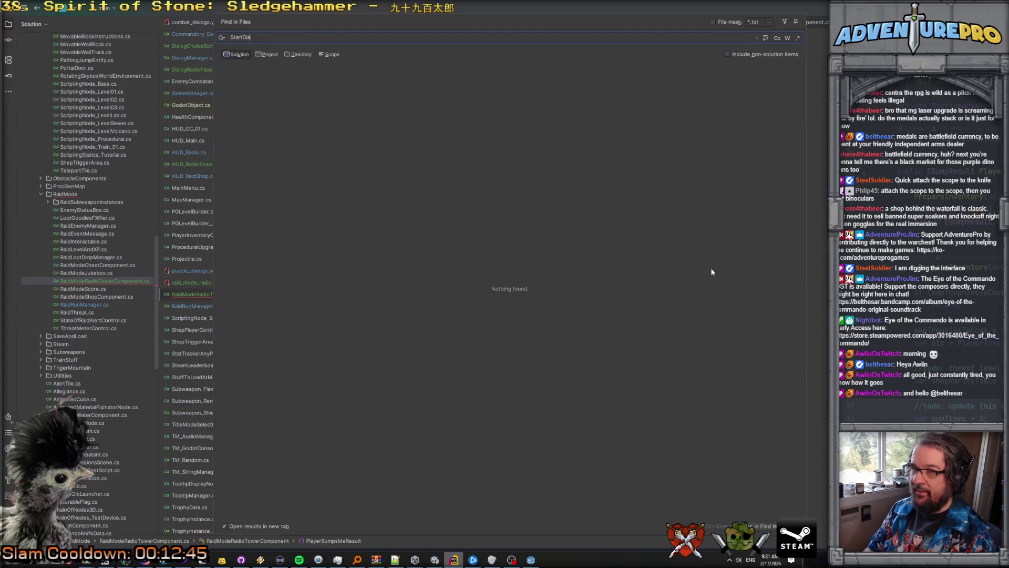
key(BackSpace)
key(BackSpace)
key(BackSpace)
text(pawnDialo)
key(Return)
ctrl+click(424, 374)
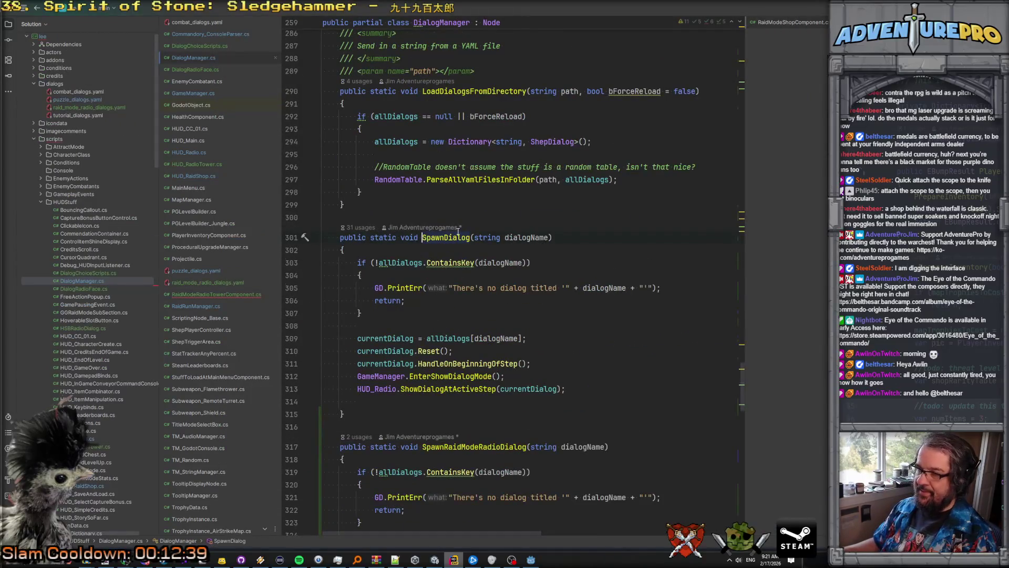
scroll(468, 274, down, 2)
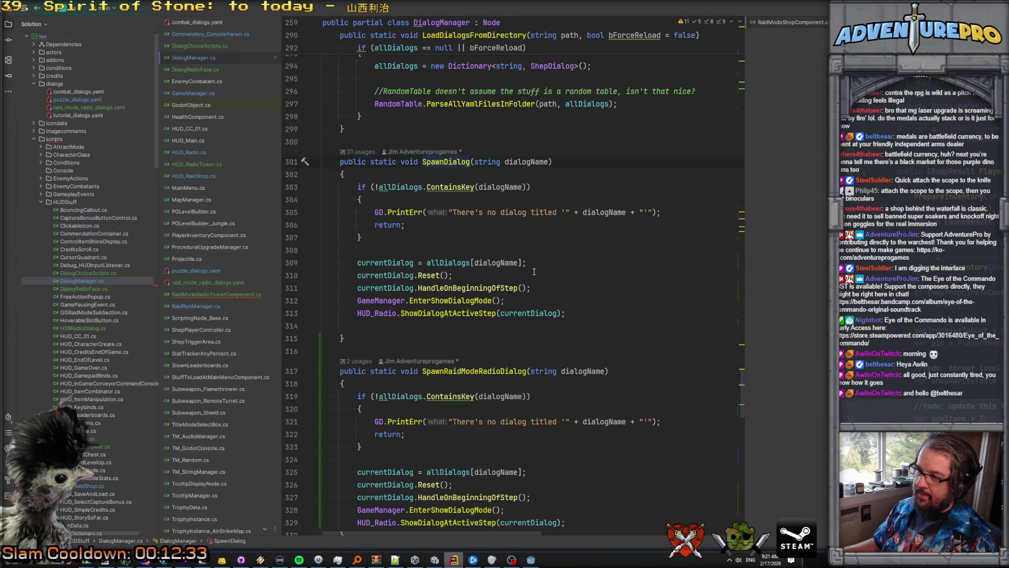
key(alt+Down)
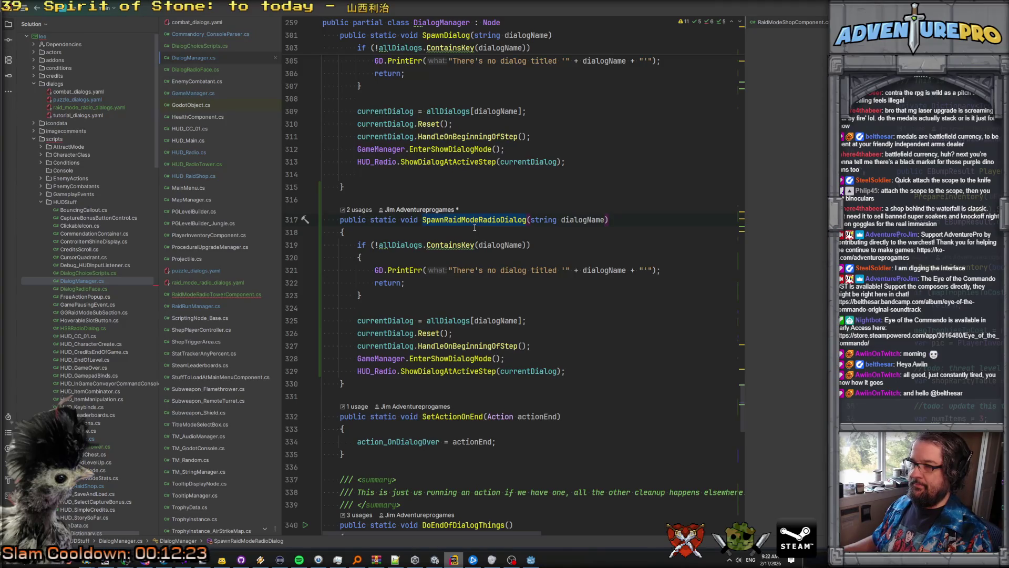
key(ctrl+minus)
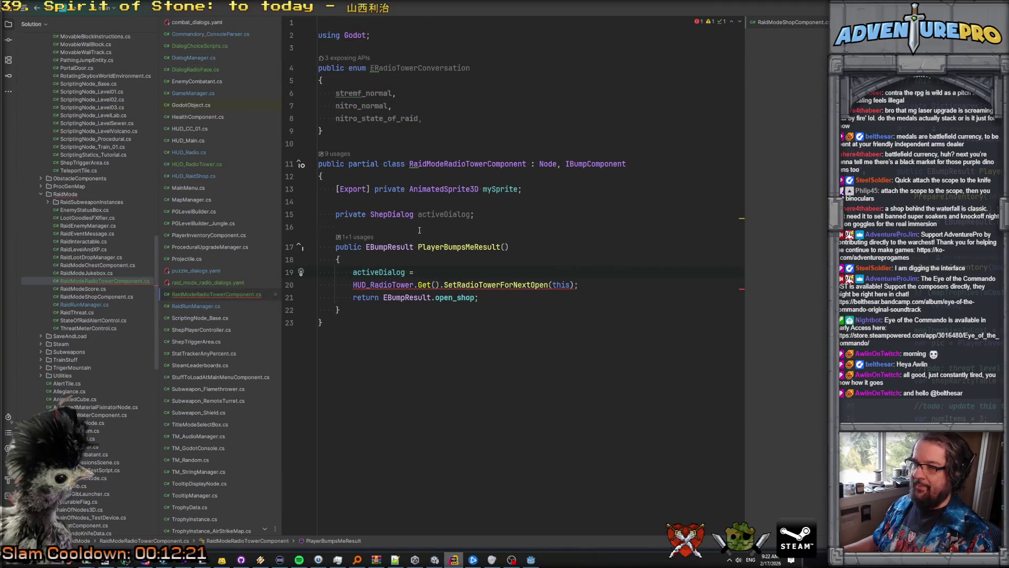
Step: Change the field to 'string activeDialogArchetype'
double_click(389, 213)
text(stri)
key(Escape)
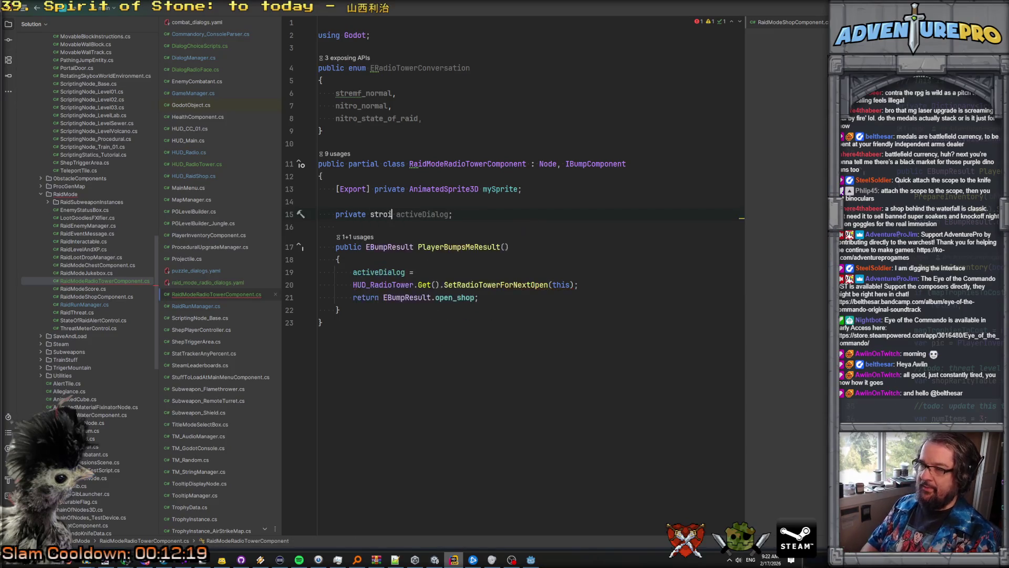
key(Return)
key(End)
key(Left)
text(Archetype)
Step: Point the PlayerBumpsMeResult assignment at activeDialogArchetype with a string value
click(418, 272)
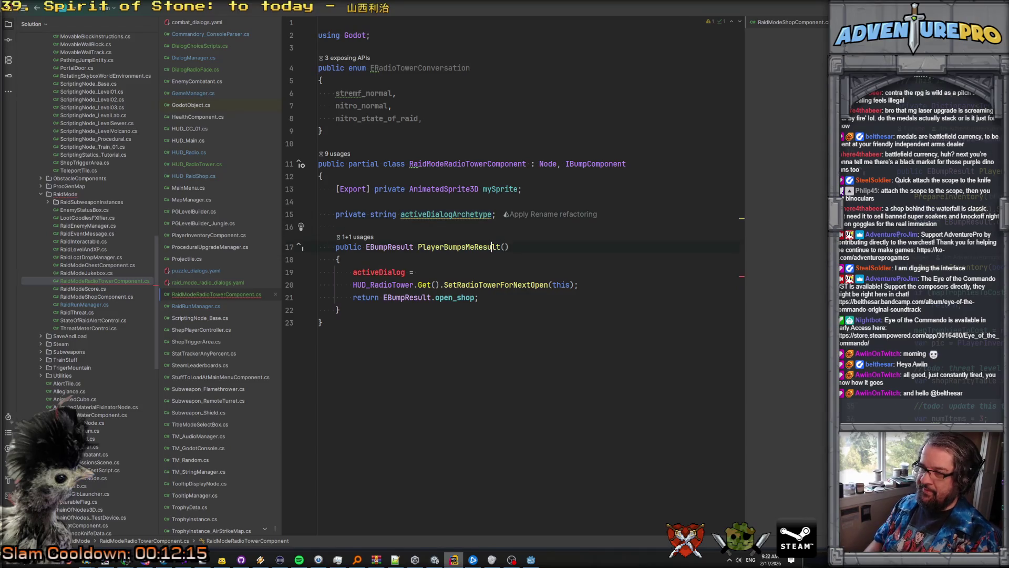
key(Left)
key(Left)
text(Ar)
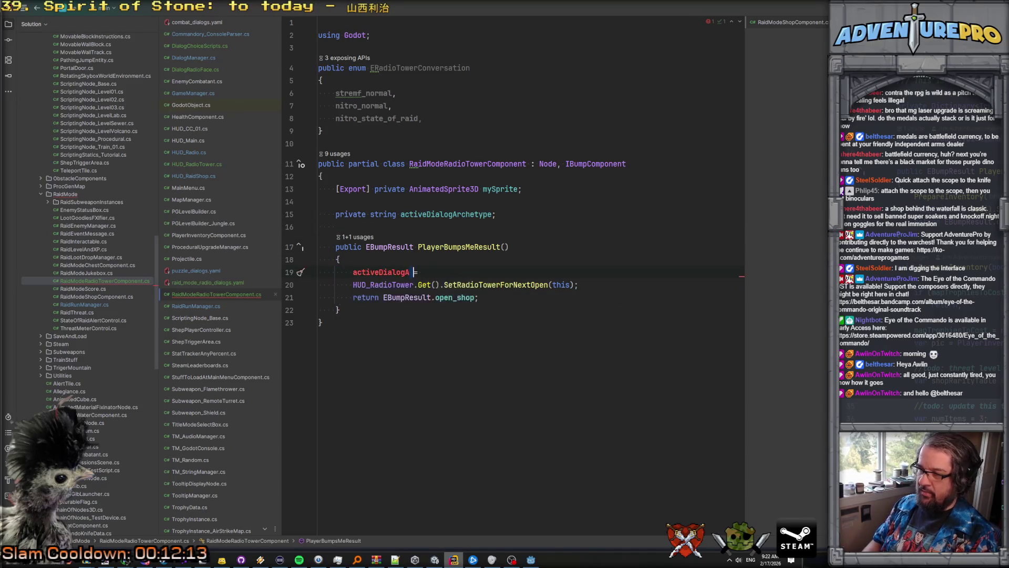
key(Return)
key(End)
text(")
key(ctrl+v)
Step: Set the assigned value to "radio_tower_dialog_stremf_01" from the radio dialogs YAML
click(388, 214)
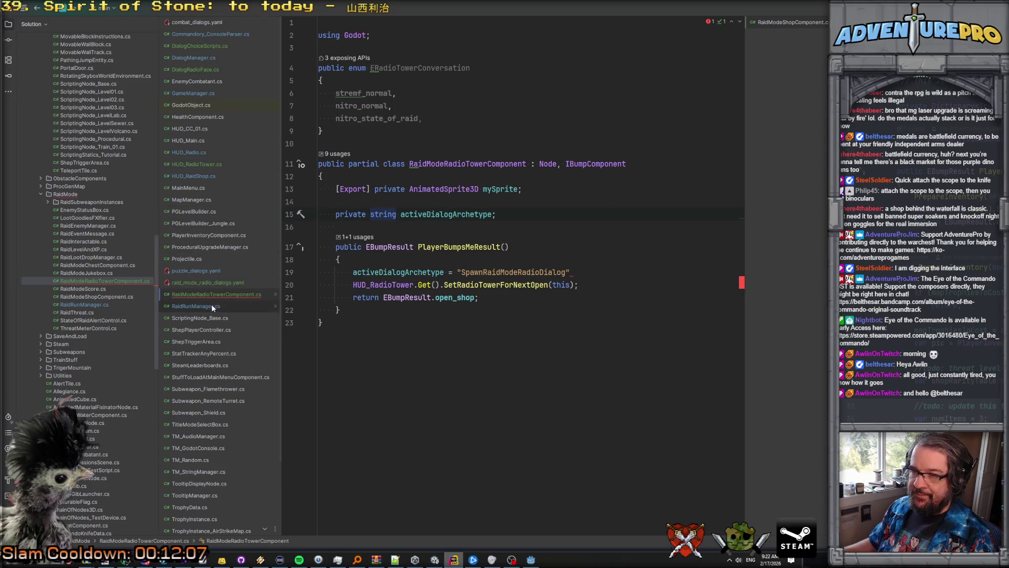
click(205, 284)
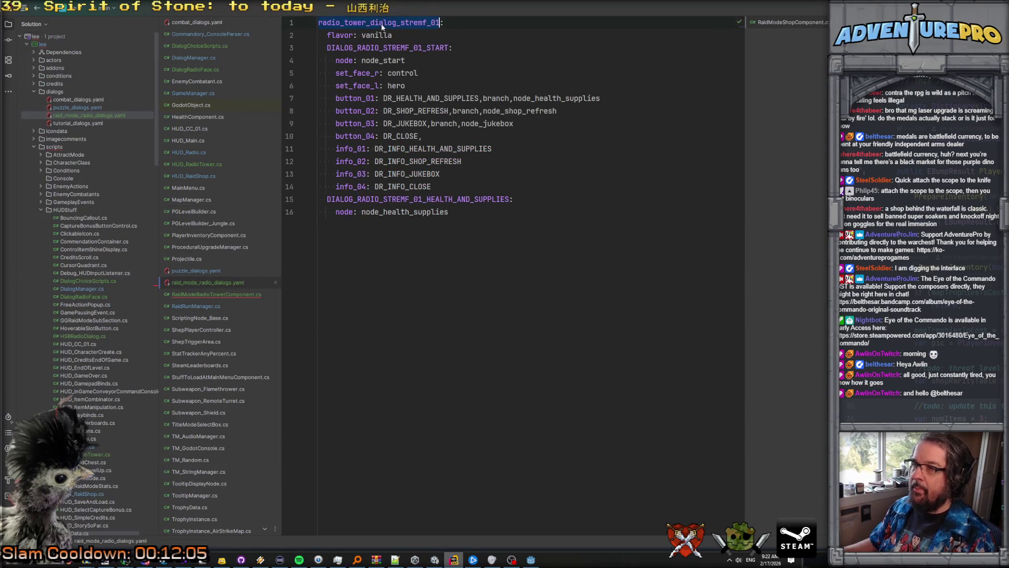
click(215, 294)
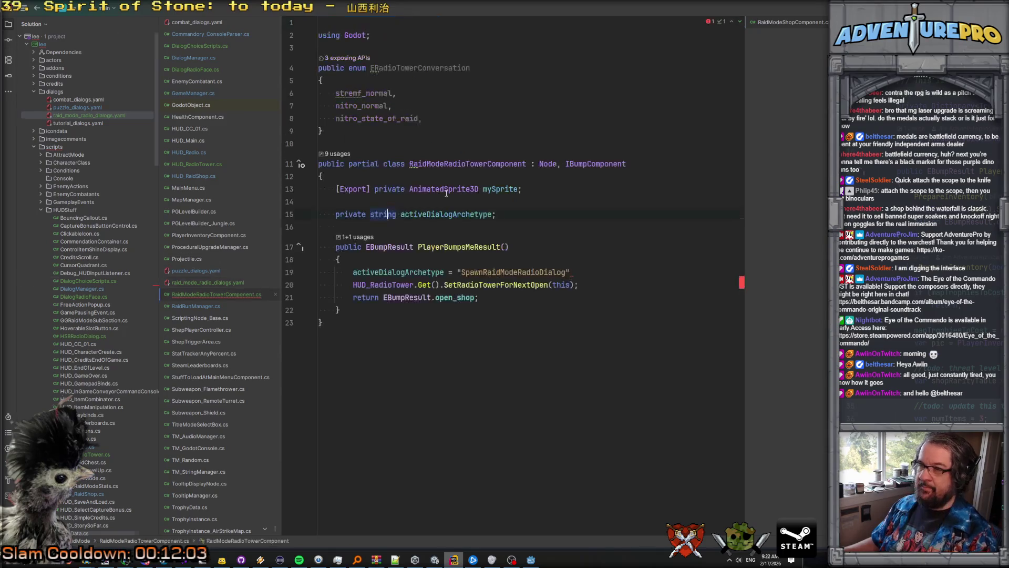
double_click(513, 272)
key(ctrl+v)
text(;)
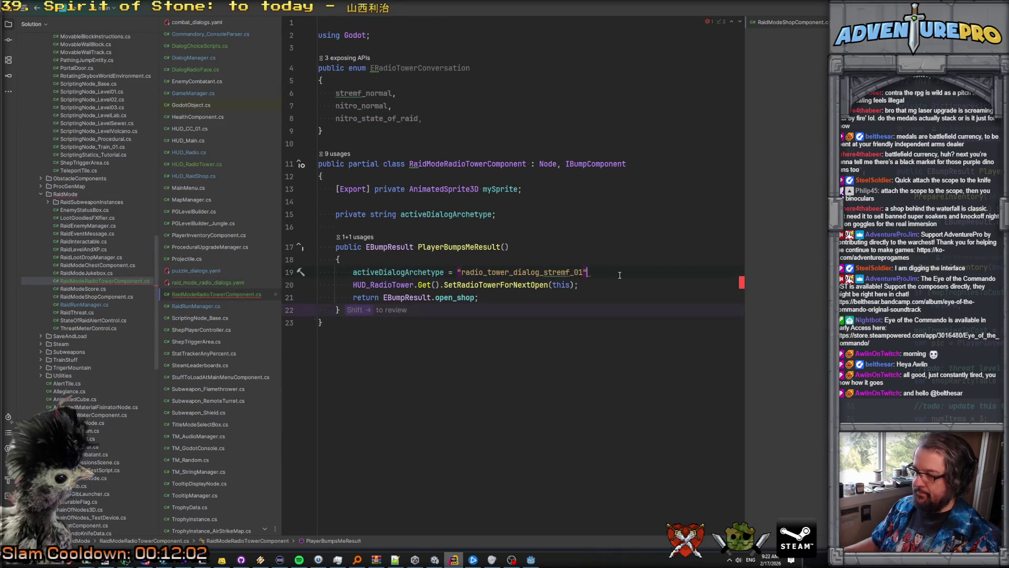
click(322, 323)
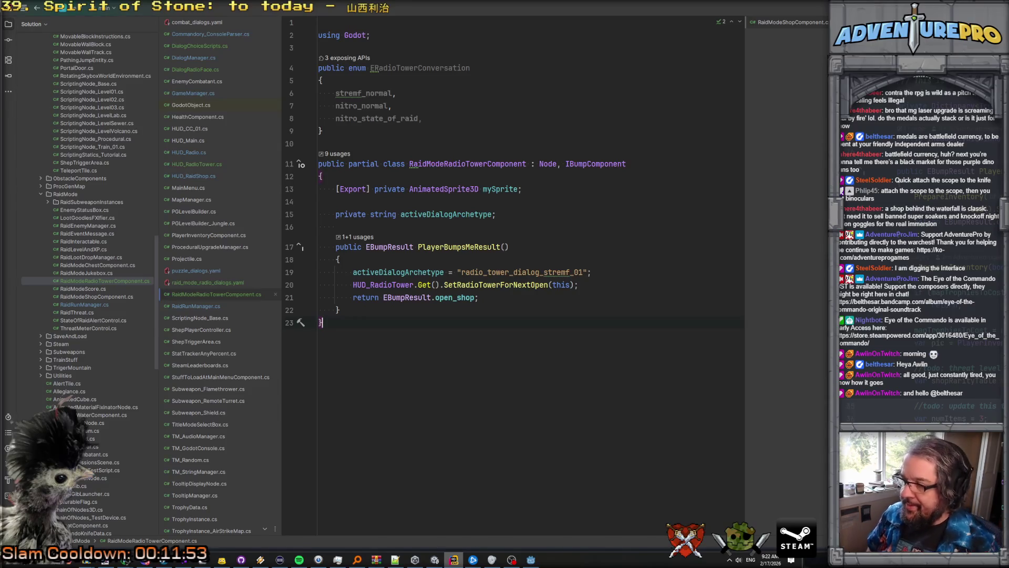
Step: Add the comment '//roll on table for this eventually' at the start of PlayerBumpsMeResult
click(340, 259)
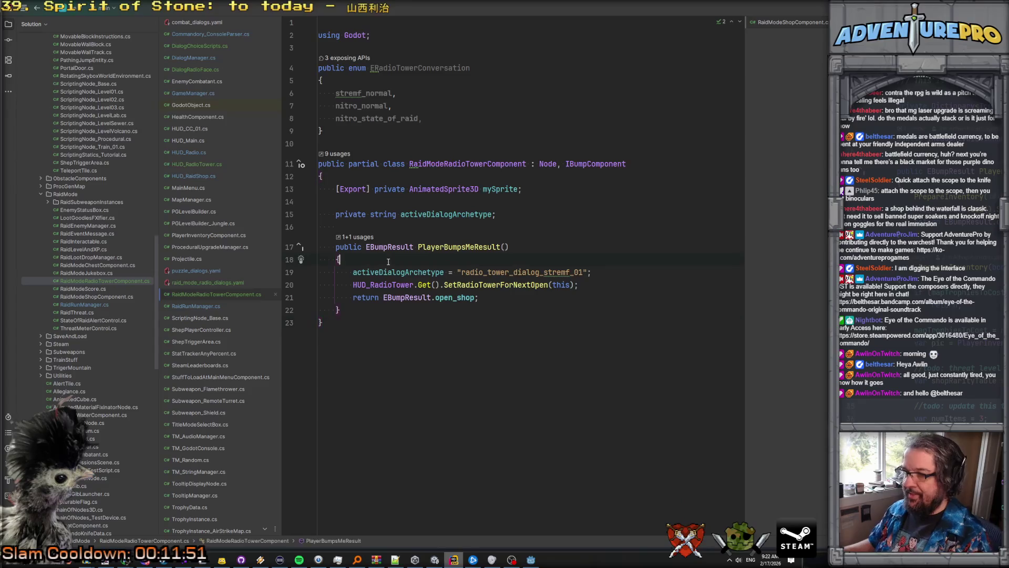
key(Return)
text(//ro)
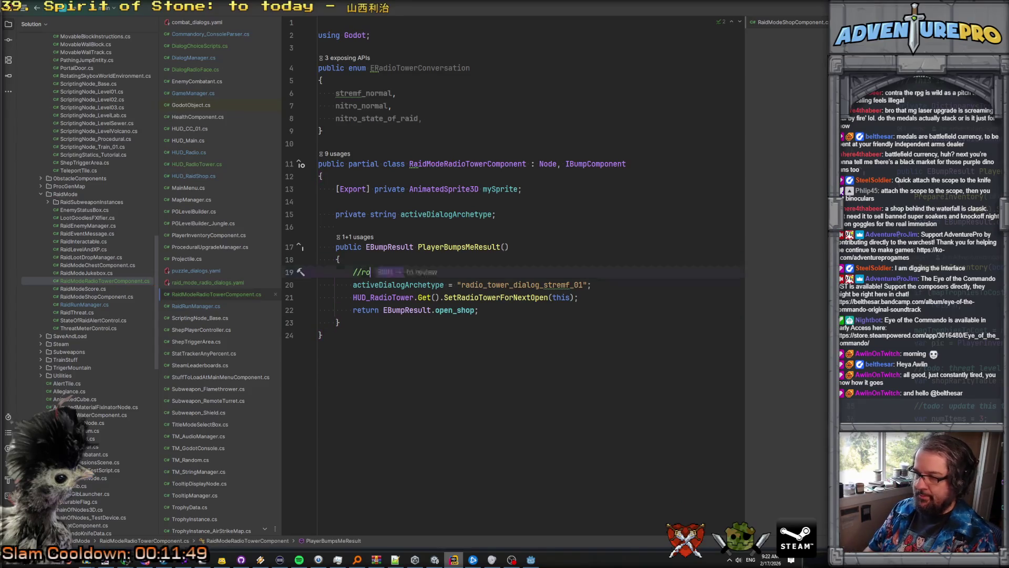
text(ll on table for thi)
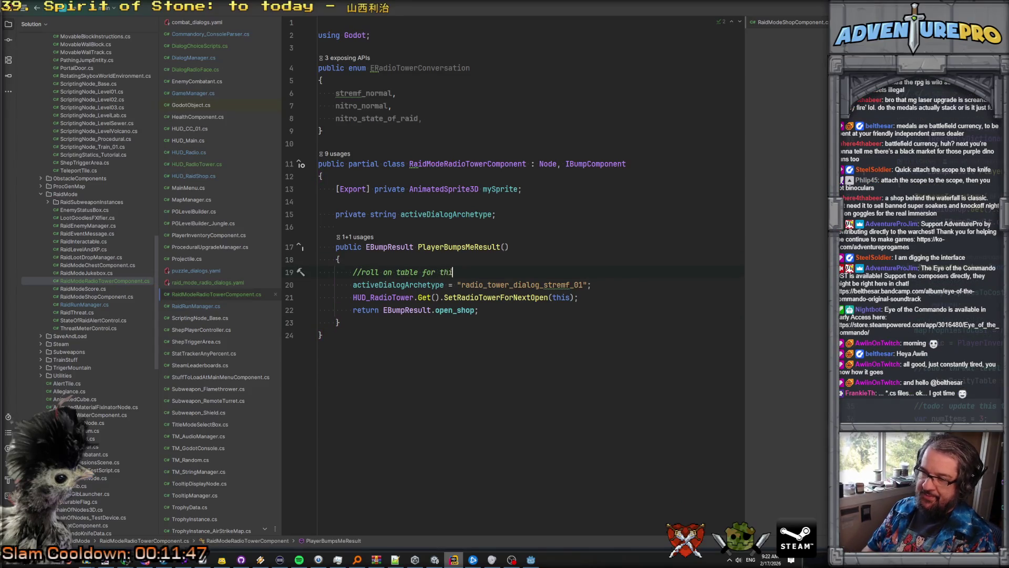
text(s eventually)
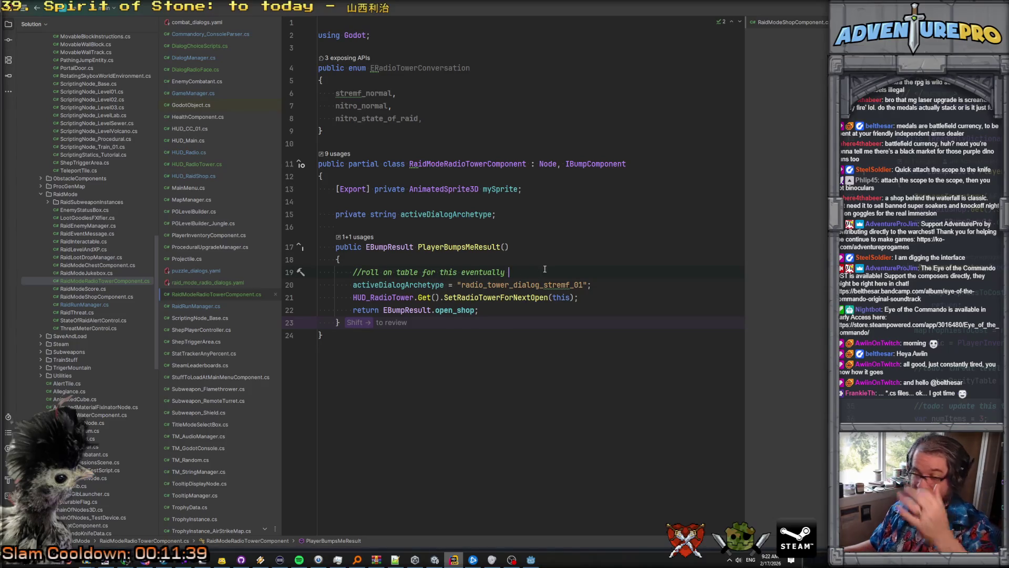
mouse_move(406, 247)
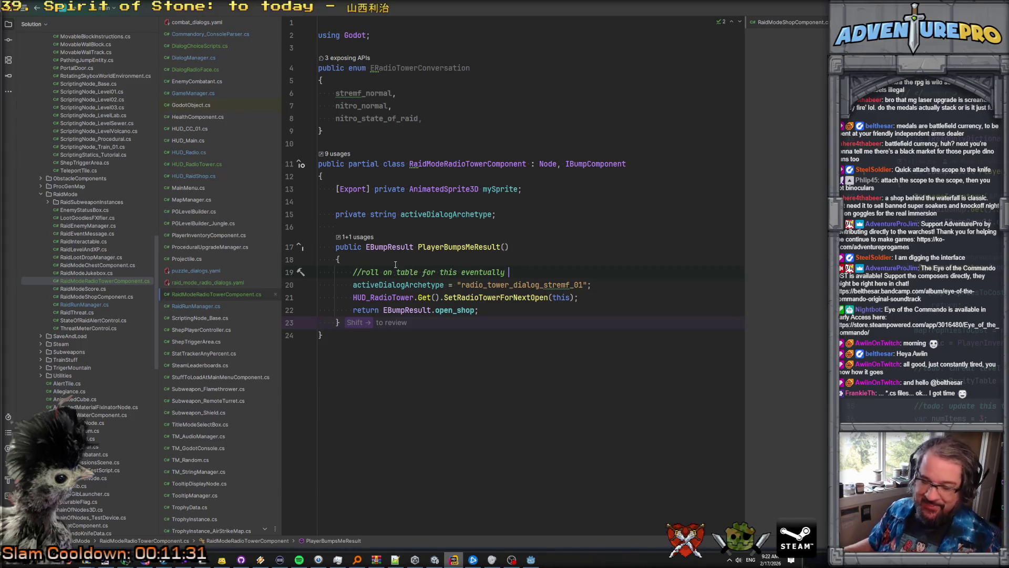
Step: Go to open_shop's declaration in EBumpResult and start a new entry after dont_care_no_op
key(Down)
key(Down)
key(Down)
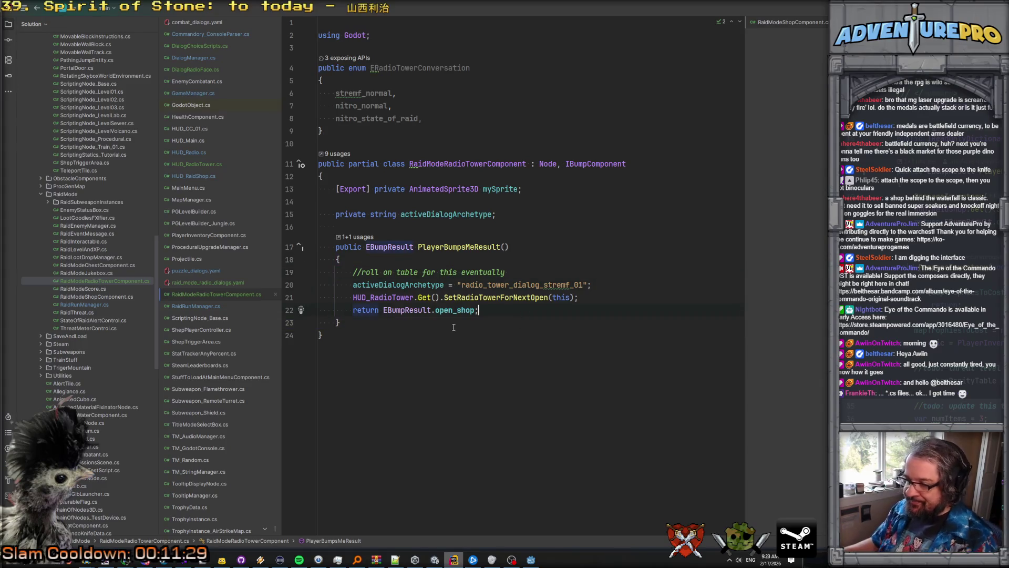
double_click(461, 310)
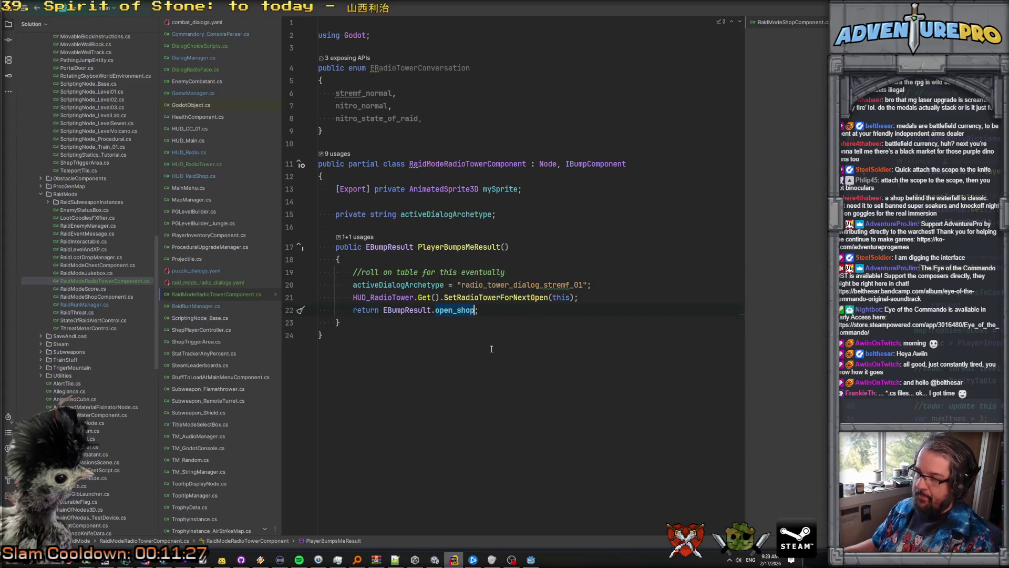
ctrl+click(458, 310)
click(404, 204)
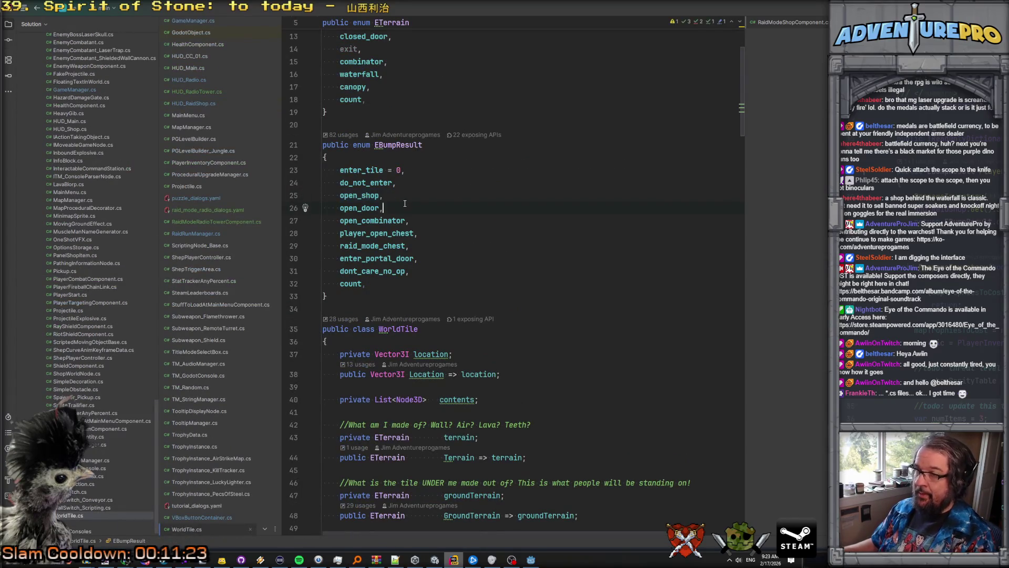
click(415, 271)
key(Return)
Step: Add the open_raid_radio, entry and open open_shop's usage in ShepPlayerController
text(open_raid_radio,)
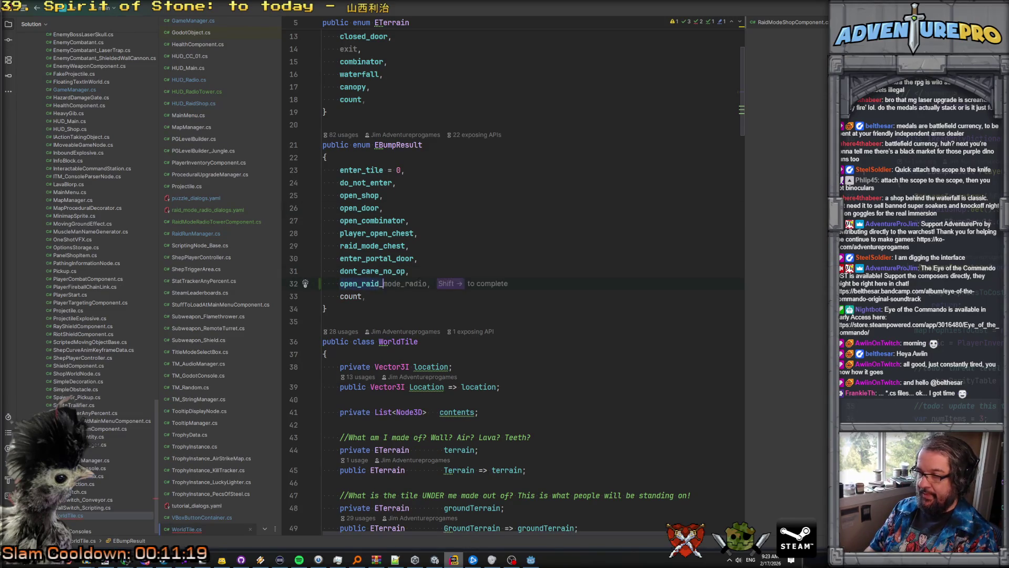
key(Left)
click(361, 195)
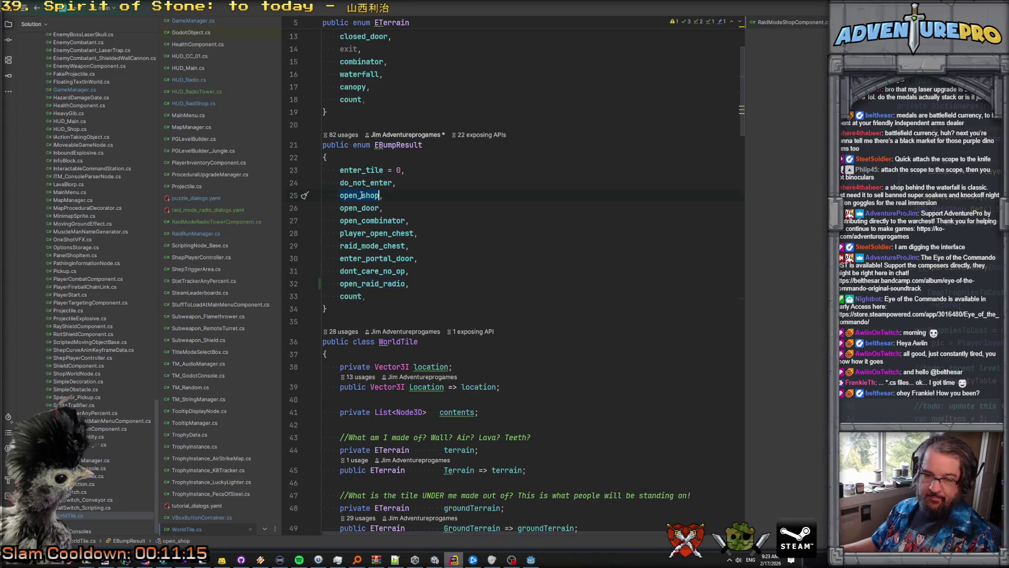
key(alt+F7)
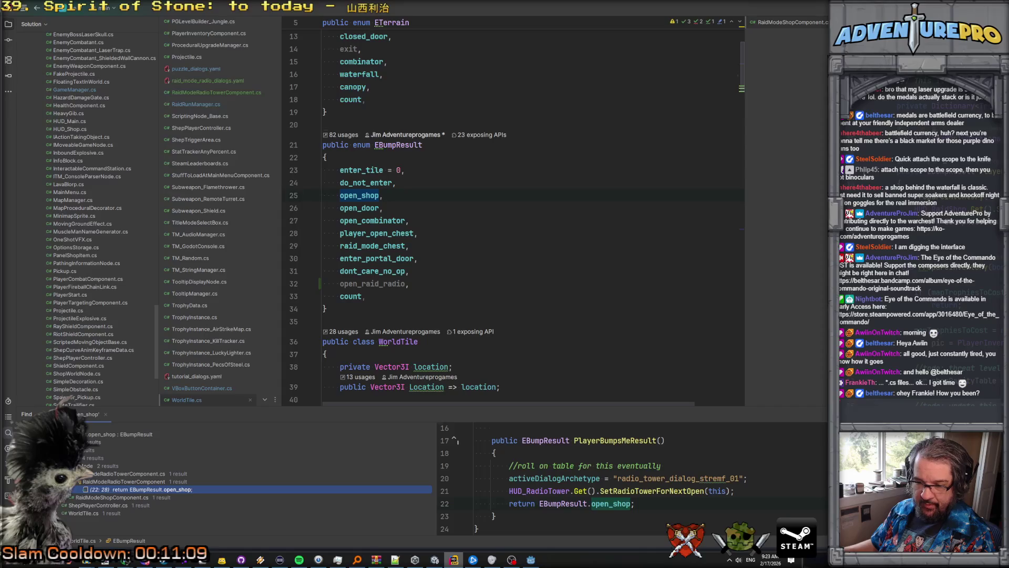
click(59, 511)
double_click(135, 520)
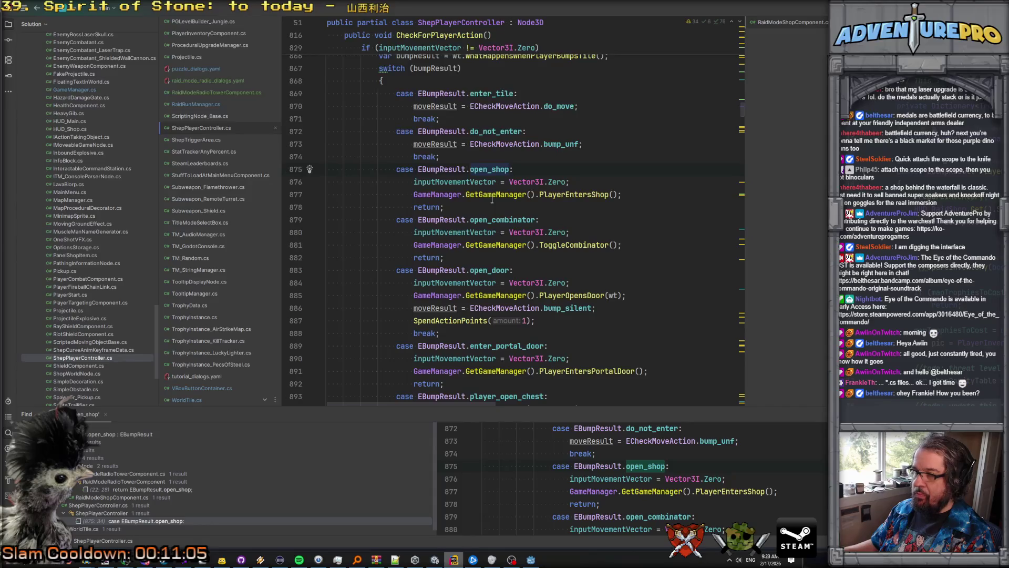
click(465, 260)
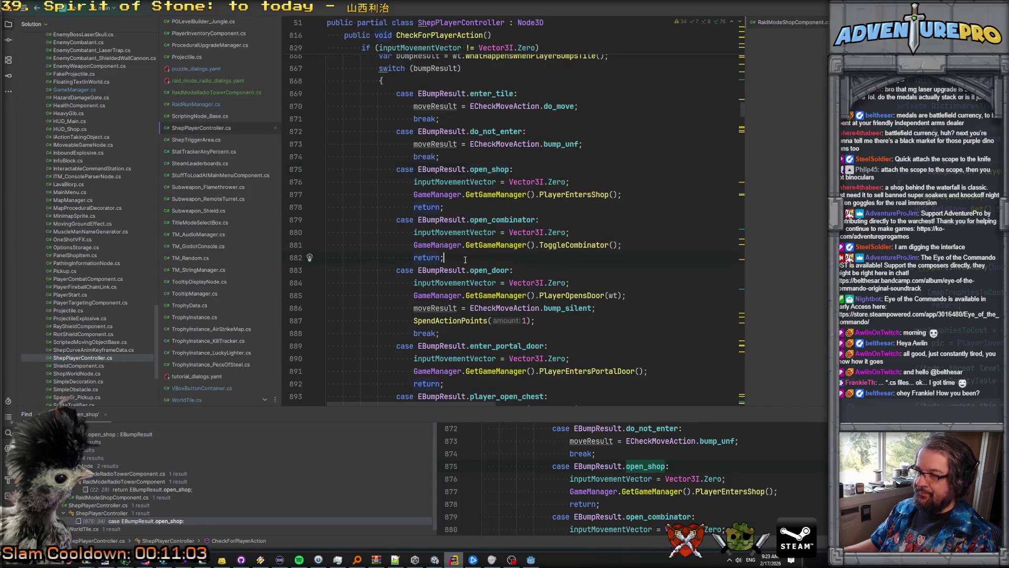
Step: Add 'case EBumpResult.open_raid_radio:' below open_shop, containing a copy of the shop case's statements
click(465, 207)
key(Return)
text(case E)
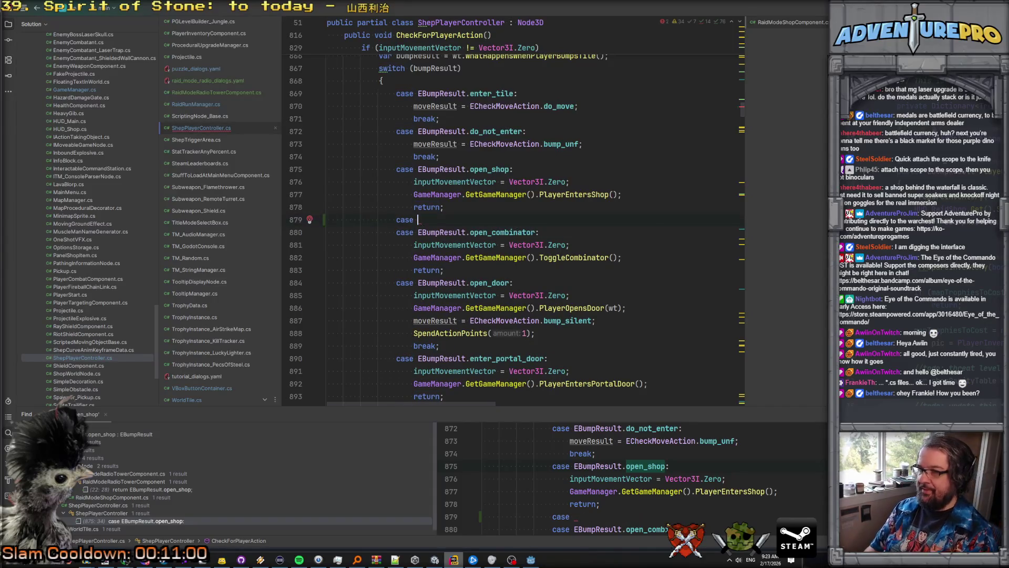
key(Escape)
text(B)
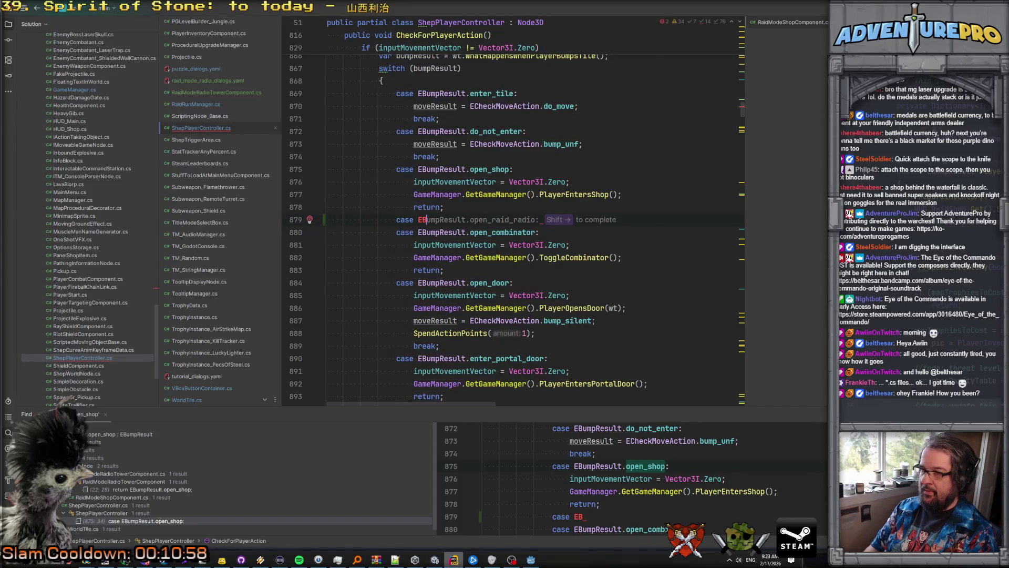
key(shift+Right)
key(Return)
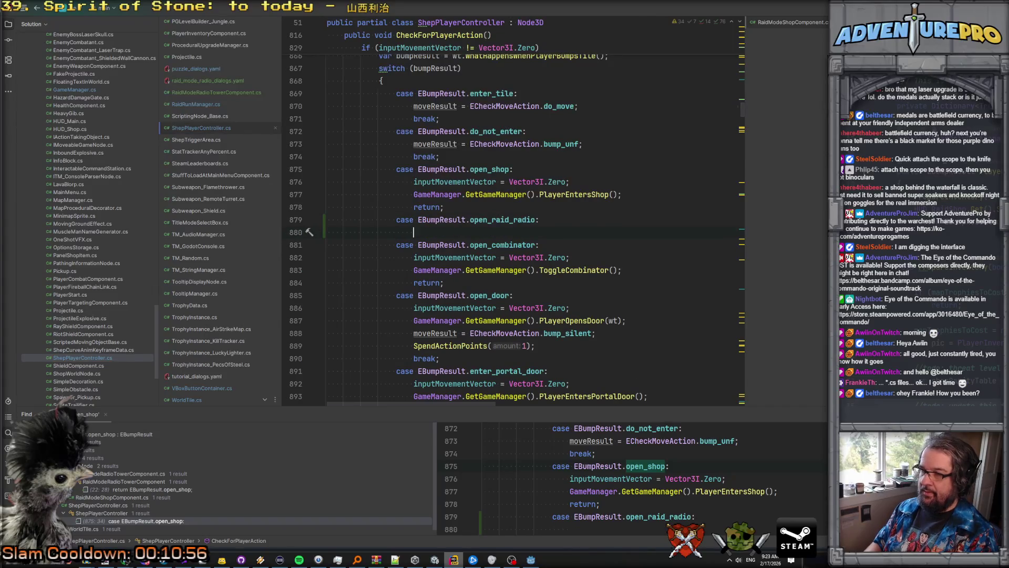
key(shift+Up)
key(ctrl+c)
key(Down)
key(Down)
key(Down)
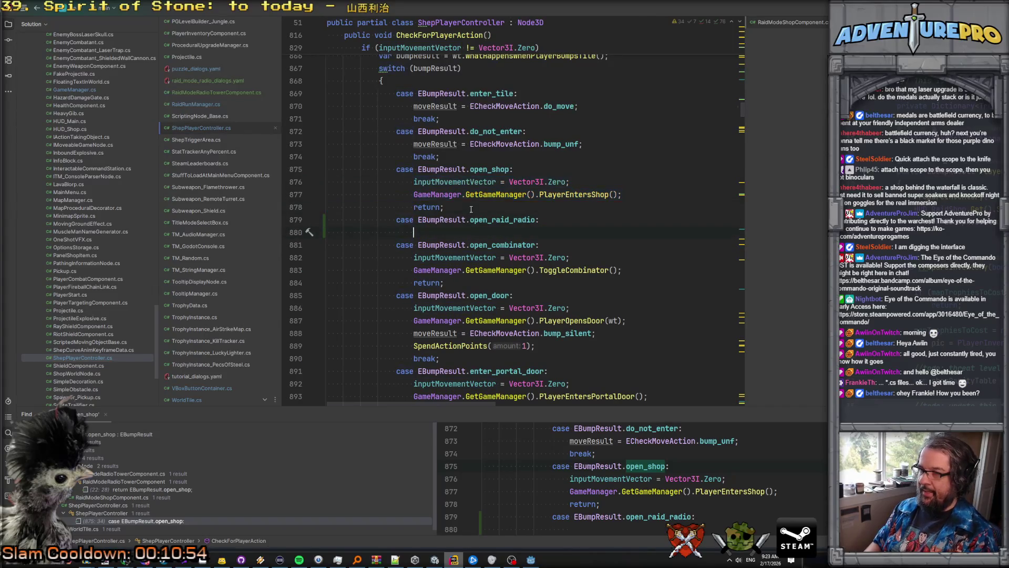
key(ctrl+v)
Step: Replace the copied call with 'PlayerEntersRaidRadio(); return;'
key(Up)
key(ctrl+Right)
key(ctrl+Right)
key(ctrl+BackSpace)
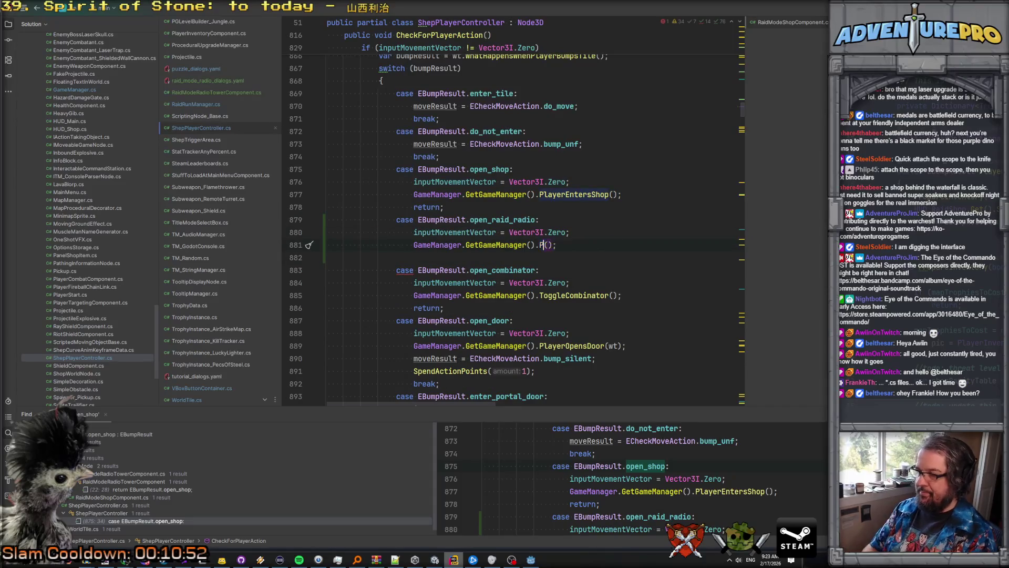
text(PlayerEn)
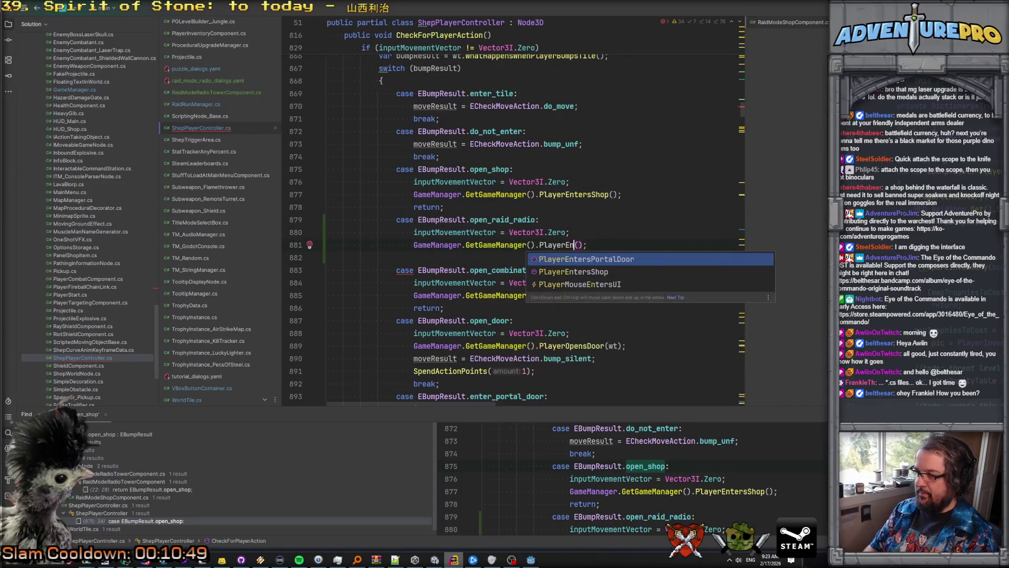
key(BackSpace)
key(BackSpace)
key(BackSpace)
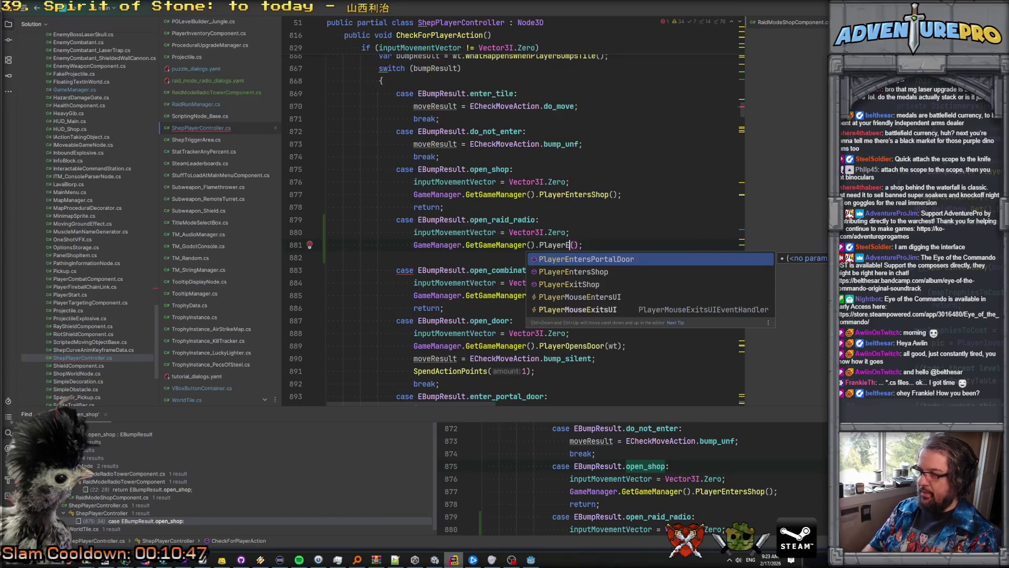
text(Rad)
key(Escape)
key(BackSpace)
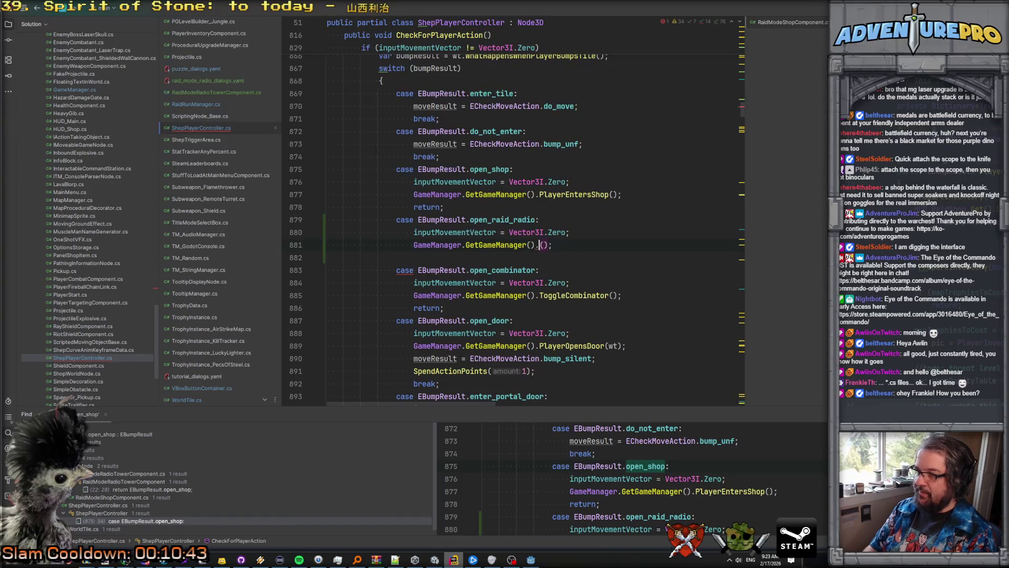
text(PlayerEntersRaidRadio(); )
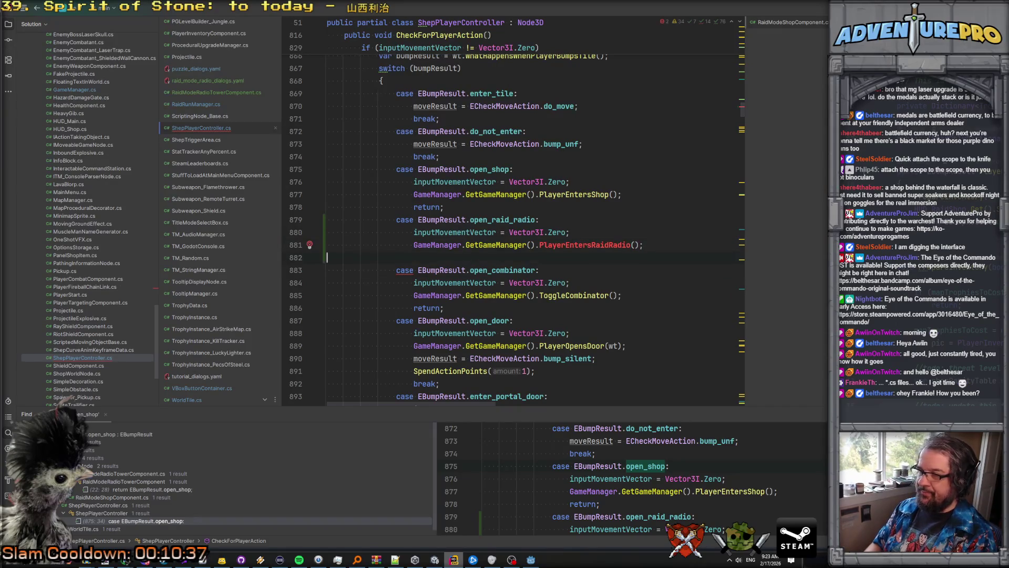
text(return;)
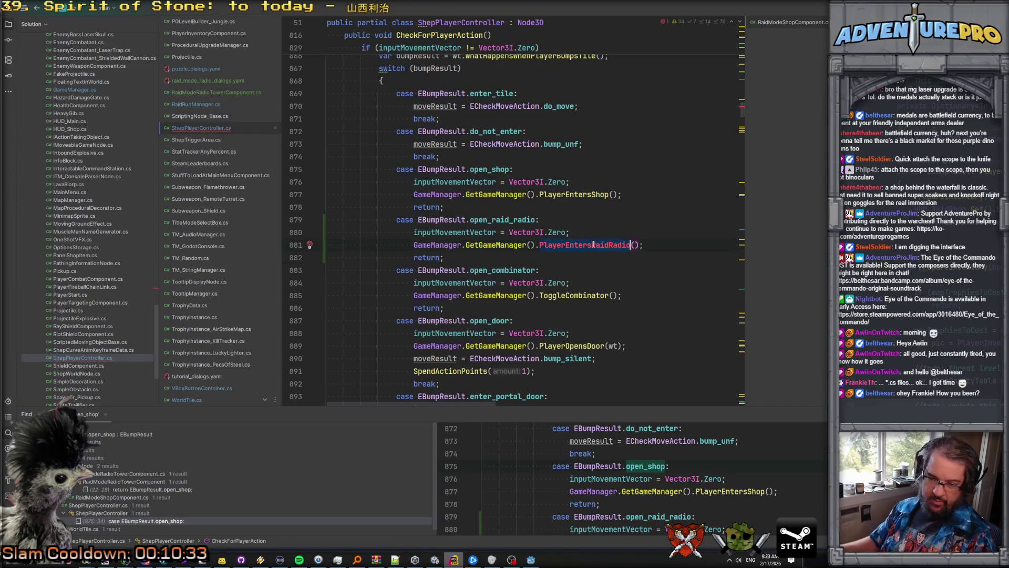
ctrl+click(573, 195)
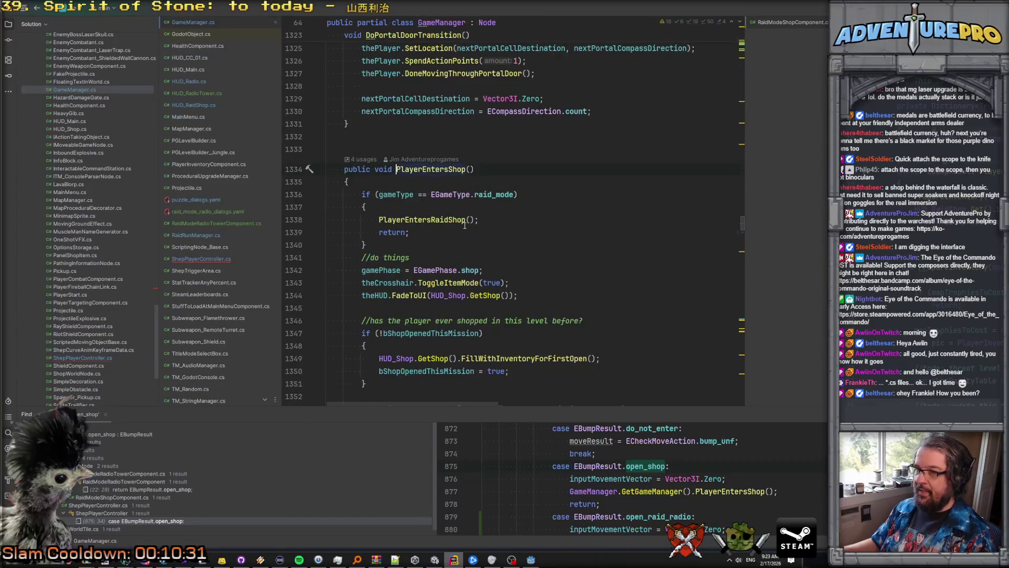
Step: Make the PlayerEntersRadioTower method in GameManager.cs public
scroll(465, 225, down, 4)
scroll(458, 238, up, 6)
scroll(459, 238, down, 13)
scroll(459, 238, up, 5)
scroll(459, 238, down, 9)
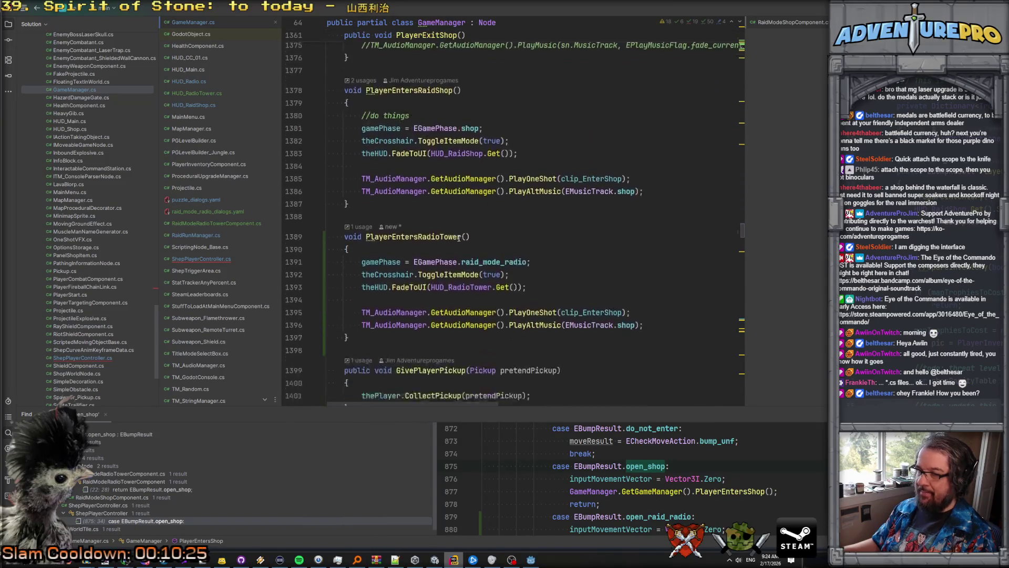
click(459, 237)
scroll(417, 205, down, 1)
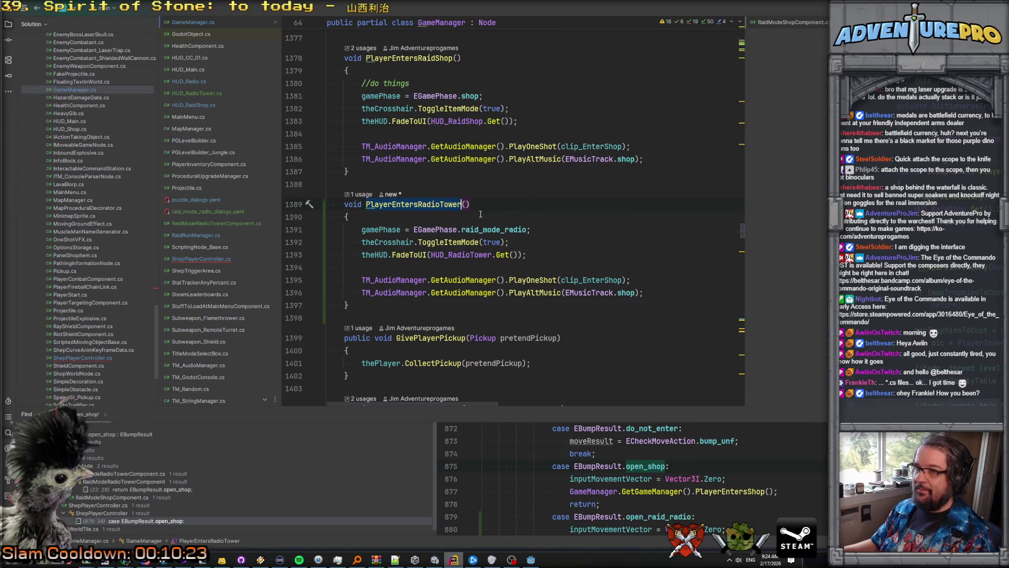
scroll(480, 213, up, 20)
scroll(480, 214, down, 18)
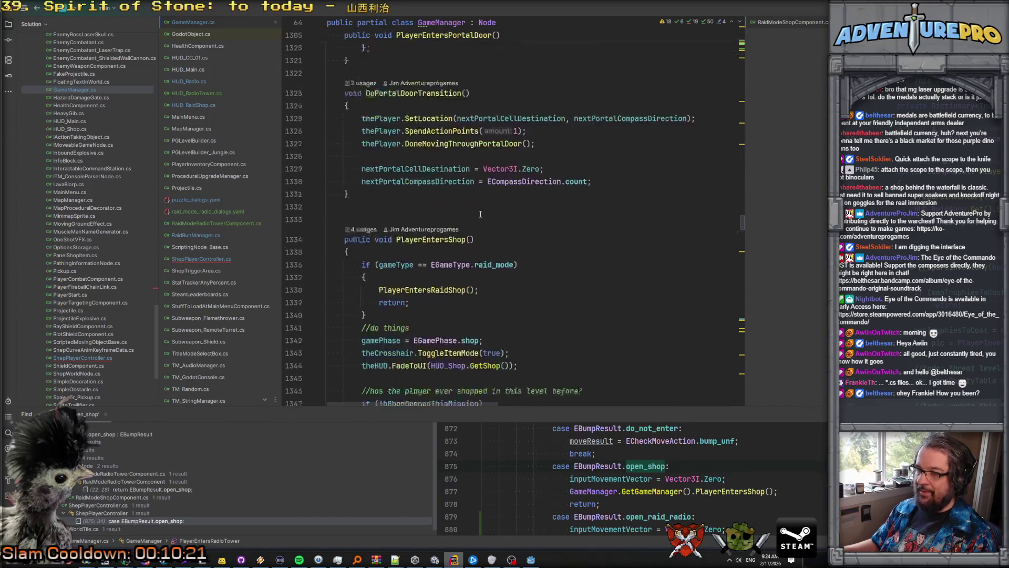
scroll(344, 253, down, 1)
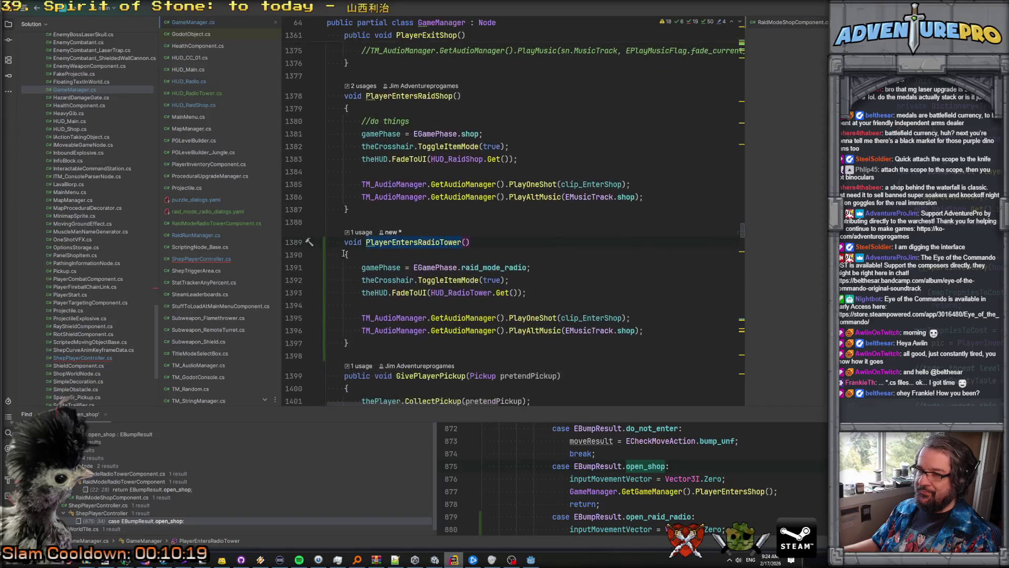
click(340, 243)
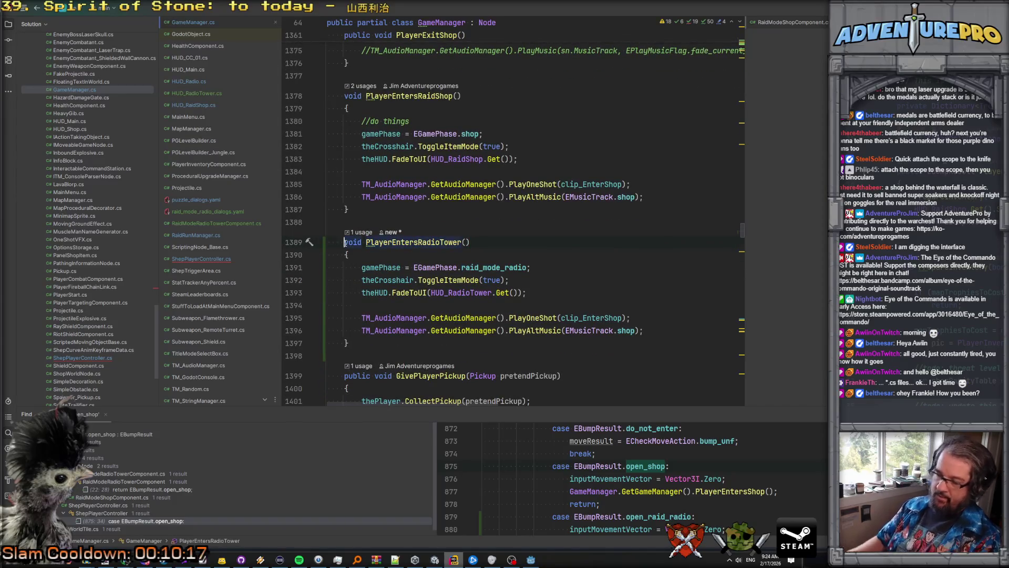
text(public)
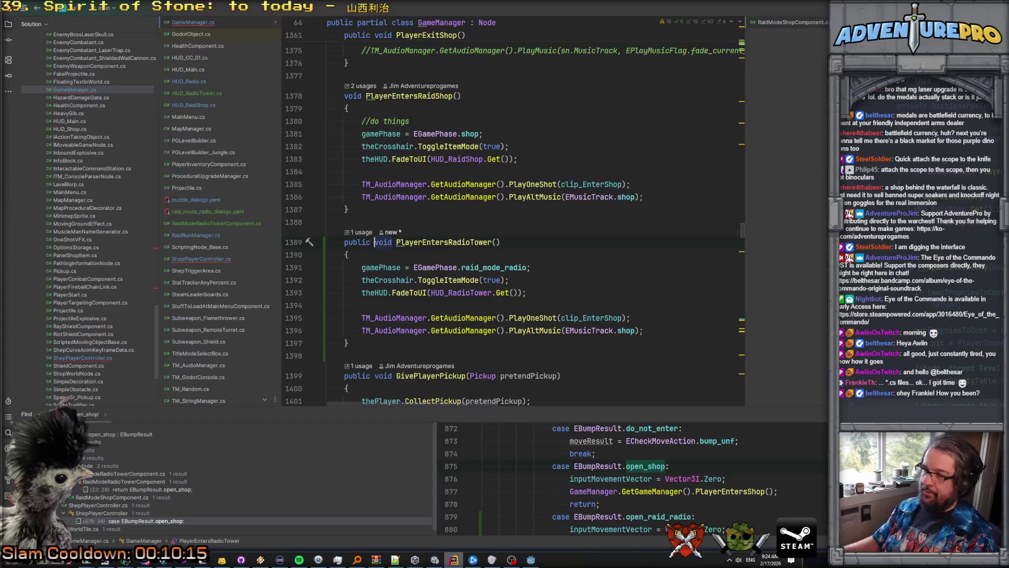
Step: Replace the PlayerEntersRaidRadio call in ShepPlayerController with PlayerEntersRadioTower and check its declaration
key(ctrl+minus)
key(ctrl+minus)
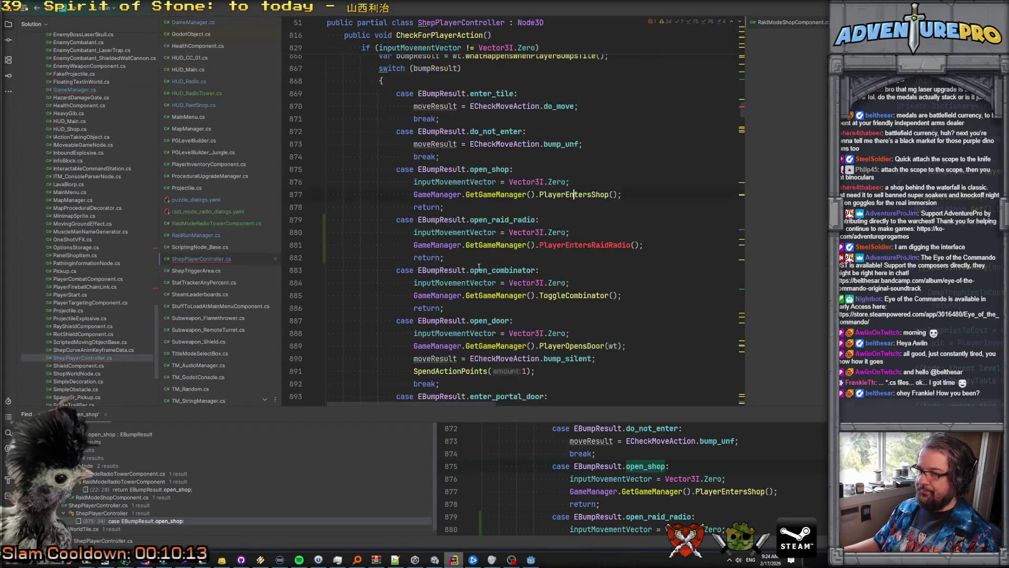
double_click(590, 246)
key(ctrl+v)
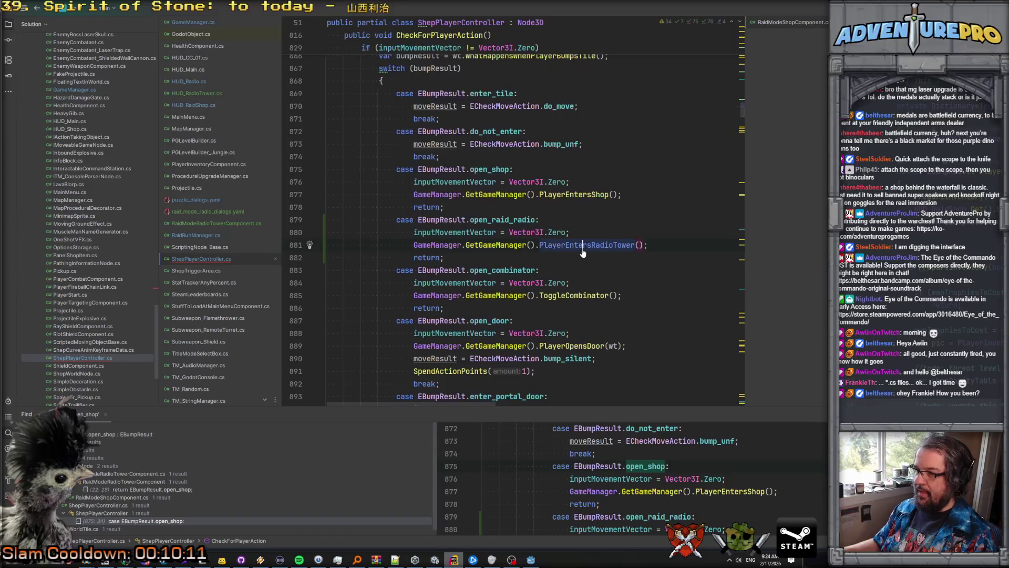
ctrl+click(591, 246)
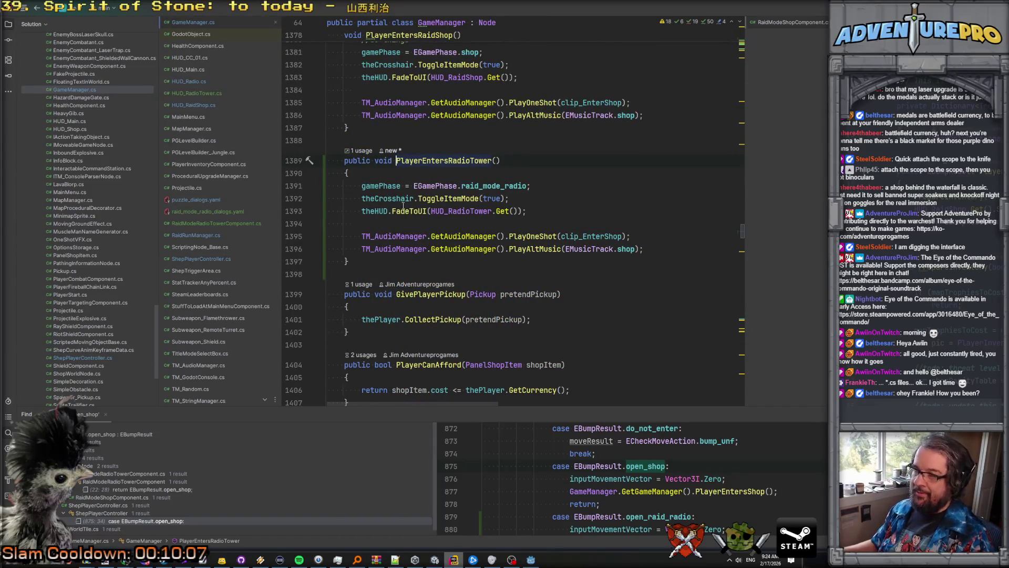
click(498, 198)
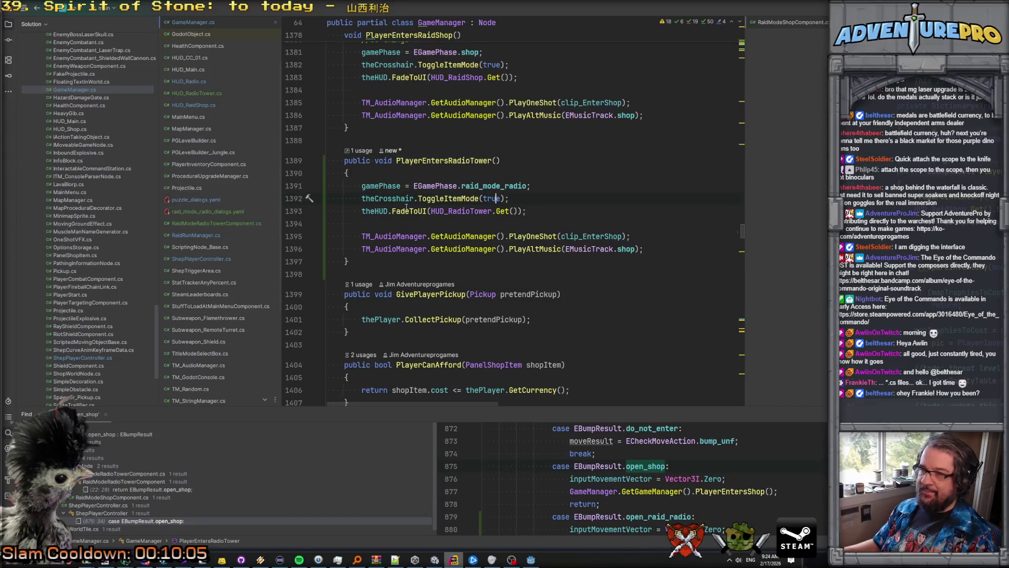
key(ctrl+minus)
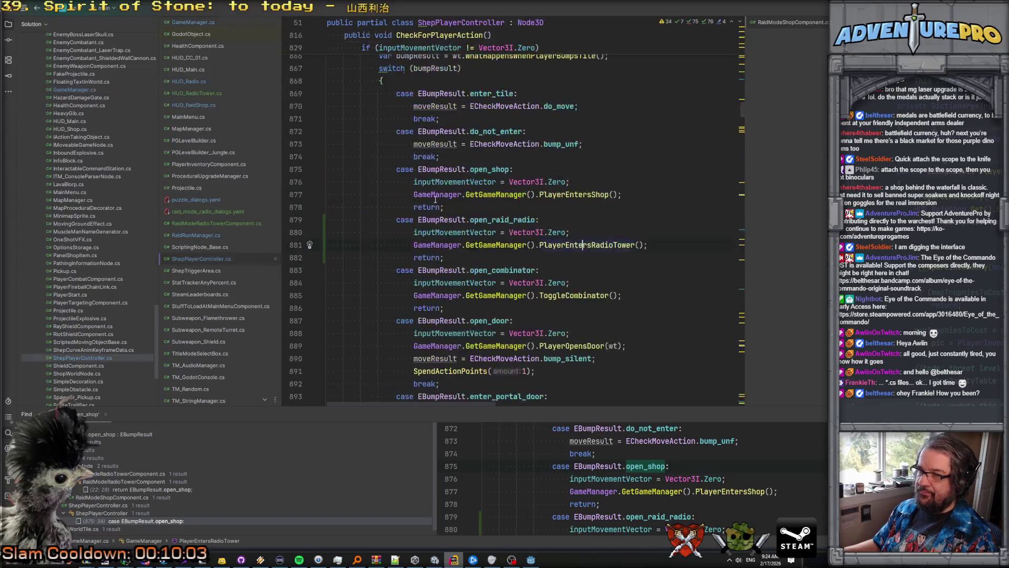
click(197, 93)
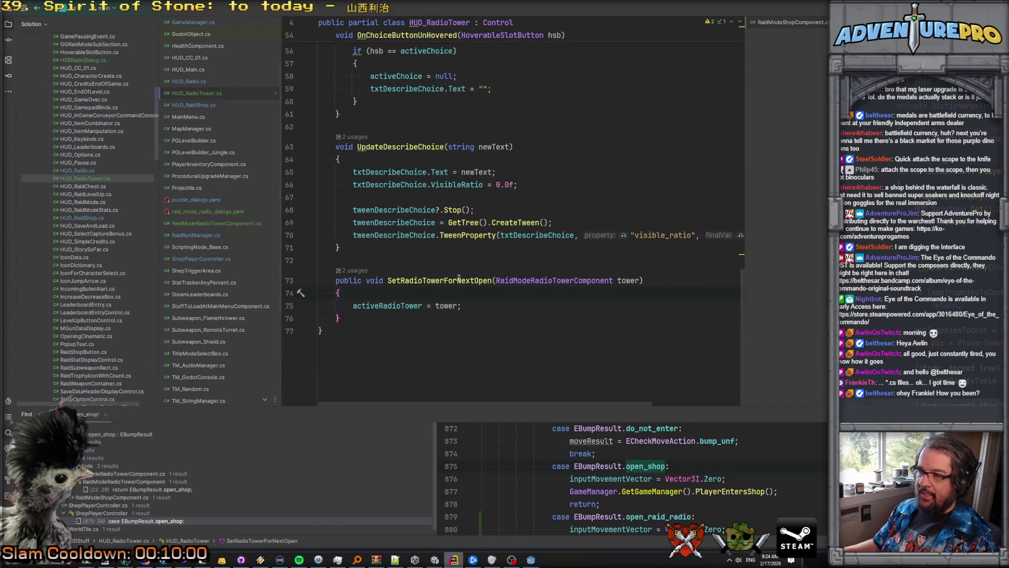
Step: Inspect SetRadioTowerForNextOpen and its activeRadioTower field in HUD_RadioTower.cs
click(453, 280)
double_click(392, 306)
scroll(502, 285, up, 3)
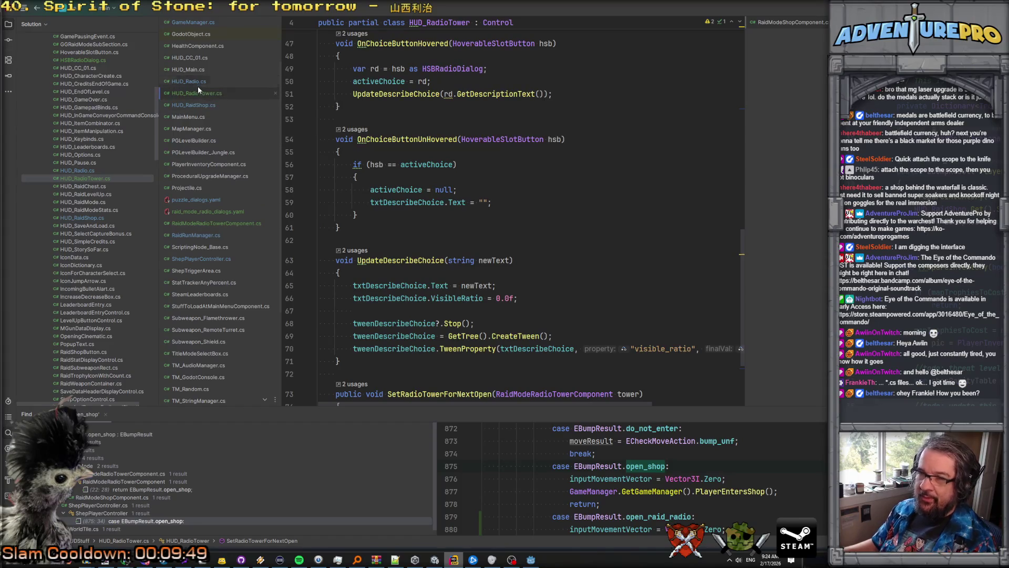
Step: Follow PlayerEntersRadioTower through to HUD_Main's FadeToUI, then view FillWithItems in HUD_RaidShop.cs
key(ctrl+alt+Left)
key(ctrl+alt+Left)
key(ctrl+alt+Left)
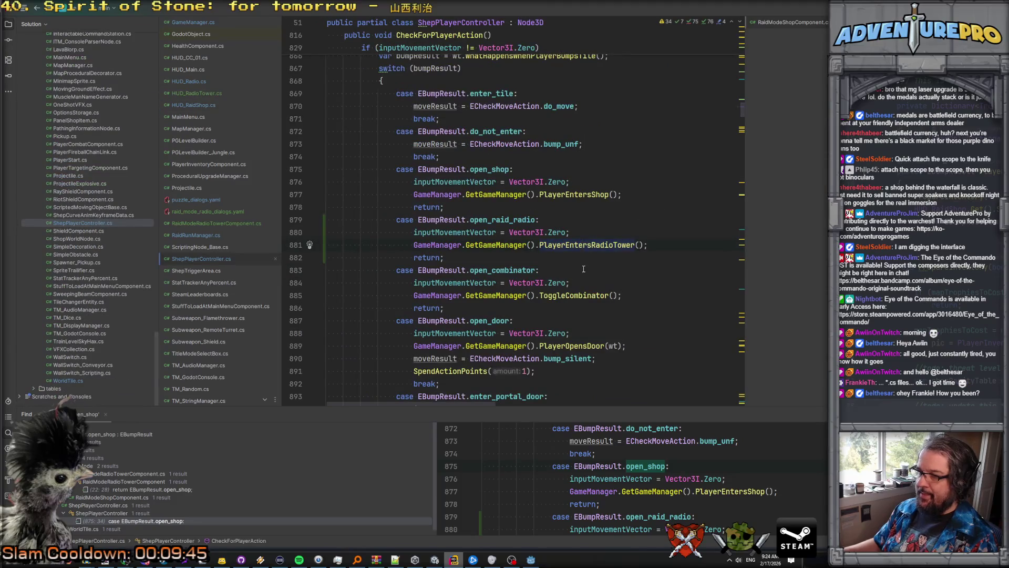
ctrl+click(587, 245)
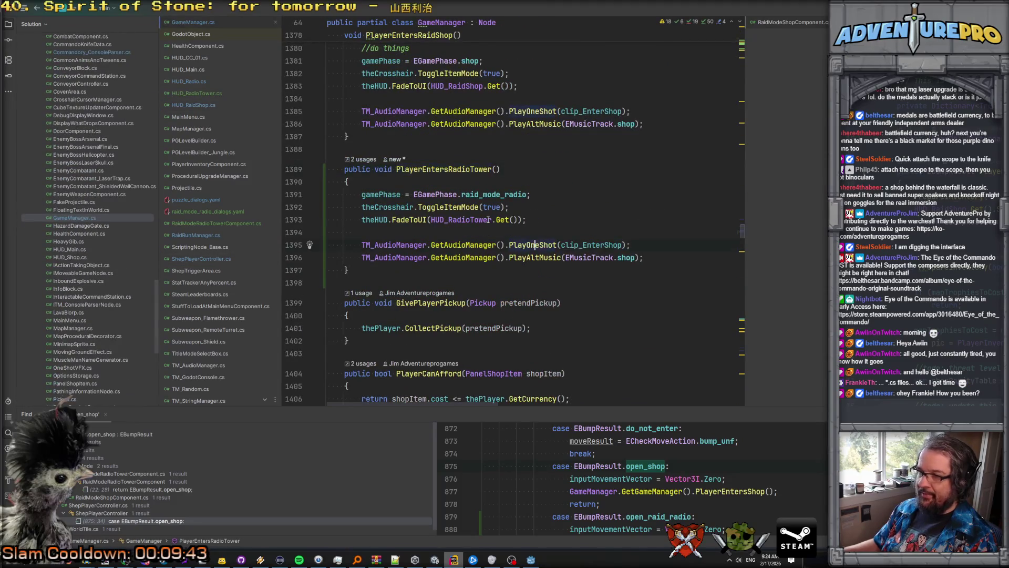
ctrl+click(409, 219)
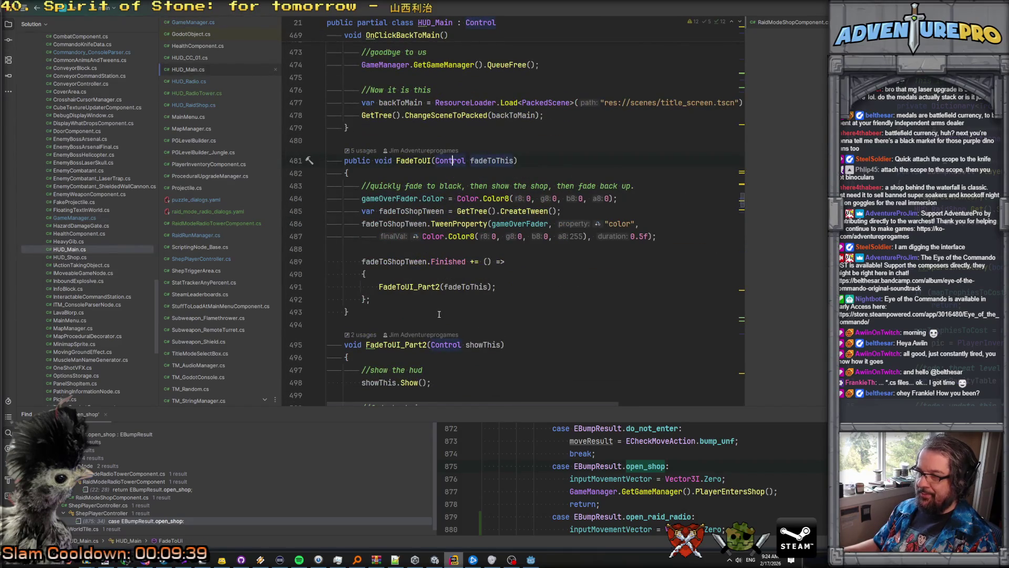
click(416, 287)
scroll(416, 286, down, 4)
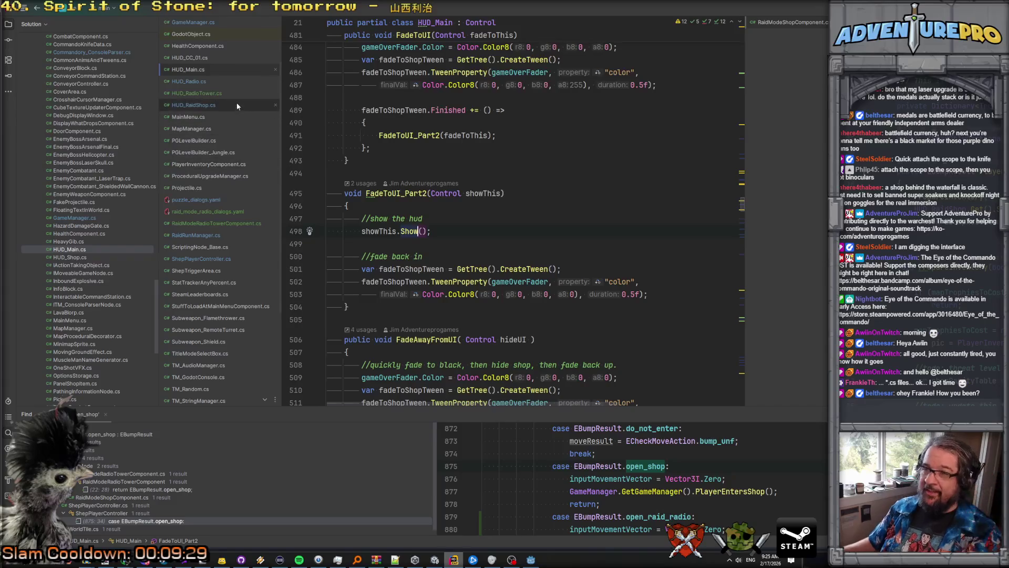
click(205, 105)
click(533, 169)
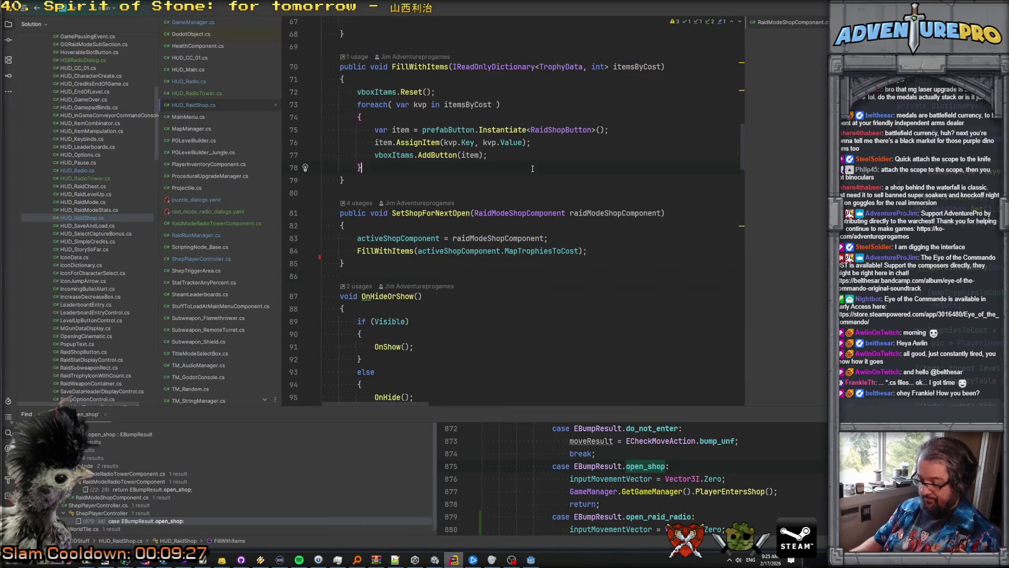
Step: Search the project for OnShow and preview the VisibilityChanged += OnShowOrHide match
key(ctrl+shift+f)
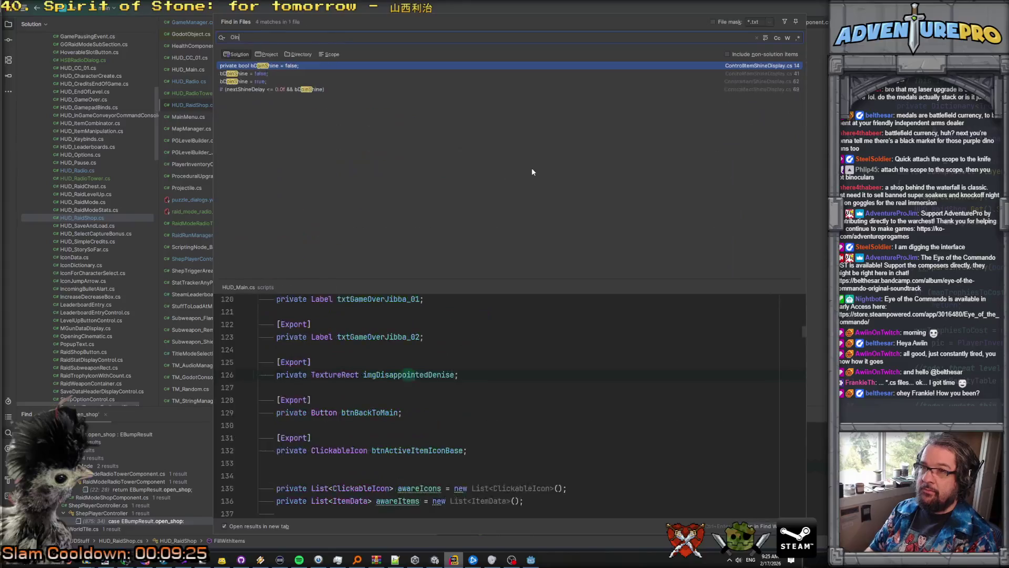
text(onShow)
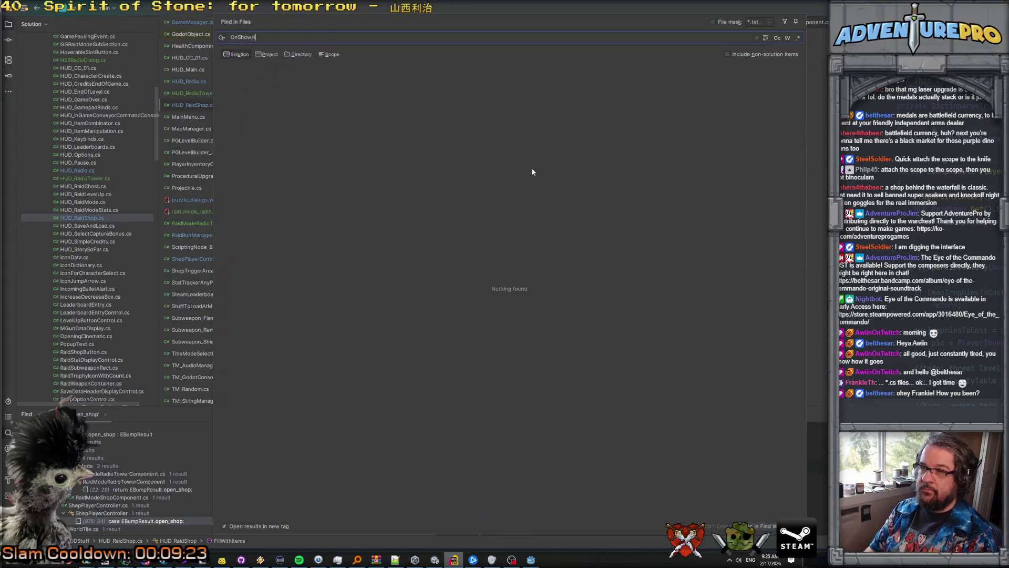
key(BackSpace)
key(BackSpace)
key(BackSpace)
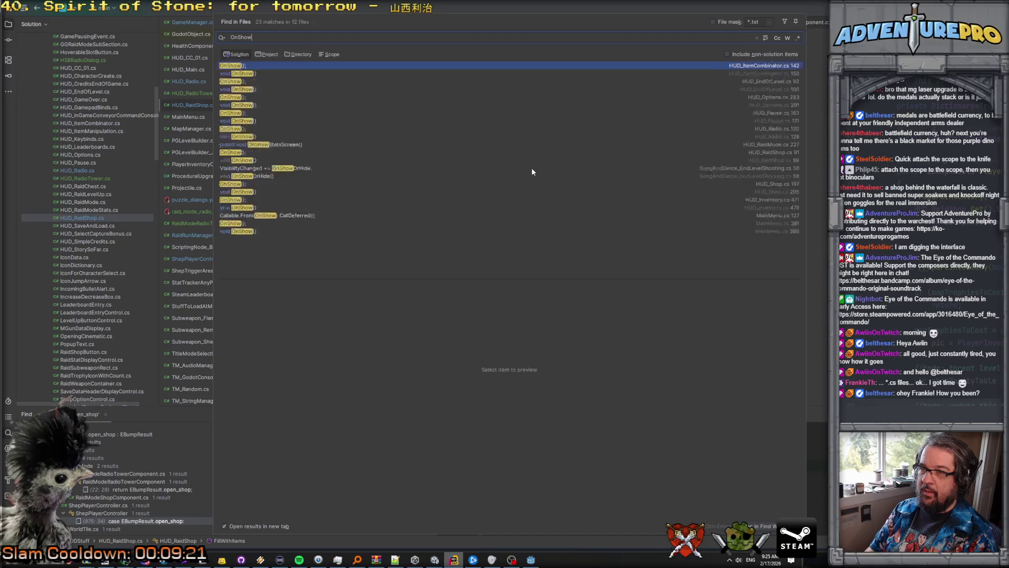
text(howH)
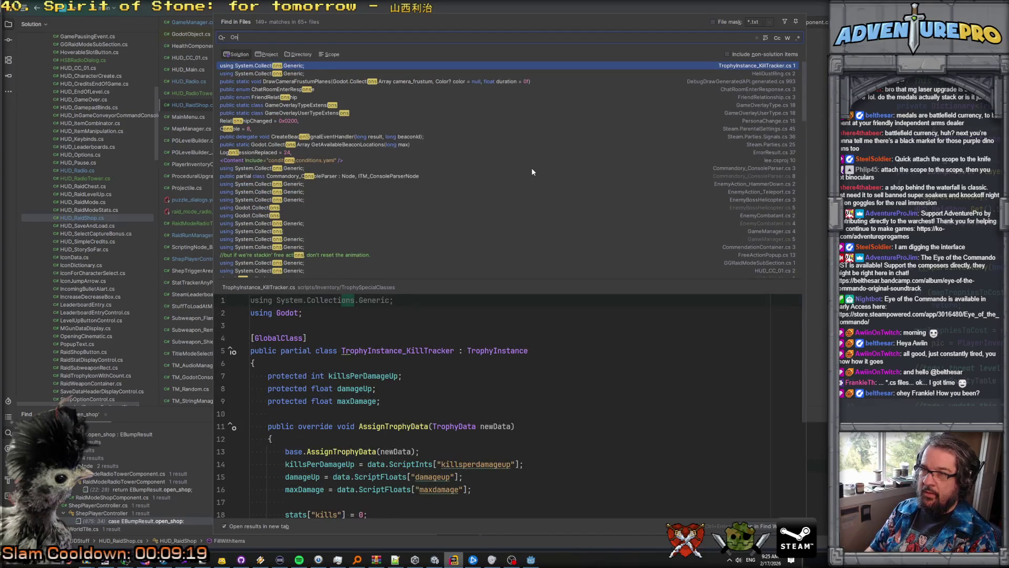
key(BackSpace)
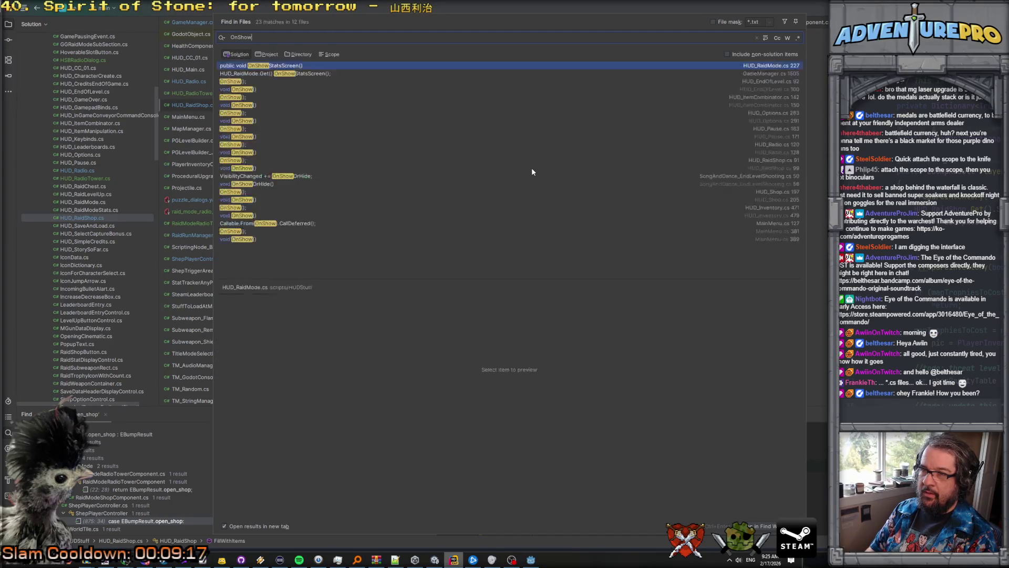
key(BackSpace)
key(BackSpace)
key(BackSpace)
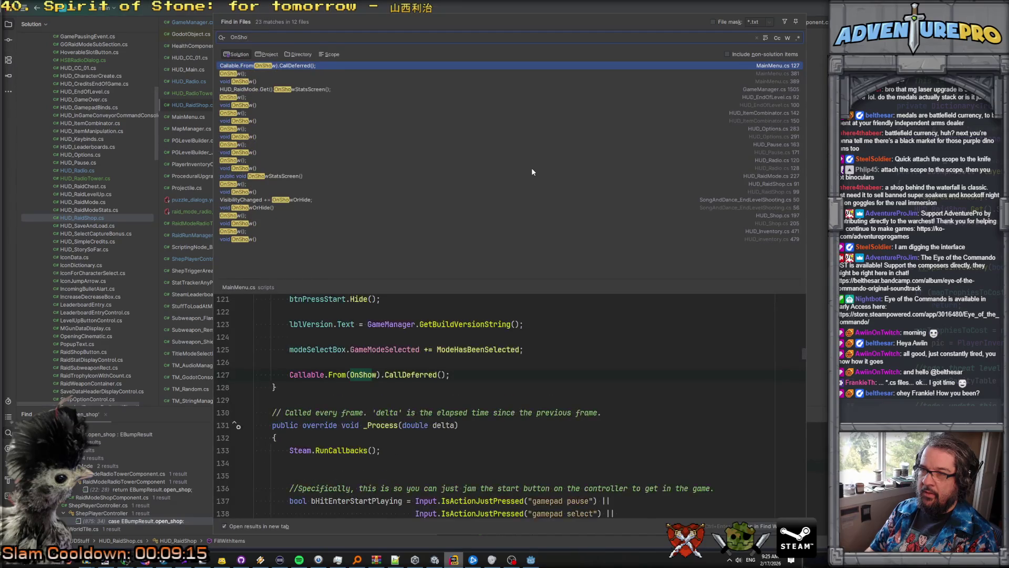
text(how)
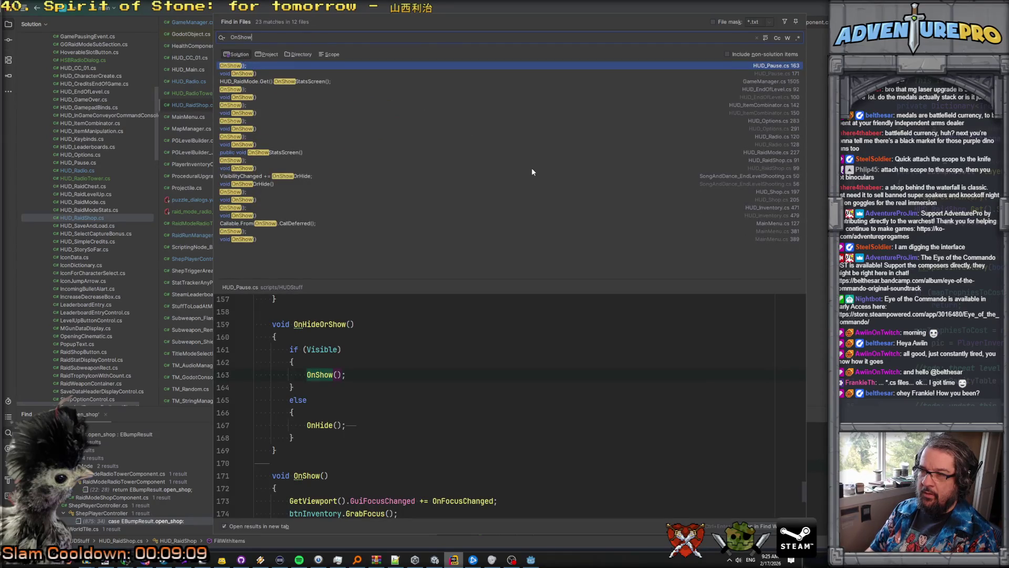
click(292, 176)
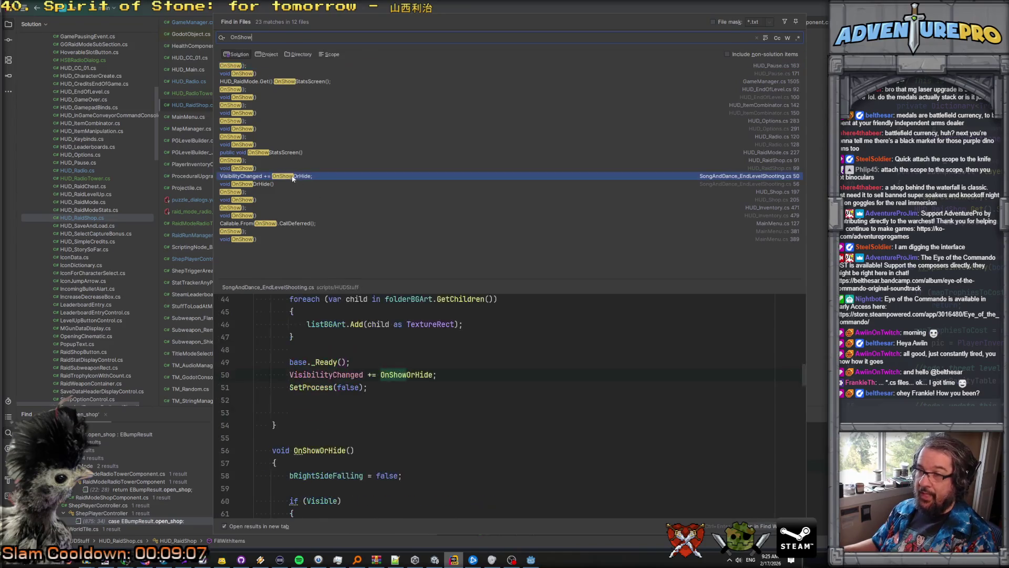
drag(447, 374, 285, 375)
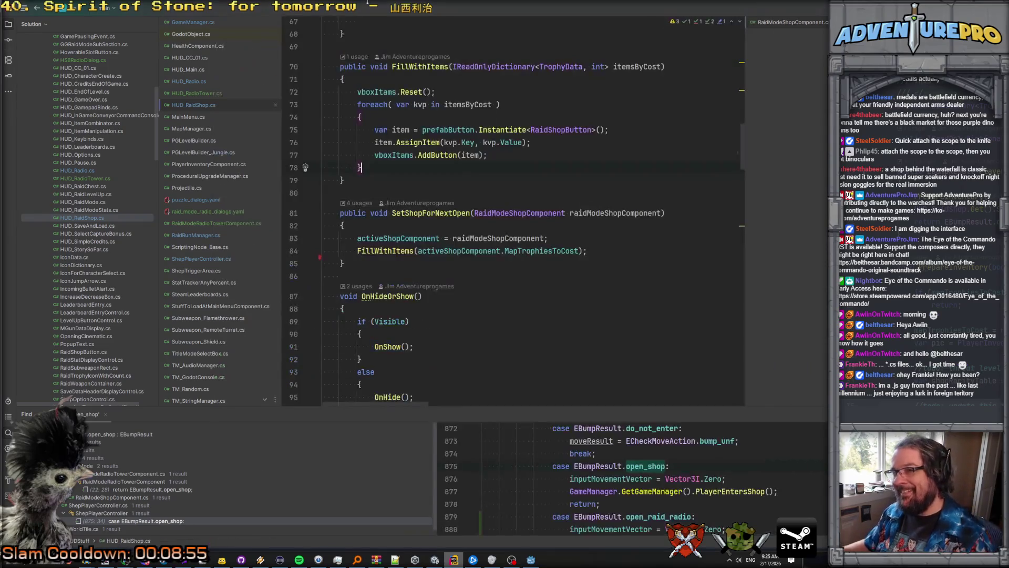
key(Escape)
Step: Go to the end of the for-loop in HUD_RadioTower.cs's _Ready method
click(176, 92)
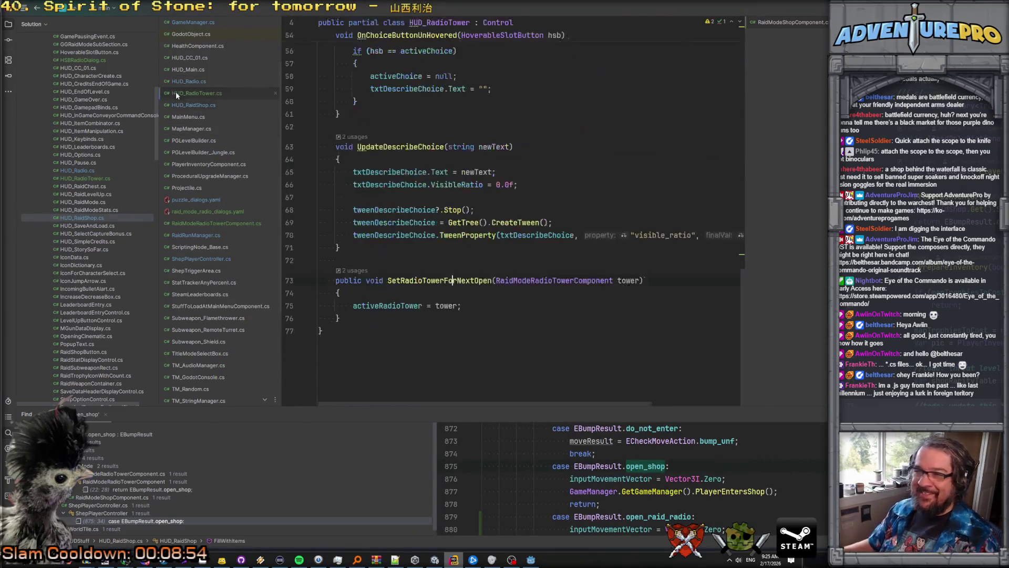
scroll(472, 206, up, 15)
scroll(472, 207, down, 4)
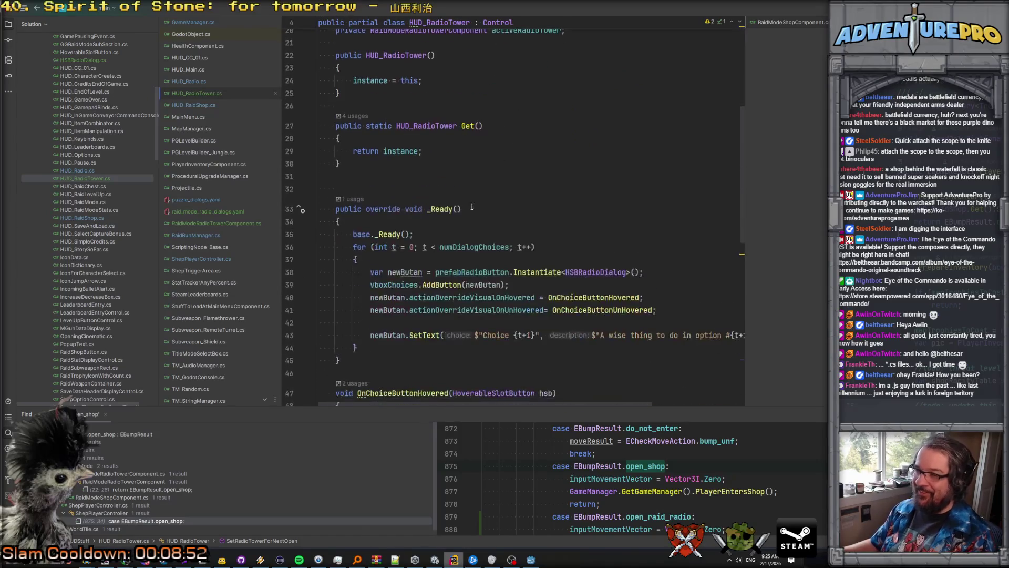
scroll(497, 273, down, 2)
click(378, 273)
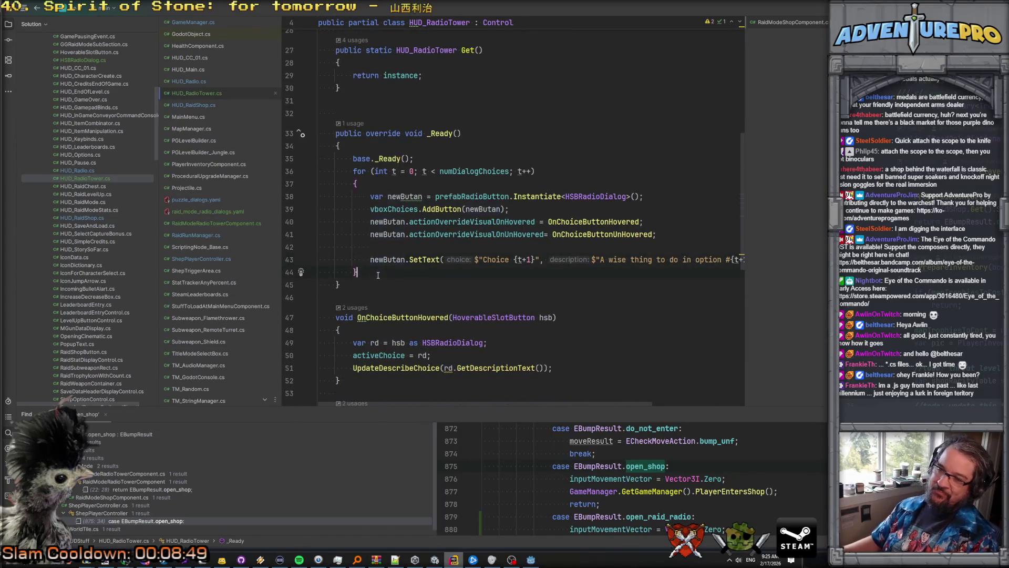
Step: Subscribe to VisibilityChanged in _Ready and add an OnShowOrHide method with an if (Visible) block
key(Return)
text(VisibilityChanged += OnVisibilityChanged;)
scroll(446, 328, down, 10)
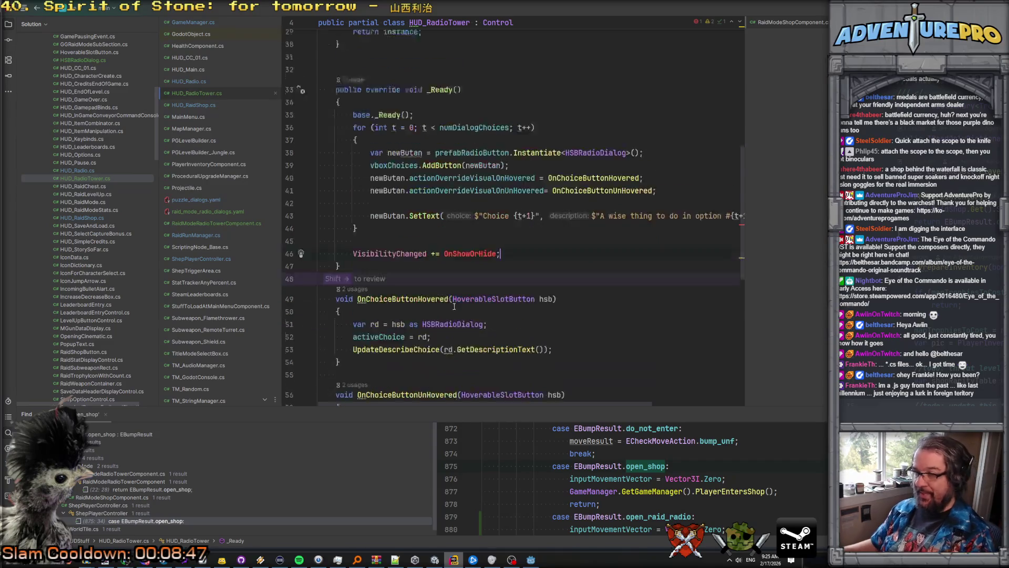
scroll(403, 327, down, 2)
text(void On)
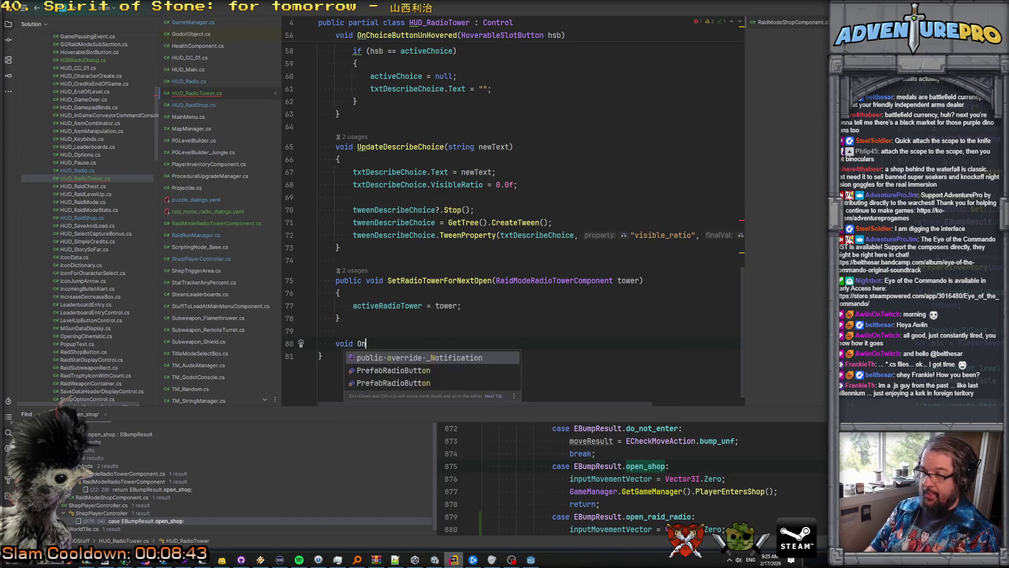
text(ShowOrHide()
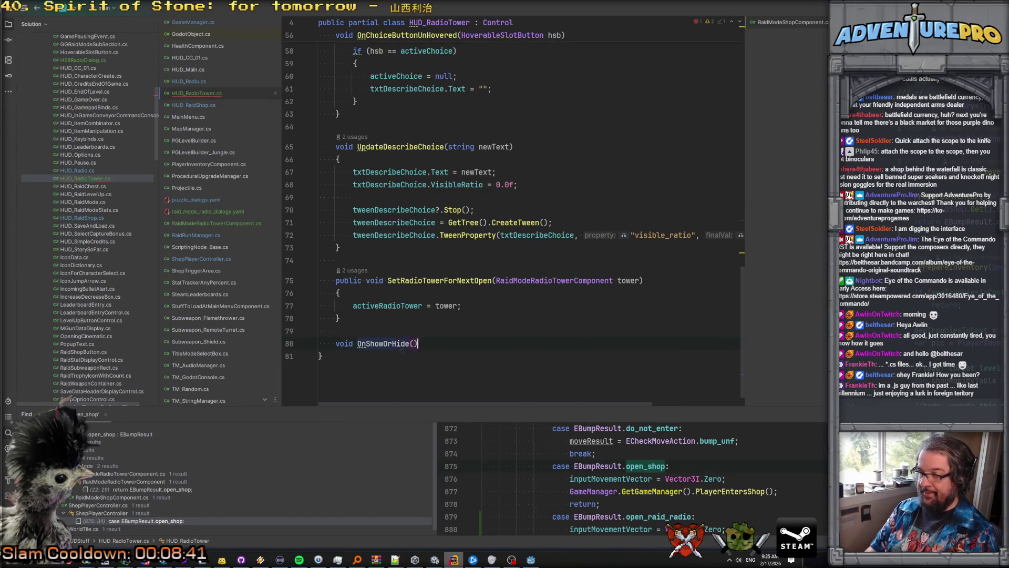
key(Return)
key(Return)
text(if( Visi)
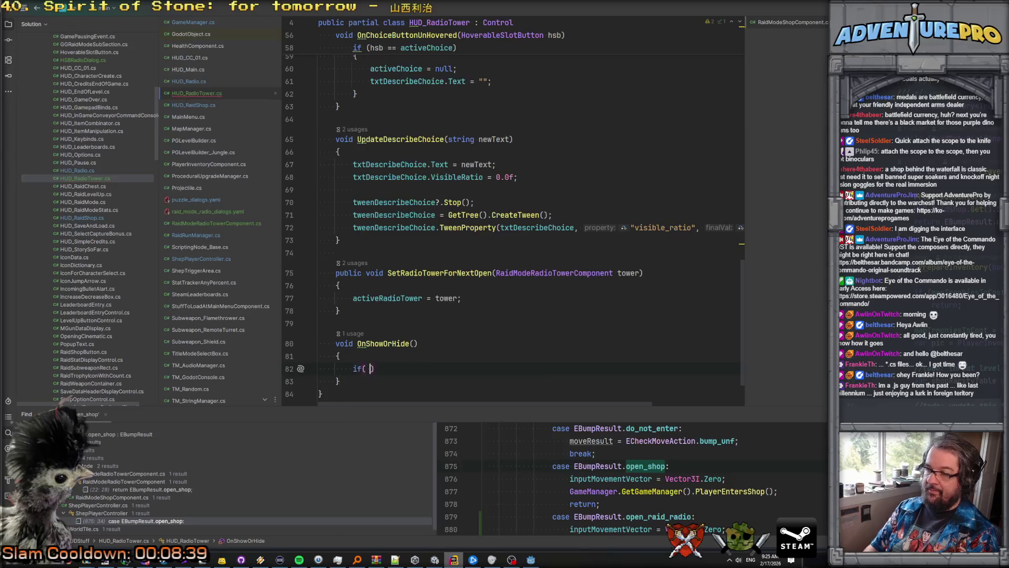
key(Down)
key(Return)
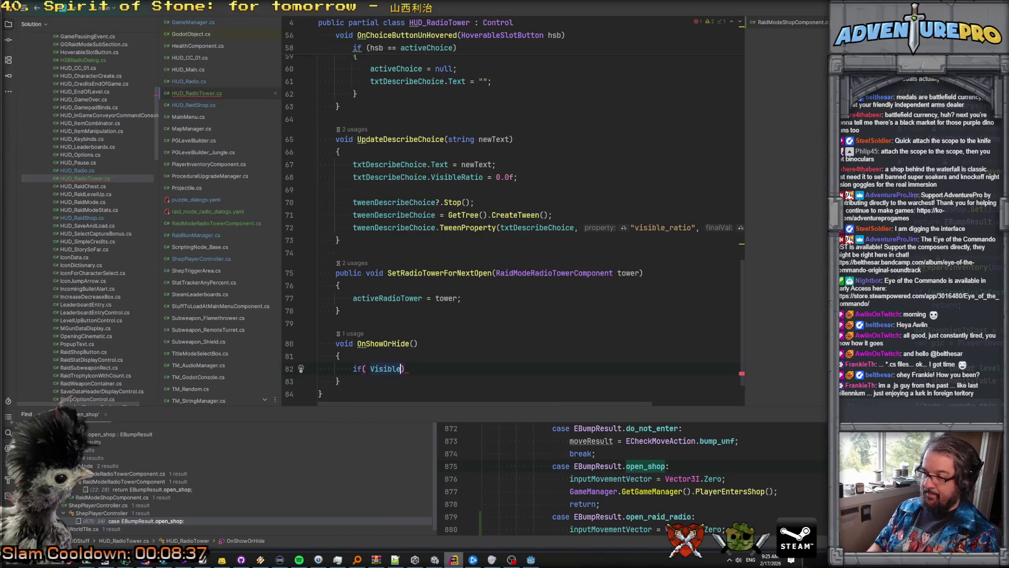
text({)
key(Return)
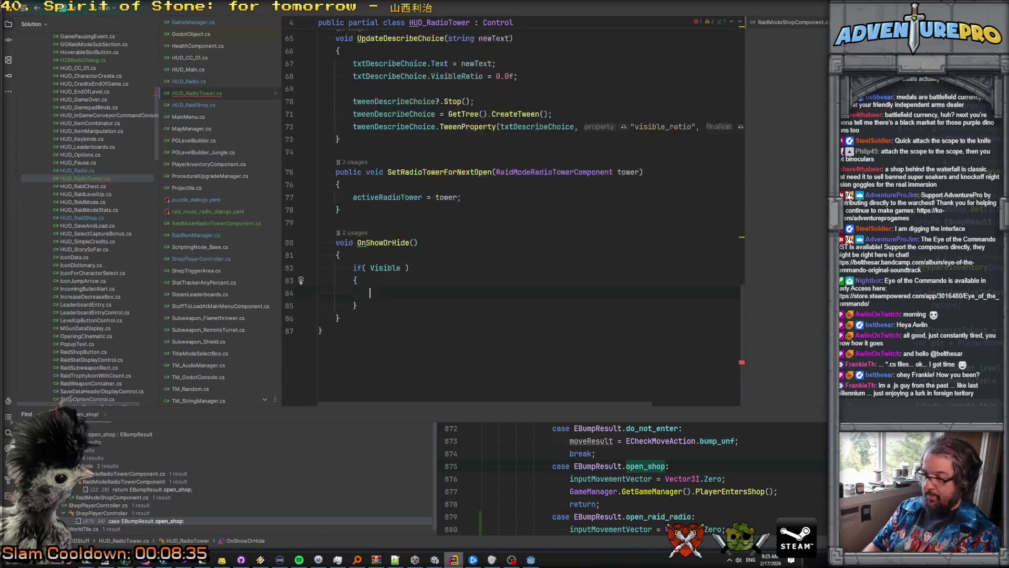
Step: Copy the visibility-handling lines from SongAndDance_EndLevelShooting.cs's OnShowOrHide into the new method
double_click(374, 267)
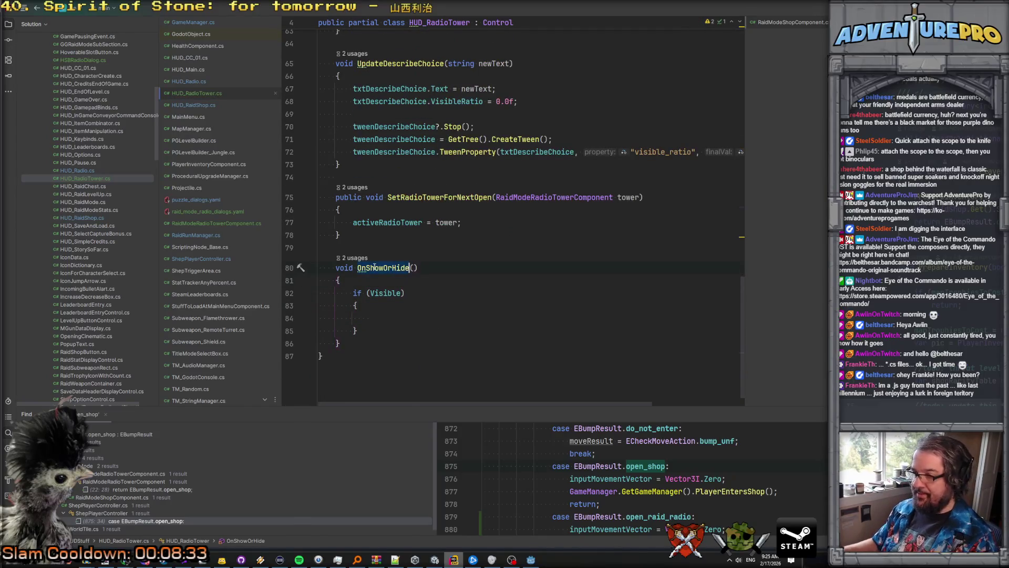
key(ctrl+shift+f)
click(260, 89)
scroll(327, 356, down, 2)
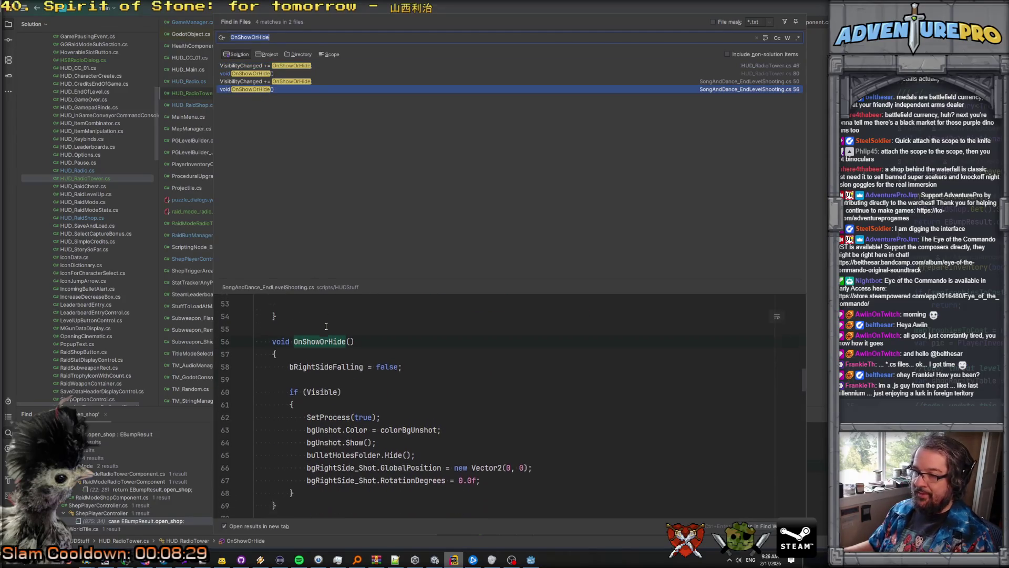
scroll(328, 356, up, 3)
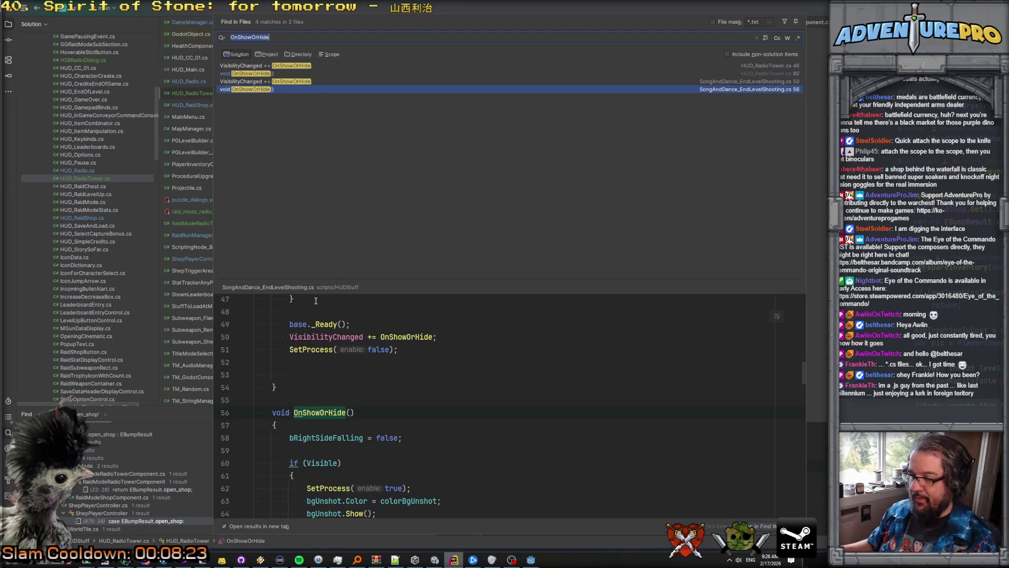
scroll(370, 339, down, 2)
mouse_move(411, 412)
mouse_down()
mouse_move(217, 379)
mouse_move(223, 394)
mouse_up()
key(ctrl+c)
key(Escape)
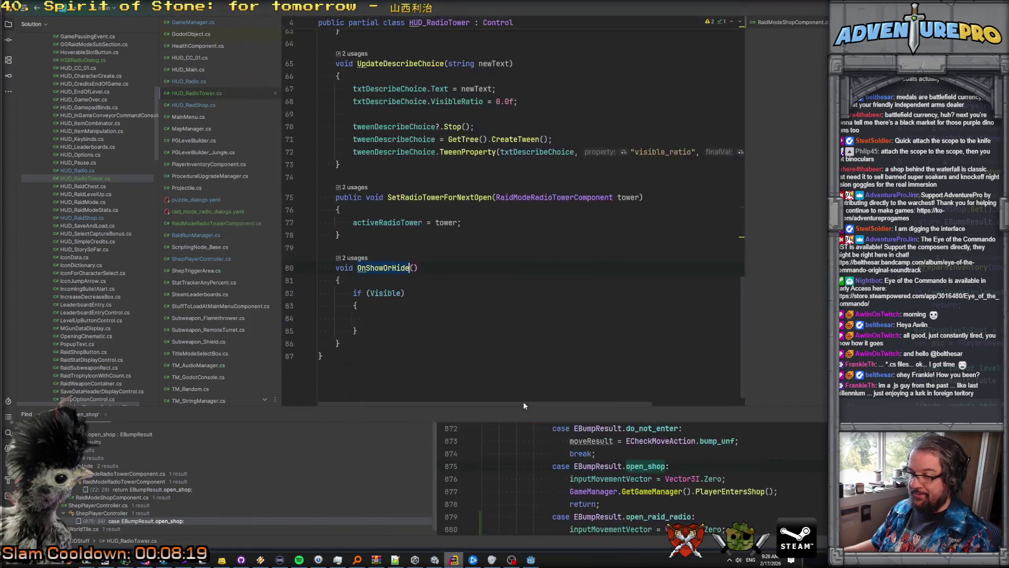
click(389, 303)
key(ctrl+v)
Step: Remove the duplicated if (Visible) line and de-indent the pasted block
drag(389, 302, 238, 288)
key(BackSpace)
key(shift+Down)
key(Delete)
key(shift+Down)
key(shift+Down)
key(shift+Down)
key(shift+Down)
key(shift+Tab)
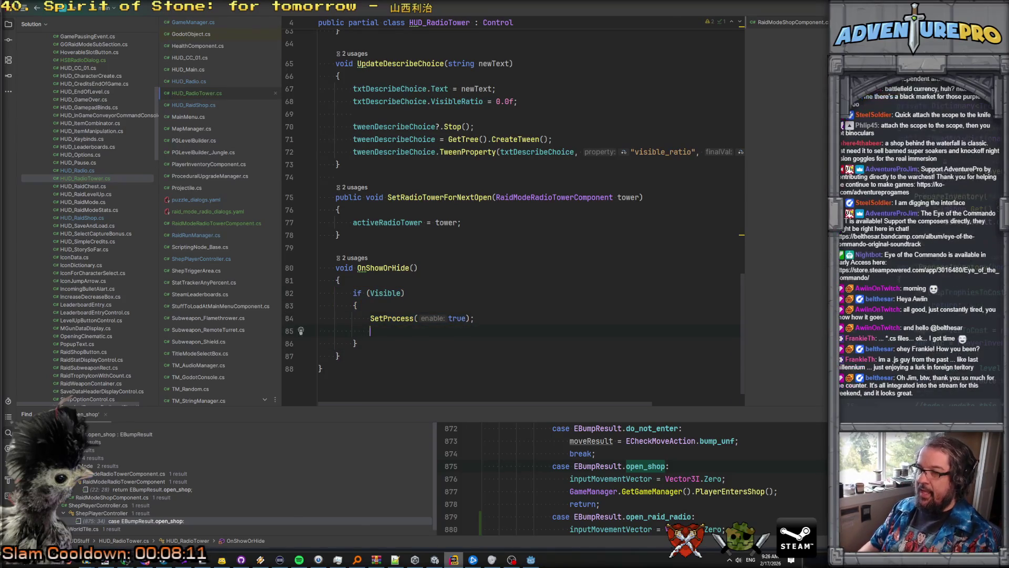
Step: Add a DialogManager.SpawnRaidModeRadioDialog(activeDialogArchetype) call inside the Visible block
scroll(599, 330, up, 2)
scroll(600, 329, up, 6)
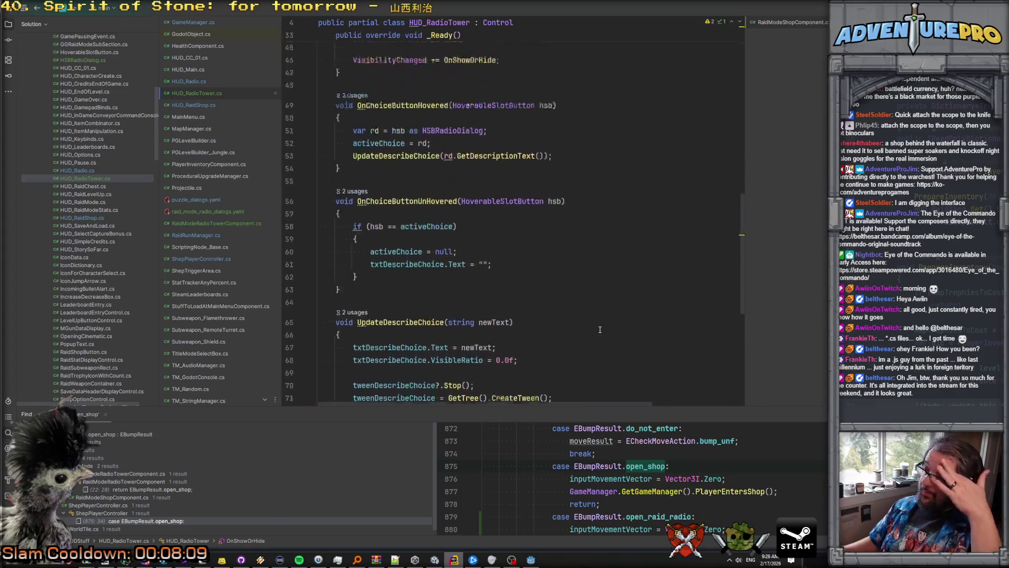
scroll(600, 329, up, 8)
scroll(553, 351, down, 16)
scroll(554, 352, down, 1)
text(Di)
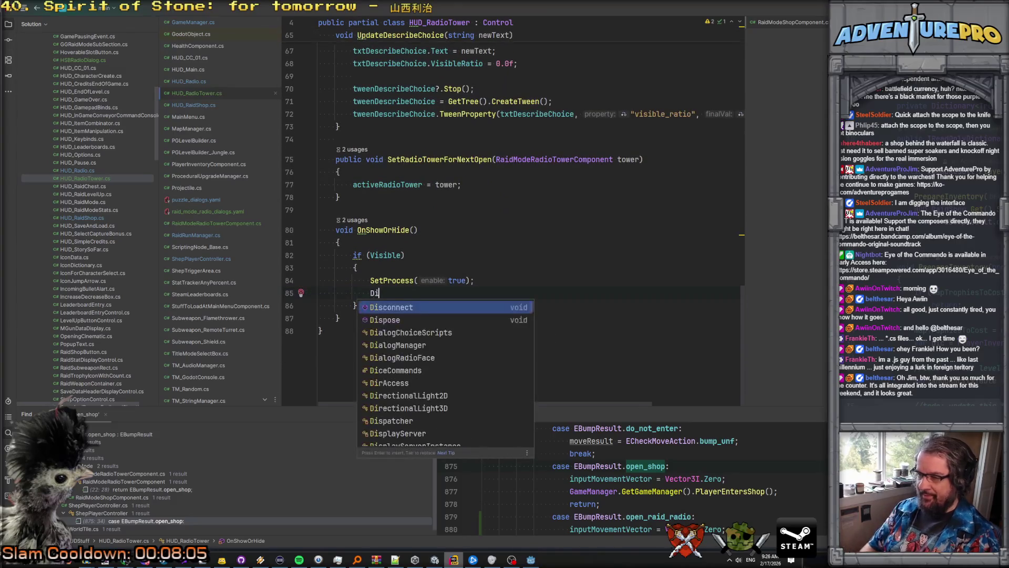
text(alogM)
key(Return)
text(.)
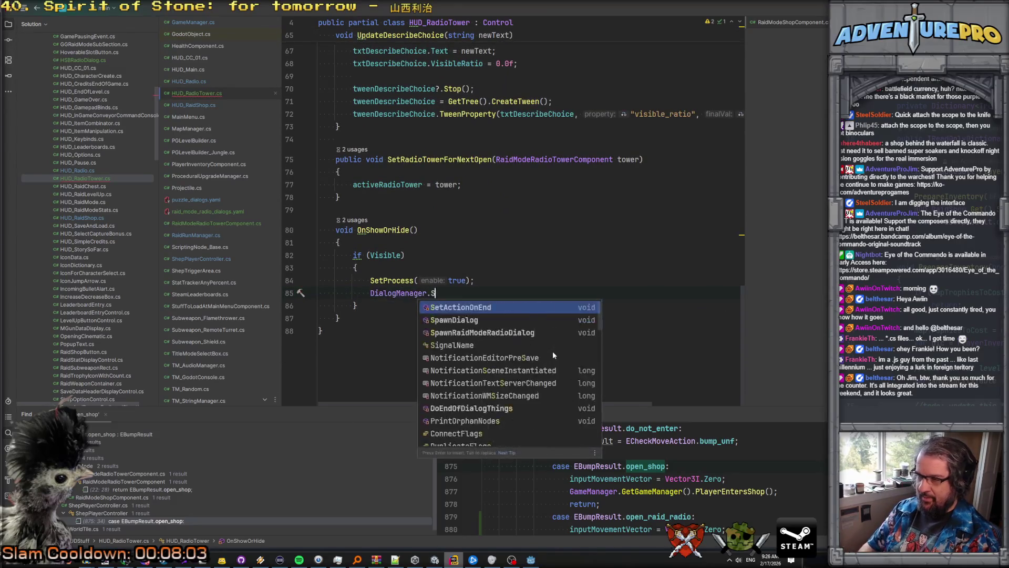
text(Sta)
key(BackSpace)
key(BackSpace)
text(pa)
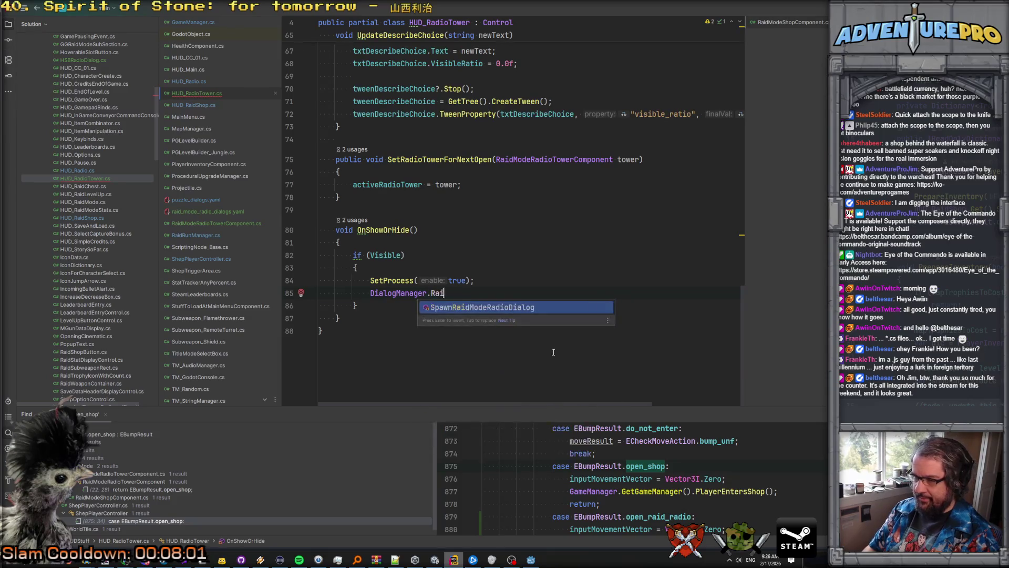
key(Return)
text(ac)
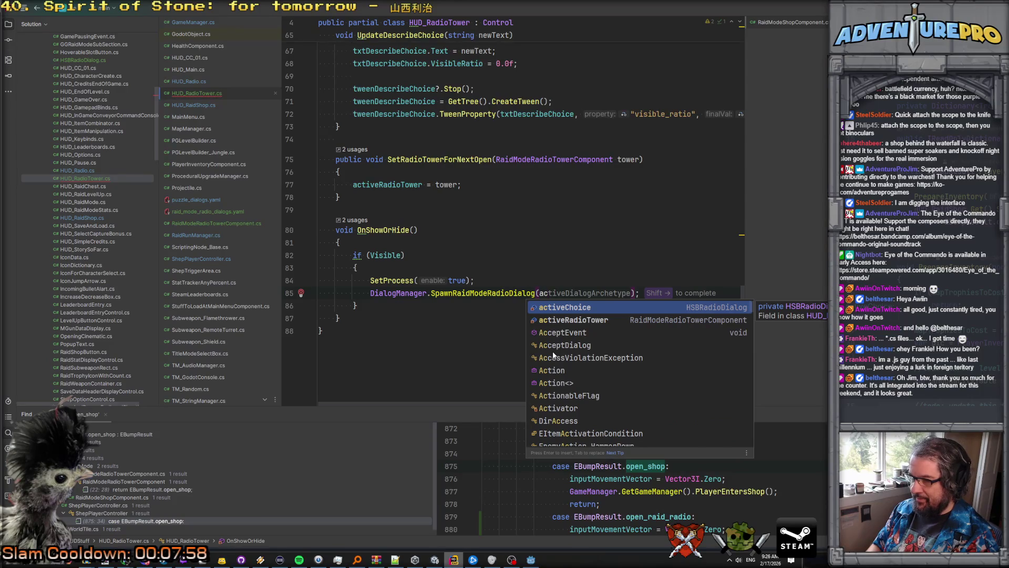
key(Return)
key(BackSpace)
key(BackSpace)
key(BackSpace)
text(Di)
text(alogArchety)
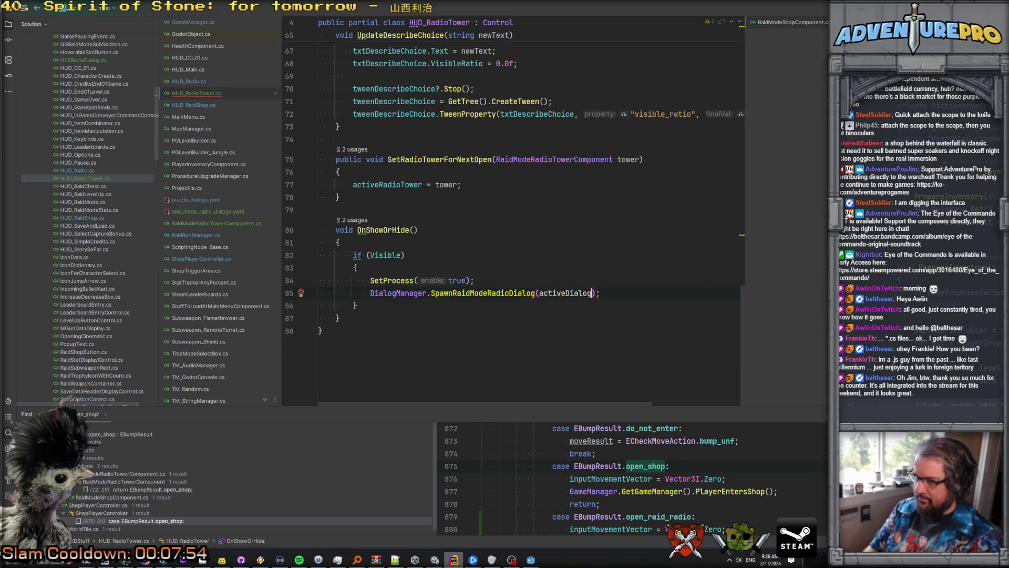
text(pe)
key(Up)
Step: Change the call's argument to activeRadioTower.GetDialogArchetype()
scroll(526, 210, up, 2)
double_click(389, 260)
key(ctrl+c)
double_click(586, 369)
key(ctrl+v)
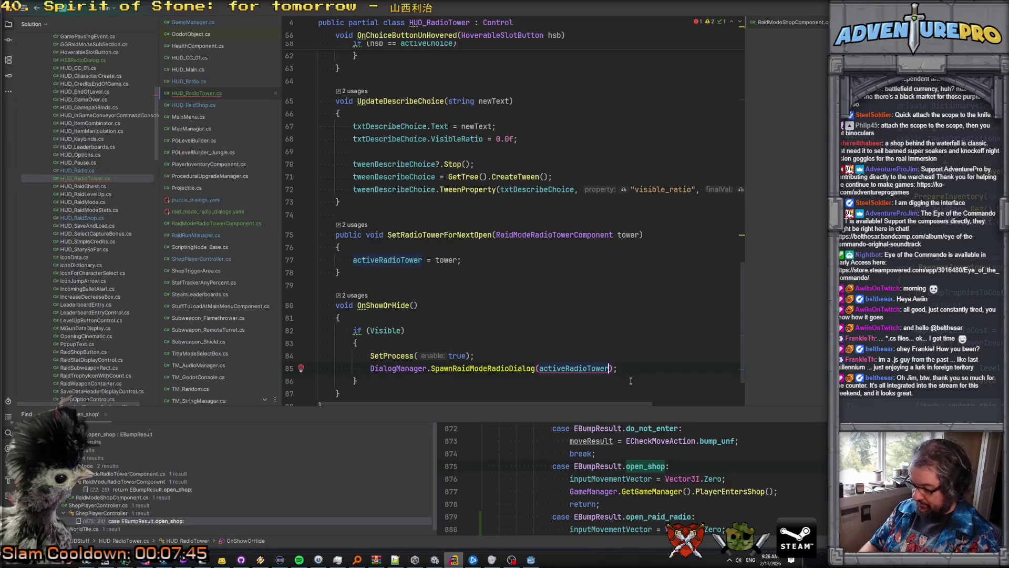
text(.GetDialogArchetype())
Step: Create GetDialogArchetype in the radio tower component, returning activeDialogArchetype
key(alt+Return)
key(Return)
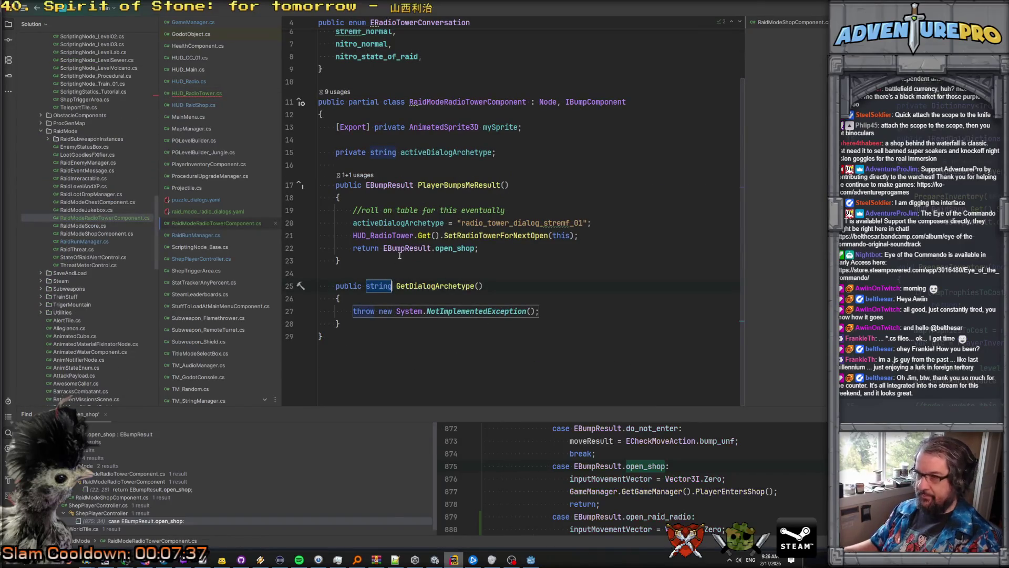
scroll(399, 255, up, 1)
double_click(442, 189)
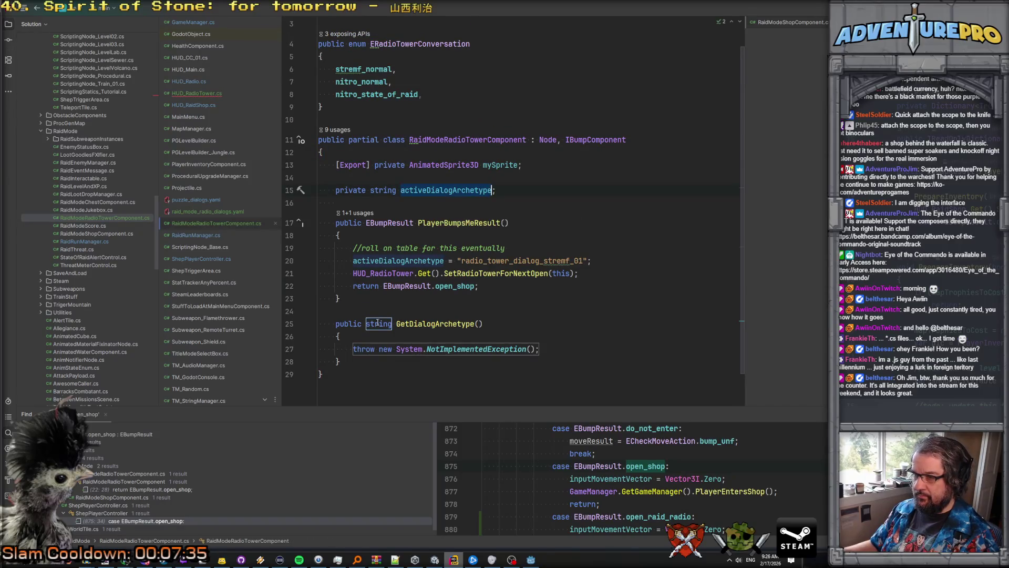
drag(353, 348, 577, 352)
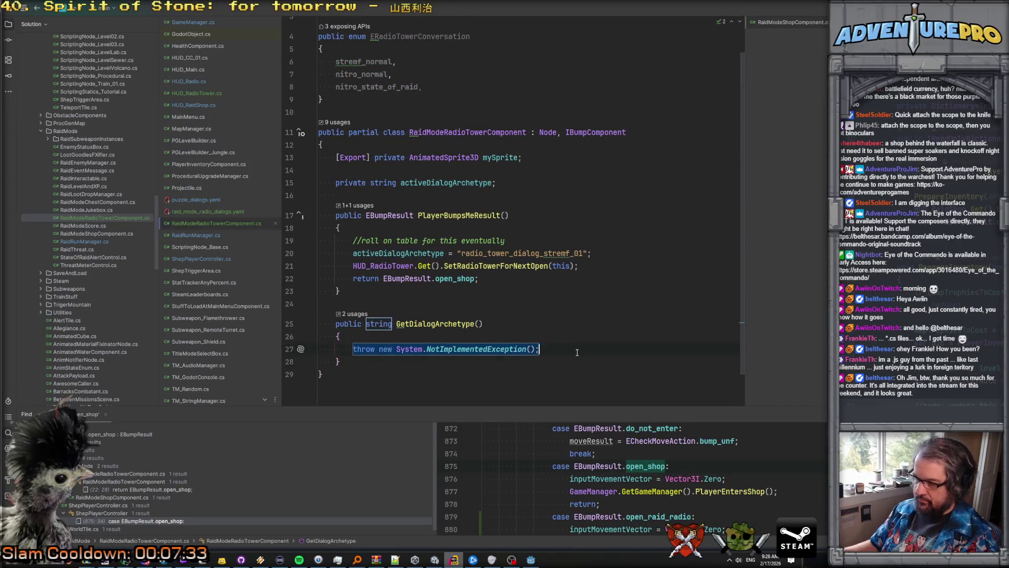
text(return activeDialogArchetype;)
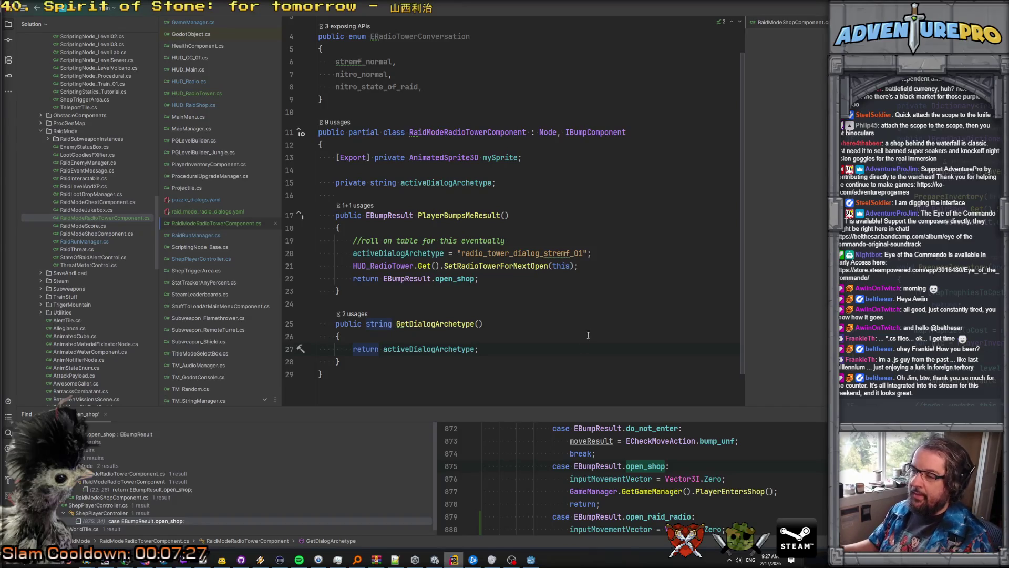
Step: Open the SpawnRaidModeRadioDialog definition in DialogManager.cs from HUD_RadioTower
ctrl+click(430, 324)
scroll(486, 304, down, 2)
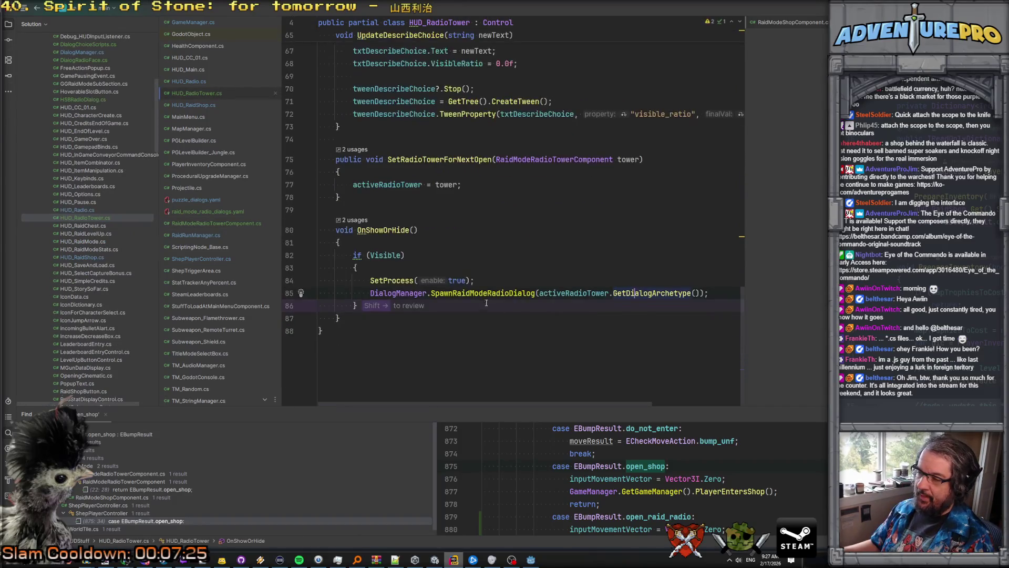
ctrl+click(481, 293)
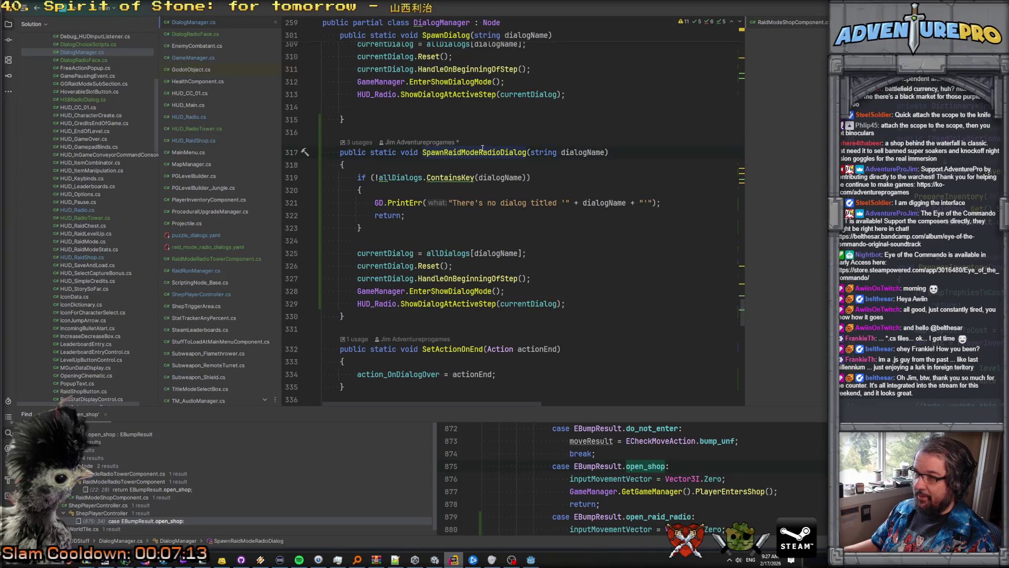
Step: Change the HUD_Radio reference on line 329 to HUD_RadioTower
scroll(492, 184, up, 3)
scroll(503, 199, down, 3)
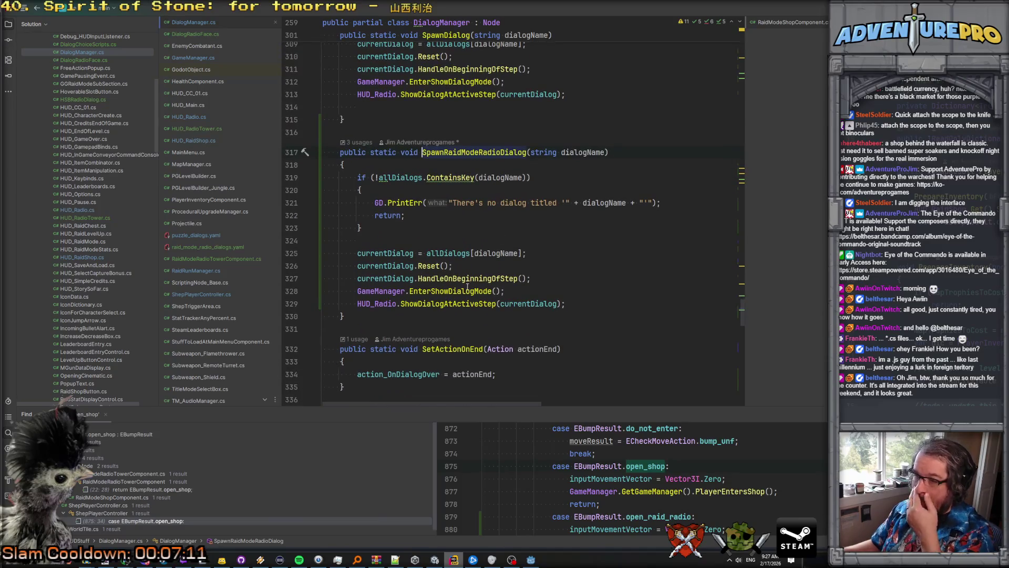
click(398, 304)
text(Tower)
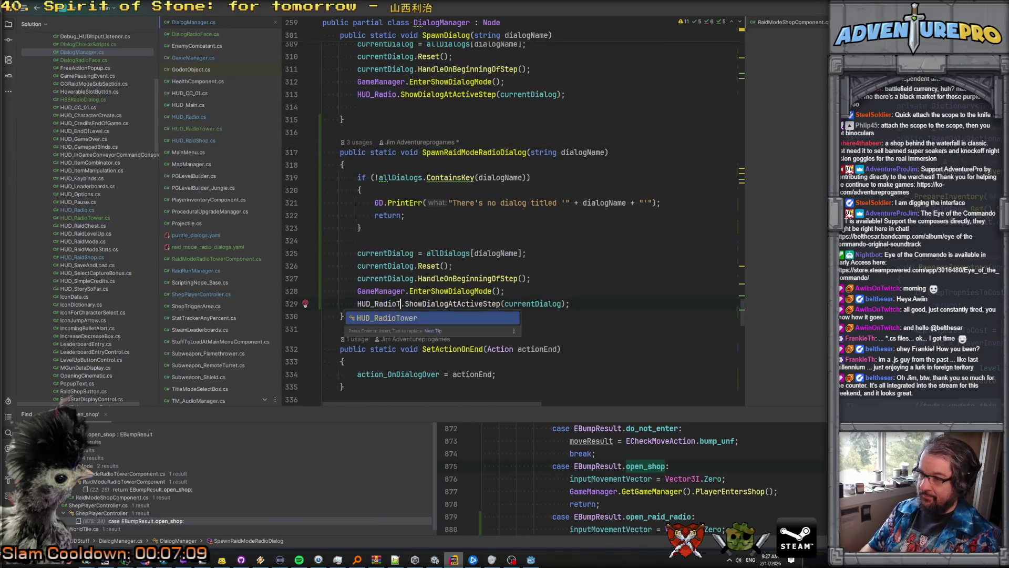
Step: Rename the method to SpawnRaidModeRadioTowerDialog and generate HUD_RadioTower.ShowDialogAtActiveStep
click(494, 152)
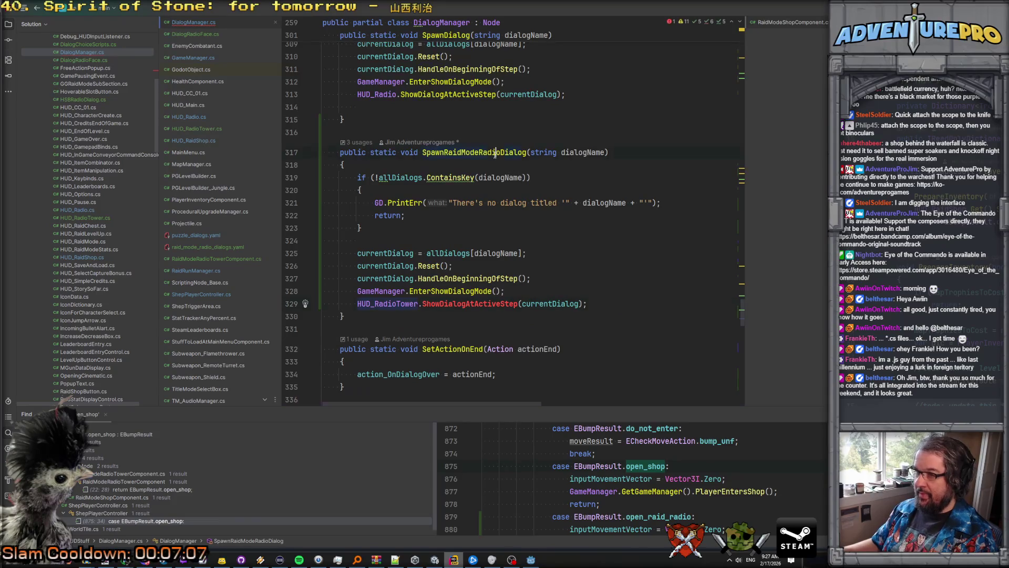
key(shift+F6)
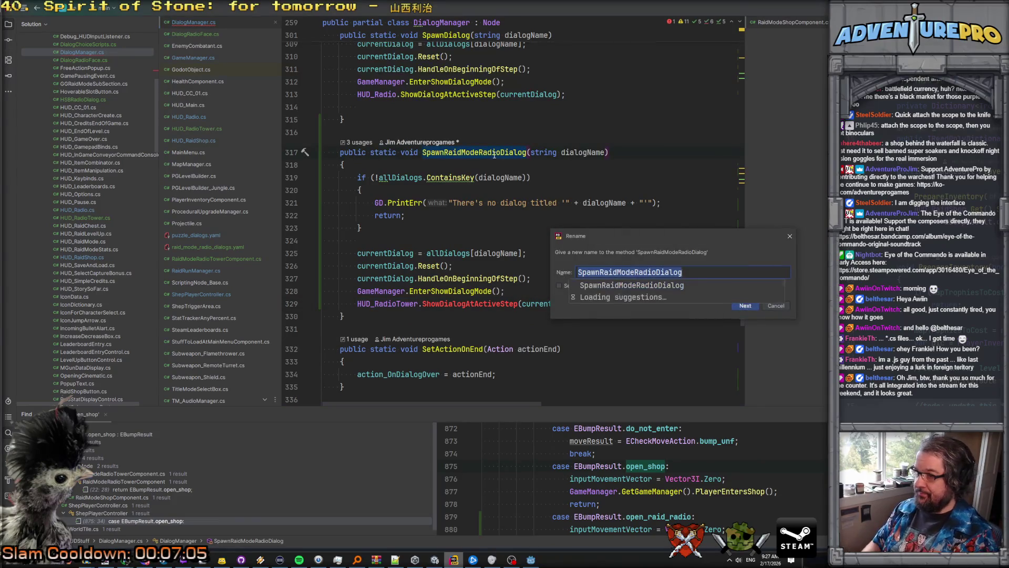
key(End)
key(ctrl+Left)
text(Tower)
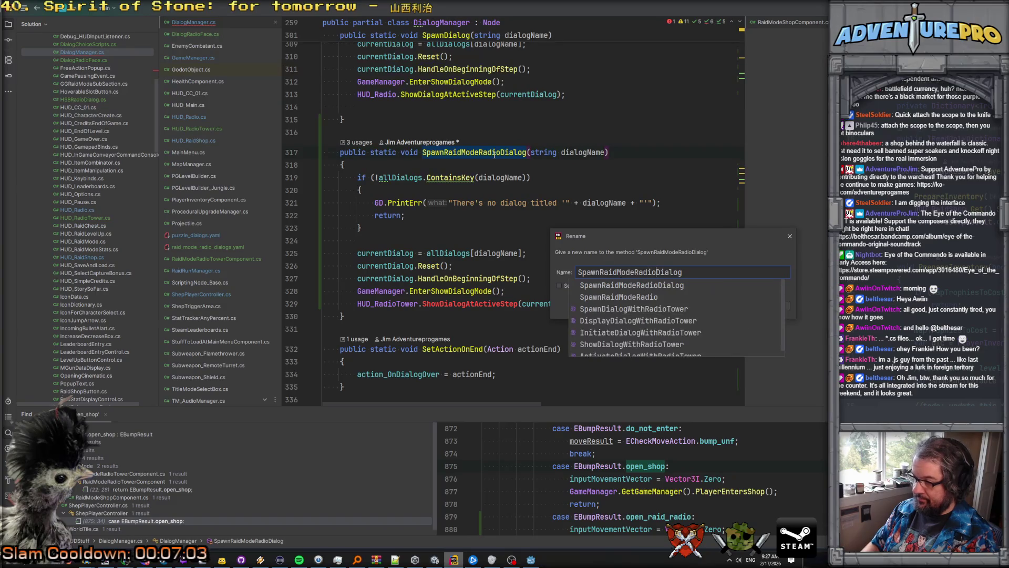
key(Return)
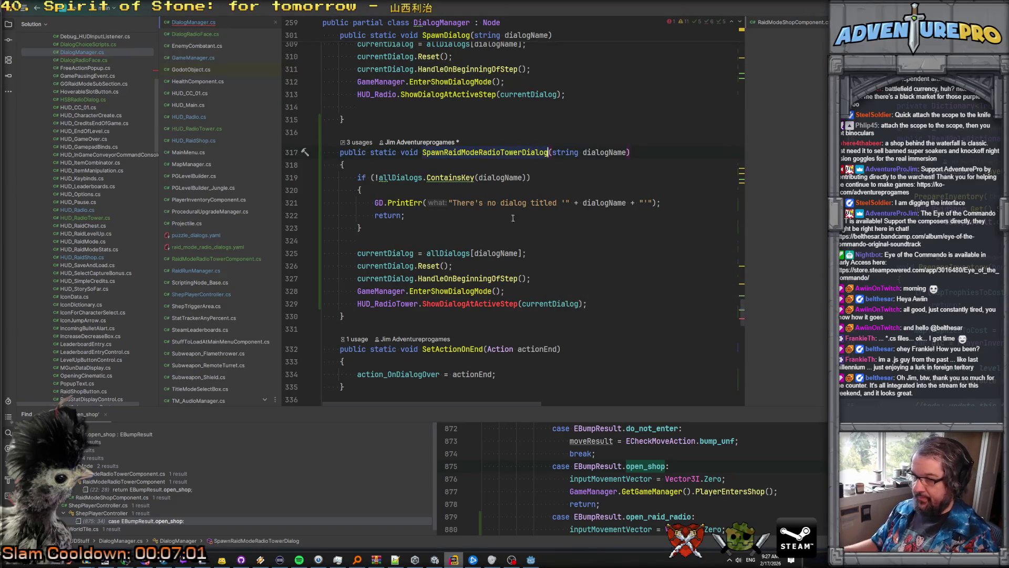
key(alt+Return)
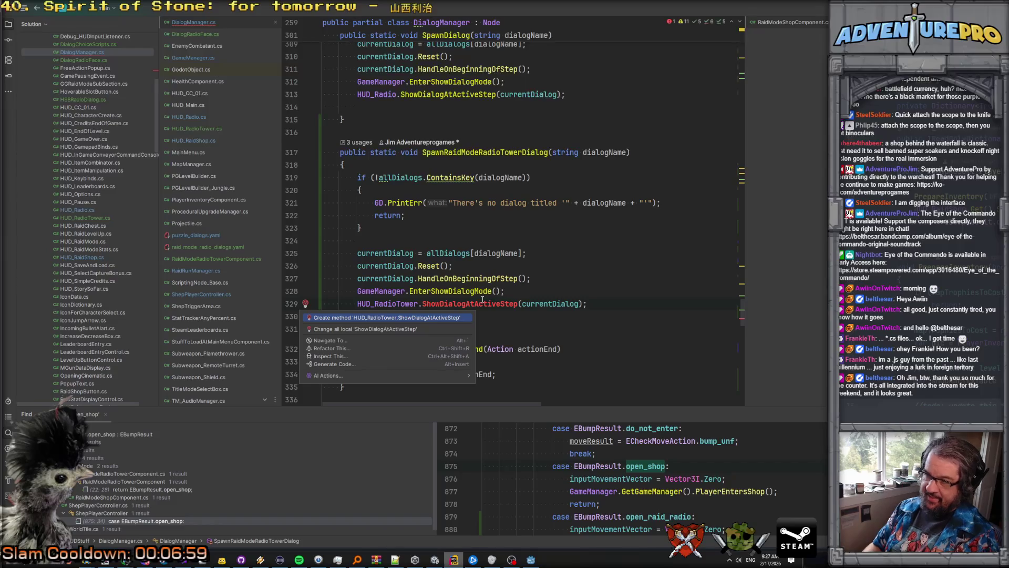
key(Return)
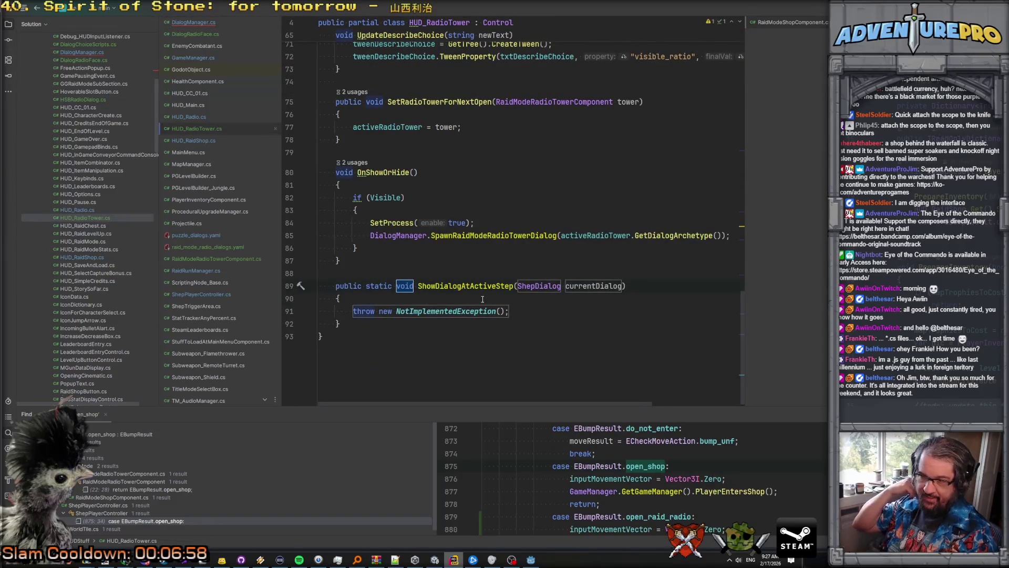
Step: Delete the NotImplementedException throw so ShowDialogAtActiveStep has an empty body
click(389, 304)
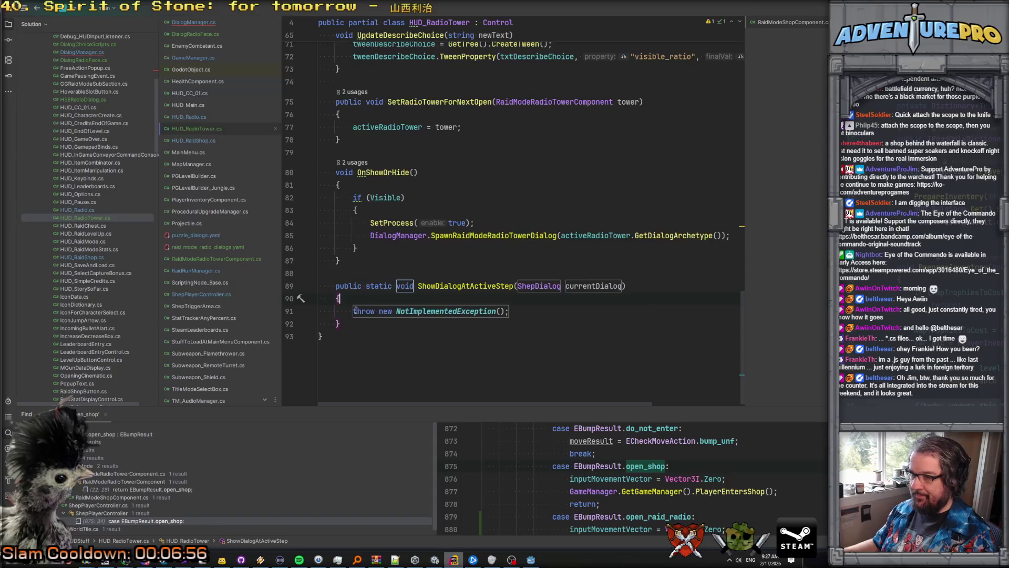
key(BackSpace)
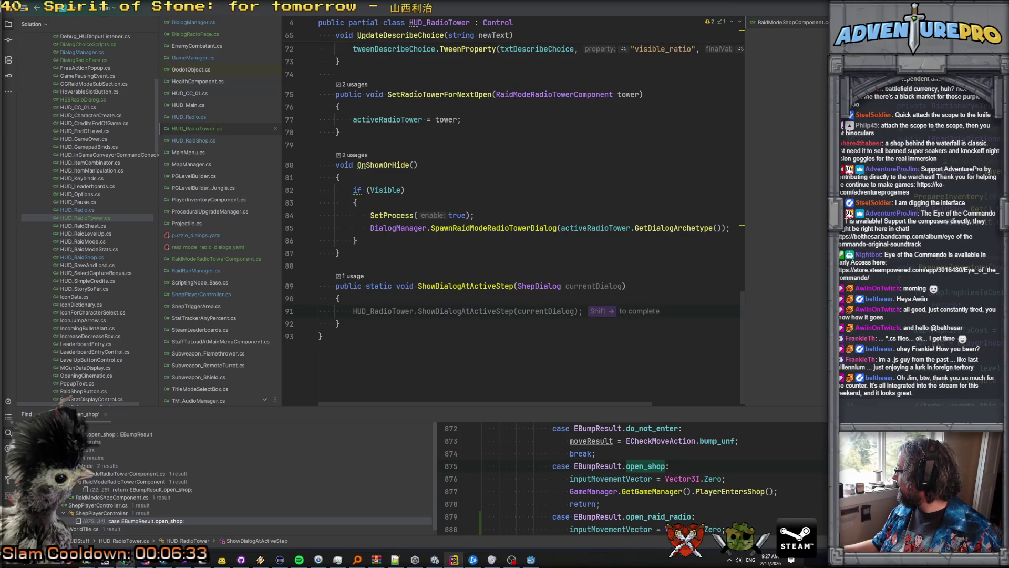
scroll(522, 253, down, 1)
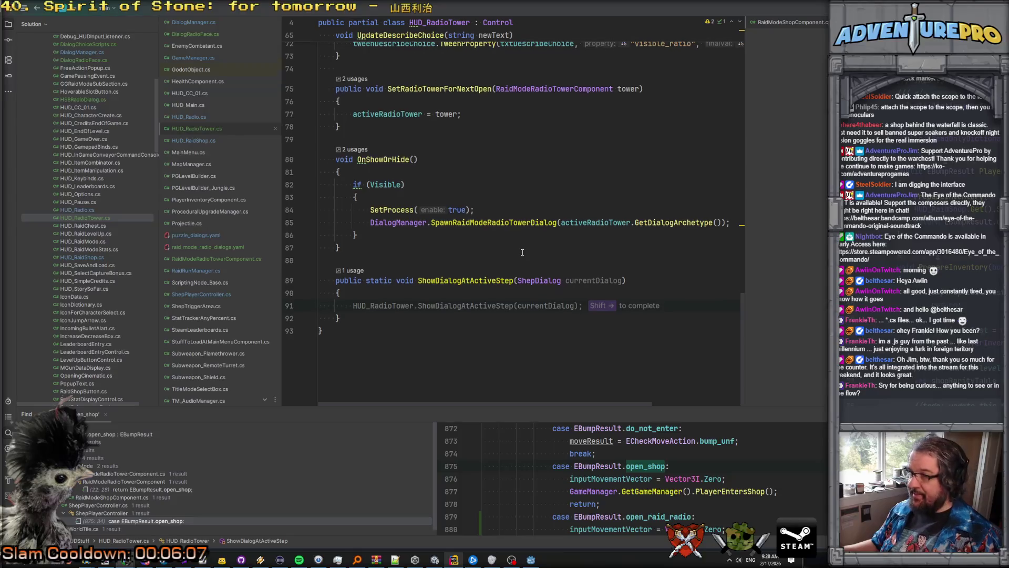
scroll(369, 214, up, 3)
scroll(473, 226, down, 3)
click(516, 238)
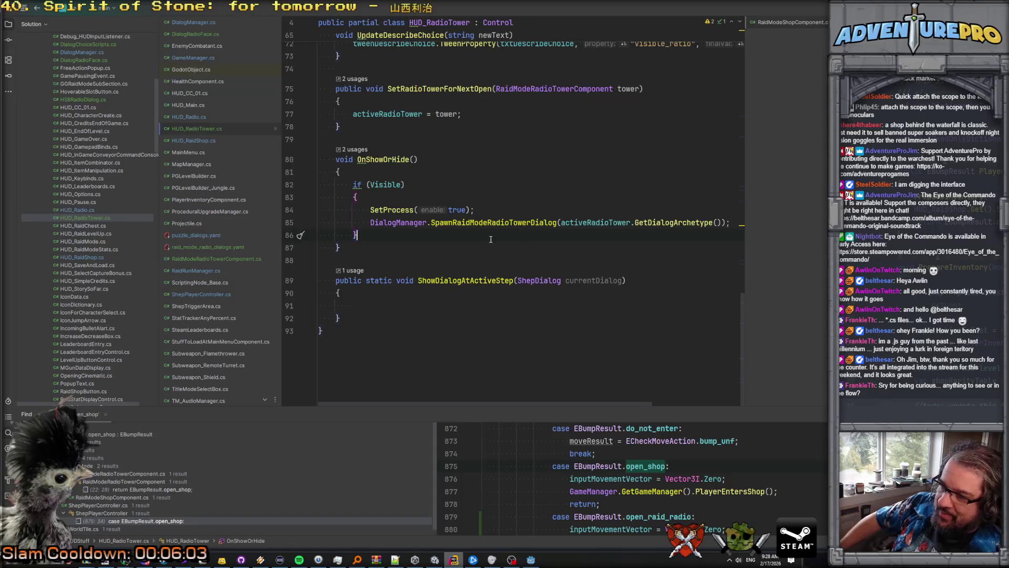
Step: In Godot, browse the open scene tabs and return to radio_dialog_green_face
click(531, 560)
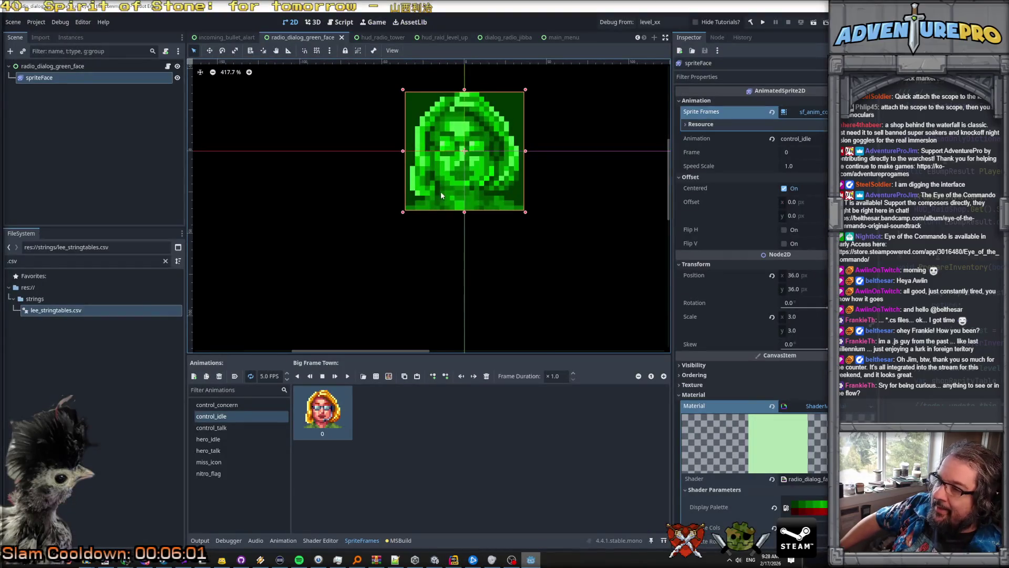
click(396, 38)
scroll(437, 150, down, 3)
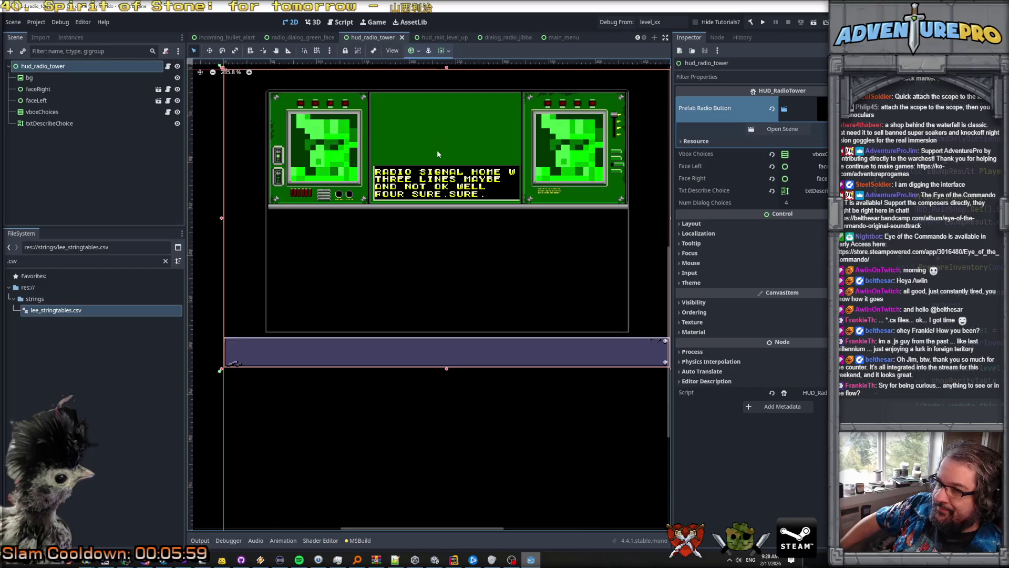
scroll(436, 150, up, 1)
scroll(437, 149, up, 1)
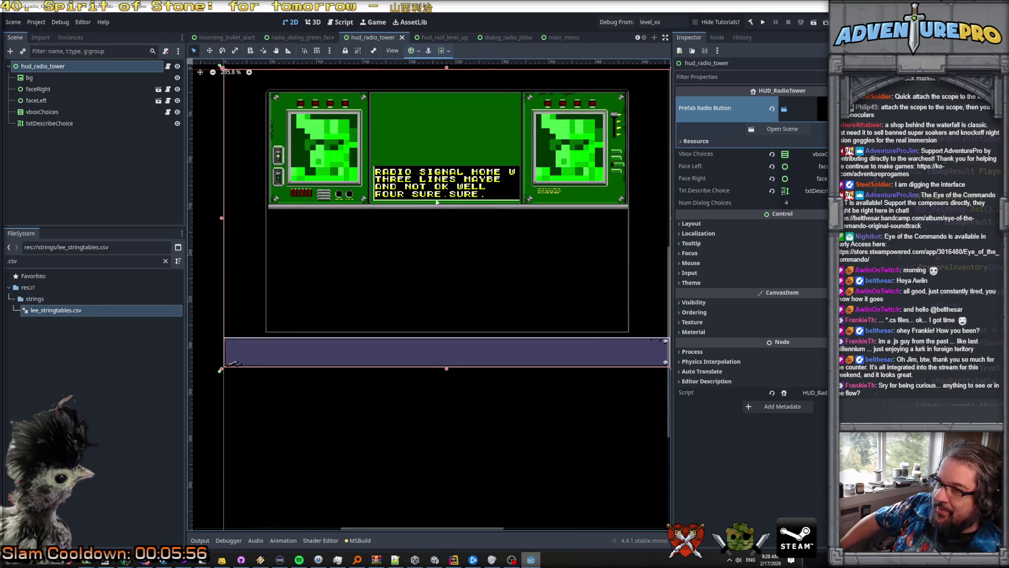
click(433, 36)
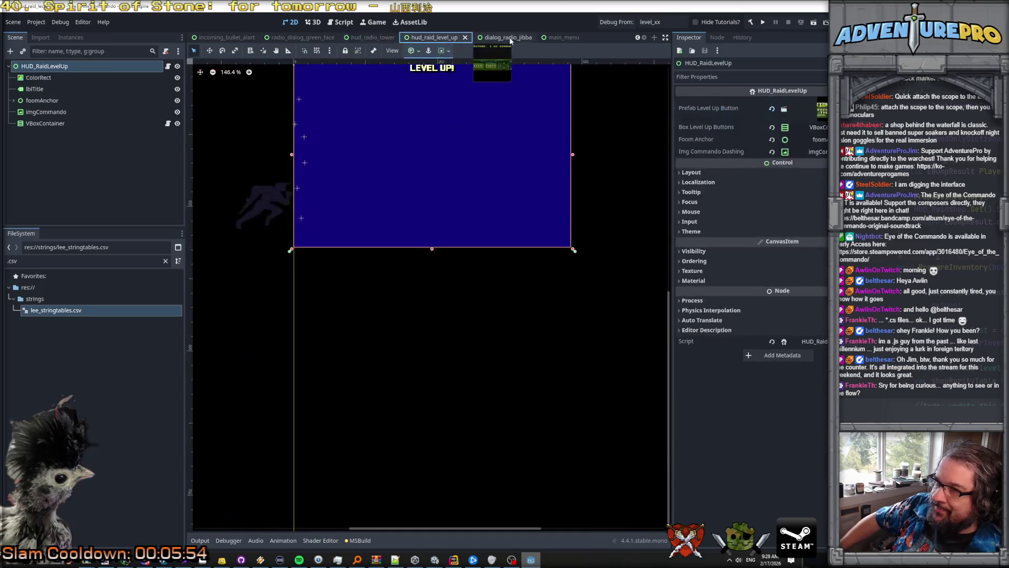
click(500, 37)
click(555, 37)
click(302, 37)
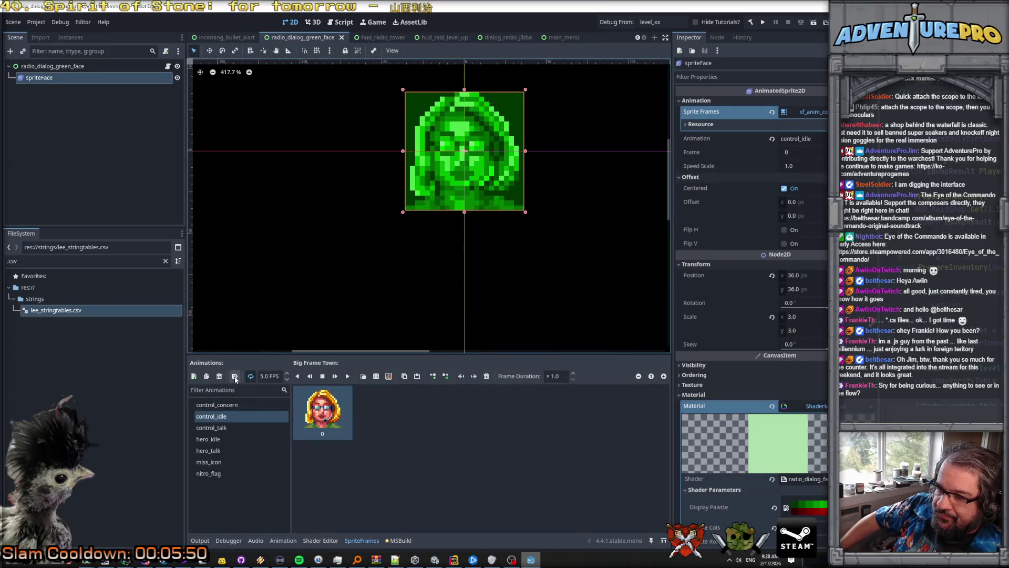
Step: Make control_idle the green face's autoplay-on-load animation and save the scene
click(233, 428)
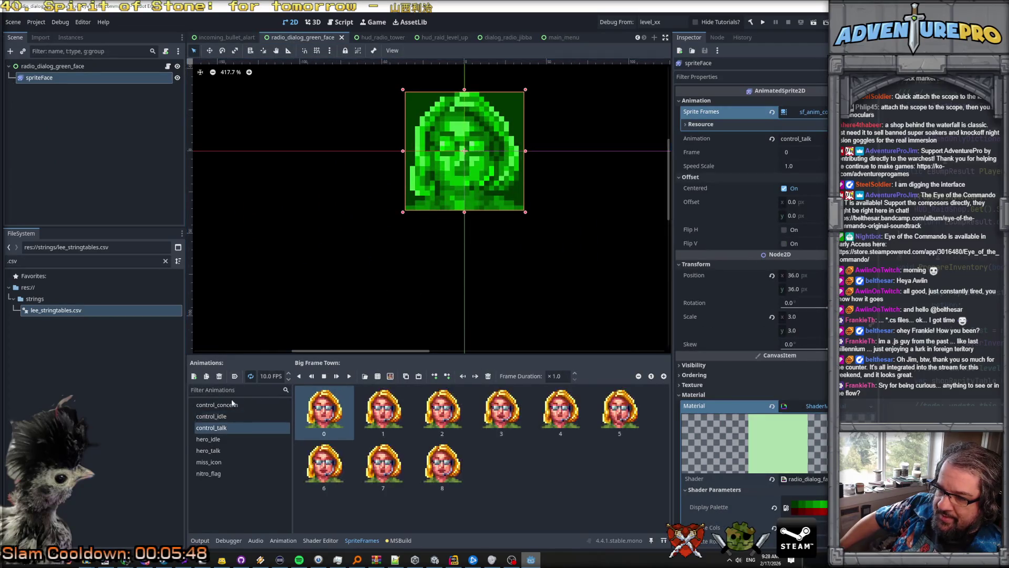
click(235, 376)
click(236, 416)
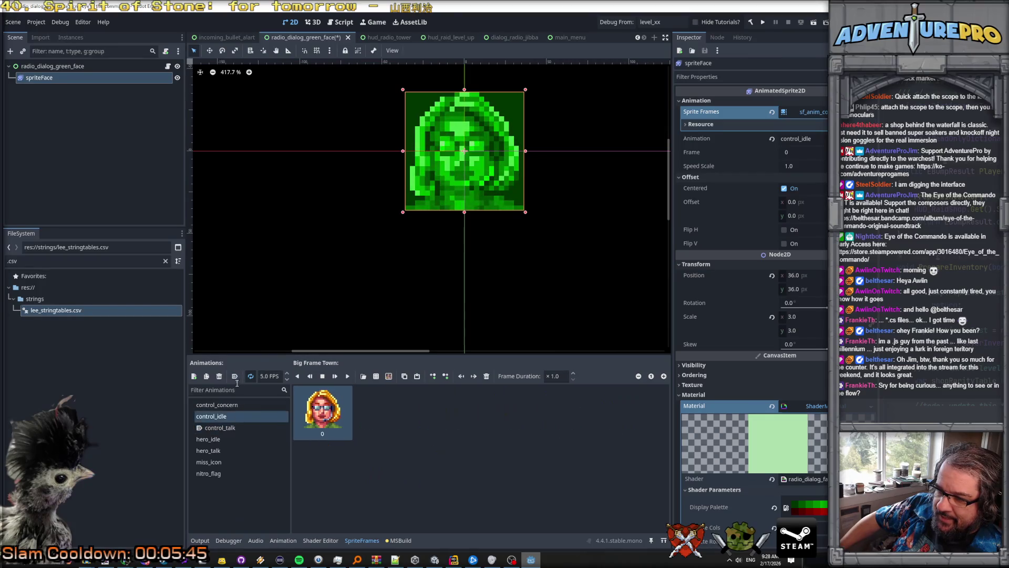
click(235, 376)
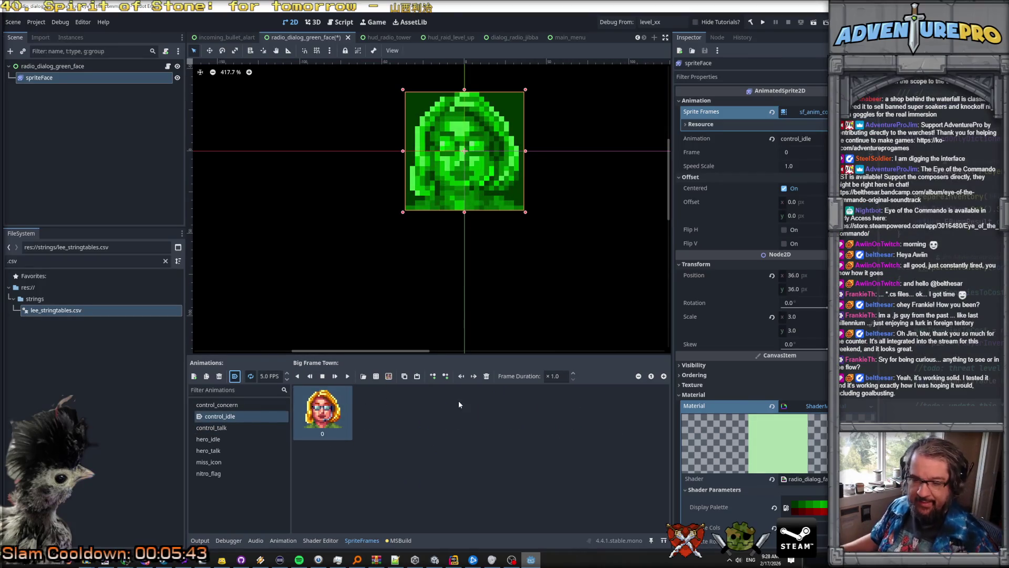
key(ctrl+s)
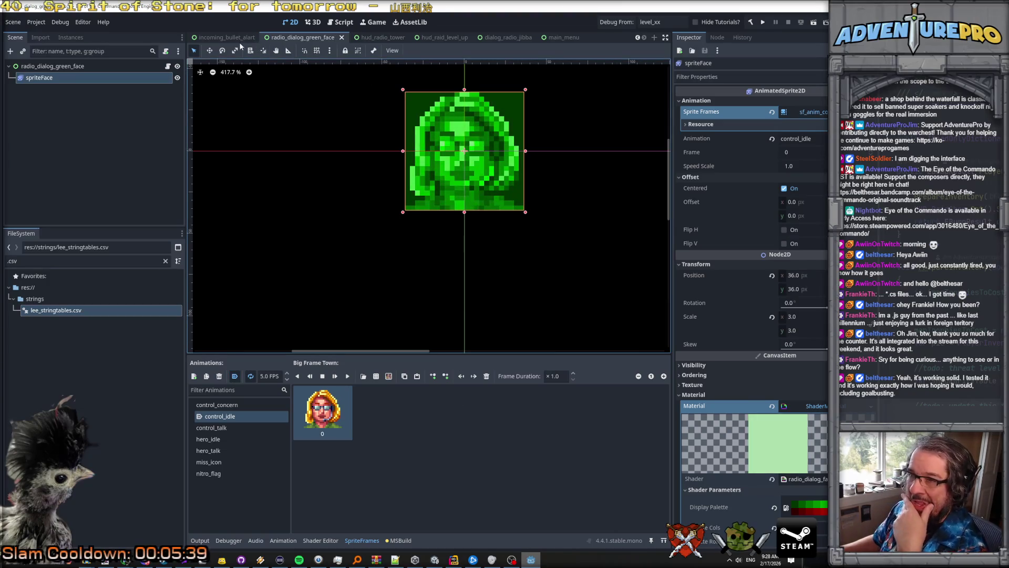
Step: Review the hud_radio_tower scene, then go back to Rider
click(379, 37)
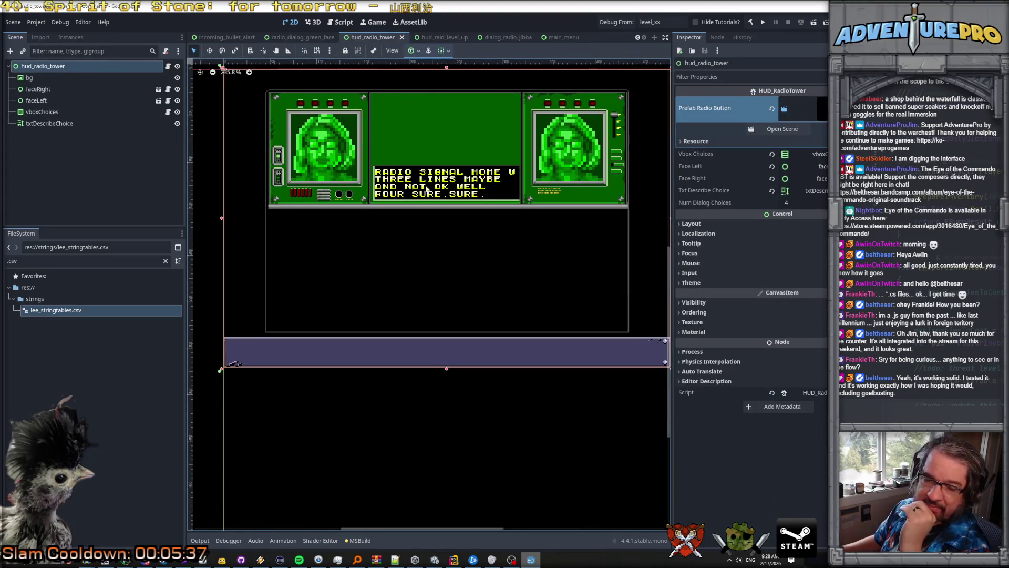
scroll(459, 156, down, 1)
scroll(459, 156, up, 1)
scroll(459, 156, down, 1)
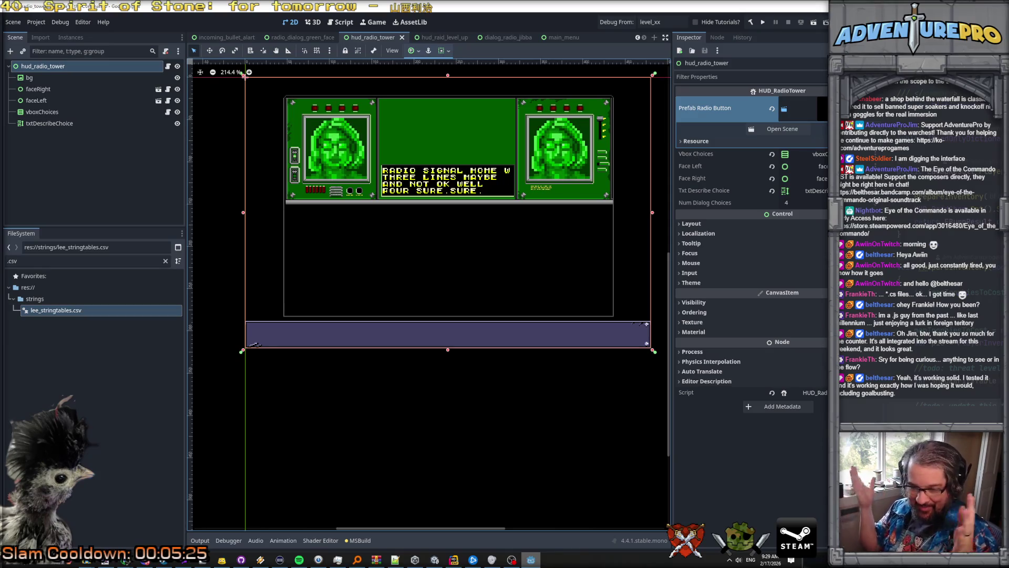
key(alt+Tab)
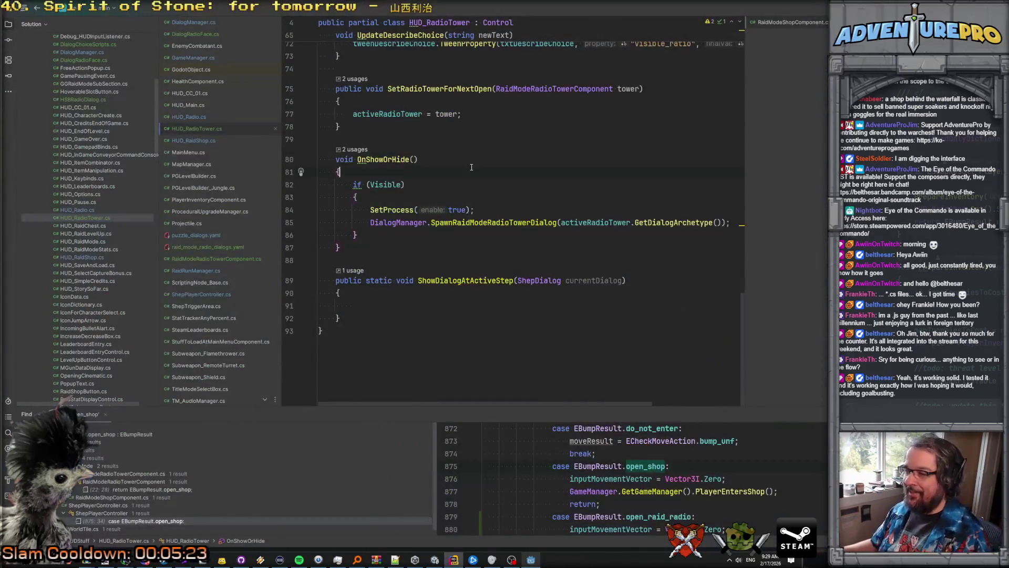
Step: Put the caret in ShowDialogAtActiveStep's empty body, typing and then erasing 'face'
click(408, 300)
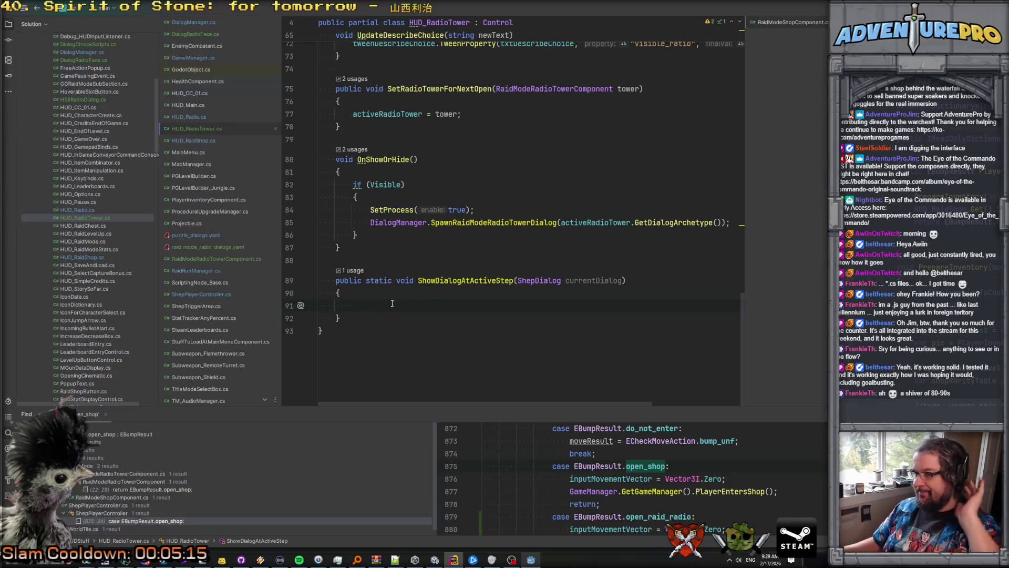
scroll(390, 279, up, 20)
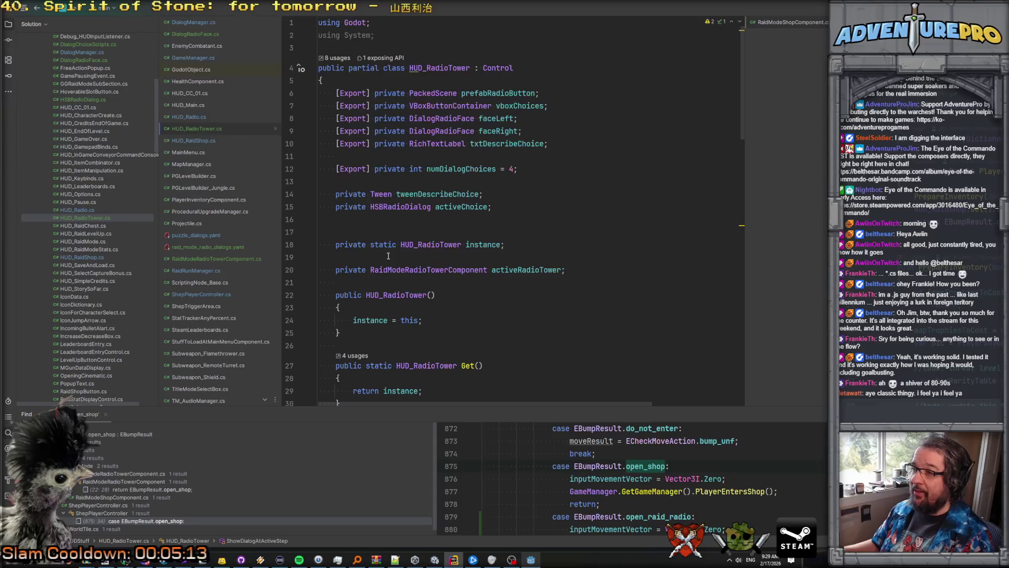
scroll(387, 256, down, 20)
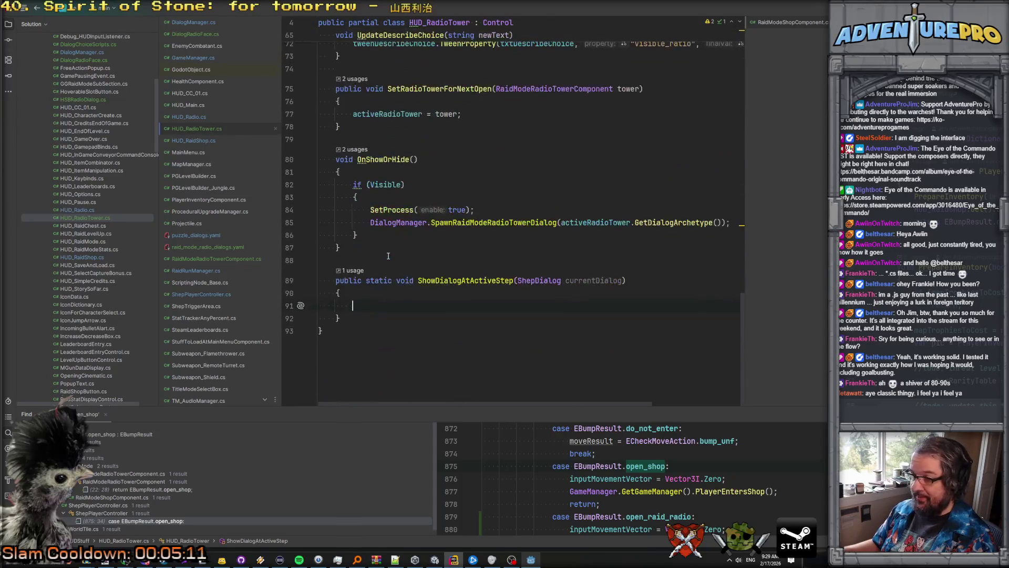
text(face)
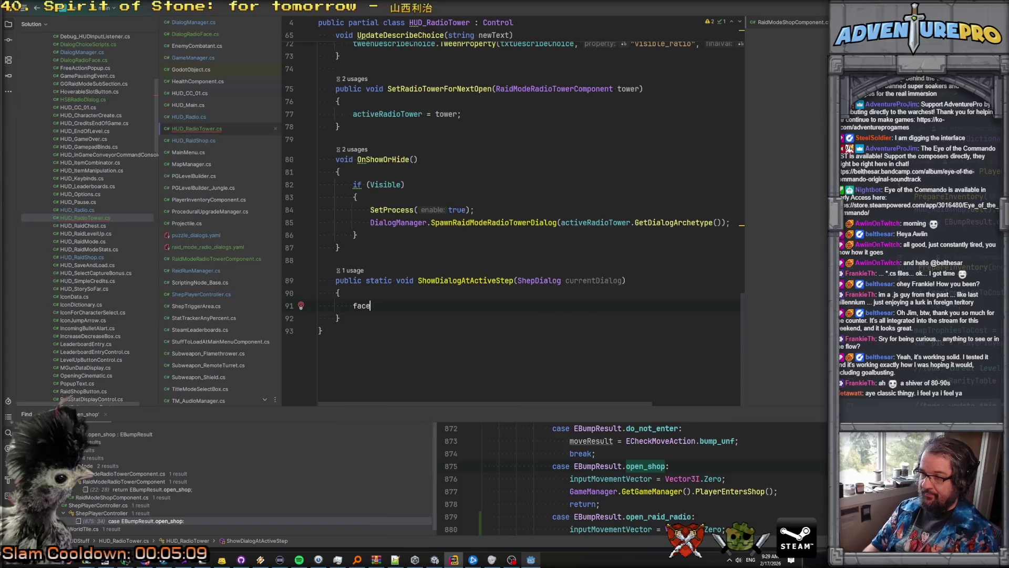
key(BackSpace)
key(BackSpace)
key(BackSpace)
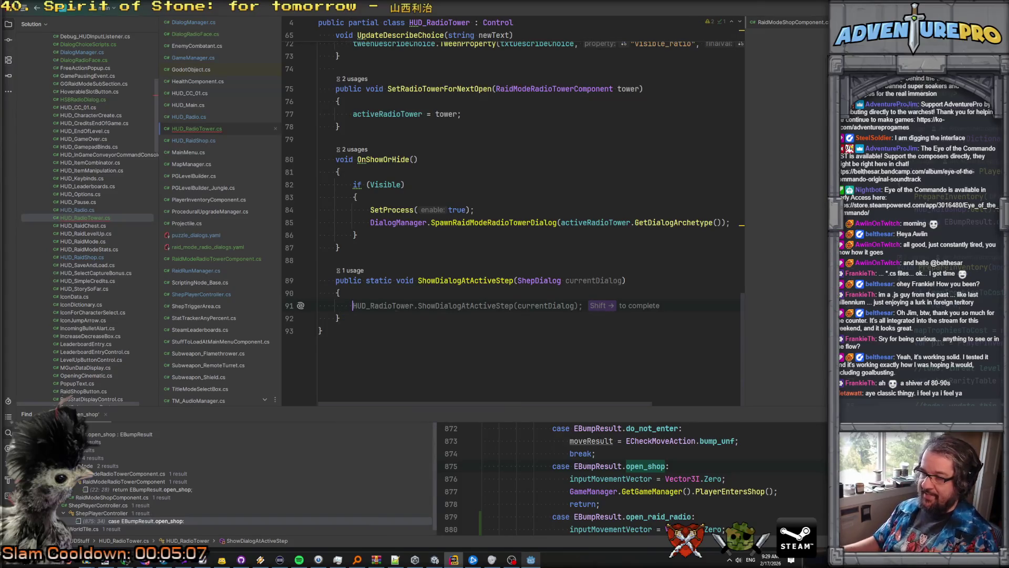
Step: Delete the 'static' keyword from ShowDialogAtActiveStep, then undo to restore it
double_click(371, 281)
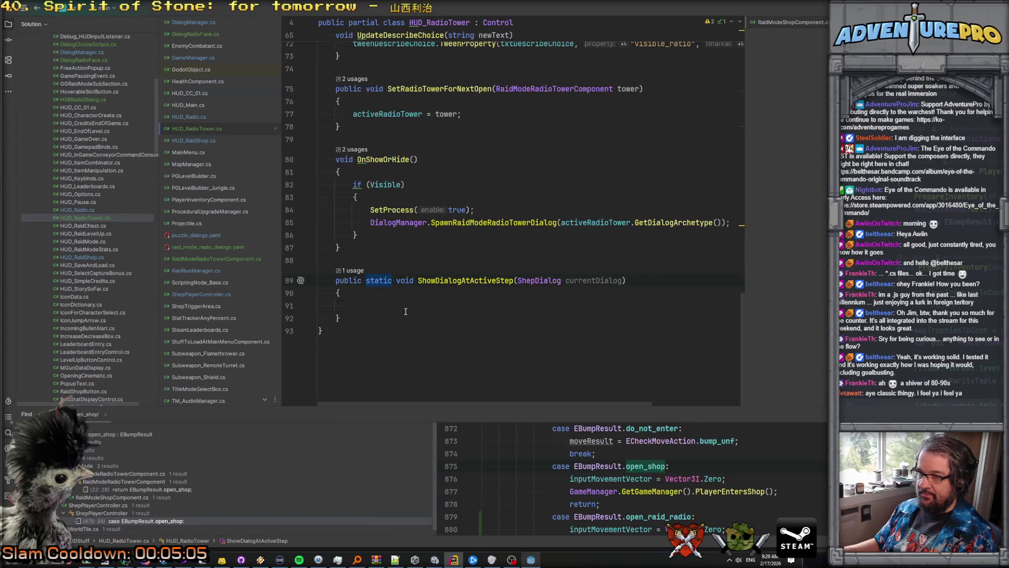
key(BackSpace)
key(Delete)
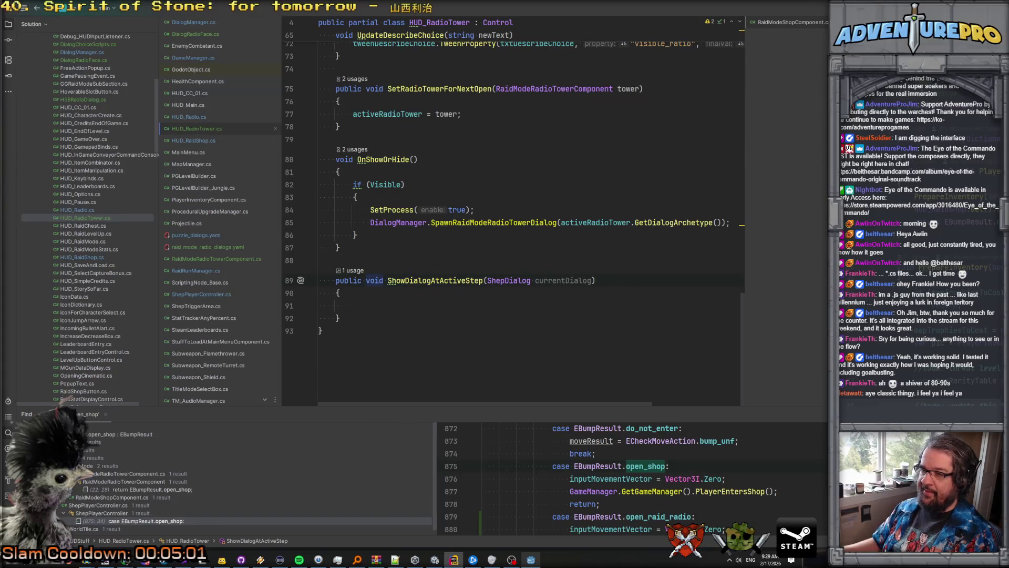
key(ctrl+z)
key(ctrl+z)
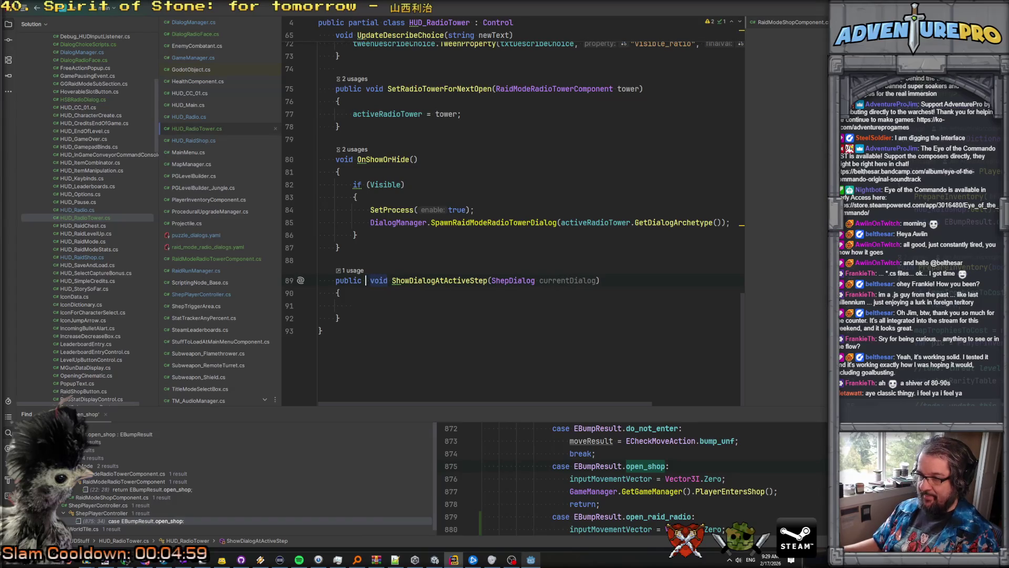
text(static)
Step: Open a new line after the static instance field near the top of the file
scroll(427, 285, up, 20)
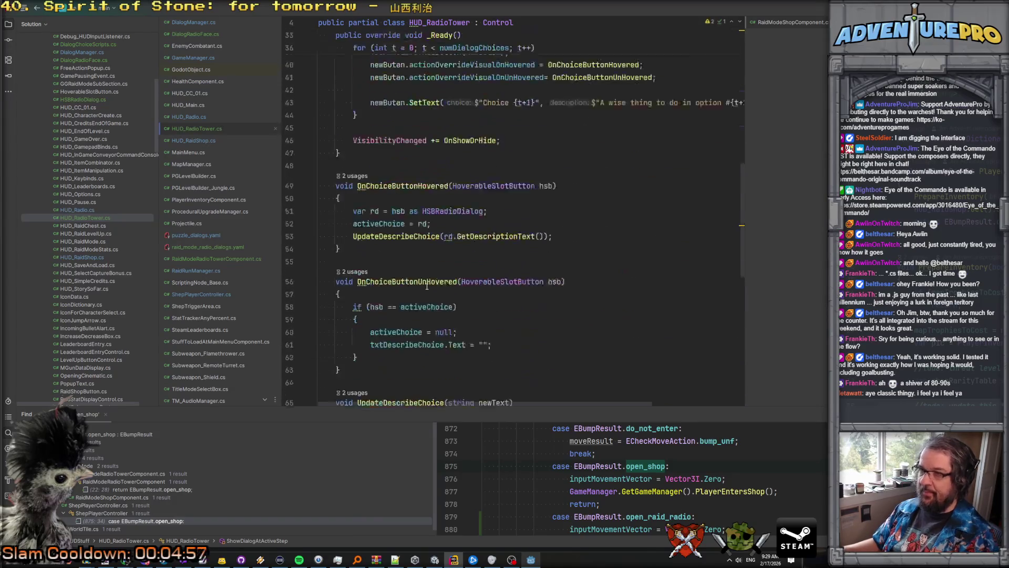
scroll(427, 284, up, 1)
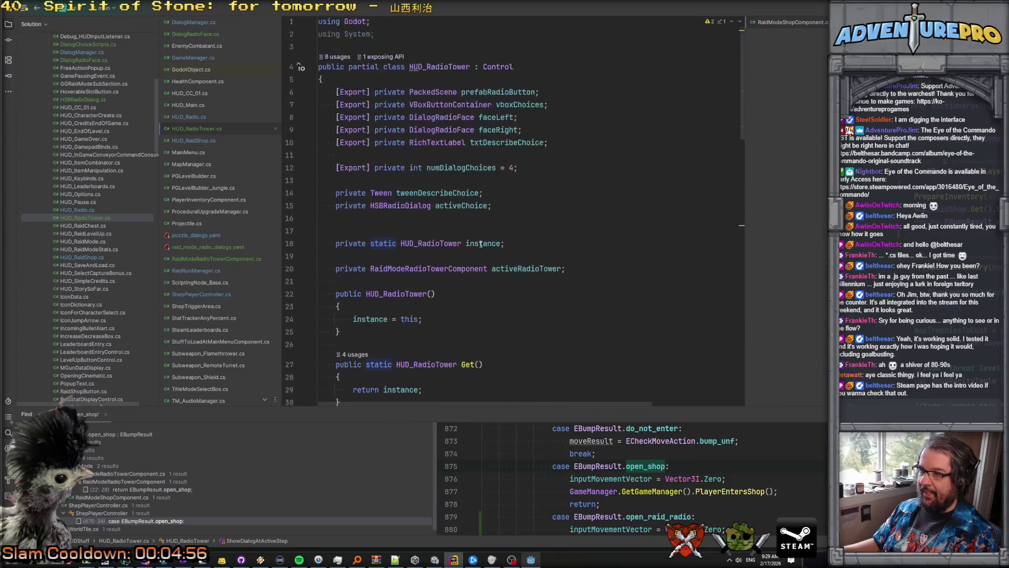
click(536, 243)
key(Return)
Step: Declare a 'private ShepDialog activeDialogStep;' field beside the instance field
key(Up)
key(Up)
key(Up)
key(Return)
text(pri)
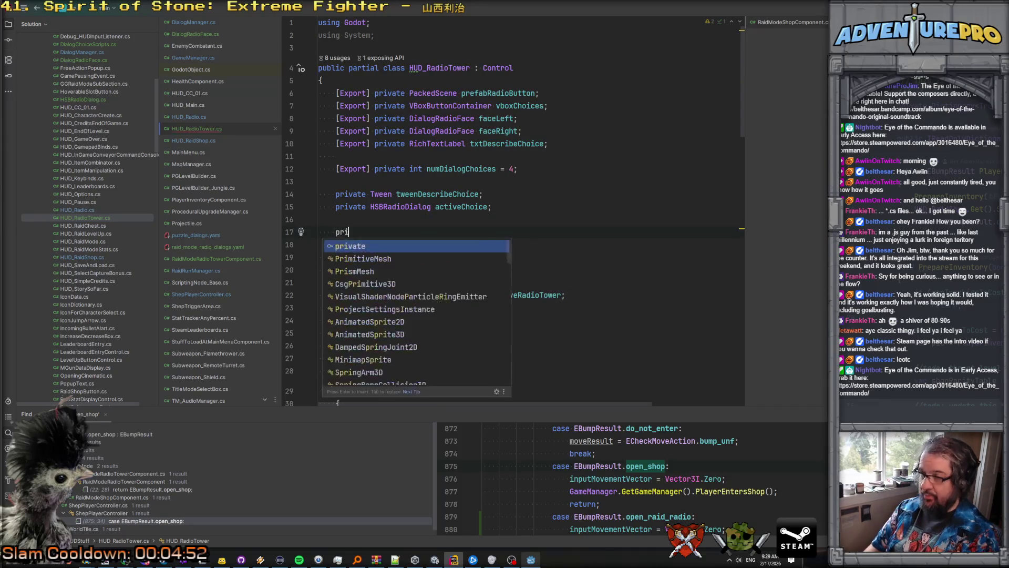
text(vate ShepDialog a)
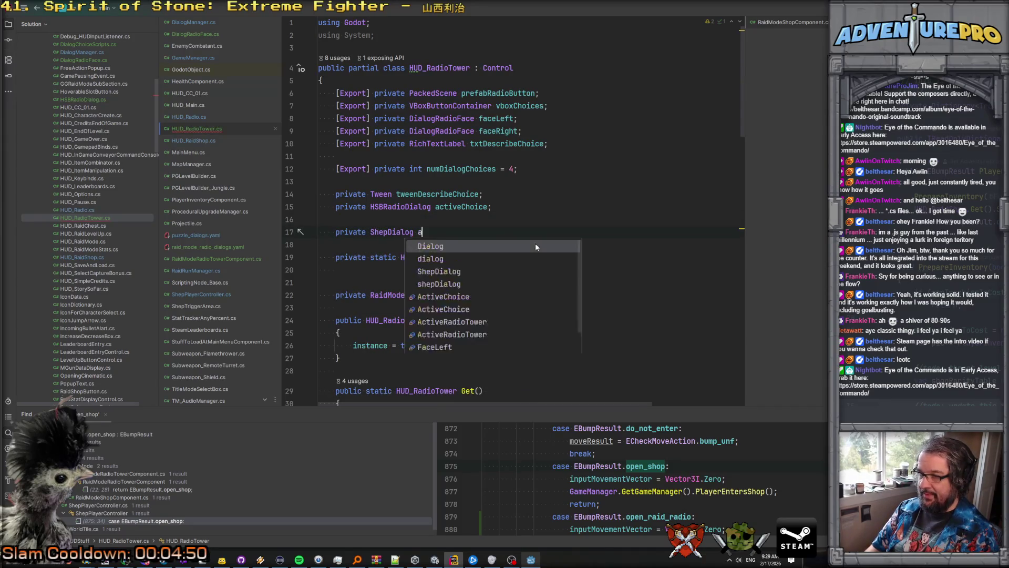
text(ctiveDialogStep;)
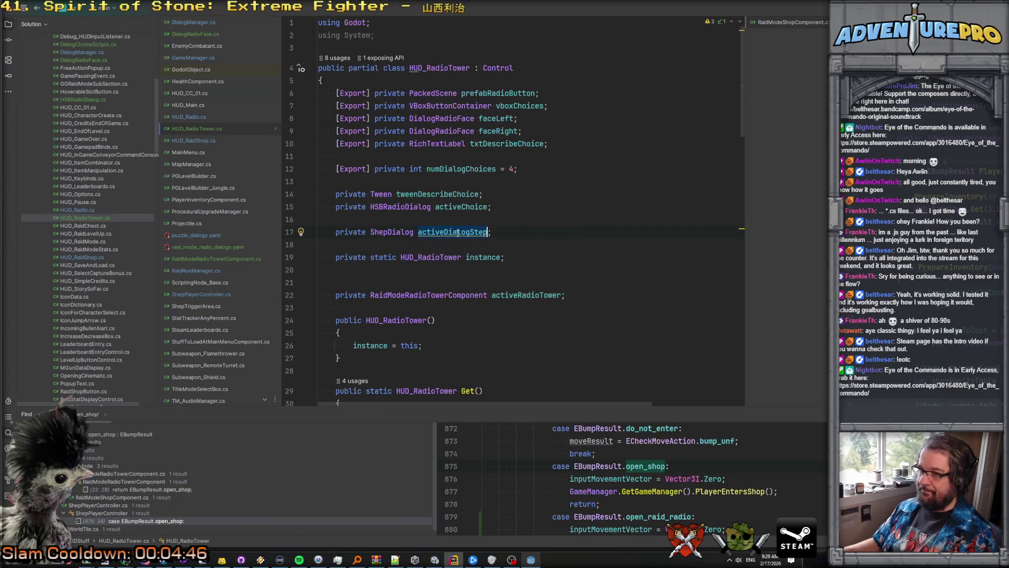
scroll(485, 283, down, 10)
scroll(485, 282, down, 10)
Step: Make ShowDialogAtActiveStep assign instance.activeDialogStep, deleting the unwanted suggested lines
click(415, 306)
text(activeDialogStep)
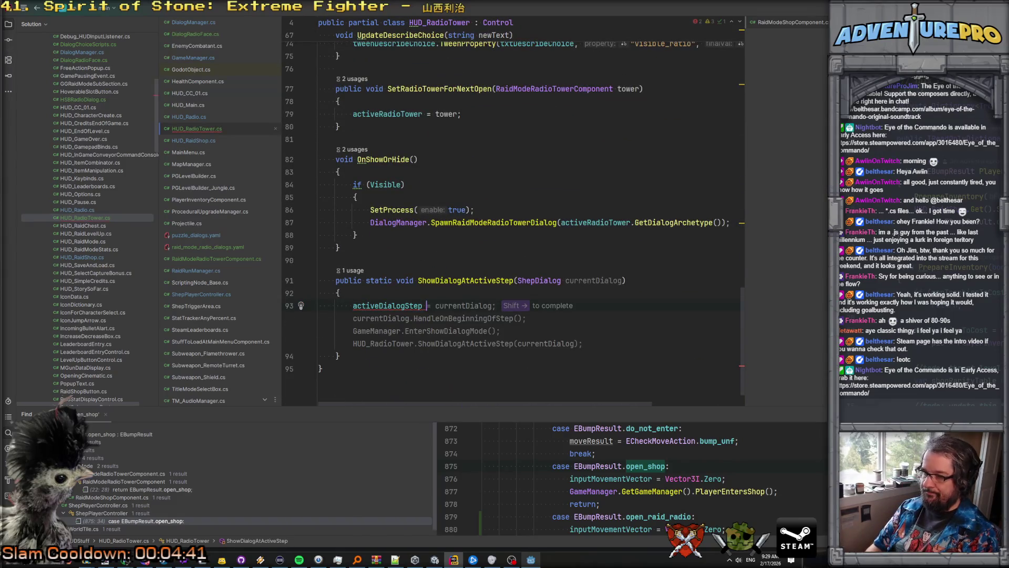
key(shift+Right)
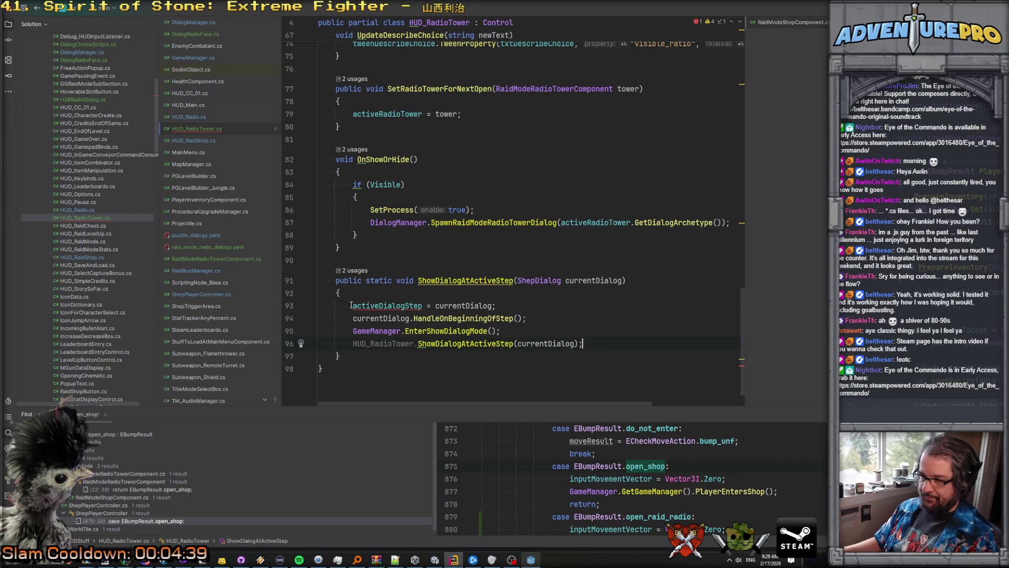
text(instance.)
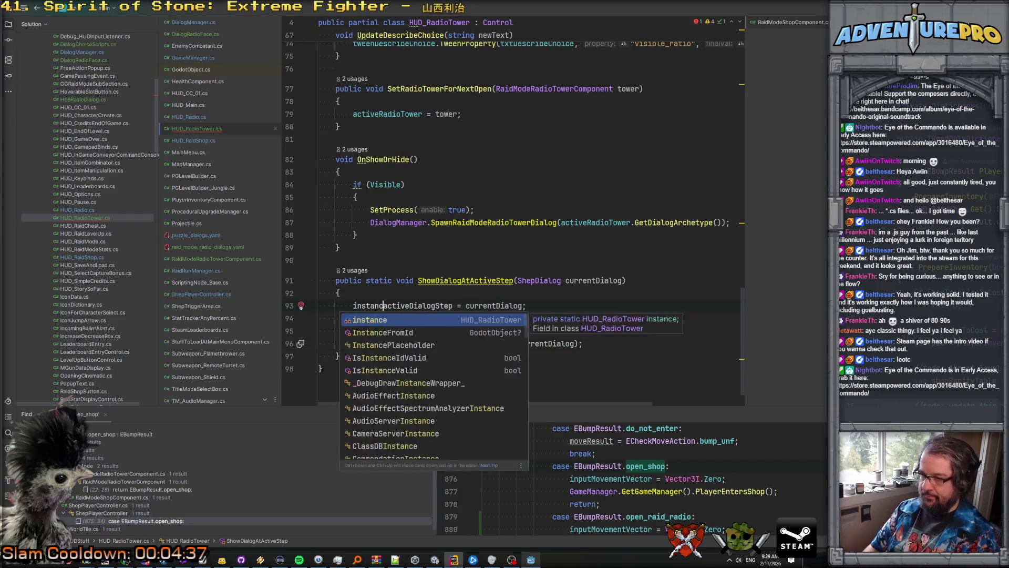
click(318, 318)
key(shift+Down)
key(shift+Down)
key(shift+Down)
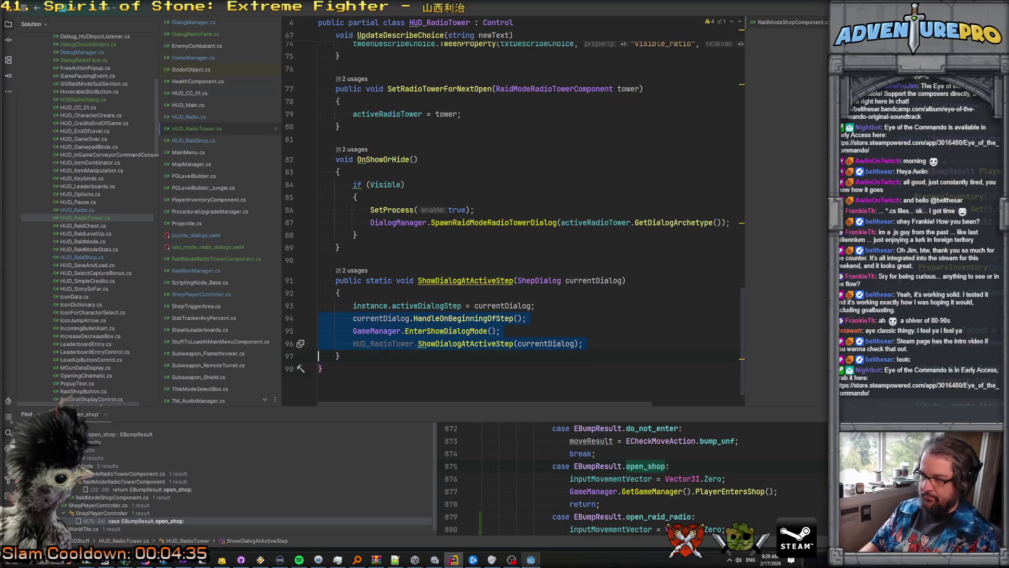
key(BackSpace)
Step: Add a ShowDialogAtActiveStep_Internal() call on a new line after the assignment
click(340, 305)
key(Return)
text(ShowDi)
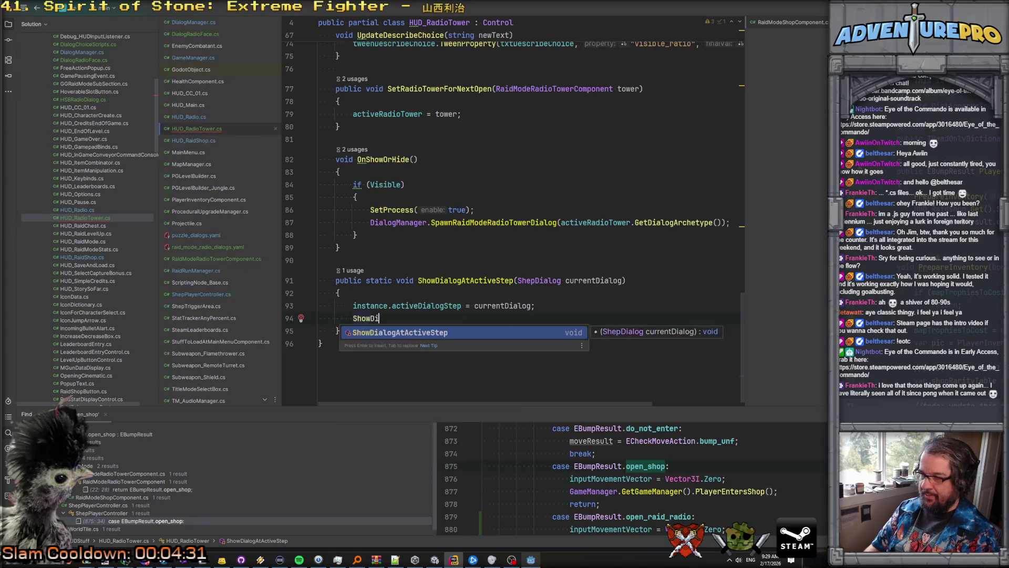
key(Return)
text(nal();)
click(318, 318)
click(318, 318)
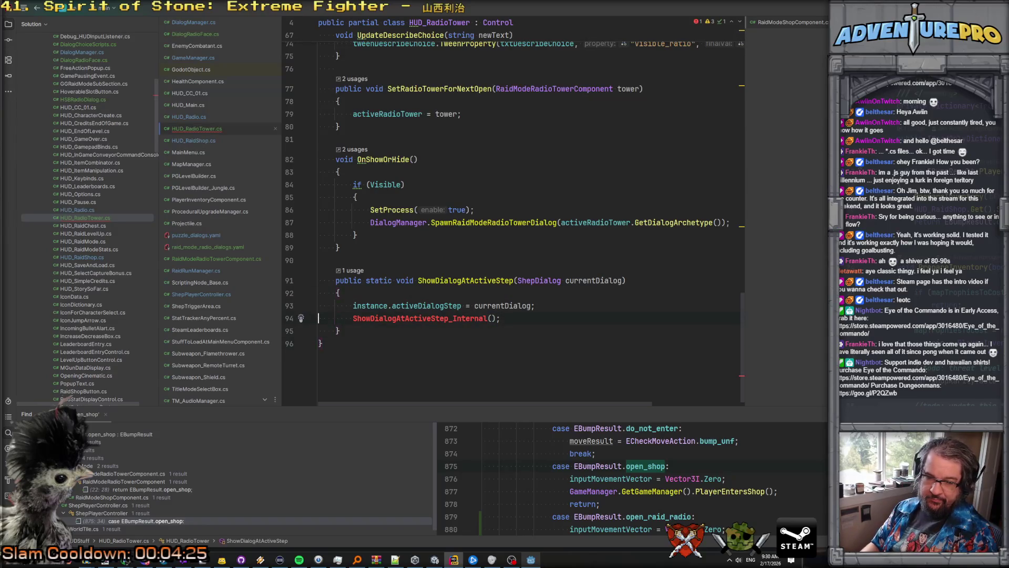
key(Left)
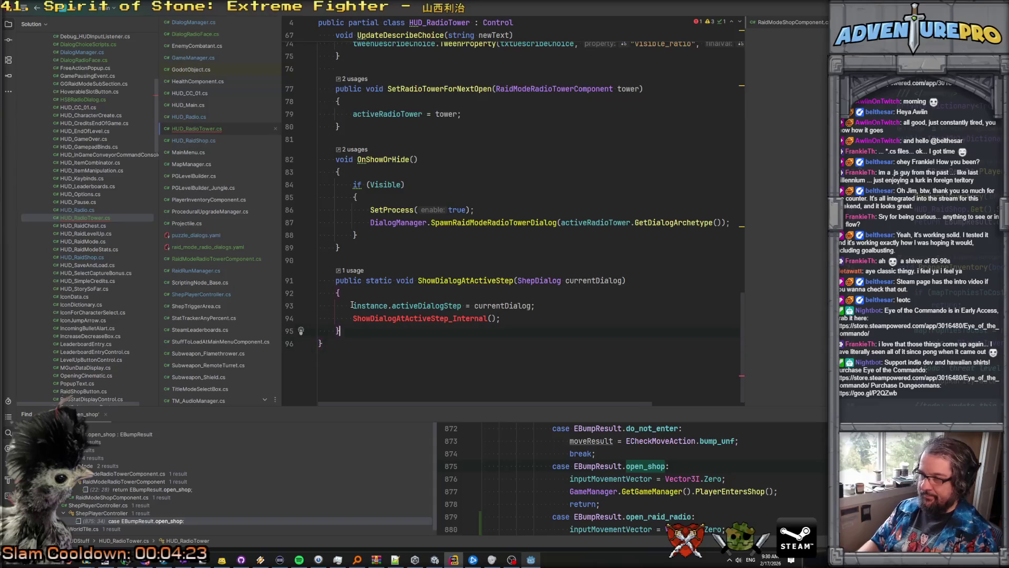
Step: Begin a 'public static void' declaration below, undoing an unwanted _Notification override
text(punb)
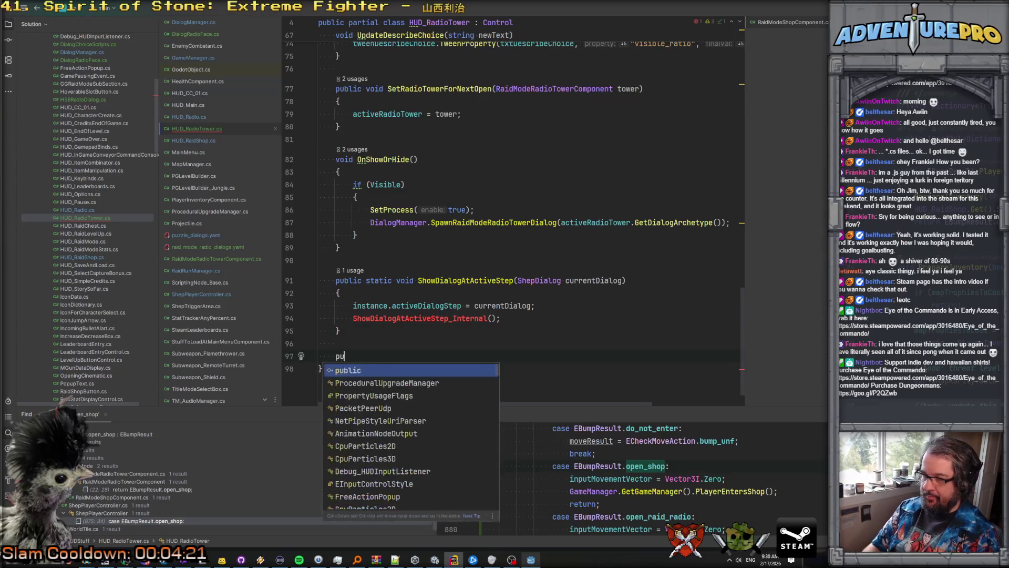
key(Return)
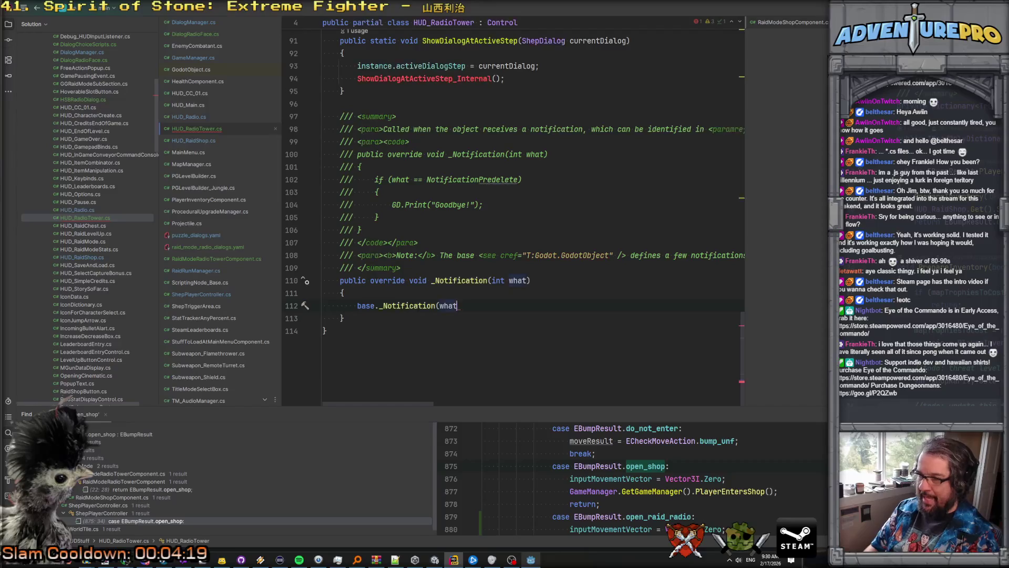
key(ctrl+z)
key(BackSpace)
key(BackSpace)
text(blic )
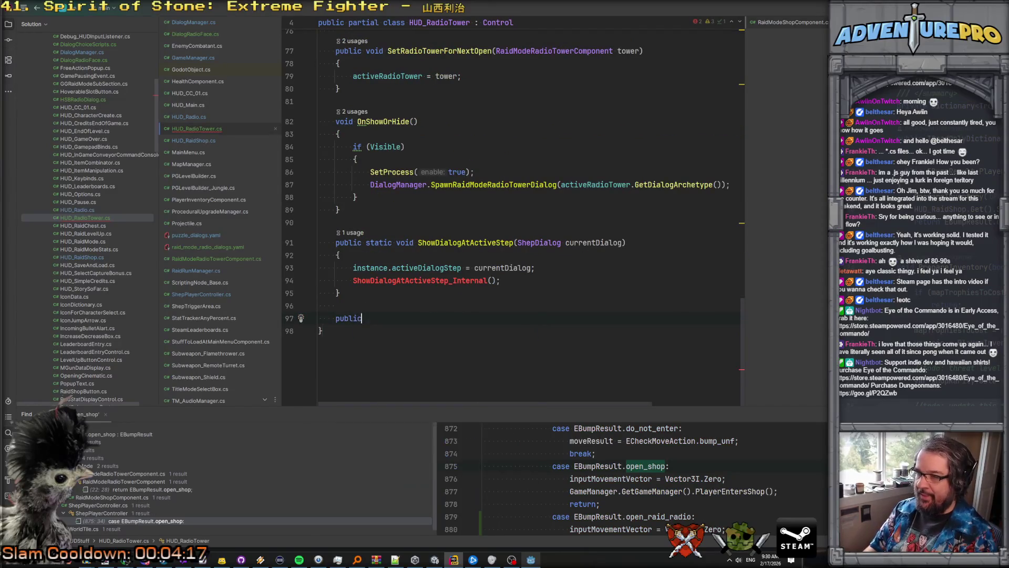
text(static void)
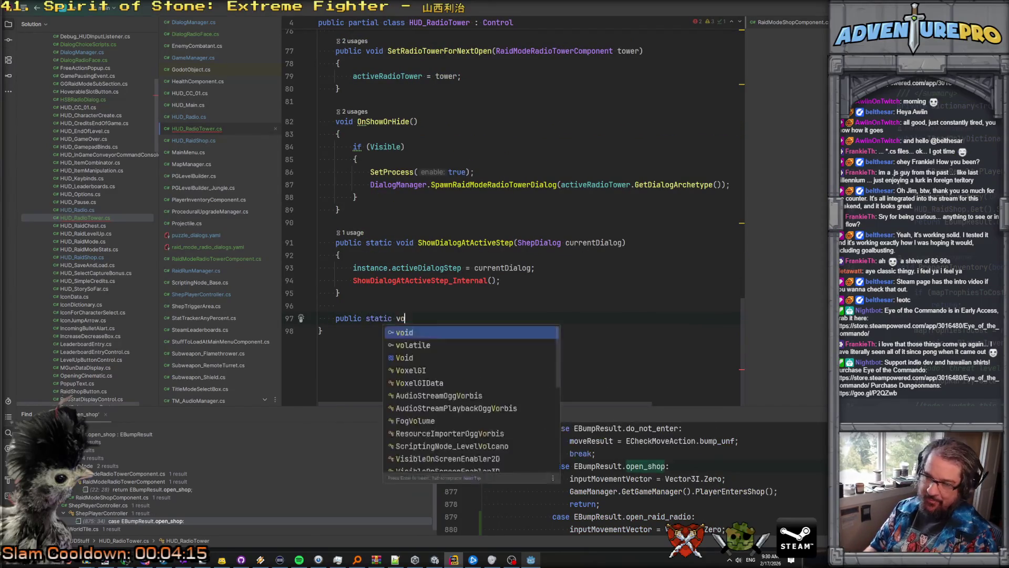
key(Return)
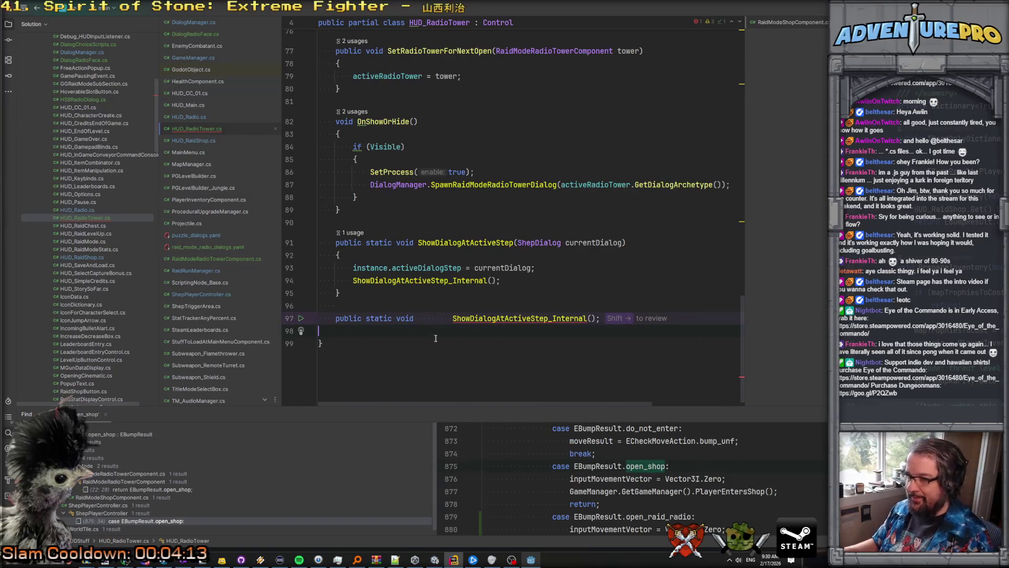
Step: Shape it into an empty, non-static ShowDialogAtActiveStep_Internal() method with braces
click(452, 318)
drag(453, 318, 418, 318)
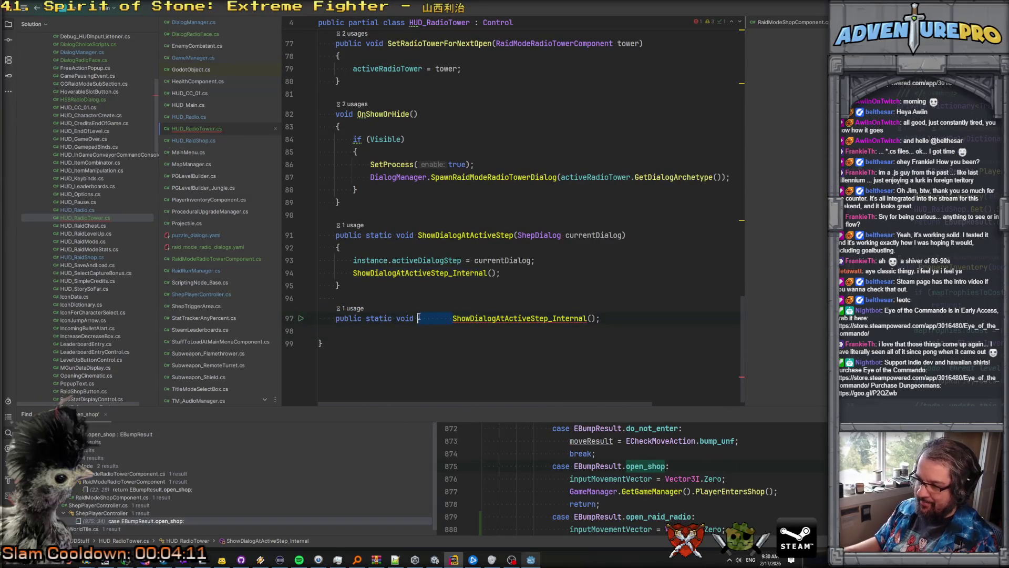
key(BackSpace)
key(Up)
key(BackSpace)
key(Return)
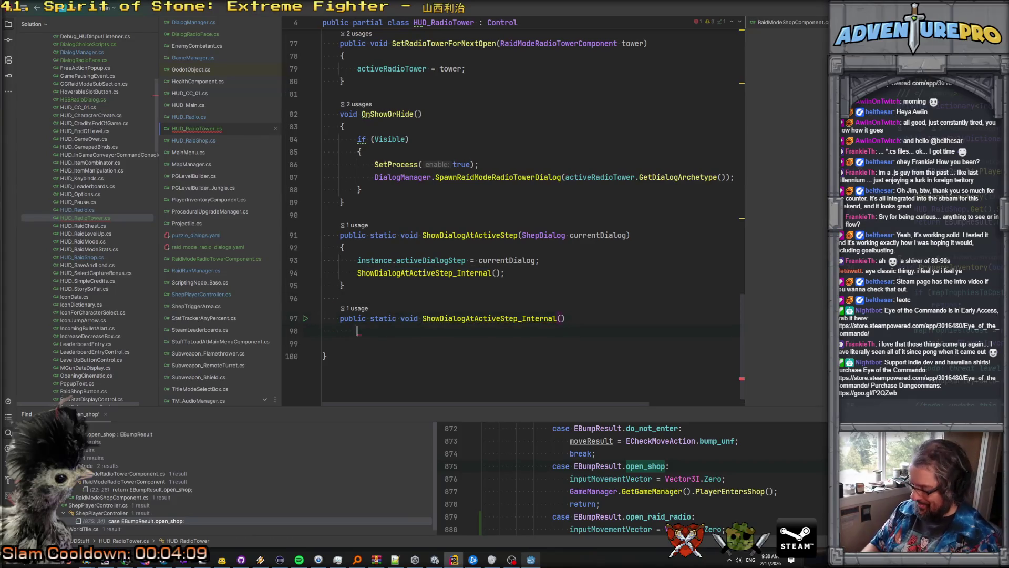
text({)
key(Return)
double_click(386, 319)
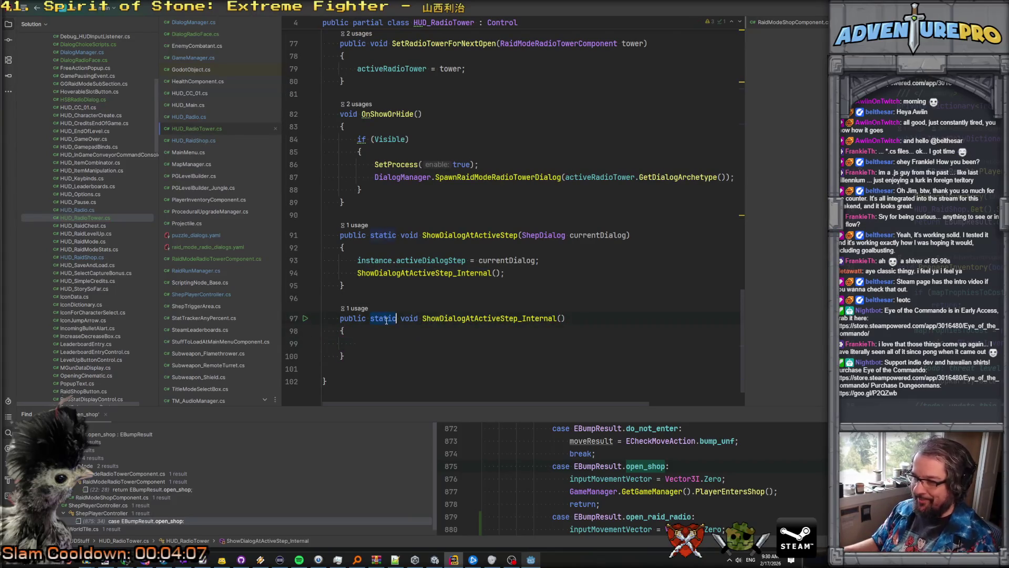
key(Delete)
key(Delete)
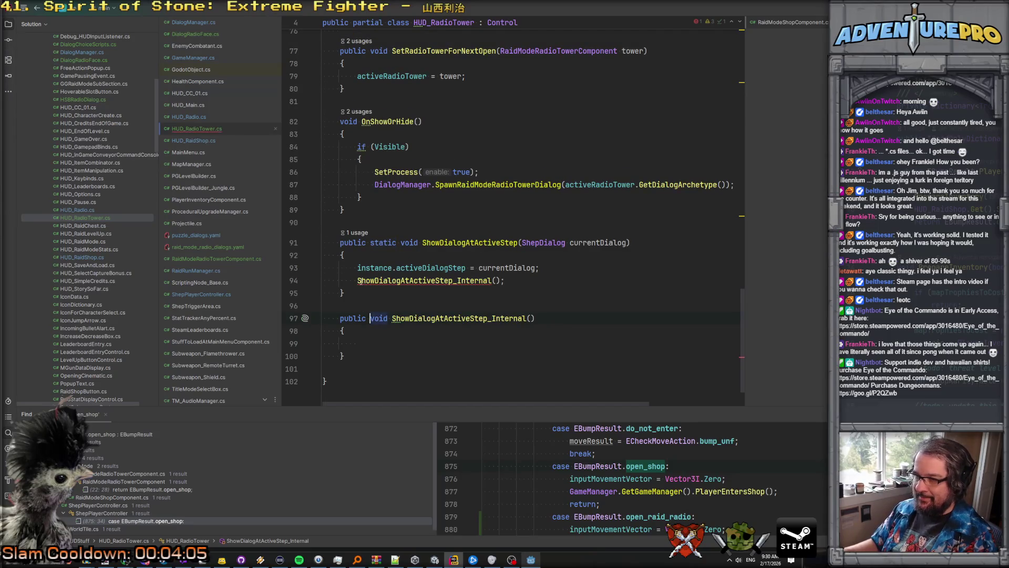
Step: Prefix the ShowDialogAtActiveStep_Internal() call with 'instance.' in the static method
click(357, 260)
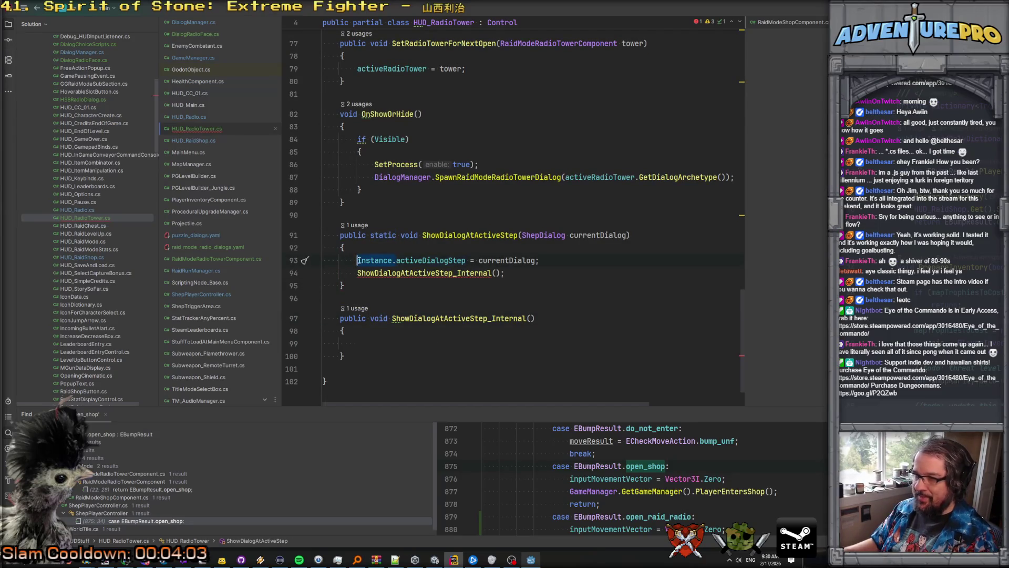
key(Down)
text(instance.)
key(Down)
click(418, 332)
key(Down)
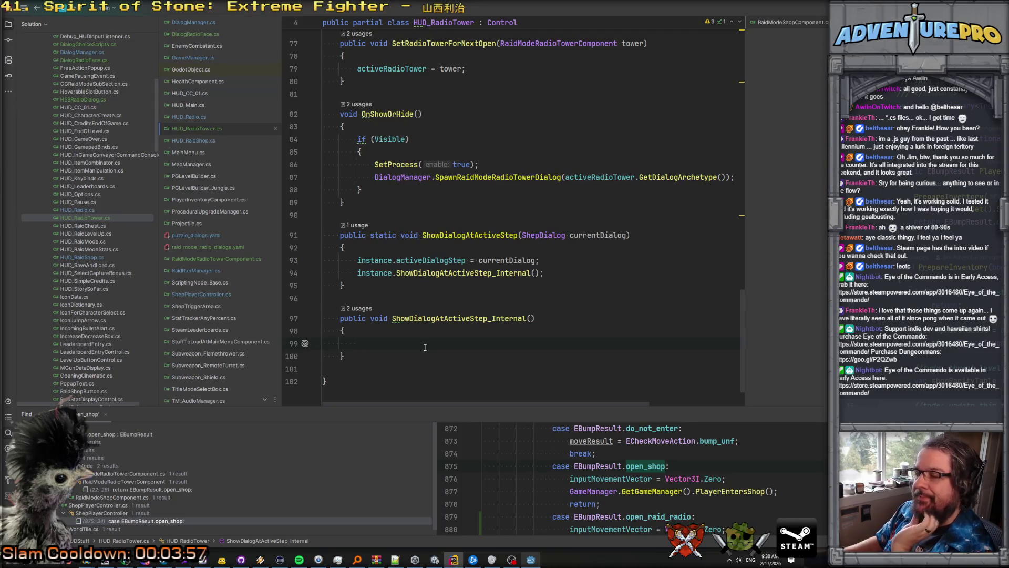
scroll(425, 347, up, 4)
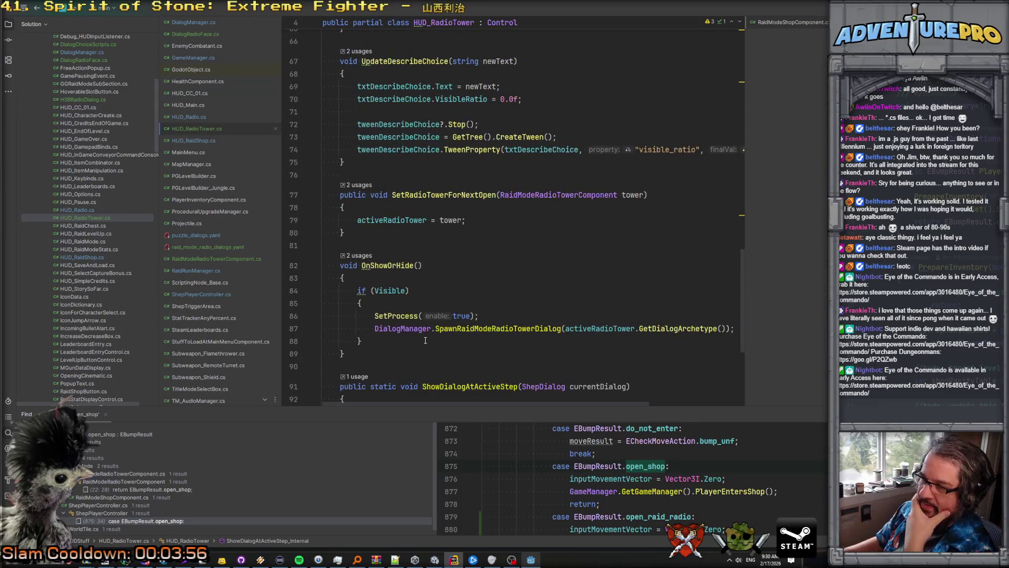
scroll(426, 340, down, 4)
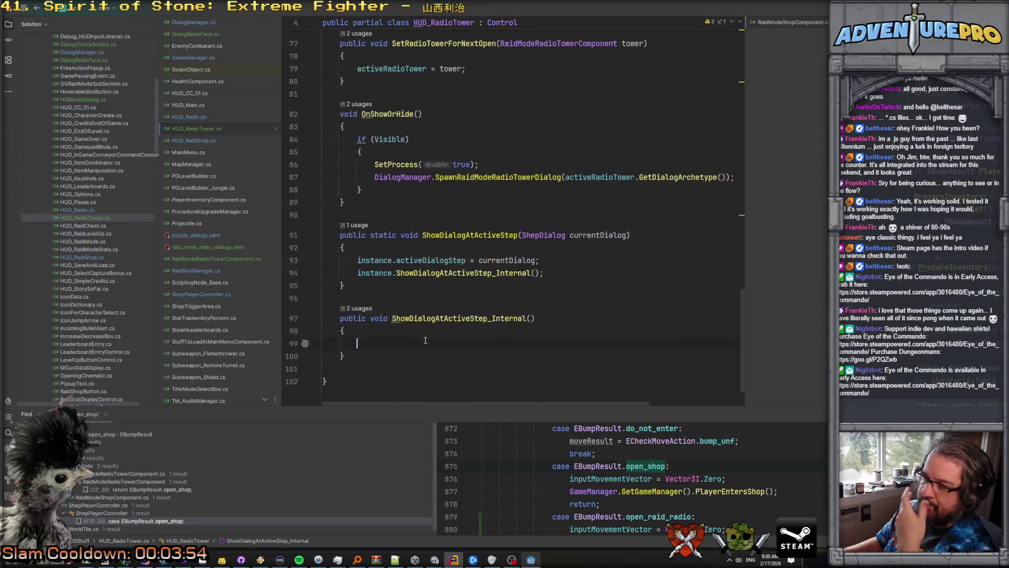
click(530, 560)
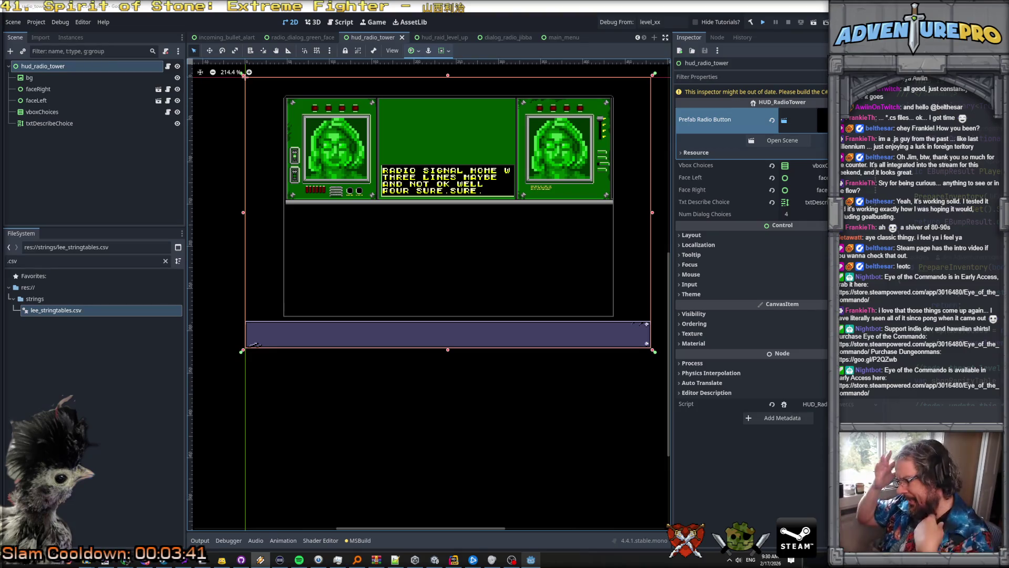
Step: Save the radio tower scene and launch the game to its early-access warning
key(ctrl+s)
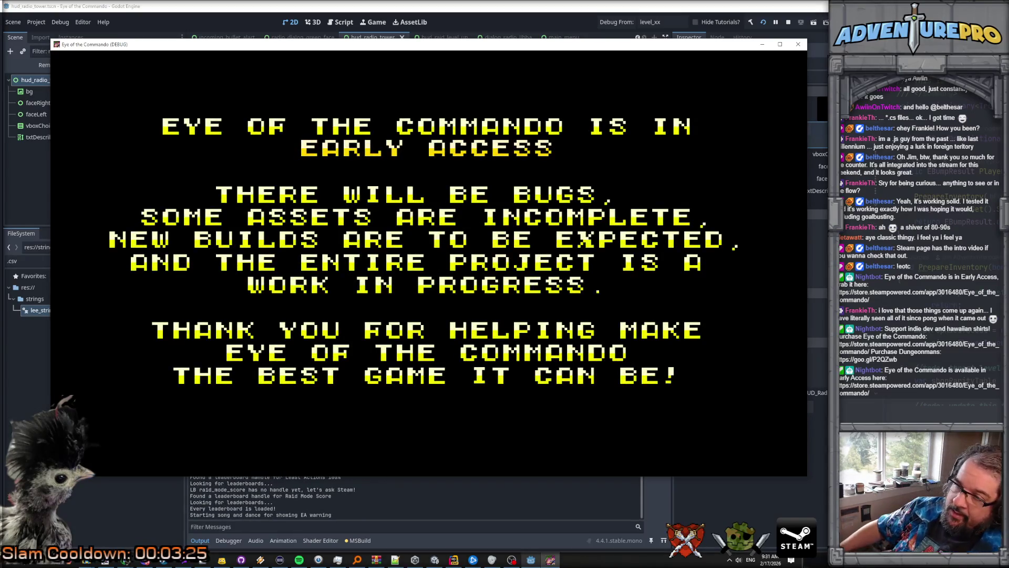
Step: Dismiss the early-access notice and title screen, then choose Start Game from the main menu
click(402, 293)
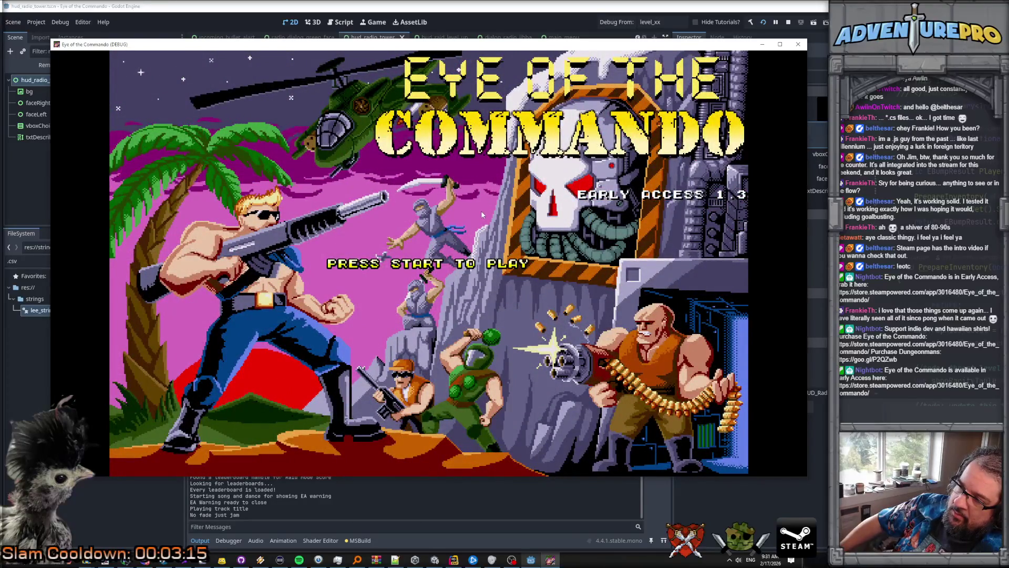
click(482, 215)
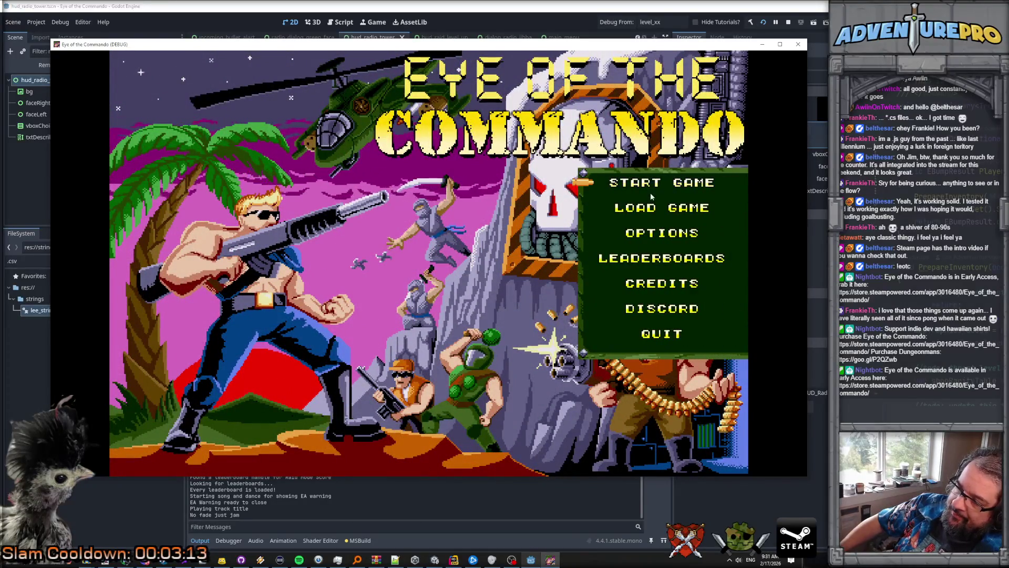
click(651, 188)
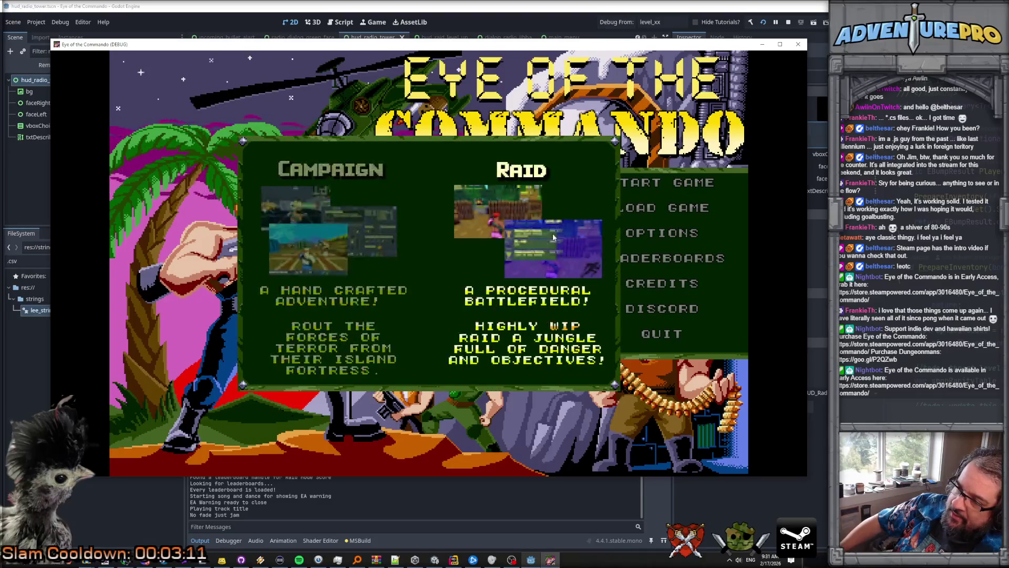
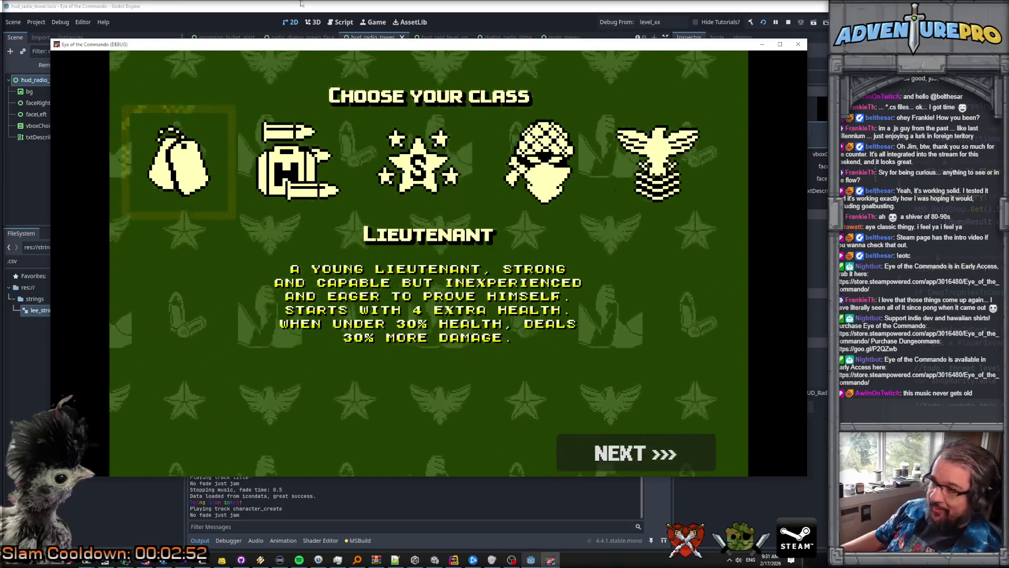
Step: Choose the Colonel class, keep the Commando Cannon, and randomize the hero's appearance
click(539, 163)
click(658, 180)
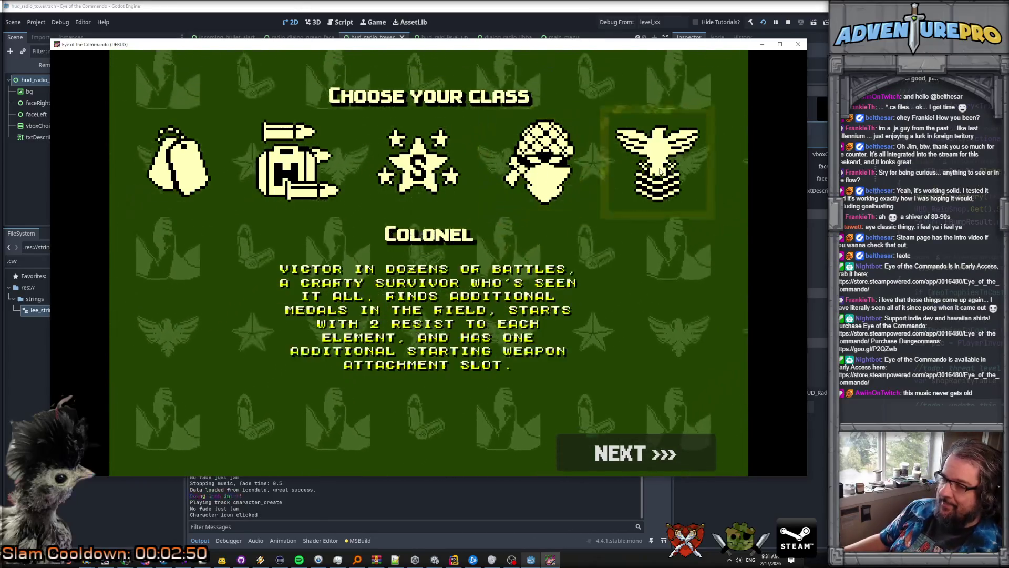
click(652, 452)
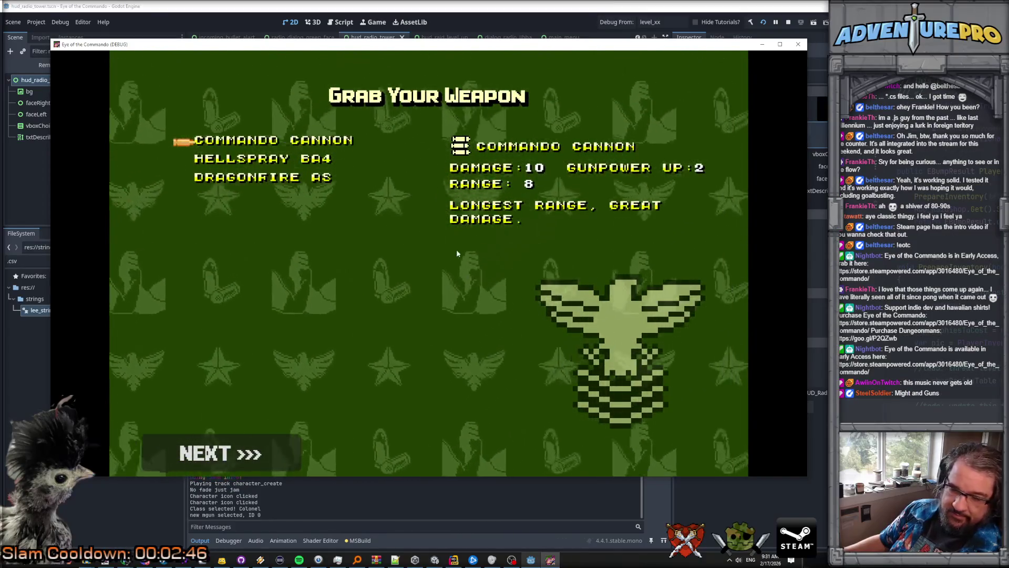
click(212, 437)
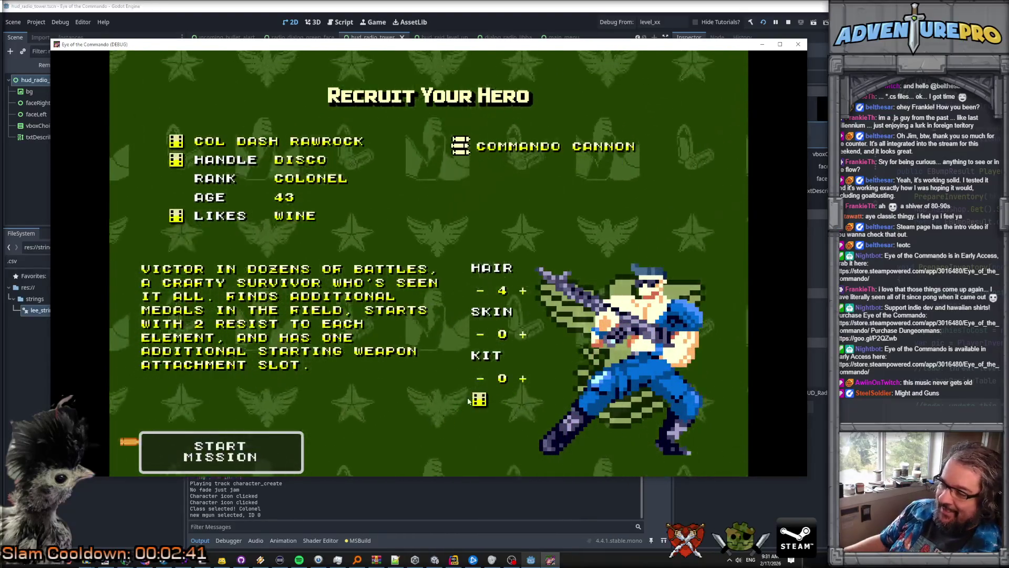
click(479, 399)
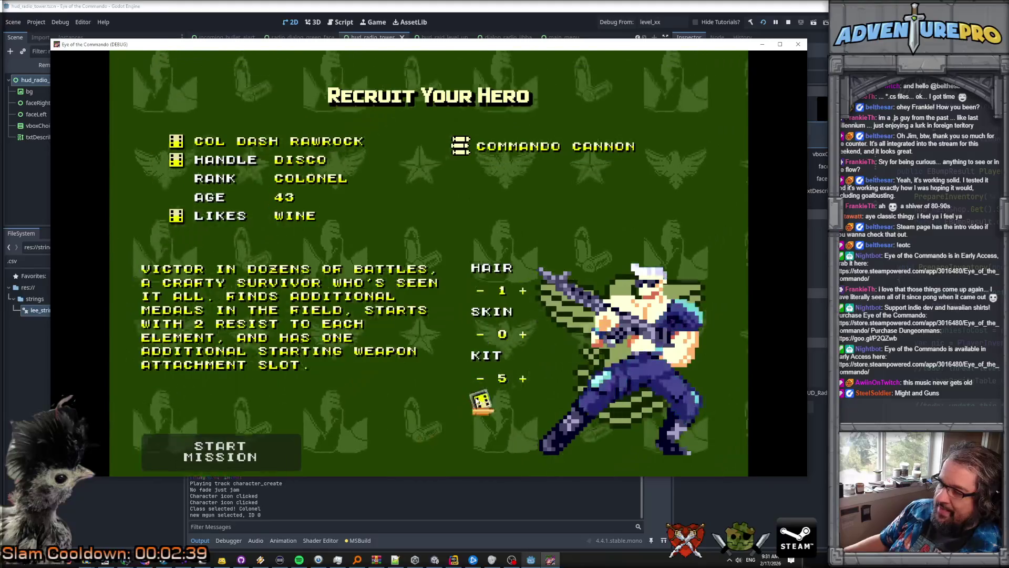
click(478, 400)
click(478, 399)
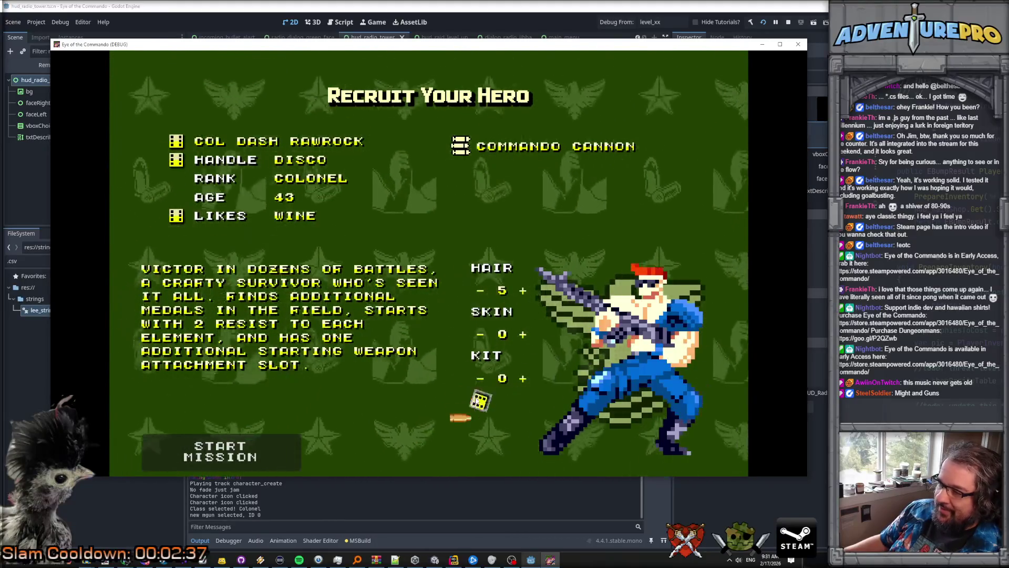
Step: Re-roll the colonel's name until it reads Zakk Toughbarrel
click(177, 142)
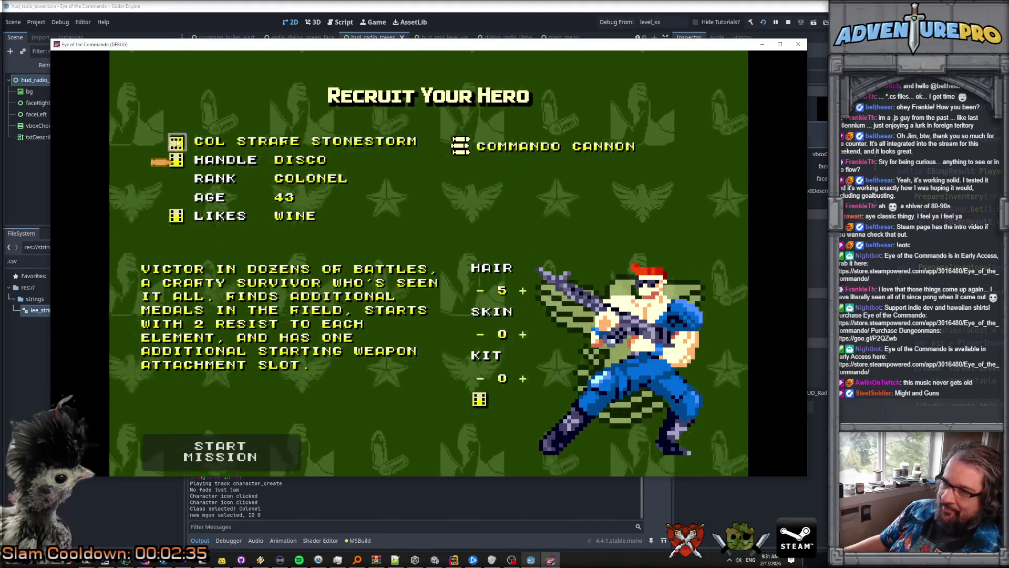
click(177, 142)
click(177, 142)
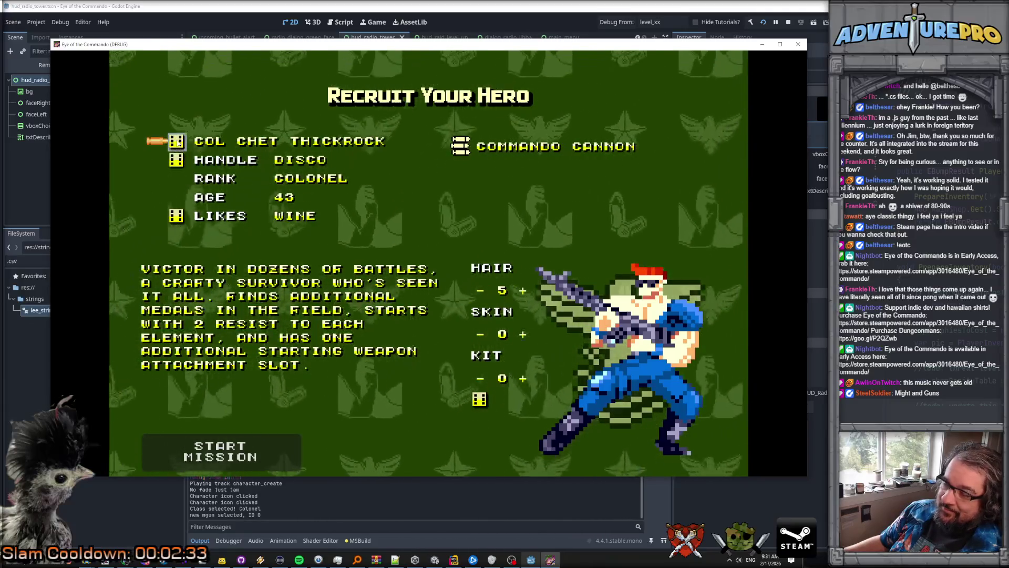
click(177, 142)
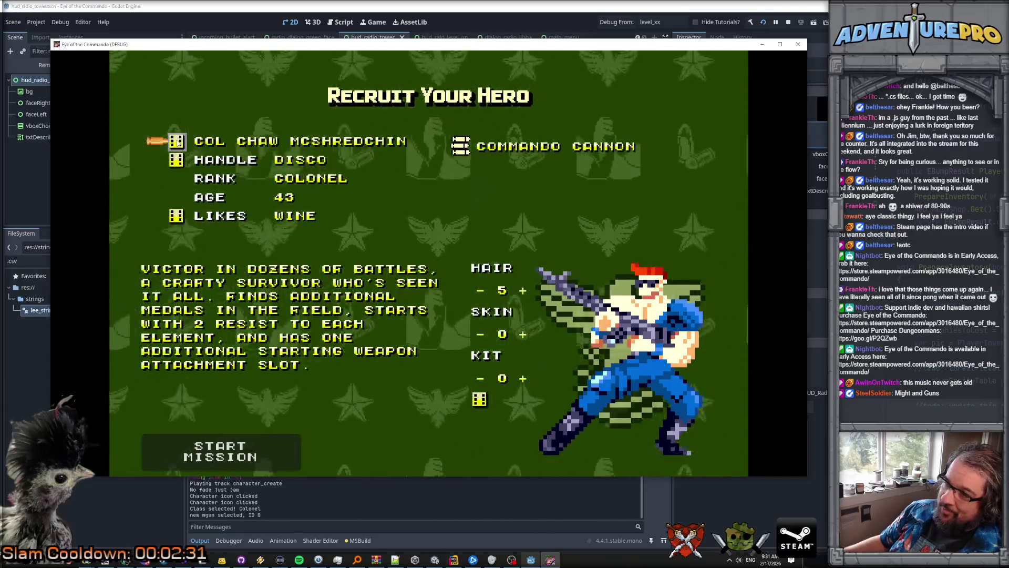
click(177, 142)
click(177, 142)
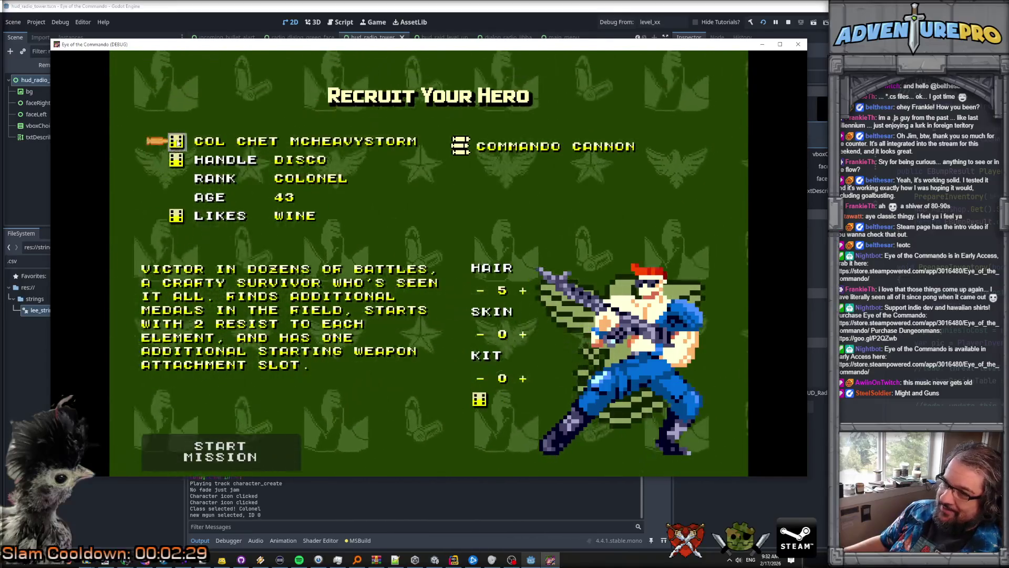
click(177, 143)
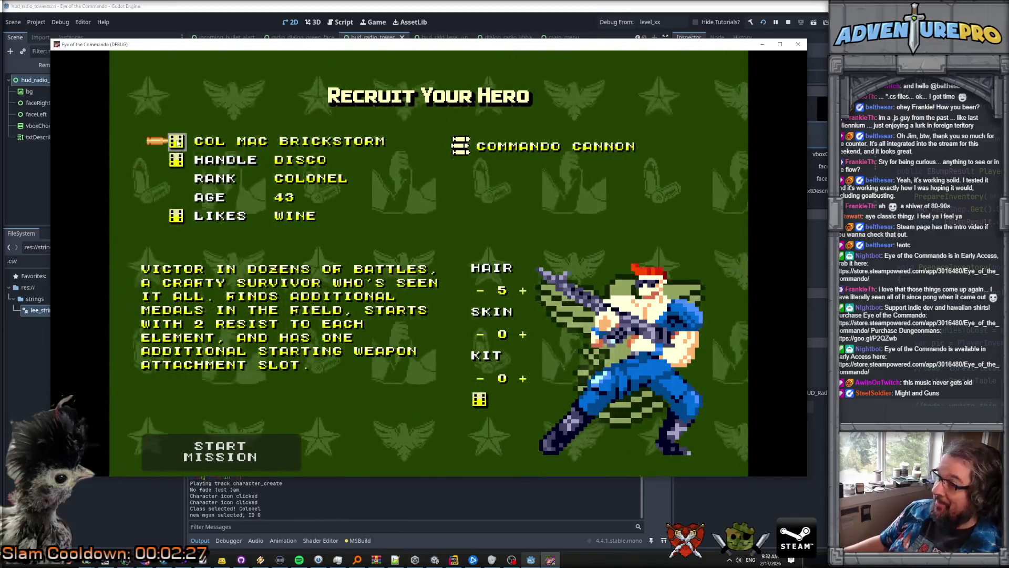
click(177, 142)
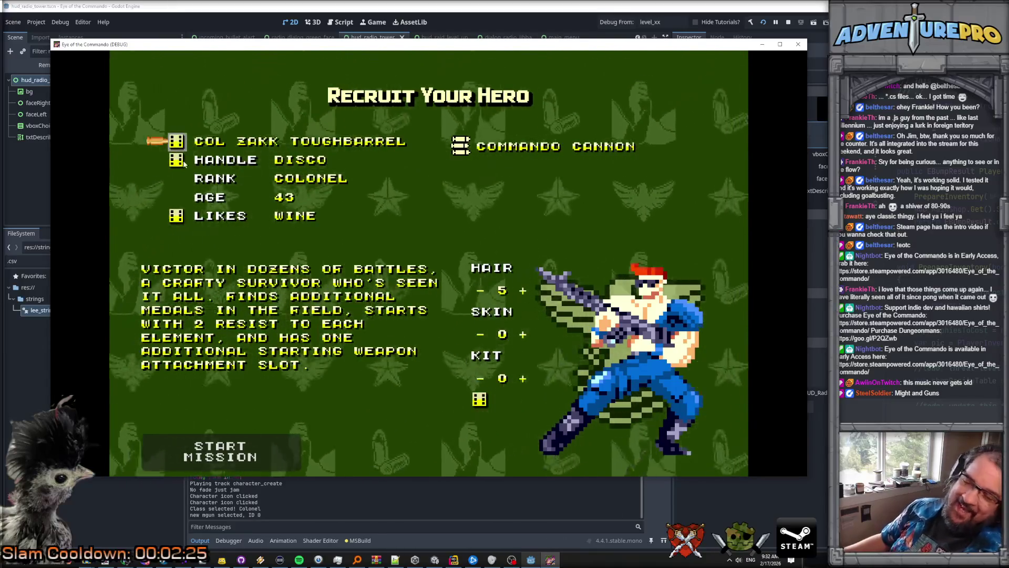
Step: Re-roll the hero's handle until it reads FIST
click(177, 160)
click(177, 161)
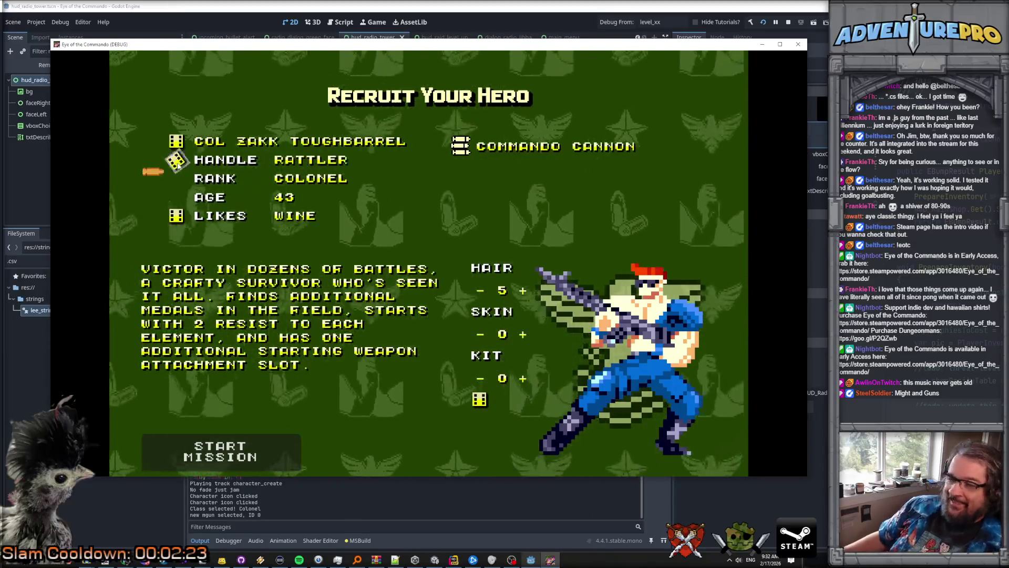
click(177, 160)
click(178, 162)
click(178, 162)
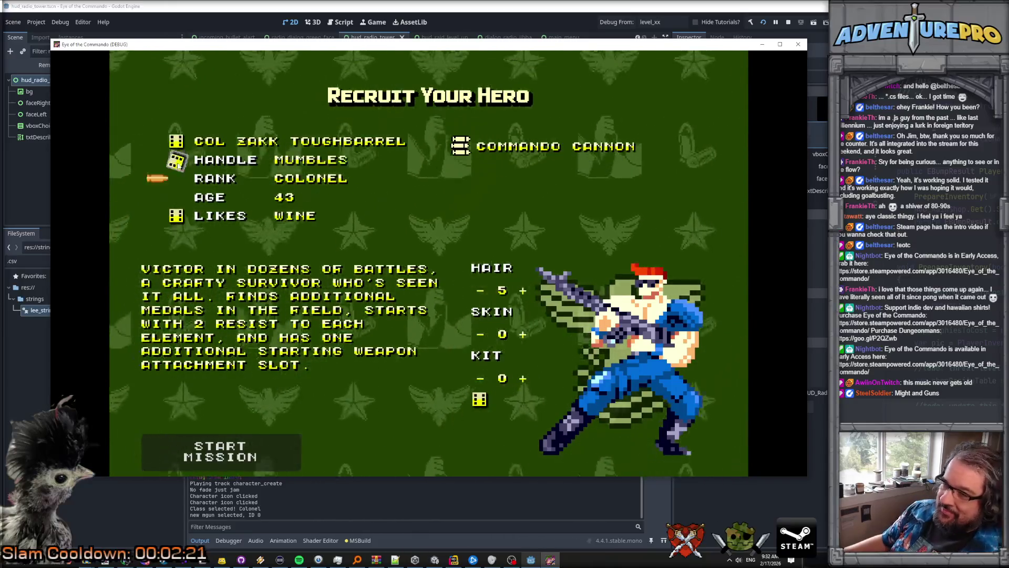
click(178, 163)
click(177, 163)
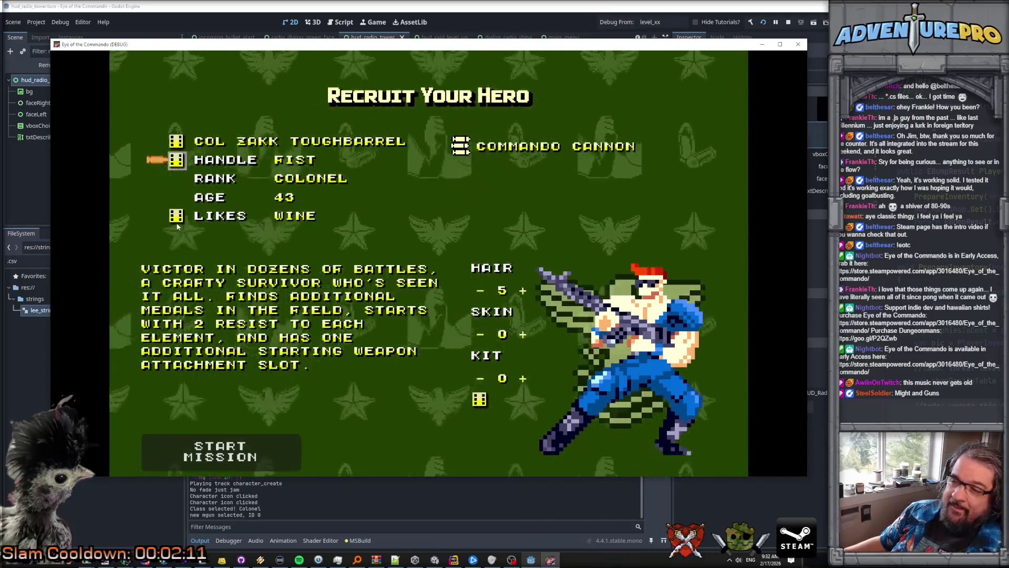
Step: Re-roll likes to WINE, HAM RADIO and start the mission
click(178, 221)
click(179, 221)
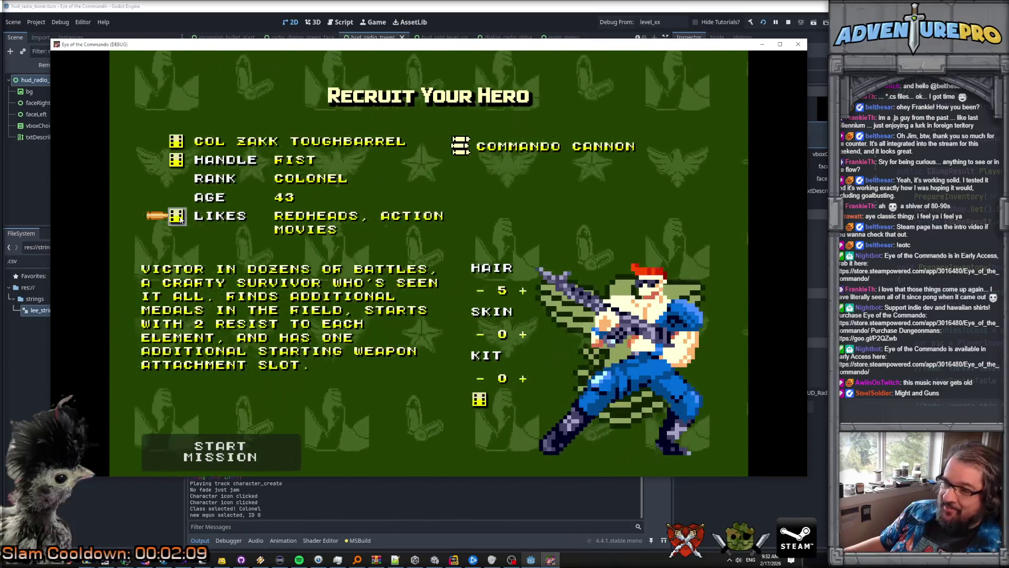
click(179, 222)
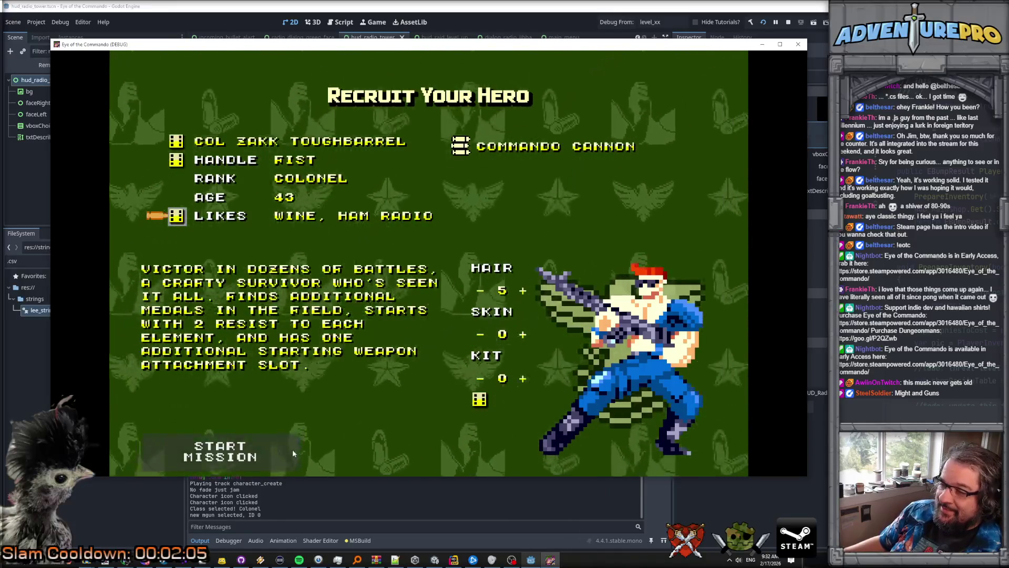
click(263, 453)
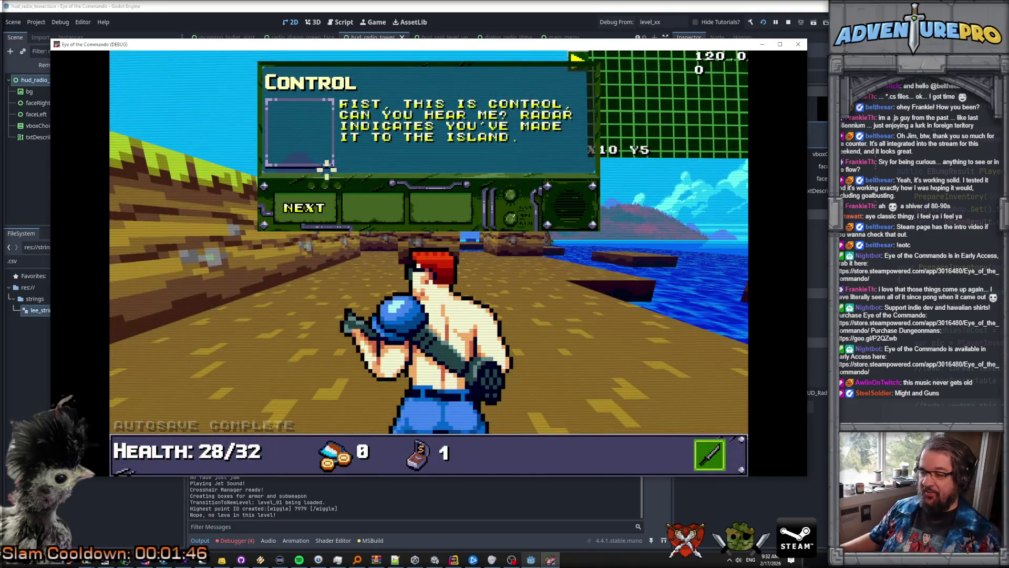
Step: Page through Control's three radio messages to the last one and close the briefing
click(317, 208)
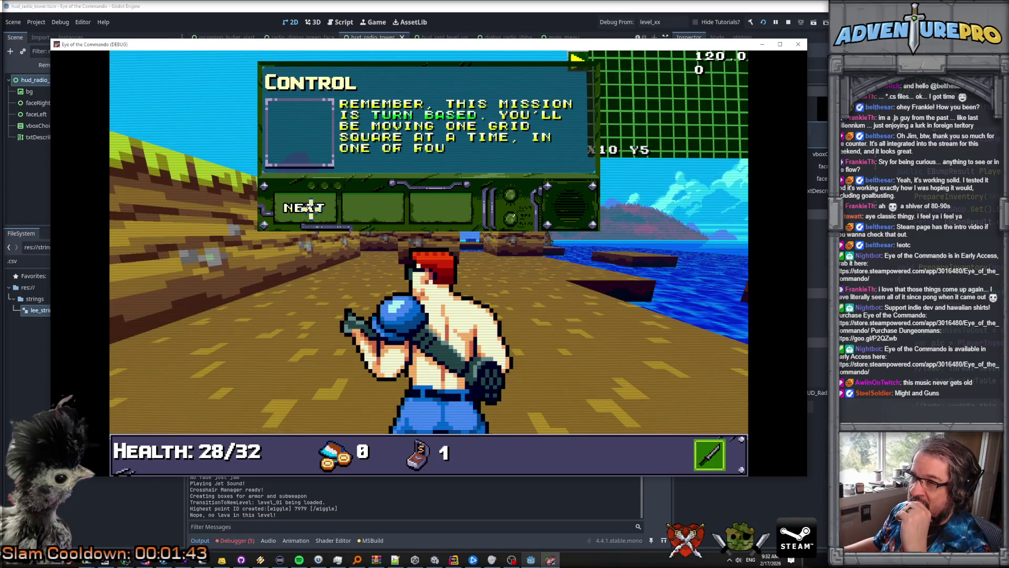
click(310, 208)
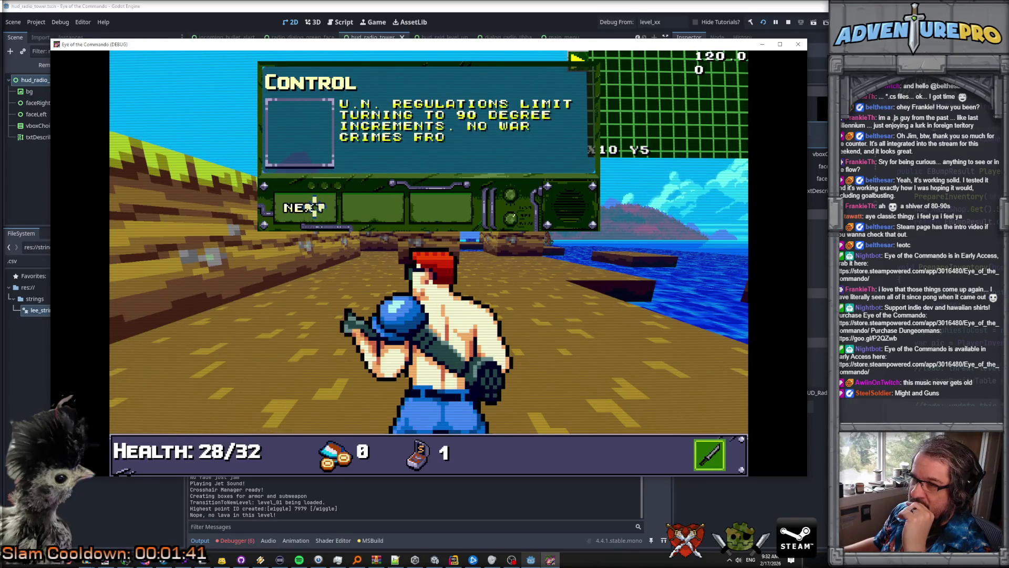
click(315, 207)
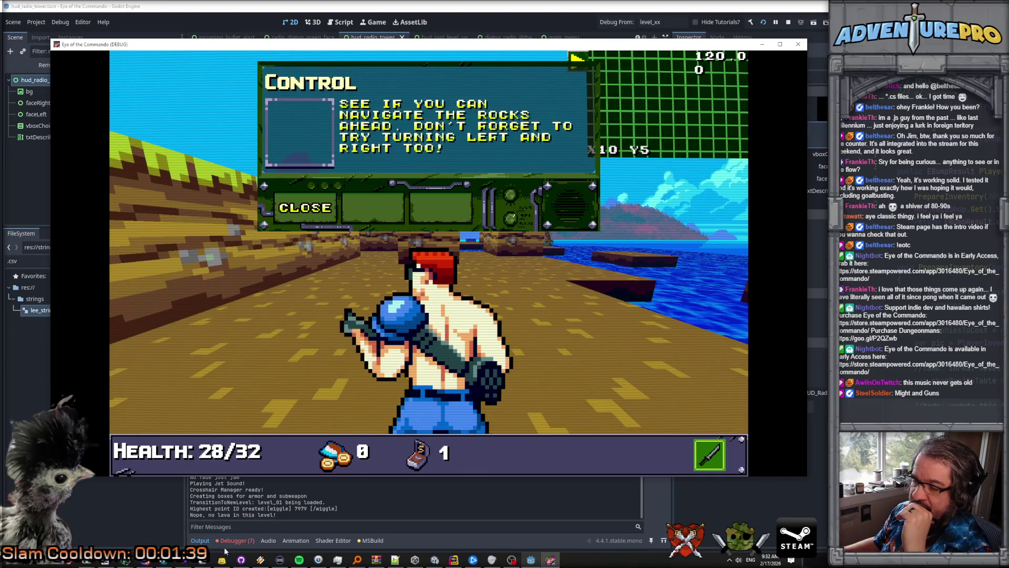
click(232, 542)
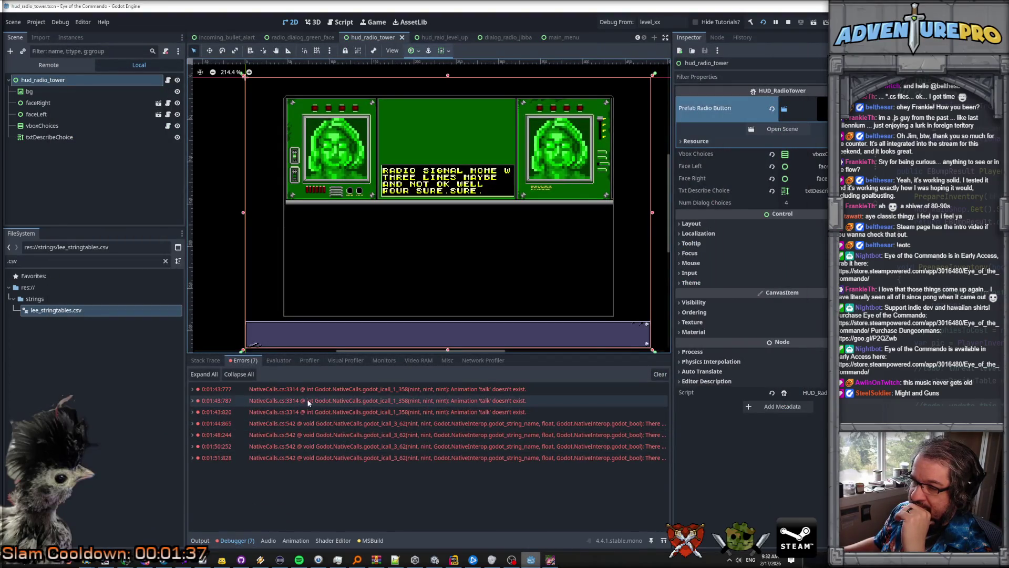
Step: Expand the fourth debugger error and inspect its PlayFaceAnim stack-trace line
mouse_move(314, 395)
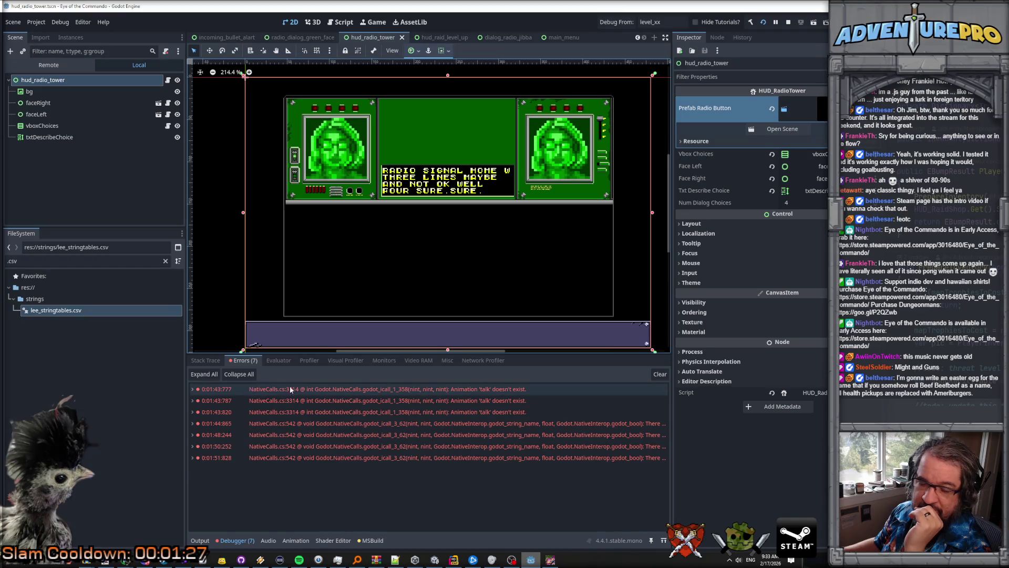
click(199, 425)
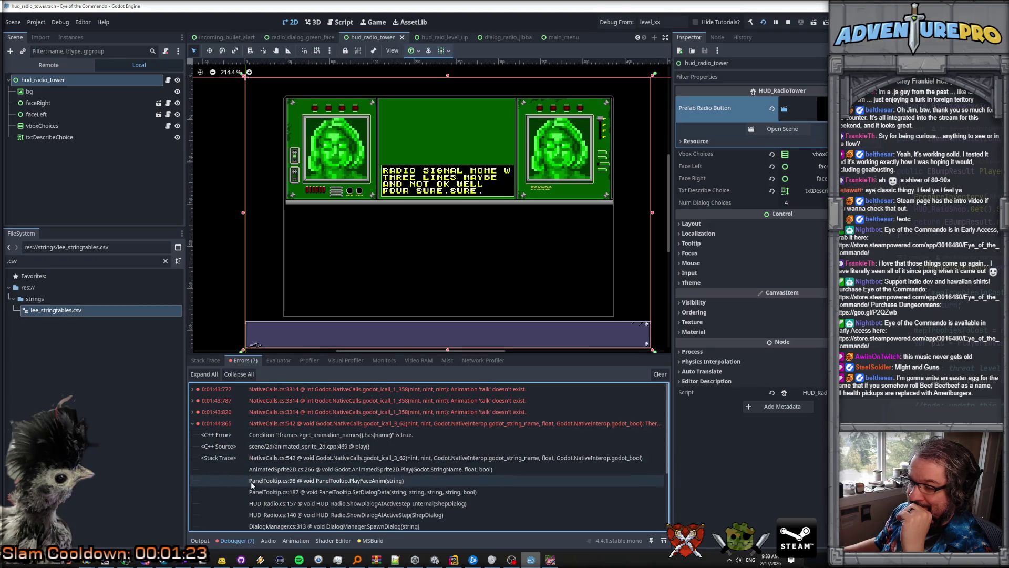
click(362, 484)
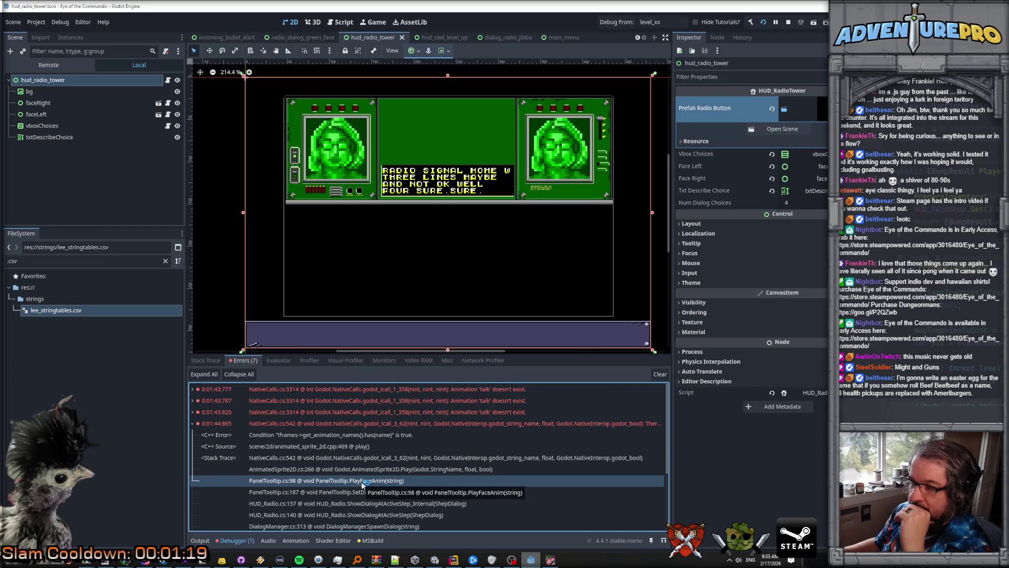
Step: Open the radio_dialog_green_face scene and view the control_talk animation's frames
click(319, 38)
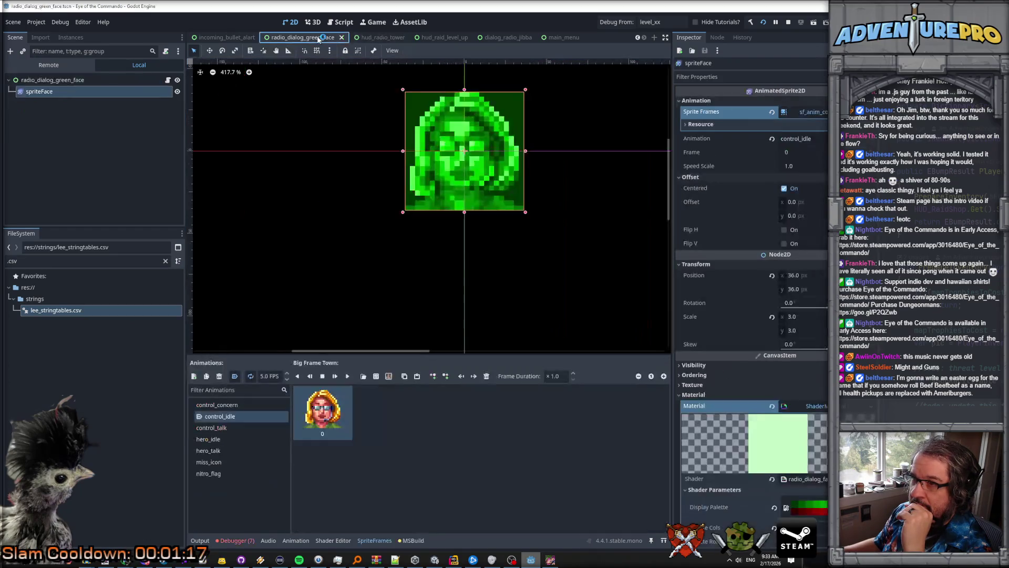
click(232, 40)
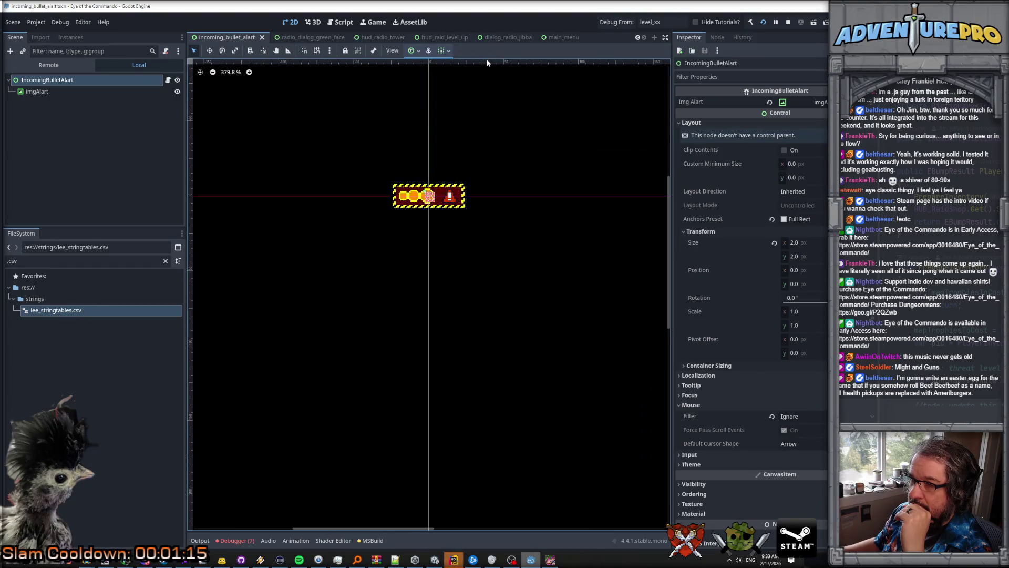
click(306, 37)
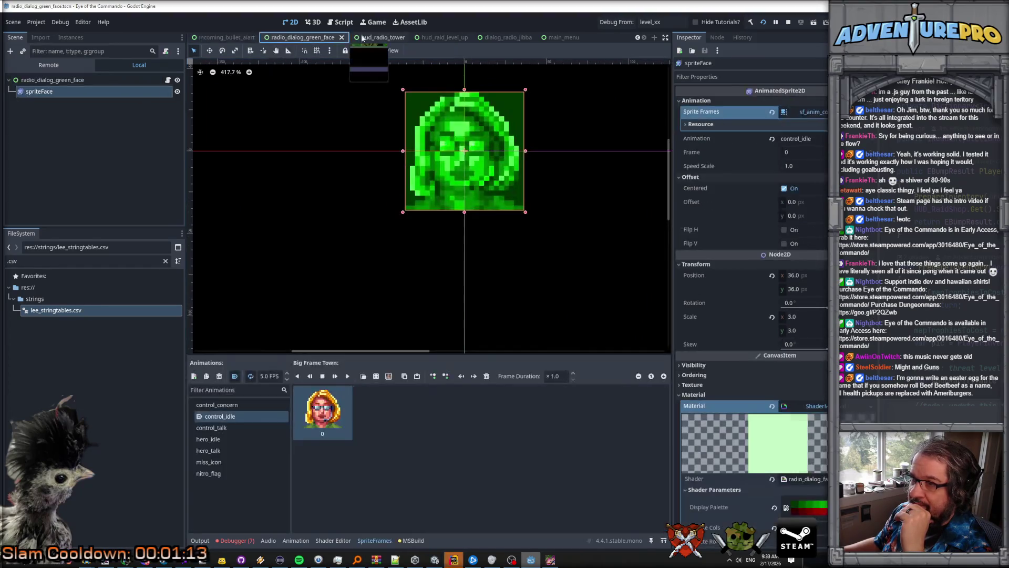
click(372, 38)
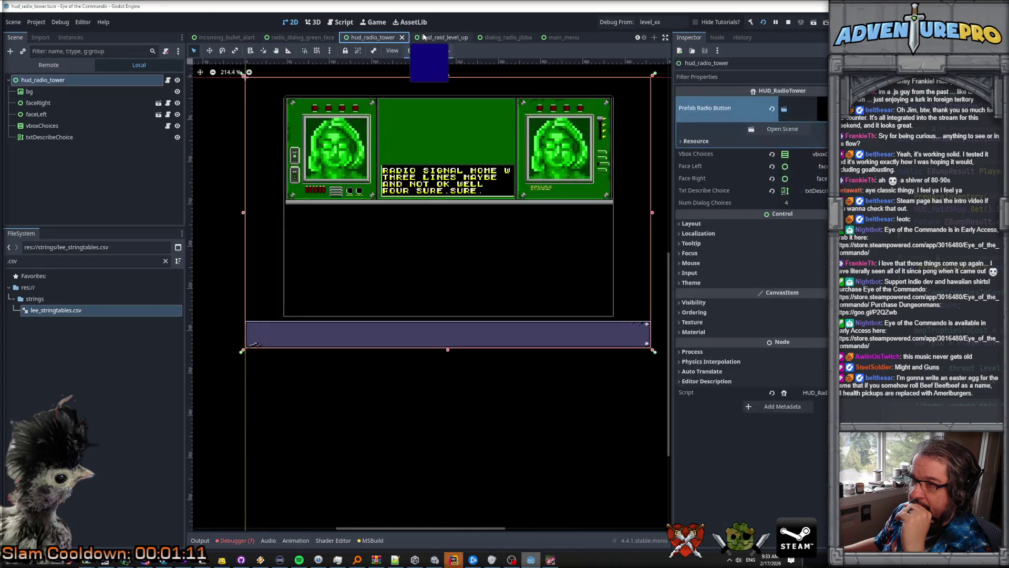
click(438, 37)
click(372, 36)
click(302, 37)
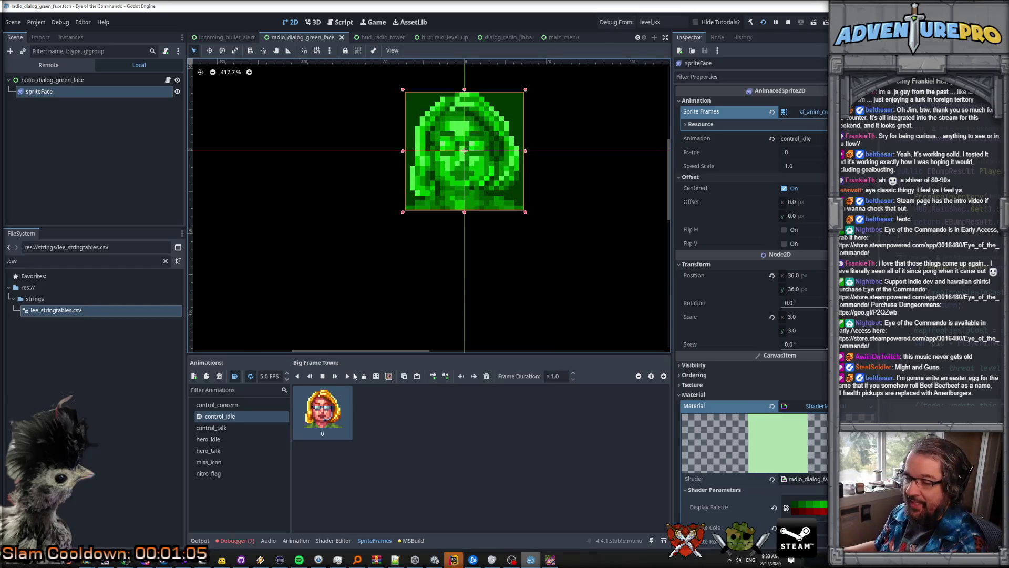
click(222, 428)
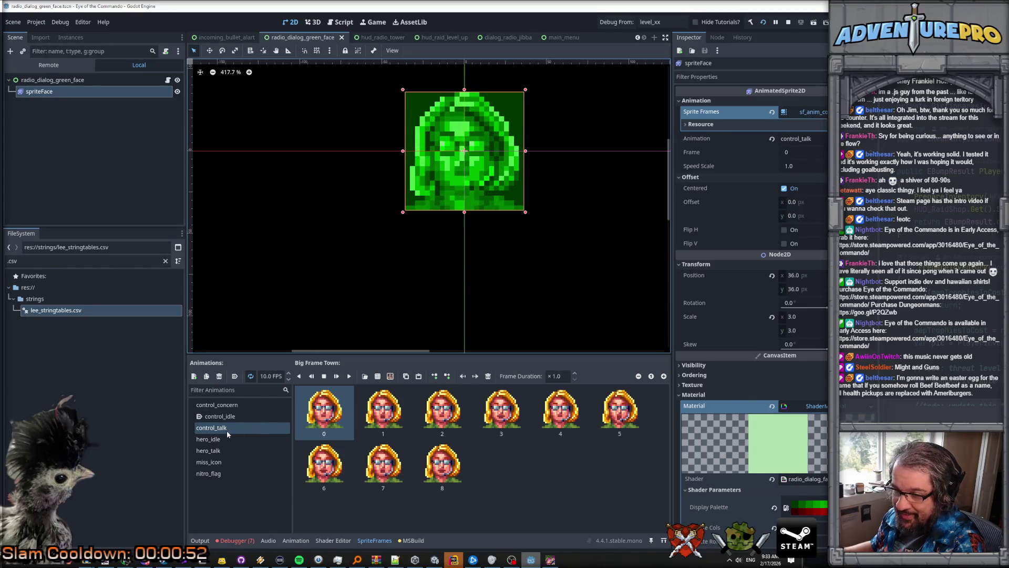
click(556, 560)
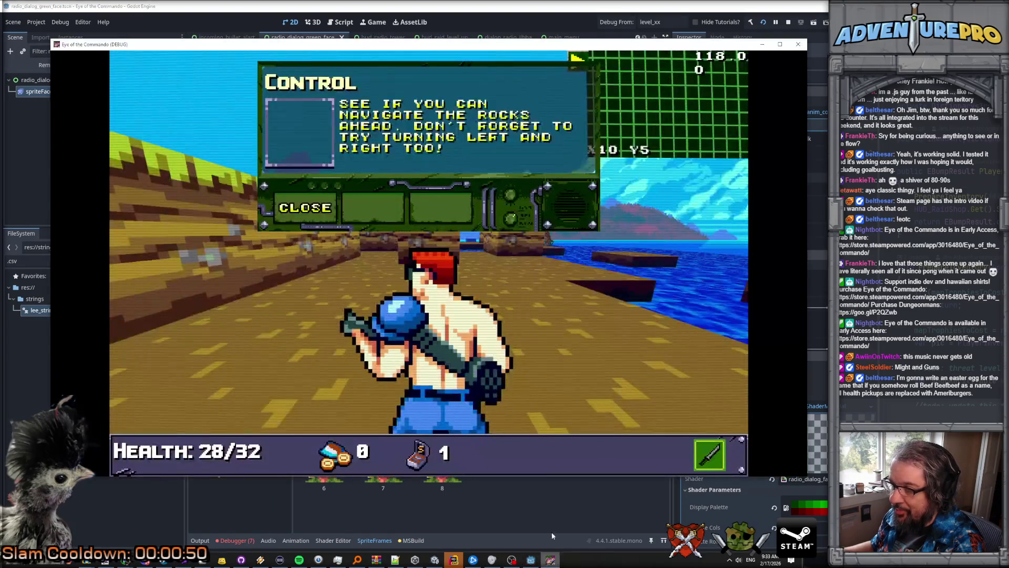
Step: Walk the commando down the path to collect the Freedom Medal
click(311, 198)
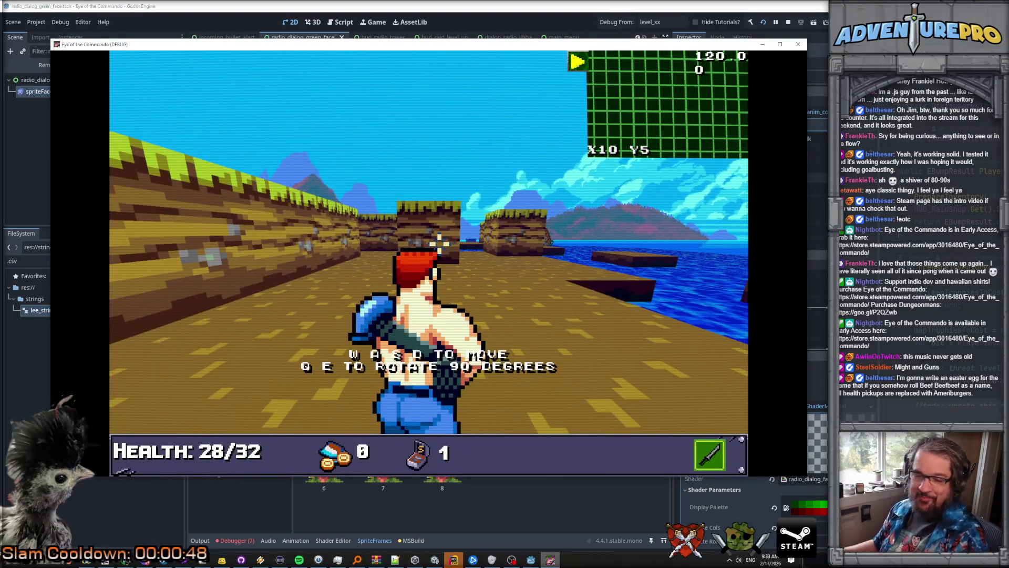
key(w)
key(w)
key(w)
key(q)
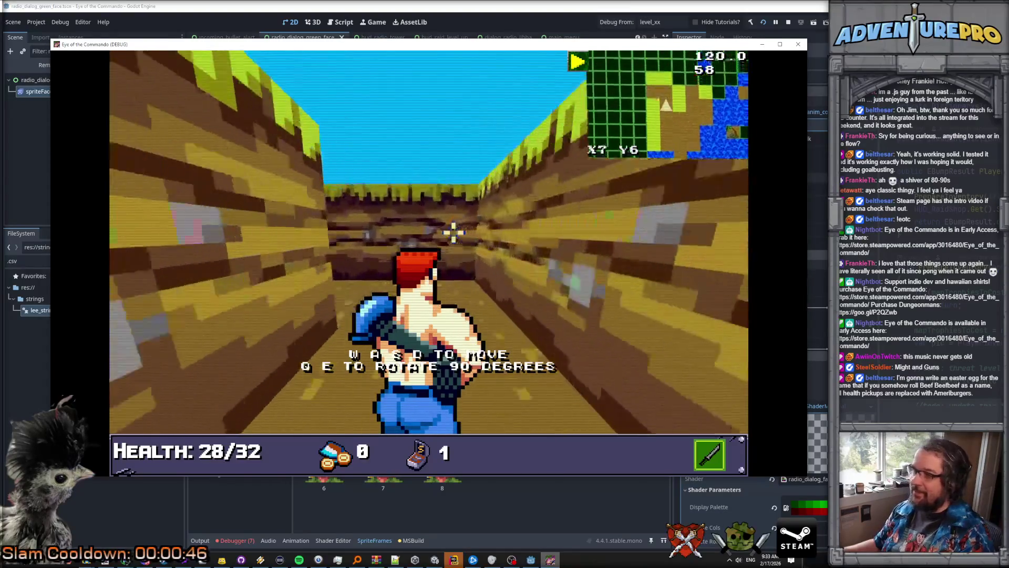
key(w)
key(w)
key(w)
key(q)
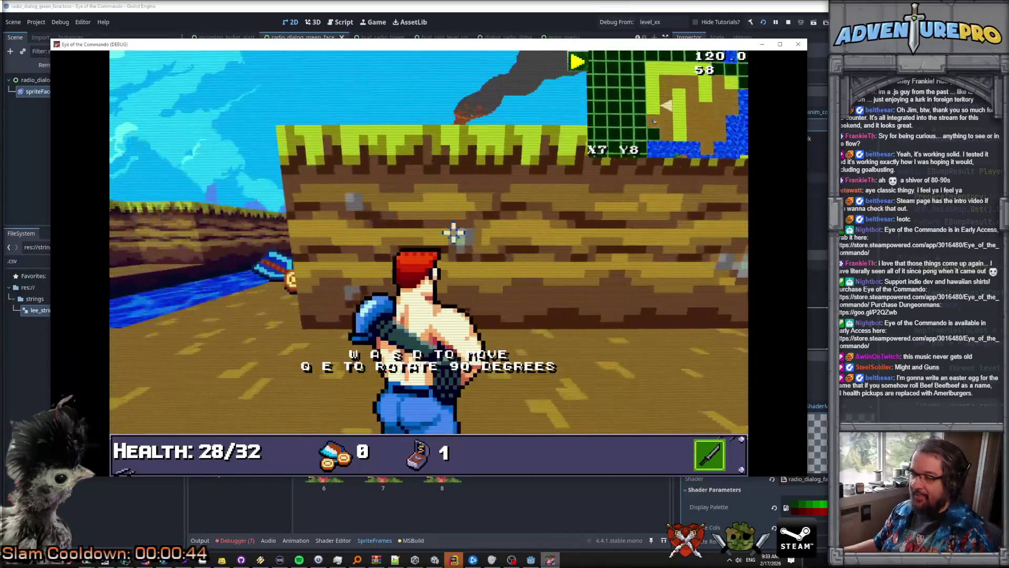
key(w)
key(q)
key(q)
key(e)
key(w)
key(e)
key(w)
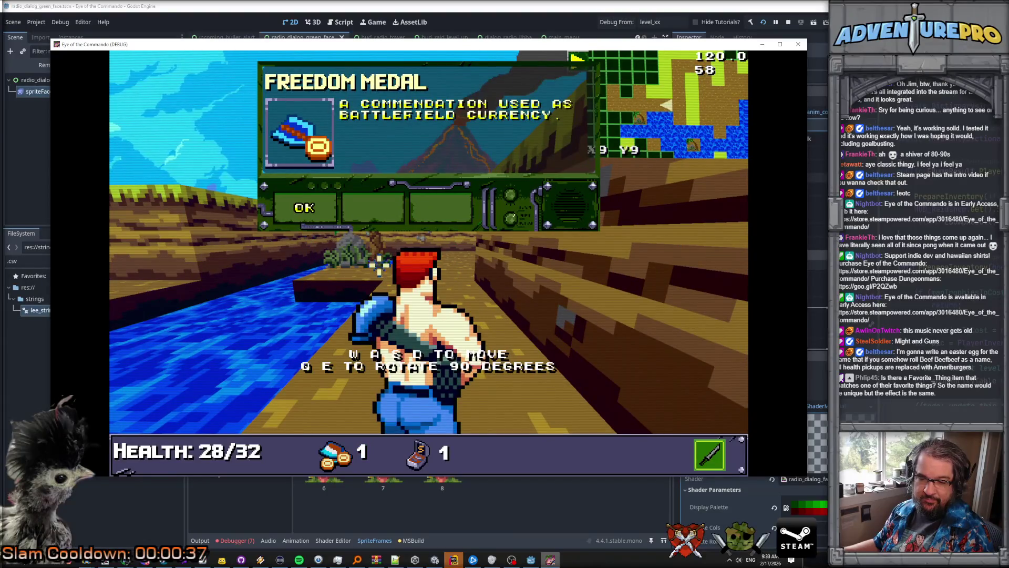
click(334, 212)
Step: Head toward the volcano, grab the Battle Chicken Nut pickup, and read Control's messages
key(q)
key(w)
key(w)
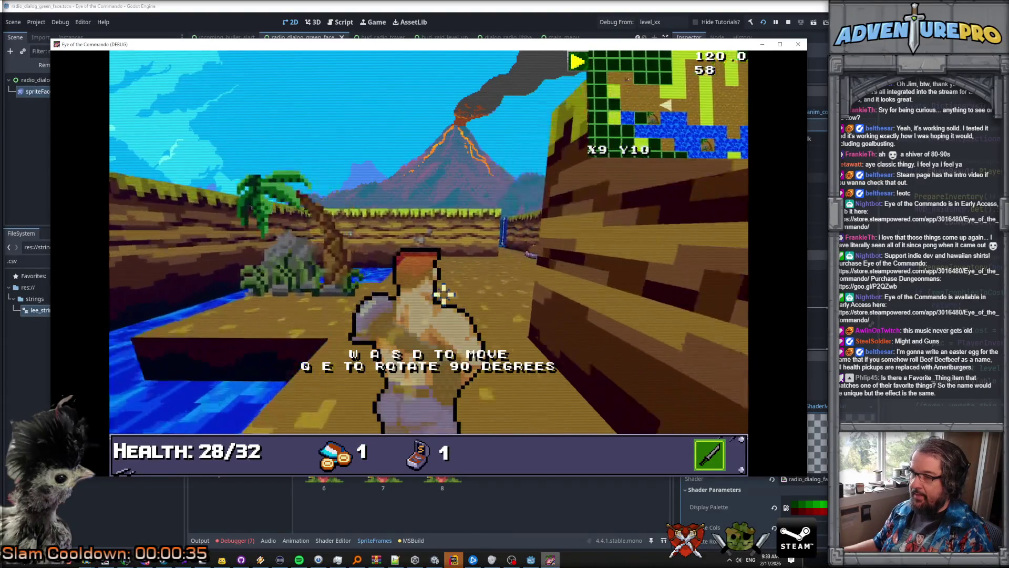
key(d)
key(d)
key(w)
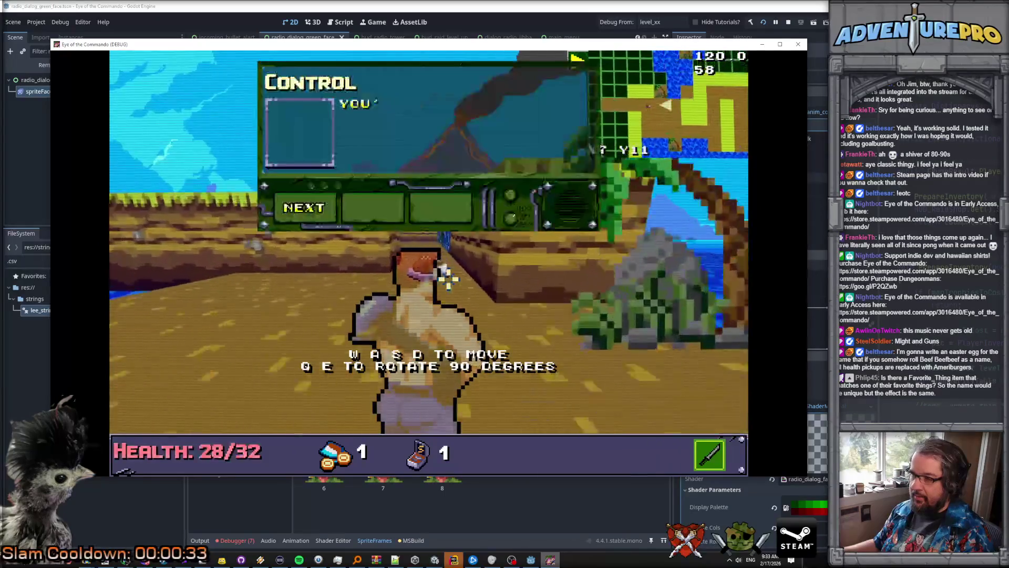
click(314, 208)
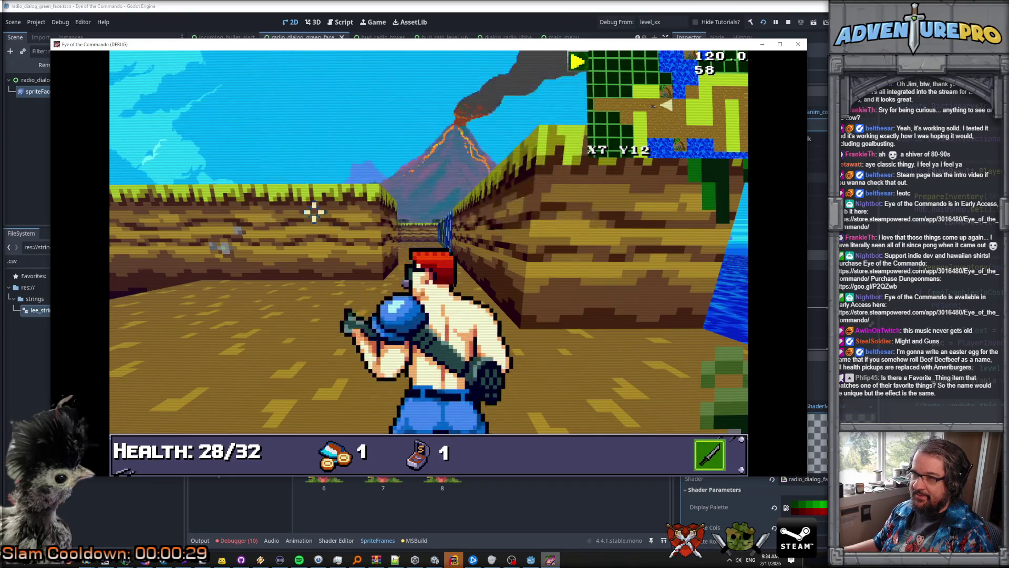
key(a)
click(314, 207)
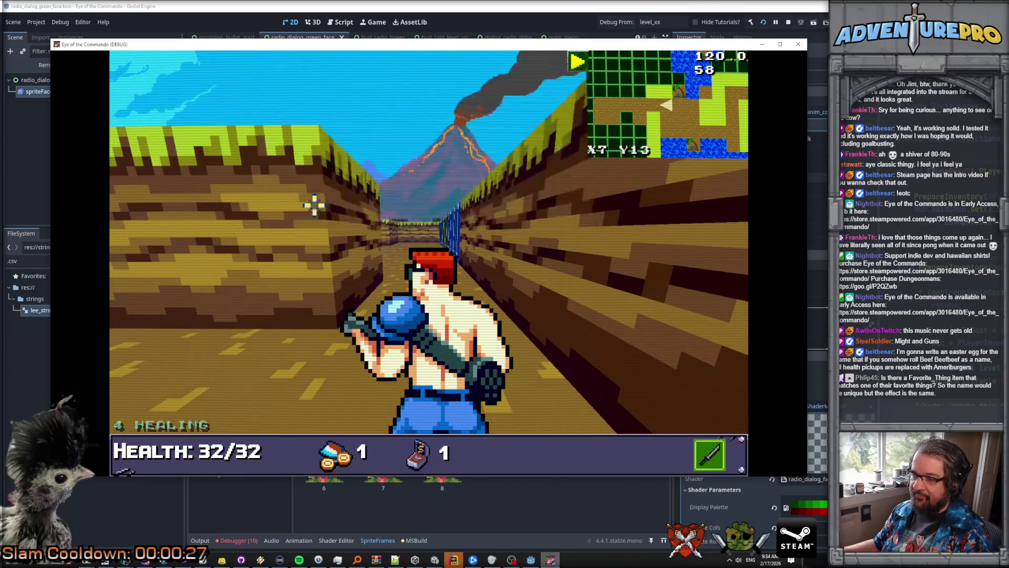
key(a)
key(a)
click(314, 207)
click(314, 207)
Step: Advance toward the containers and open fire on the enemies
key(d)
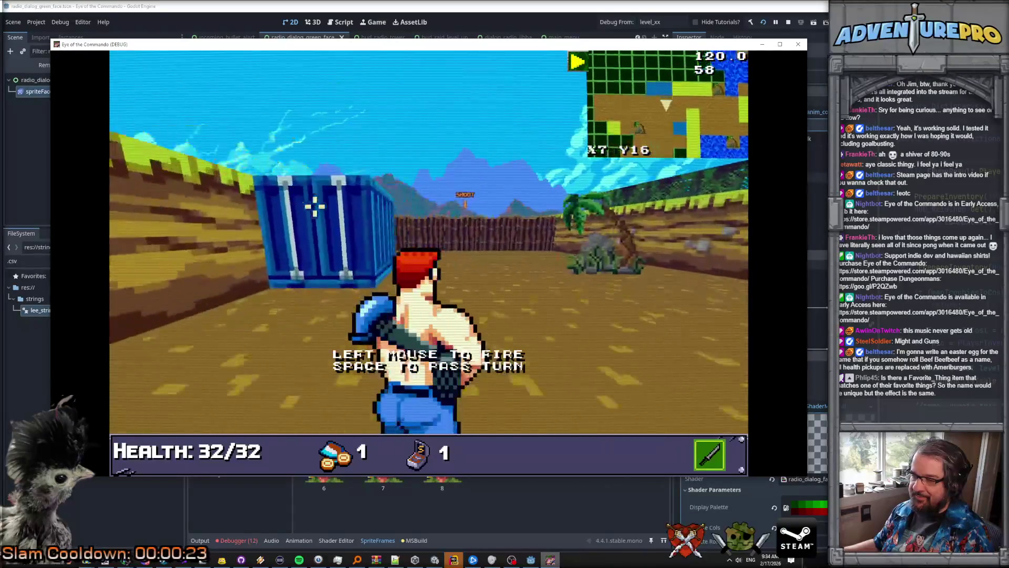
key(w)
key(w)
click(398, 239)
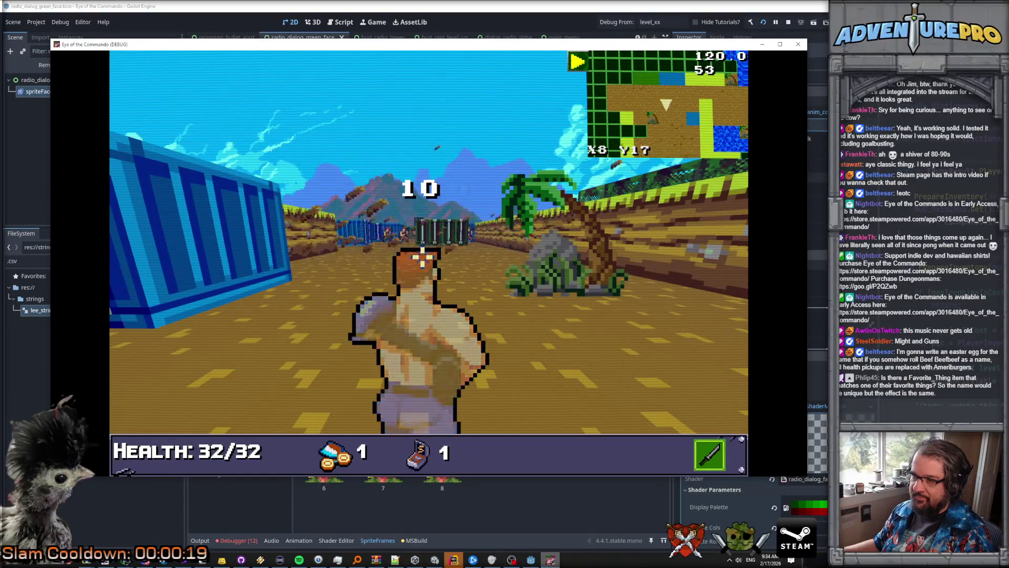
key(d)
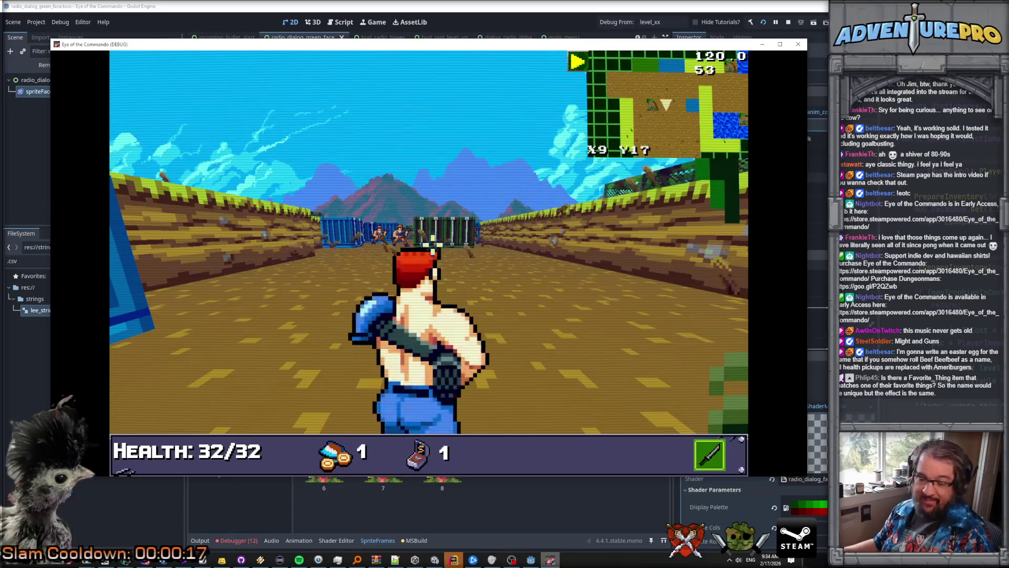
key(d)
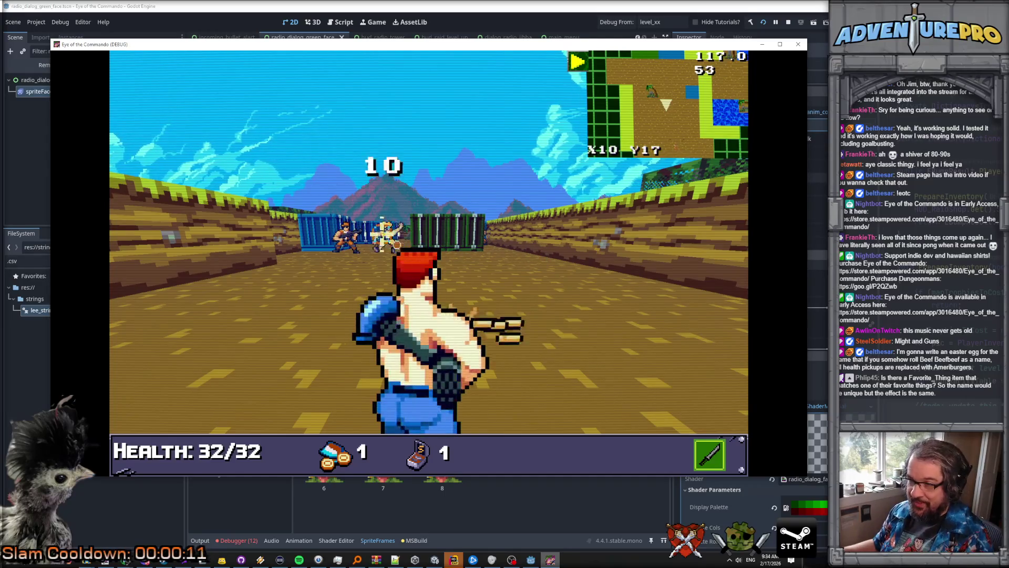
key(w)
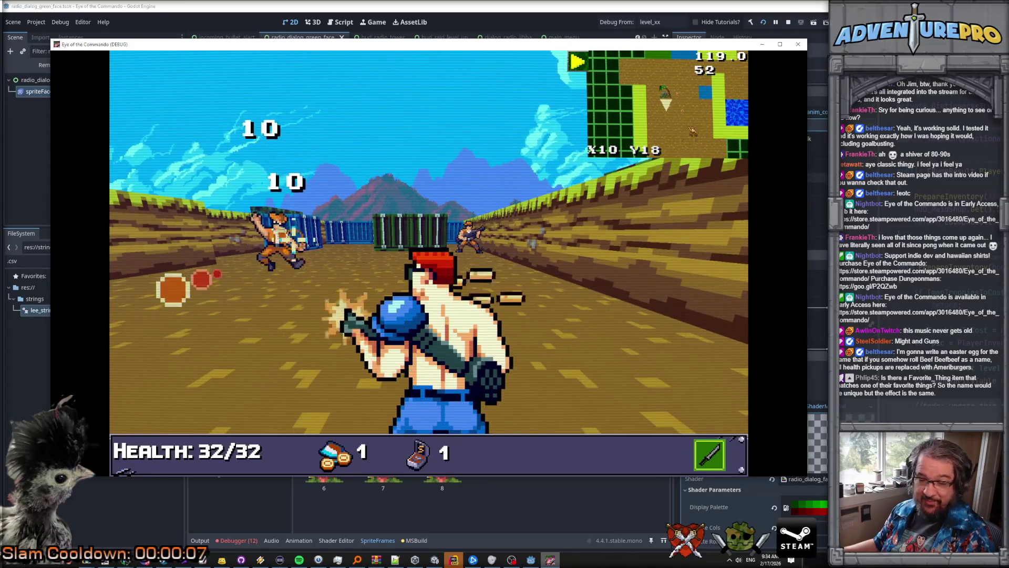
key(s)
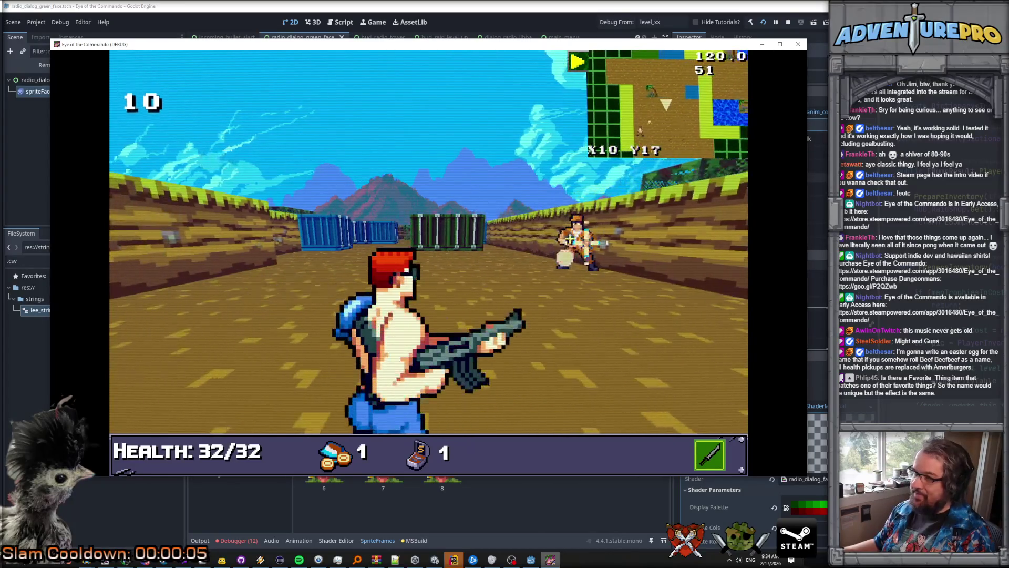
key(s)
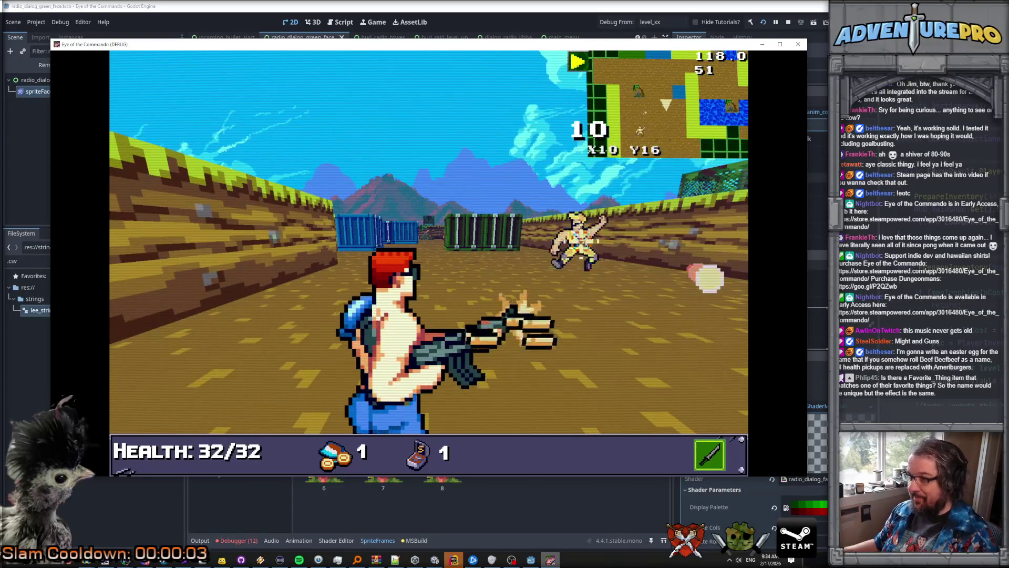
click(667, 252)
Step: Fight past the containers, shooting enemies and collecting an ammo pickup
key(w)
key(w)
key(w)
key(w)
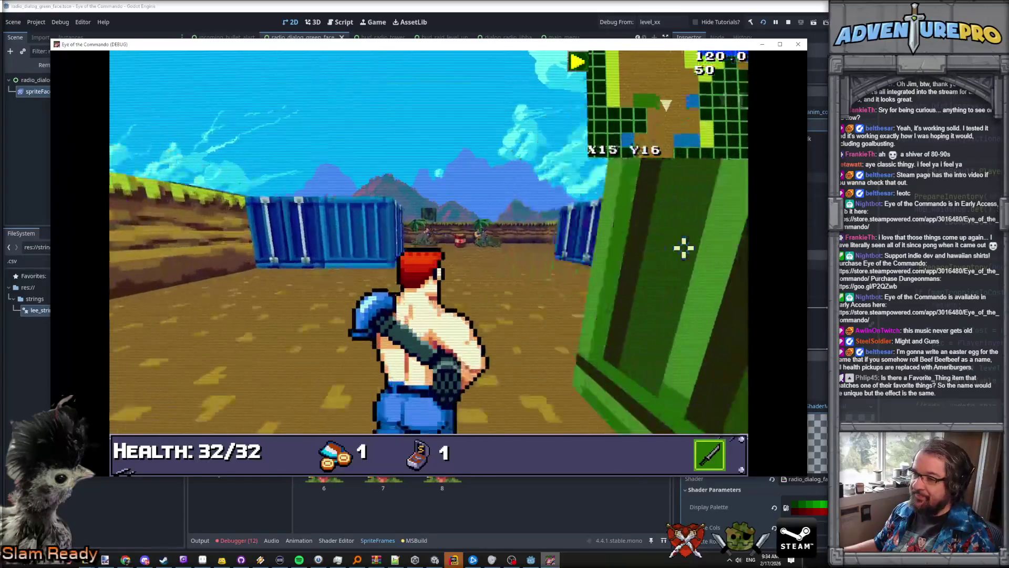
key(d)
key(w)
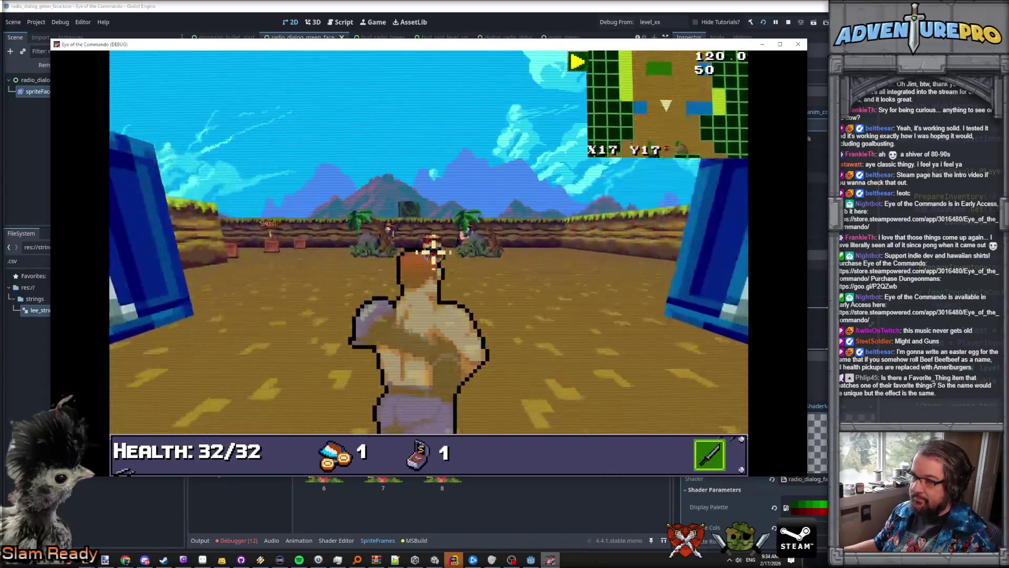
key(w)
click(444, 280)
key(w)
key(a)
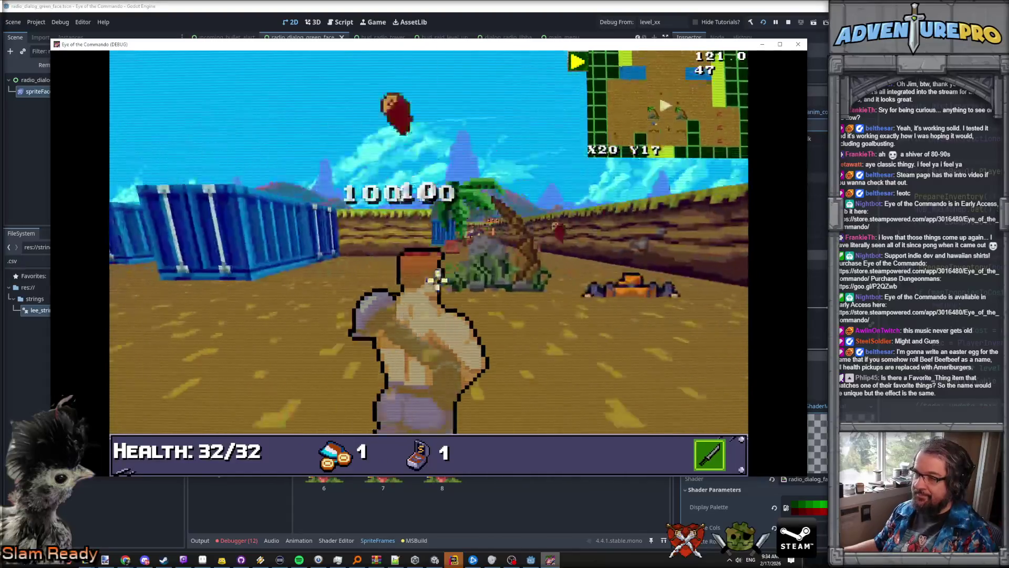
key(w)
key(w)
key(w)
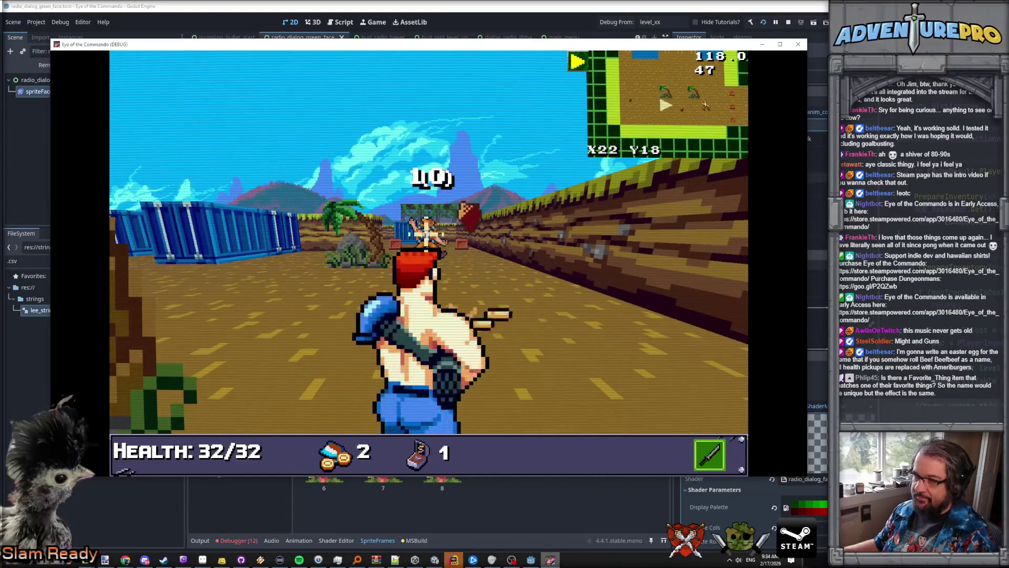
key(w)
click(388, 243)
click(382, 244)
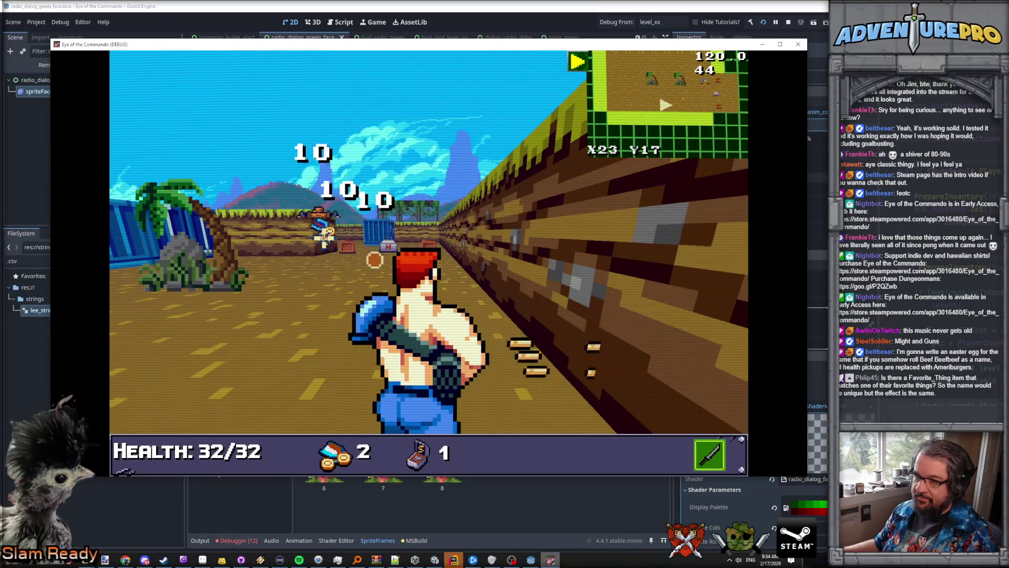
Step: Clear the corridor: collect ammo, the medkit, and the Great Freedom Medal from a shot crate
key(a)
key(w)
key(w)
key(w)
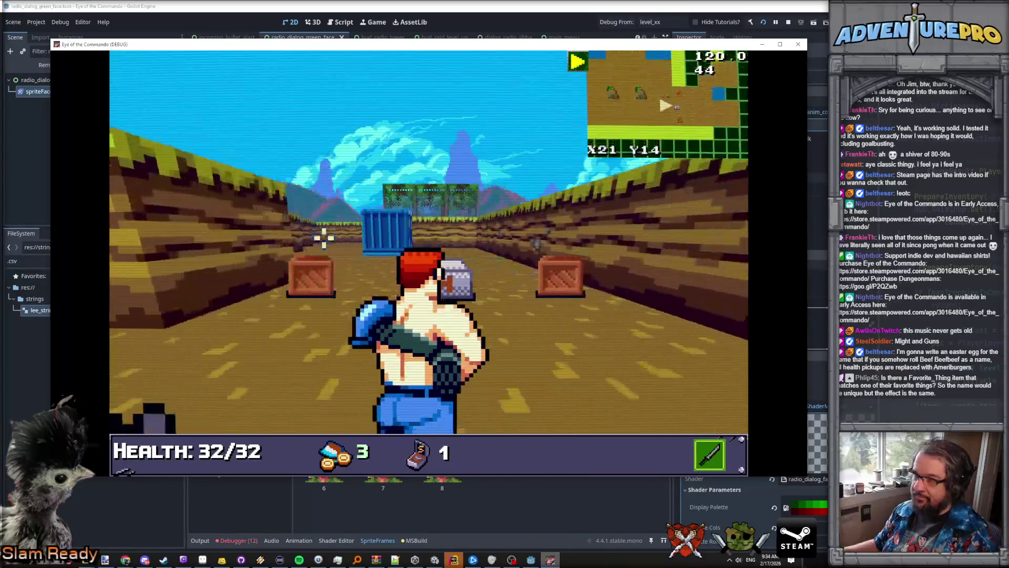
key(w)
click(310, 208)
key(s)
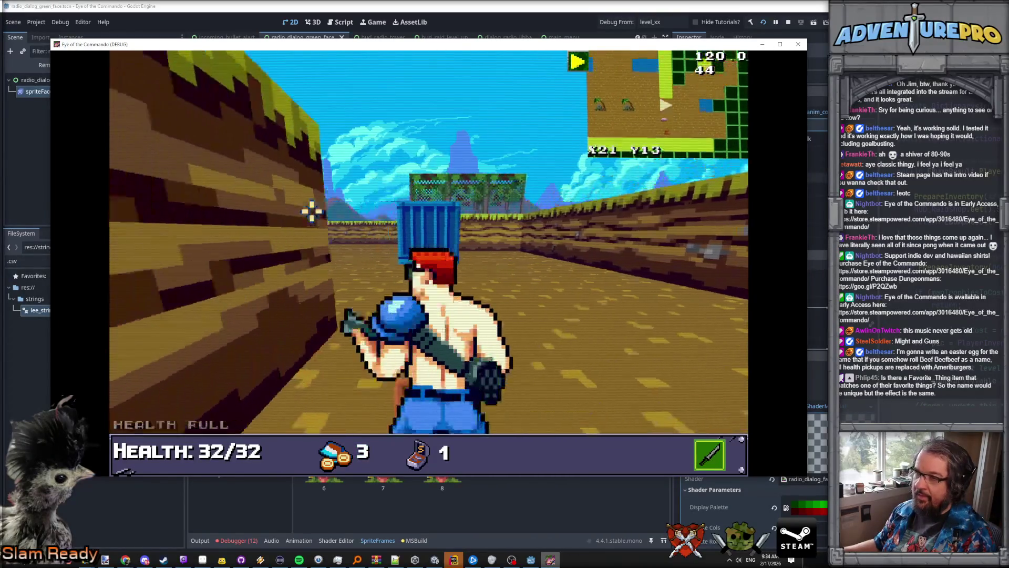
click(472, 279)
click(670, 286)
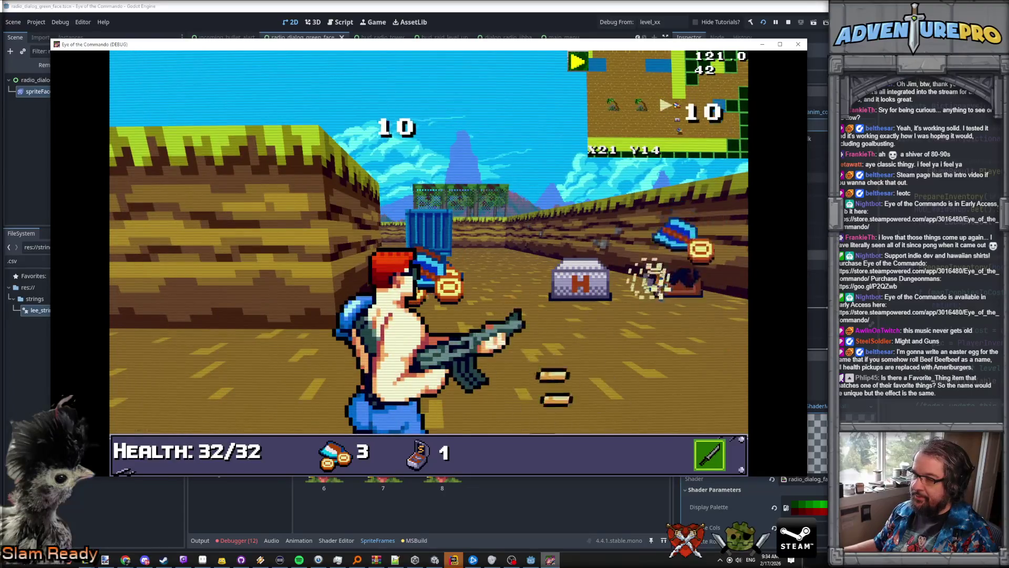
key(w)
click(313, 207)
key(w)
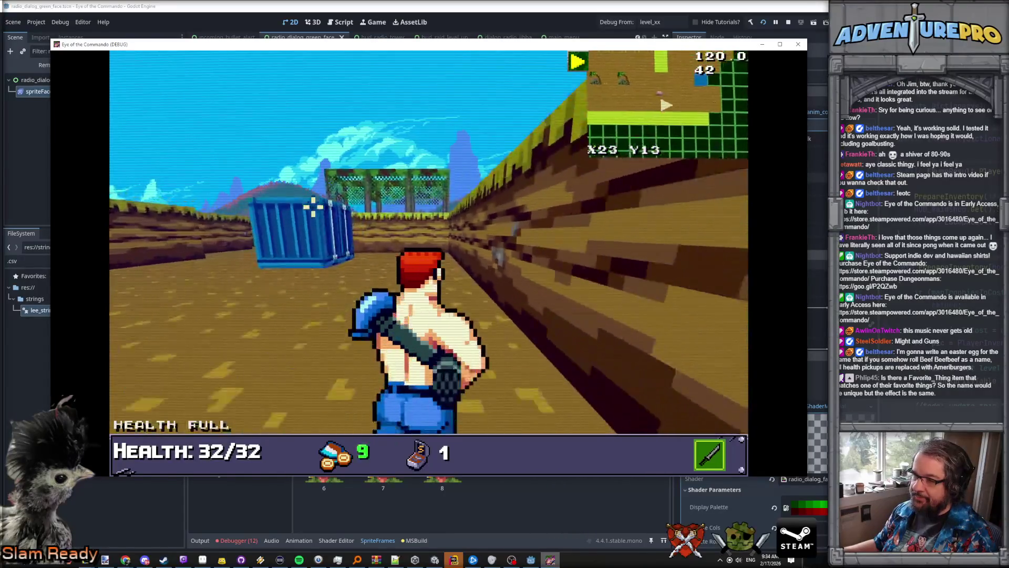
Step: Walk up the corridor onto the Commando Knife and read through its message
key(a)
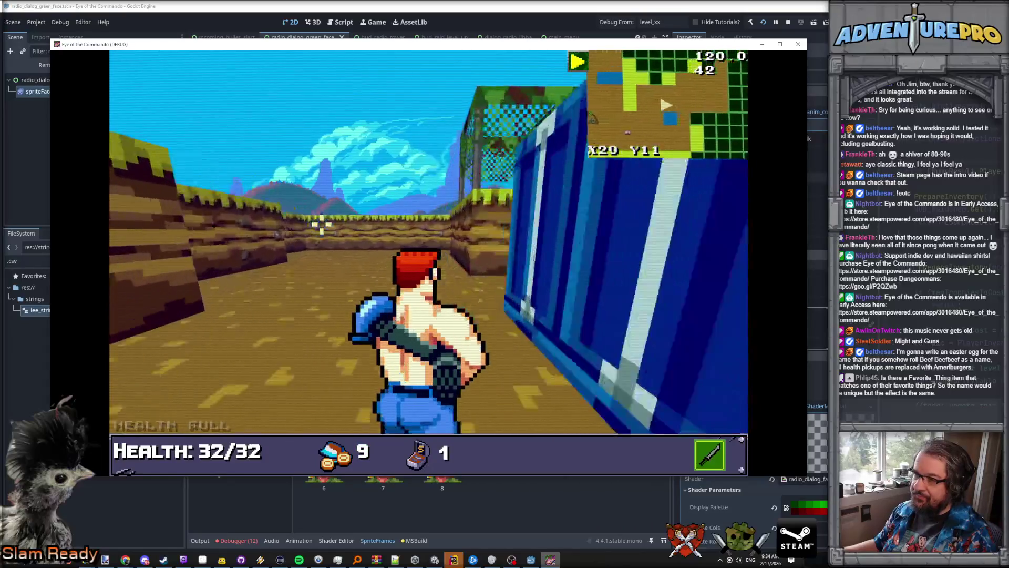
key(d)
key(w)
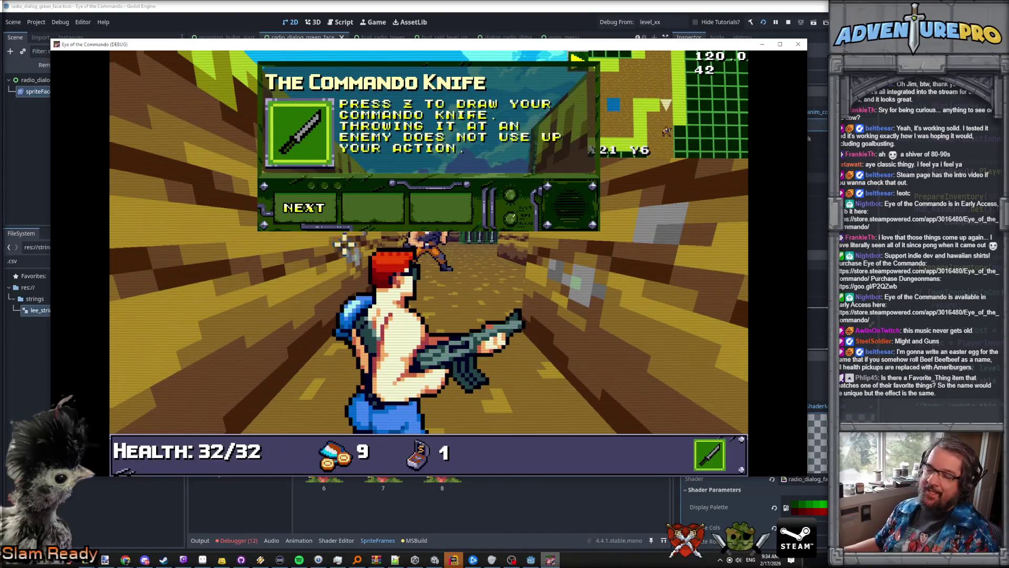
click(306, 208)
click(308, 207)
click(310, 208)
click(319, 210)
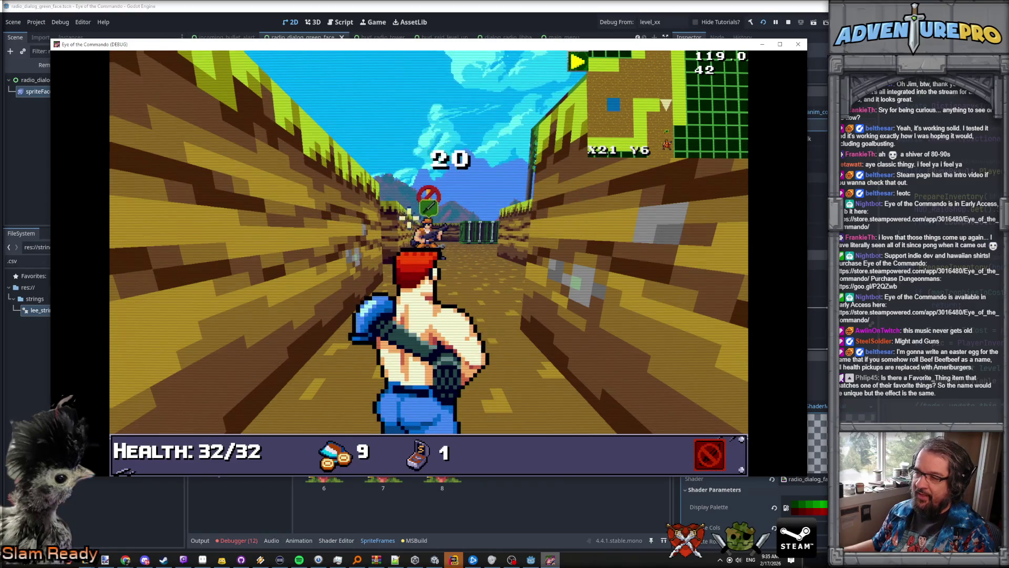
Step: Throw the knife at the corridor enemy, retrieve it, and attack the next enemy
click(430, 232)
key(w)
key(w)
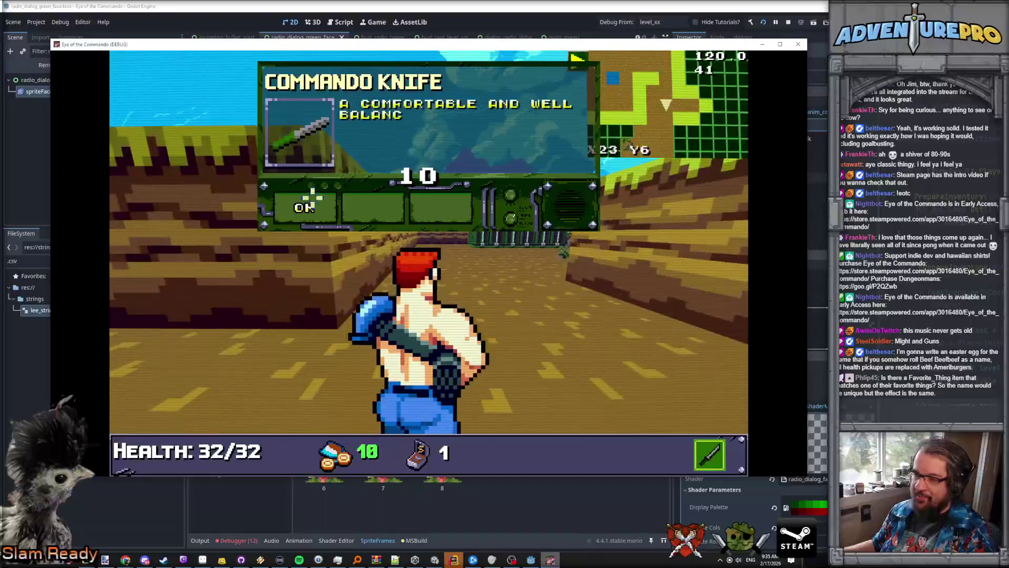
click(314, 205)
key(w)
key(w)
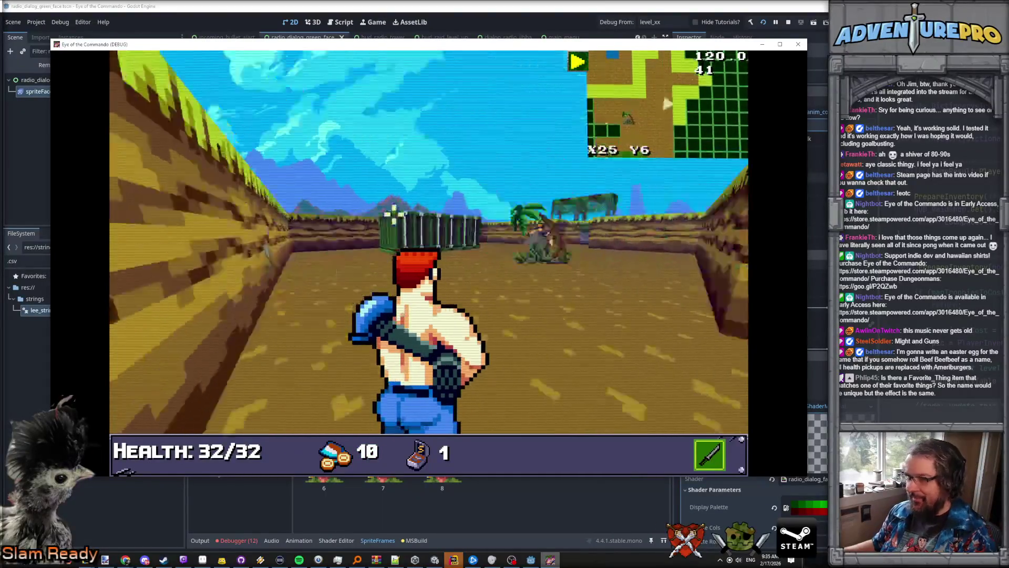
key(d)
key(w)
key(w)
click(411, 237)
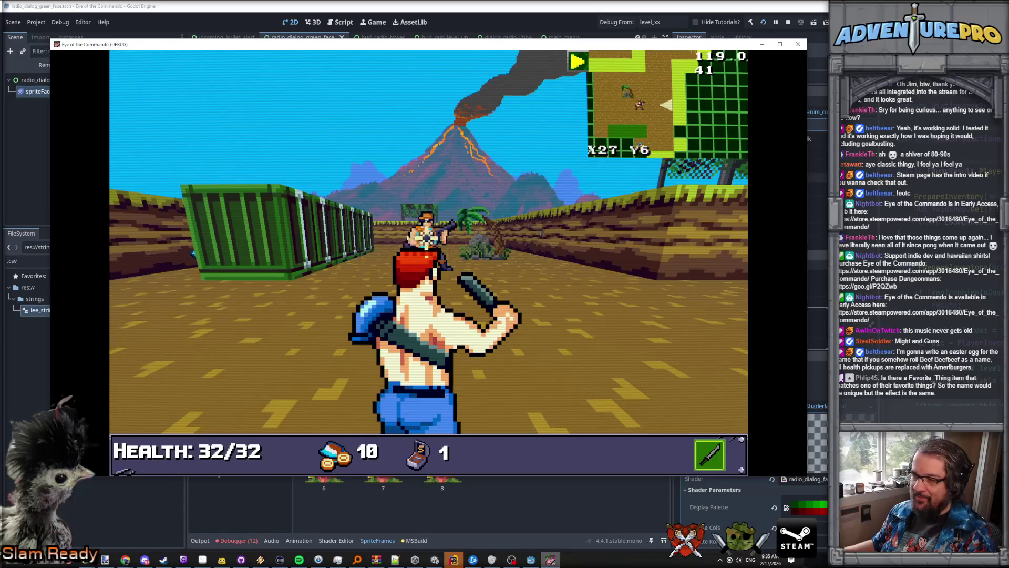
Step: Switch to the gun, kill the soldier, and collect ammo up to 15 heading west
key(w)
key(w)
key(3)
click(682, 258)
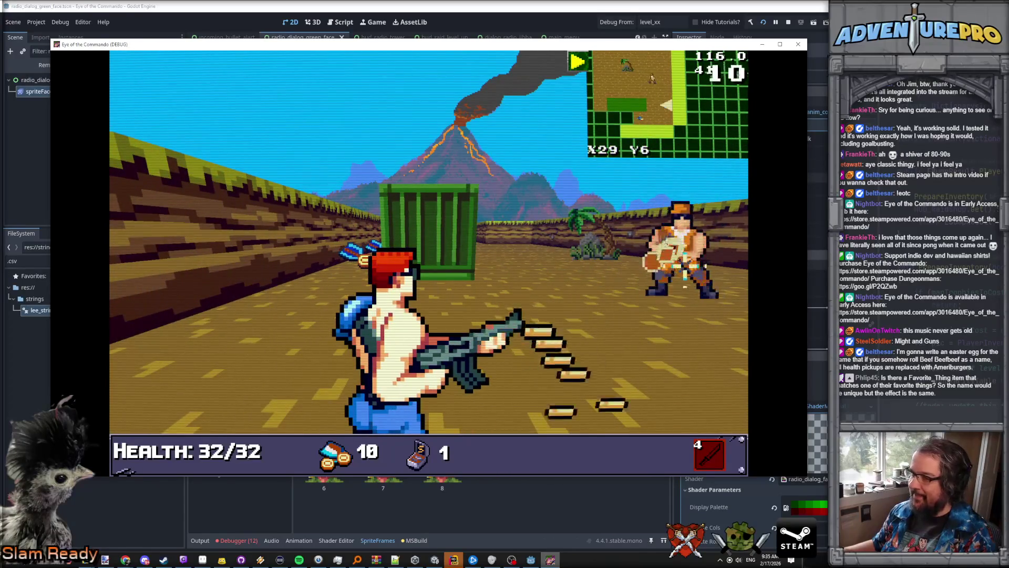
click(736, 250)
click(734, 253)
click(594, 242)
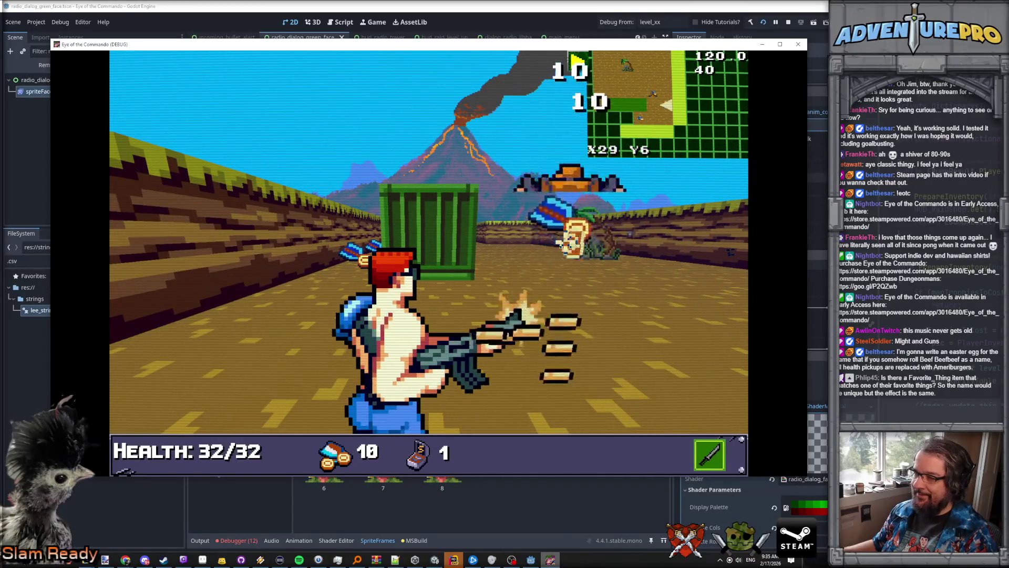
key(w)
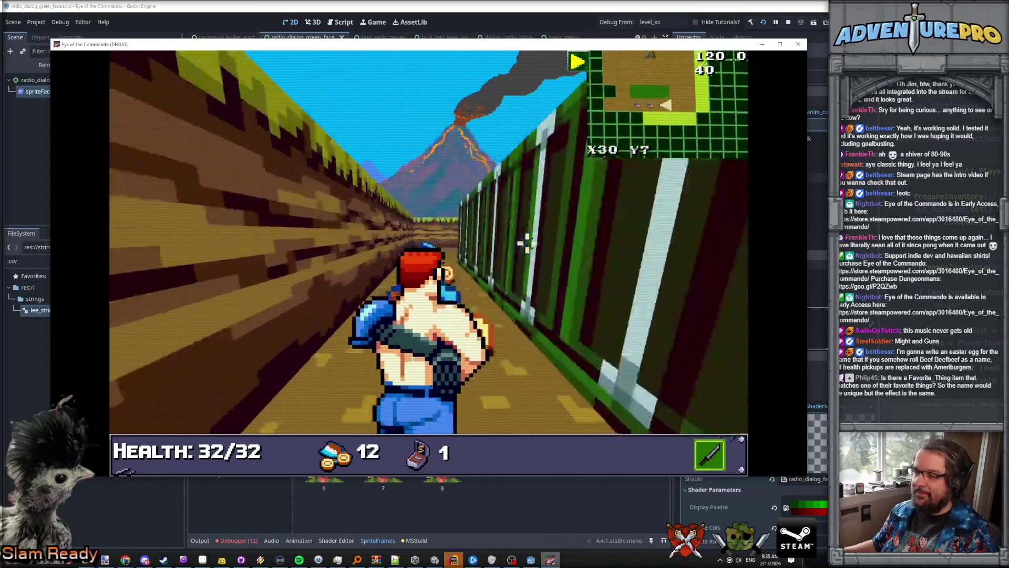
key(w)
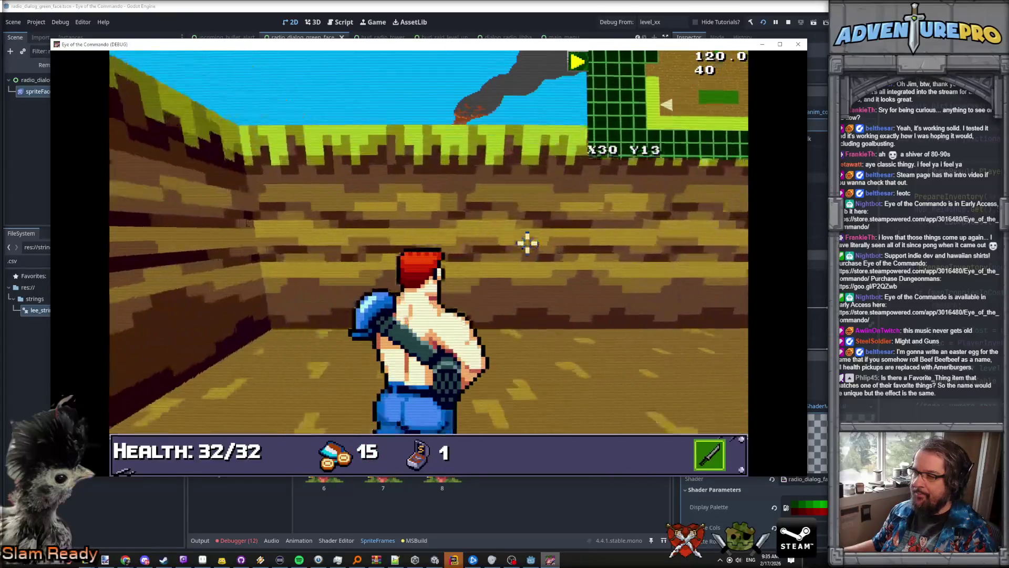
key(w)
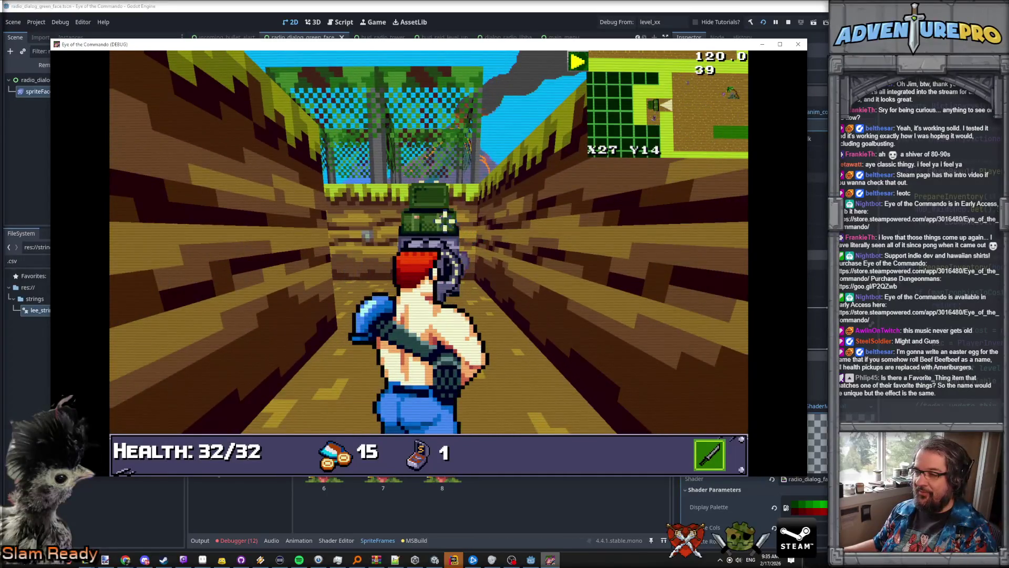
Step: Pick up the TDR-451 flamethrower and S ammo, then finish the tutorial dialog
key(a)
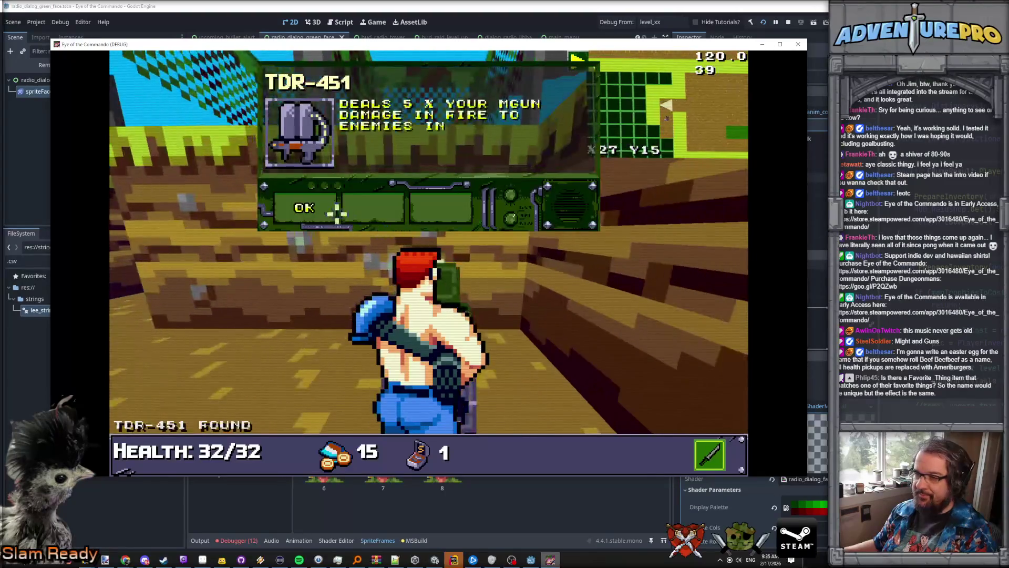
click(310, 208)
key(s)
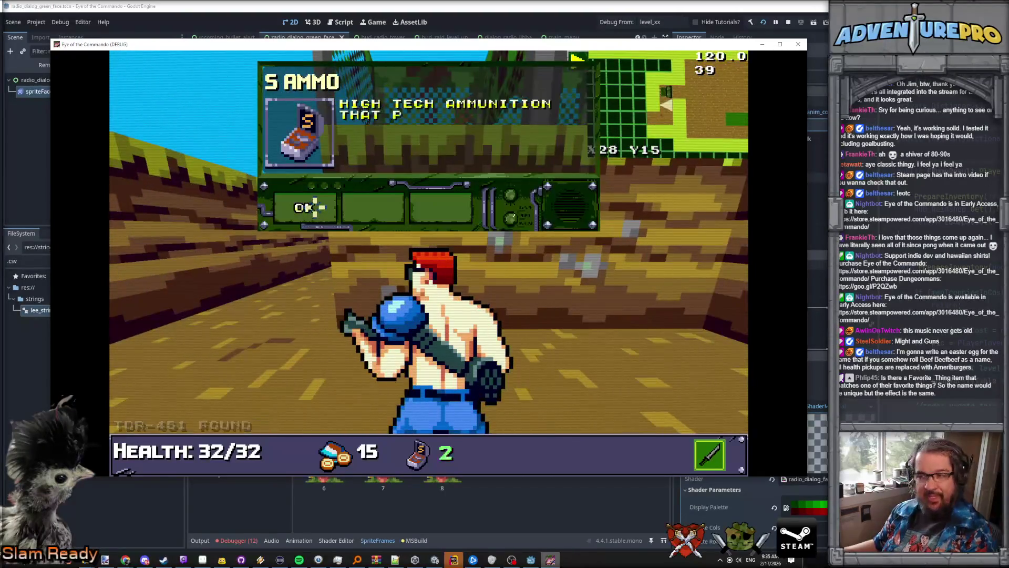
click(310, 207)
key(s)
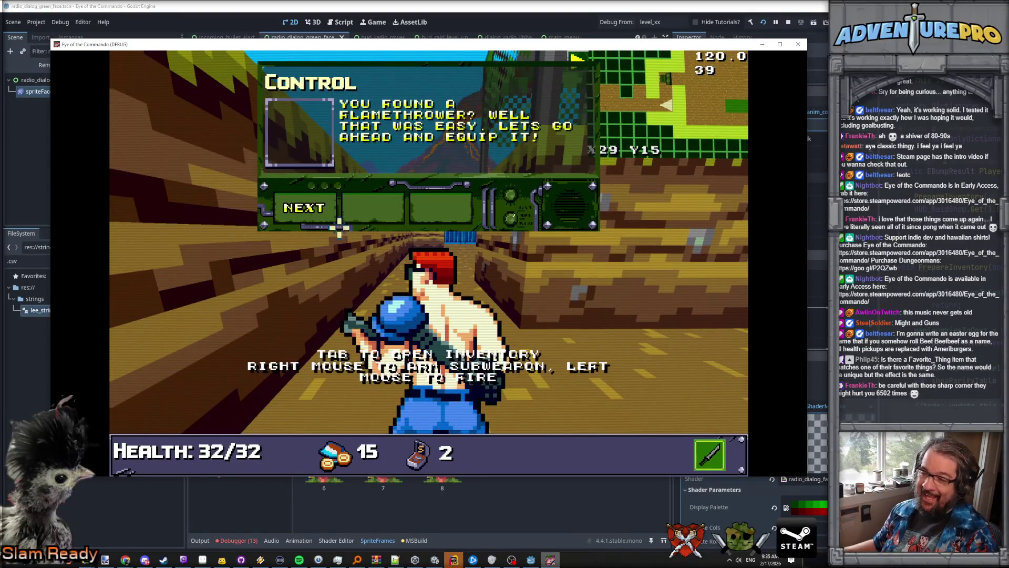
click(304, 208)
click(304, 207)
click(304, 208)
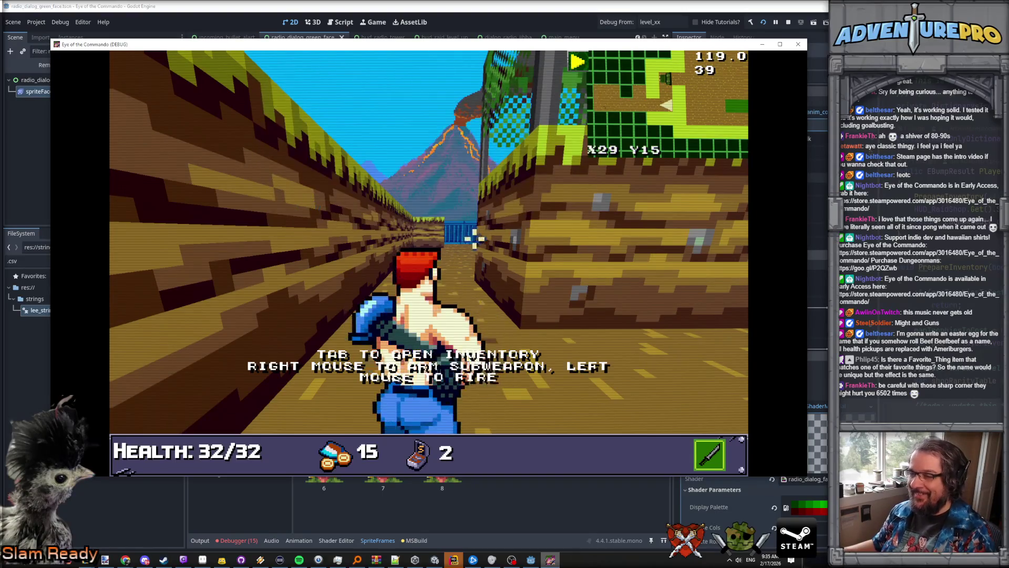
Step: Check the TDR-451 in the inventory, then advance down the corridor shooting at the soldiers
key(Tab)
mouse_move(166, 265)
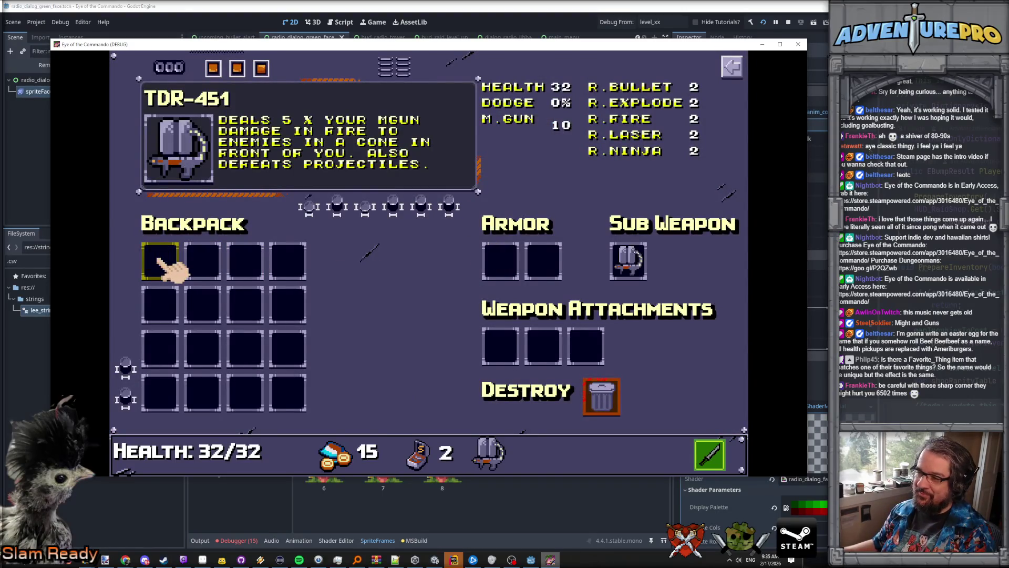
key(Tab)
key(w)
key(w)
click(525, 270)
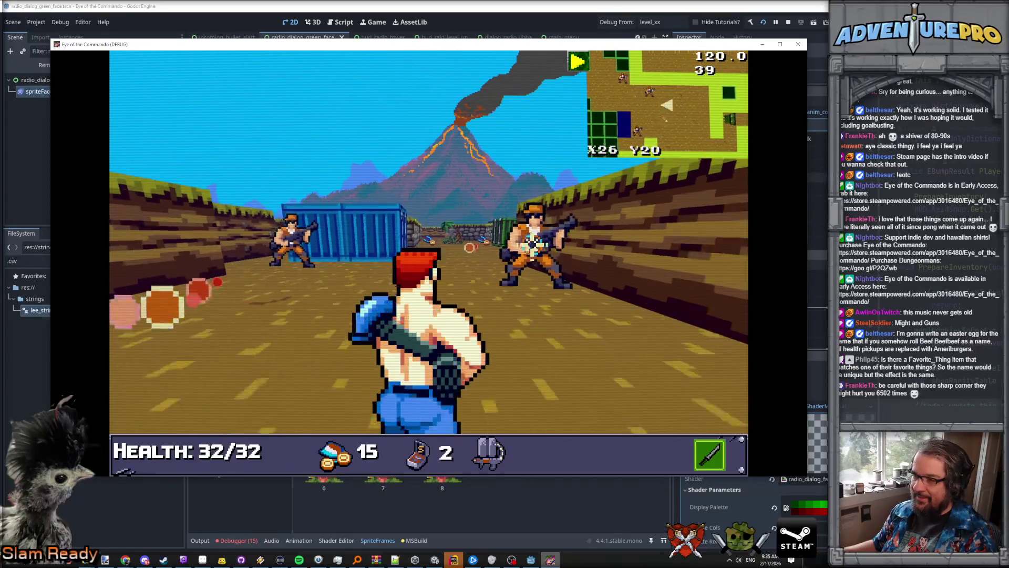
Step: Dodge fire, then kill the corridor soldiers with the flamethrower and gun
key(a)
key(s)
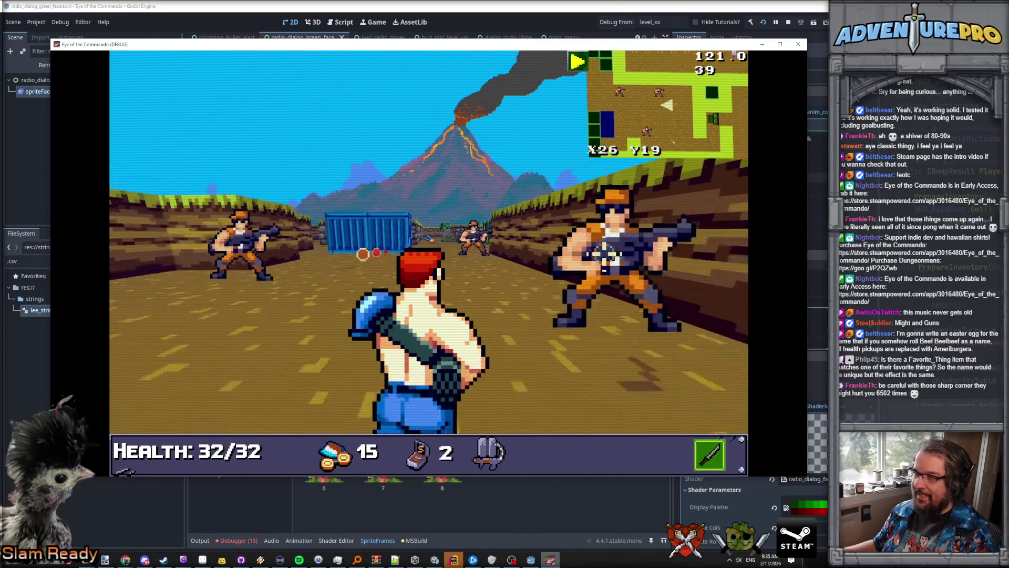
scroll(503, 243, down, 3)
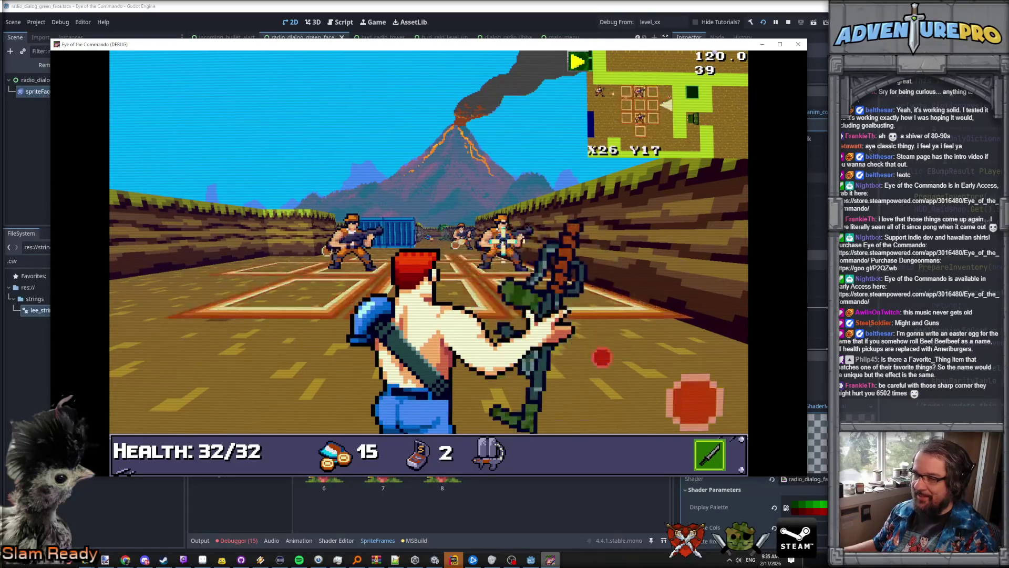
click(503, 243)
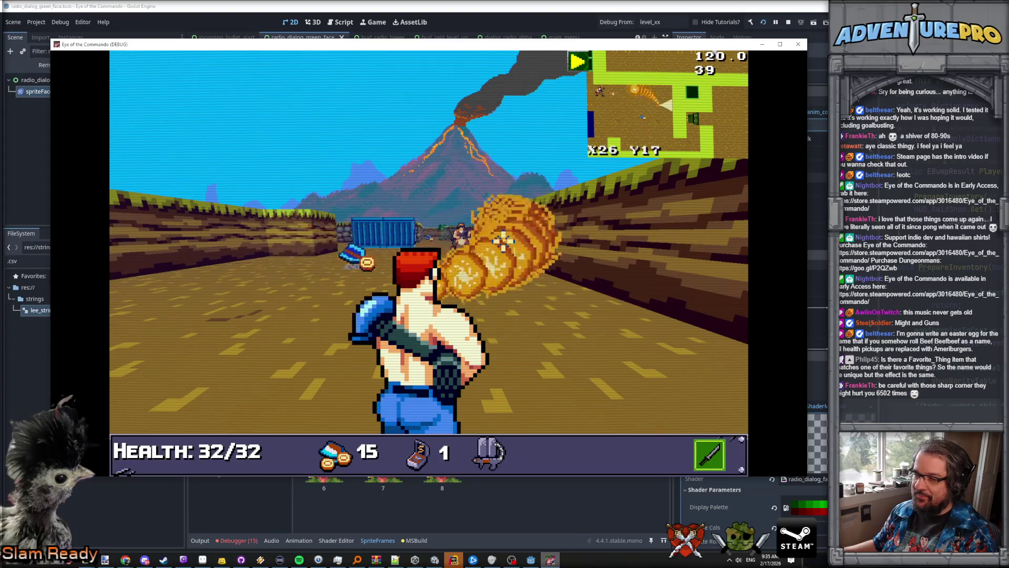
key(w)
click(533, 239)
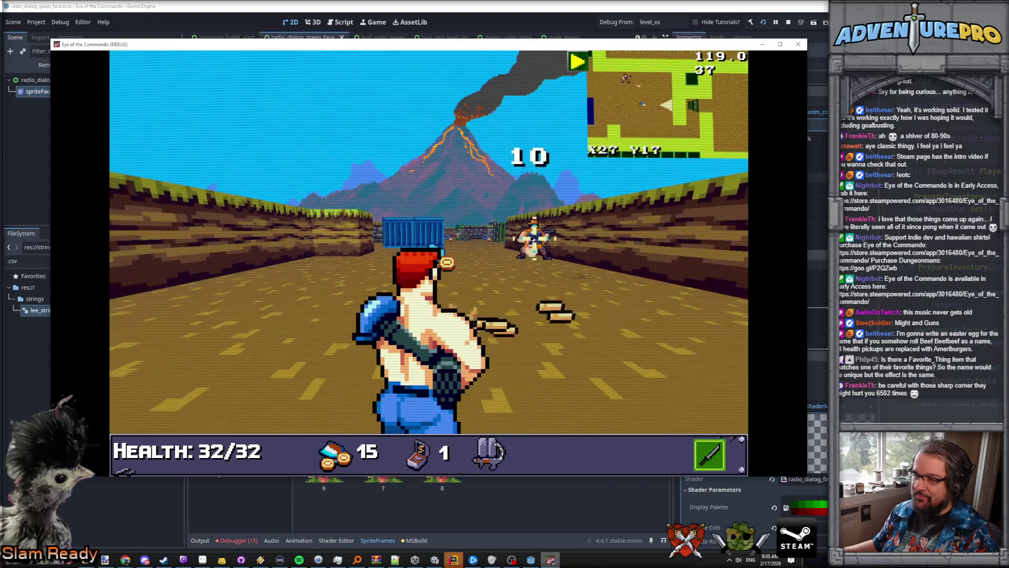
Step: Advance through the next corridor collecting coins and shooting the remaining soldiers
key(w)
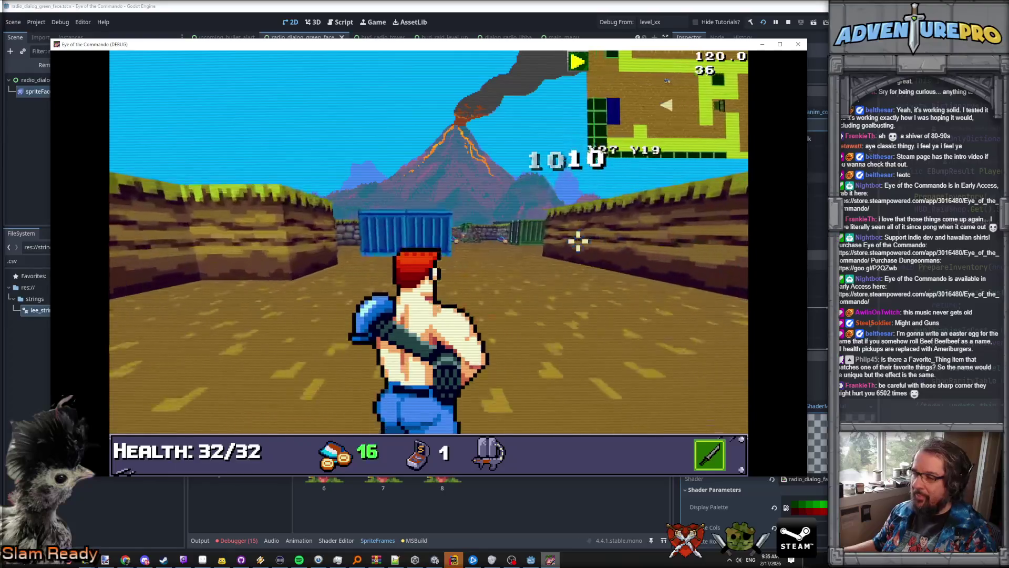
key(d)
key(w)
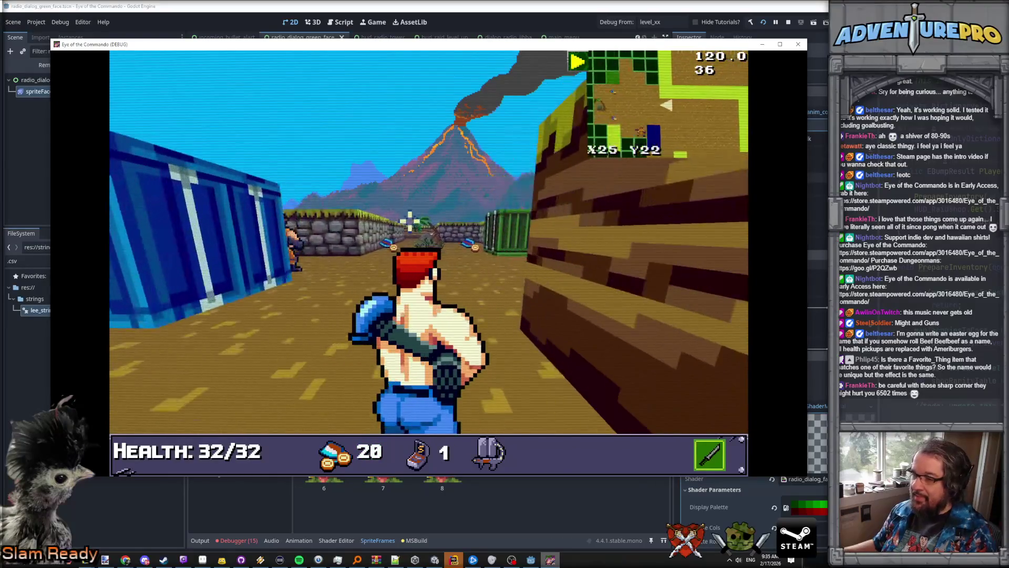
click(163, 247)
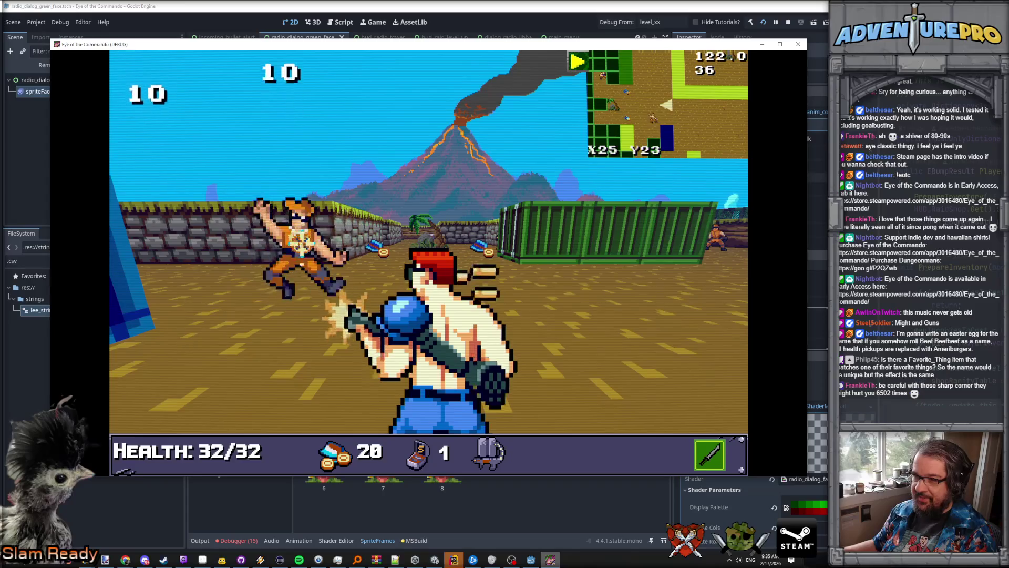
key(w)
key(space)
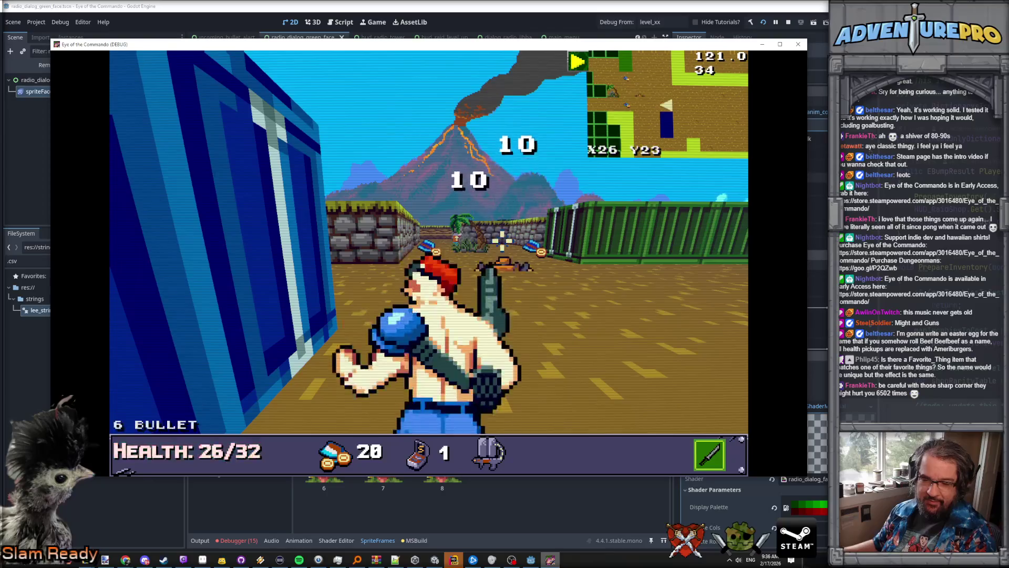
key(w)
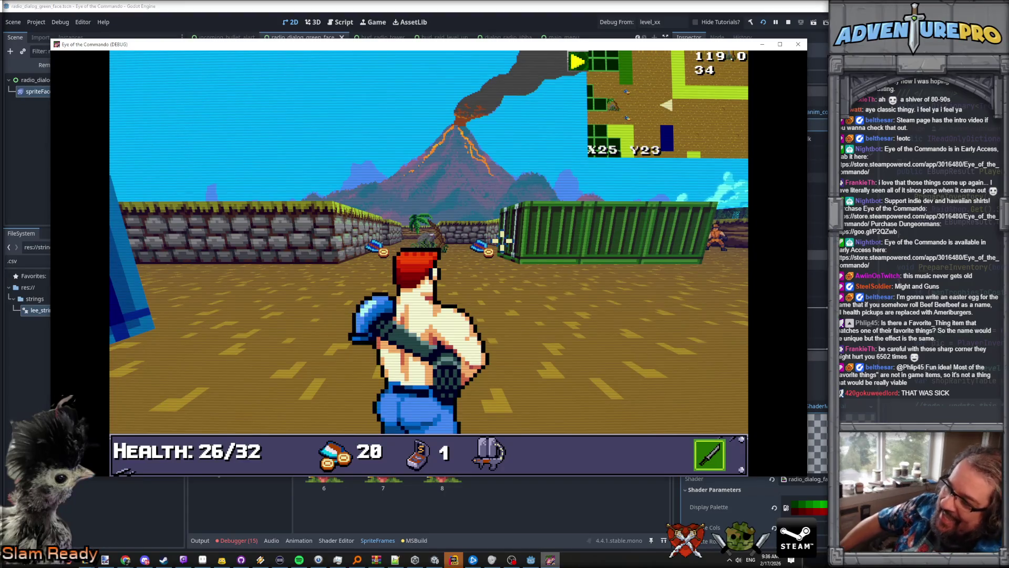
Step: Ready and stow the sub-weapon twice, then bring up the debug console
key(r)
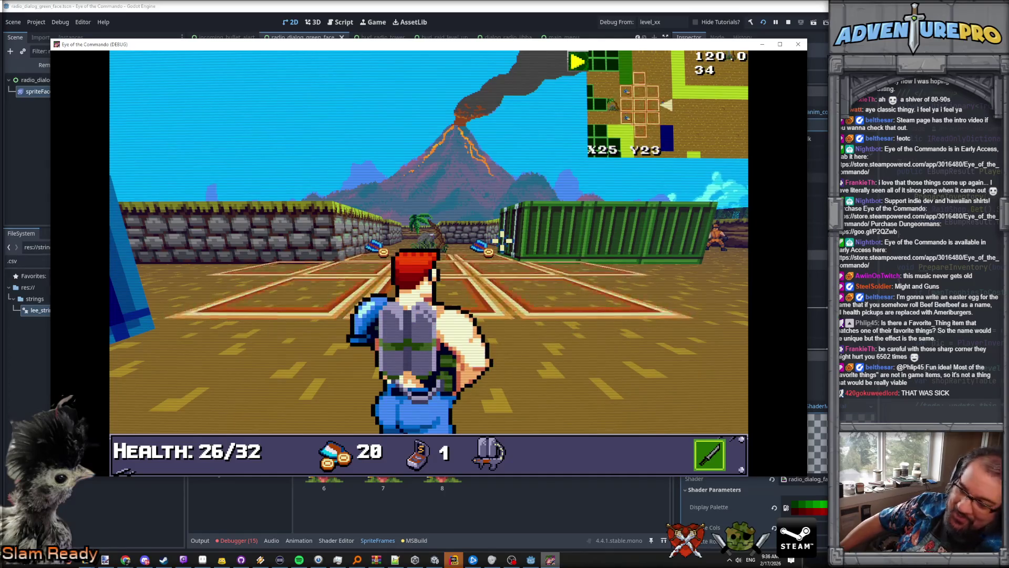
key(r)
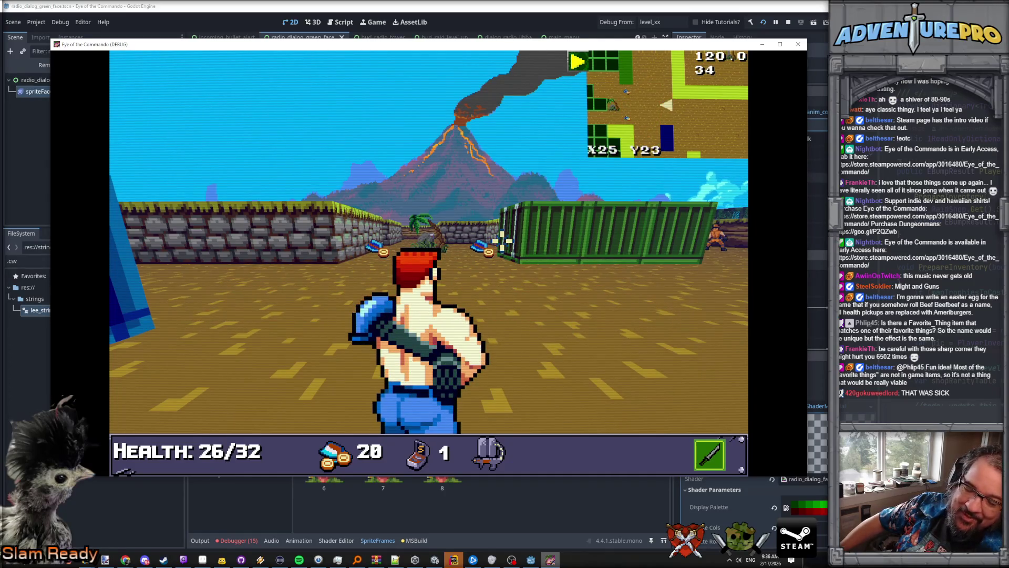
key(r)
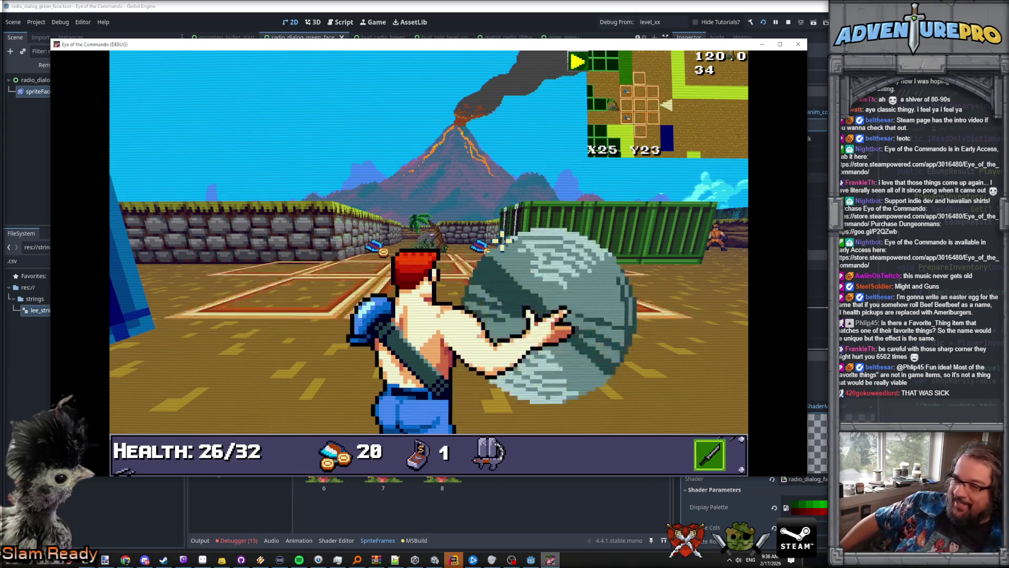
key(r)
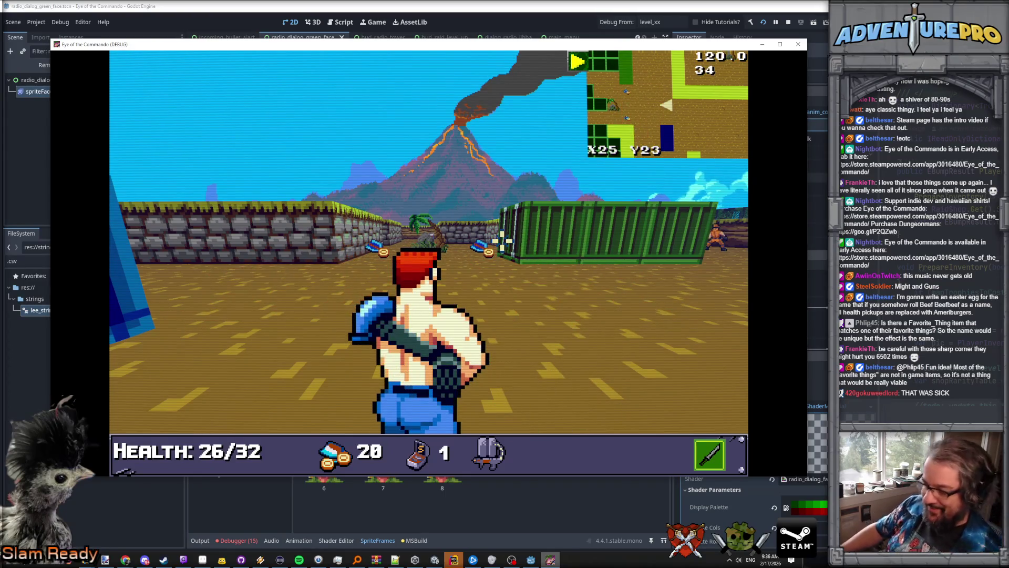
key(grave)
text(GIVEITEM LASER)
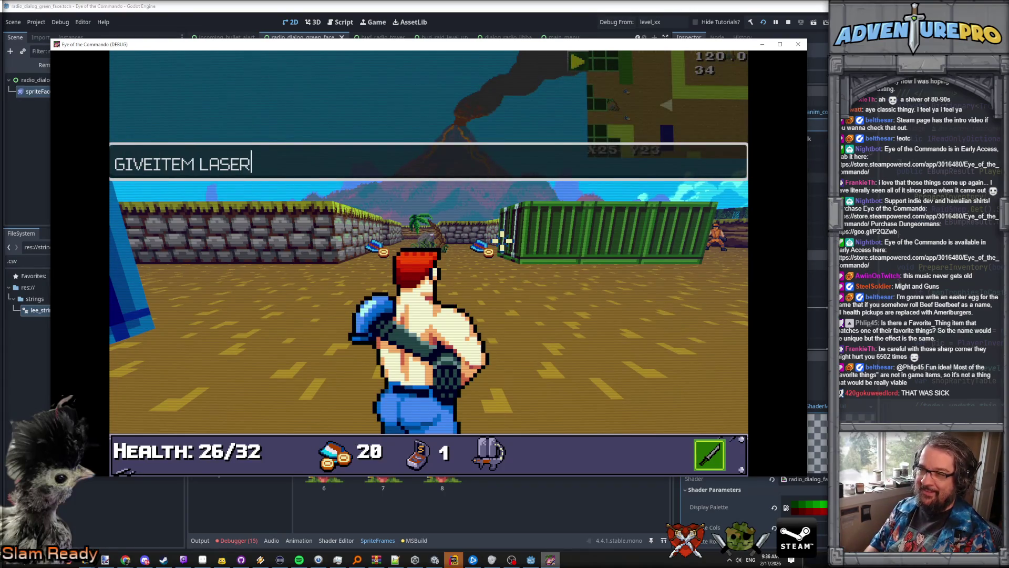
Step: Grant the LB-291 laser, equip it as sub-weapon, and test-fire it
key(Return)
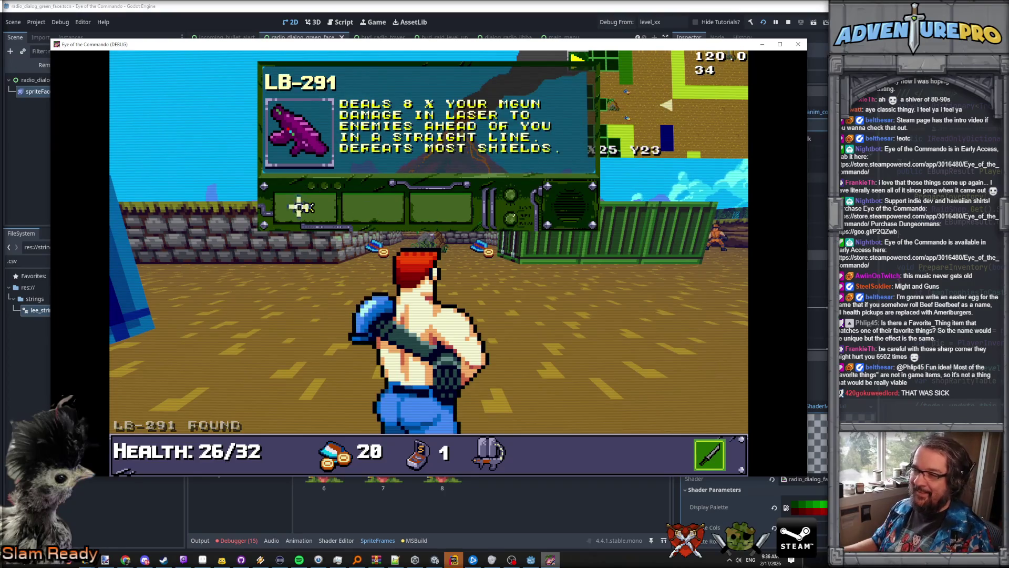
click(301, 207)
key(r)
double_click(169, 256)
key(r)
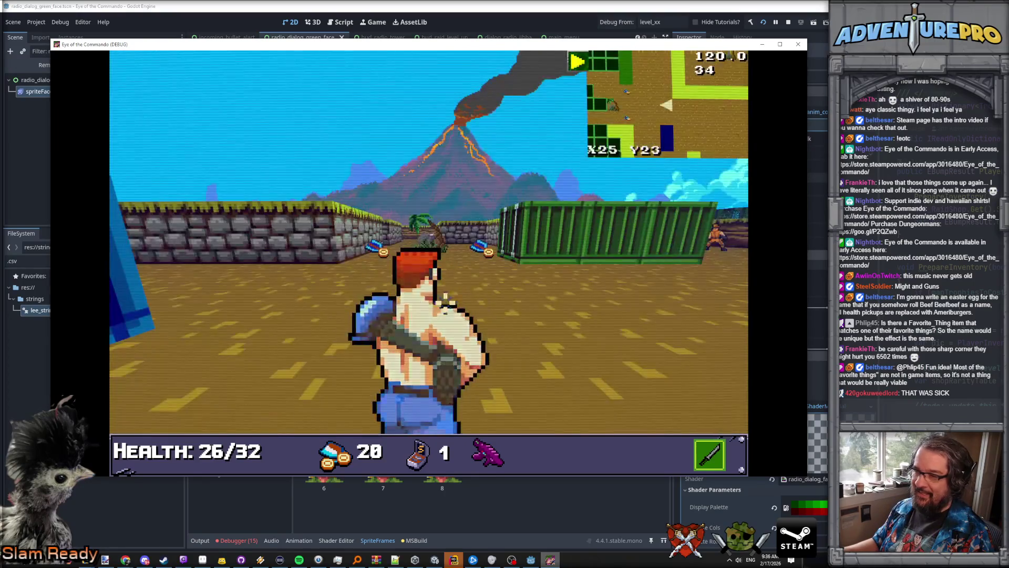
right_click(615, 288)
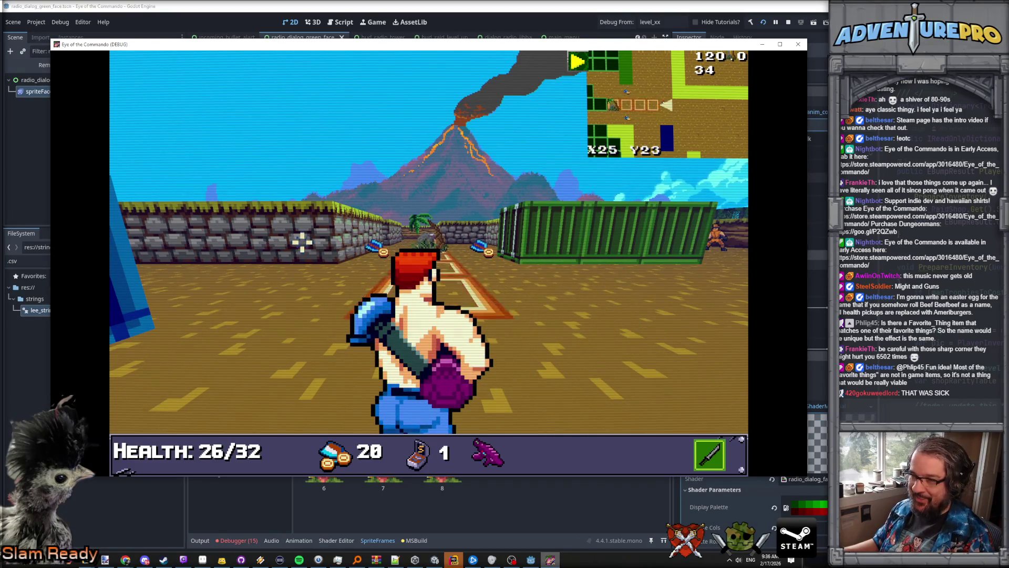
click(571, 255)
right_click(573, 256)
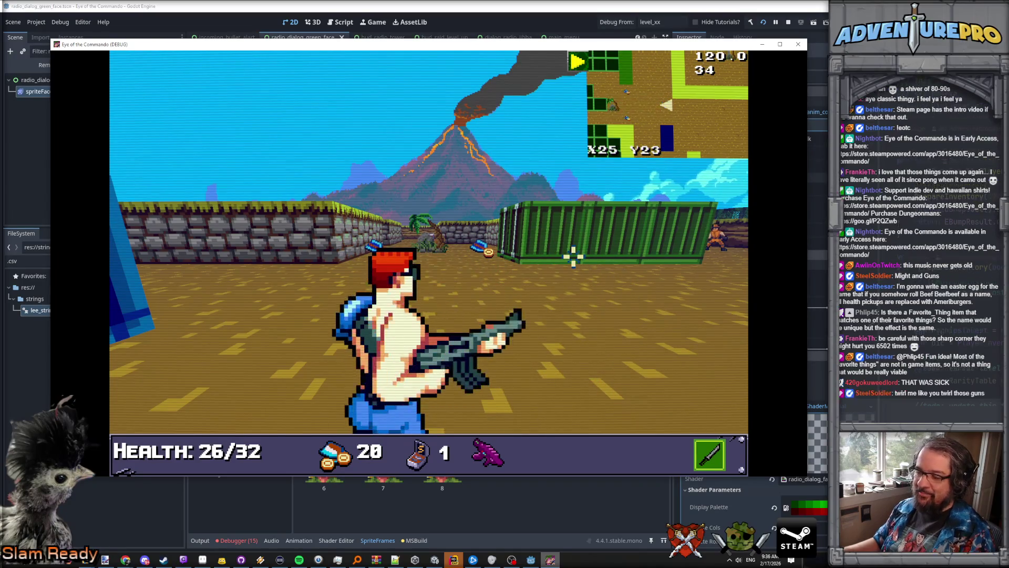
Step: Grant the RT-305 turret through the console and make it the active item
key(Tab)
key(grave)
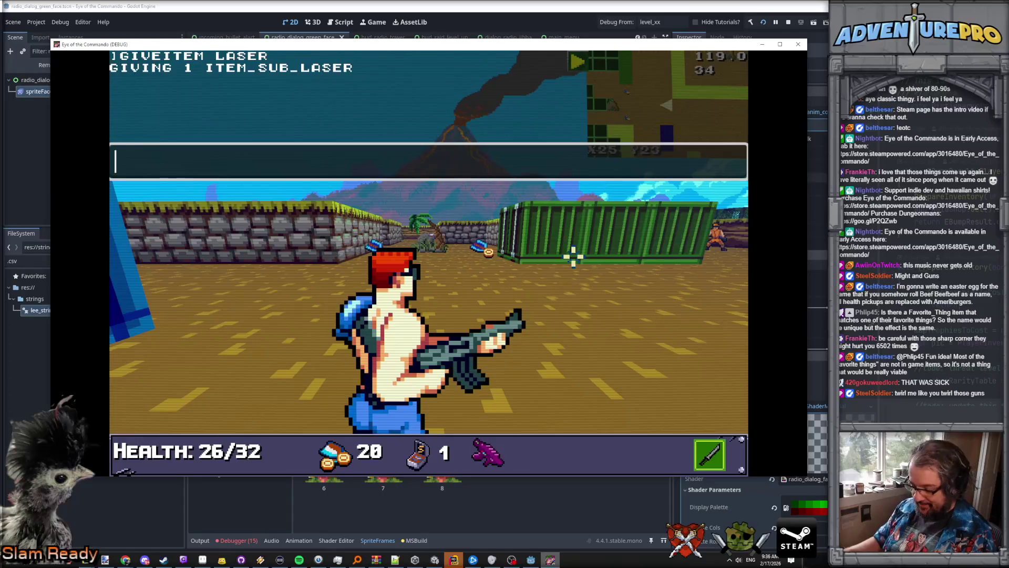
text(TEM TURRE)
key(Return)
key(grave)
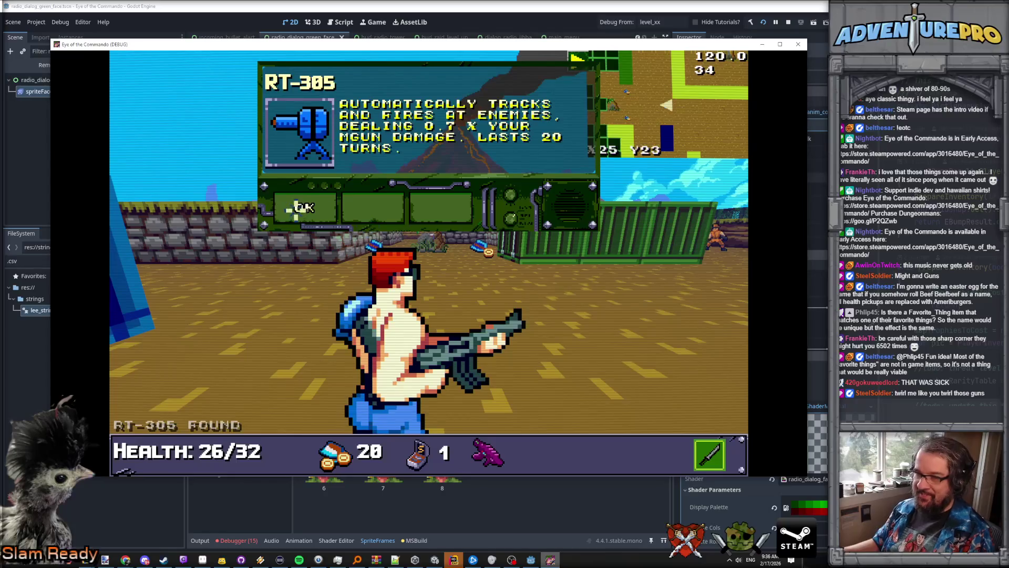
click(295, 206)
key(Tab)
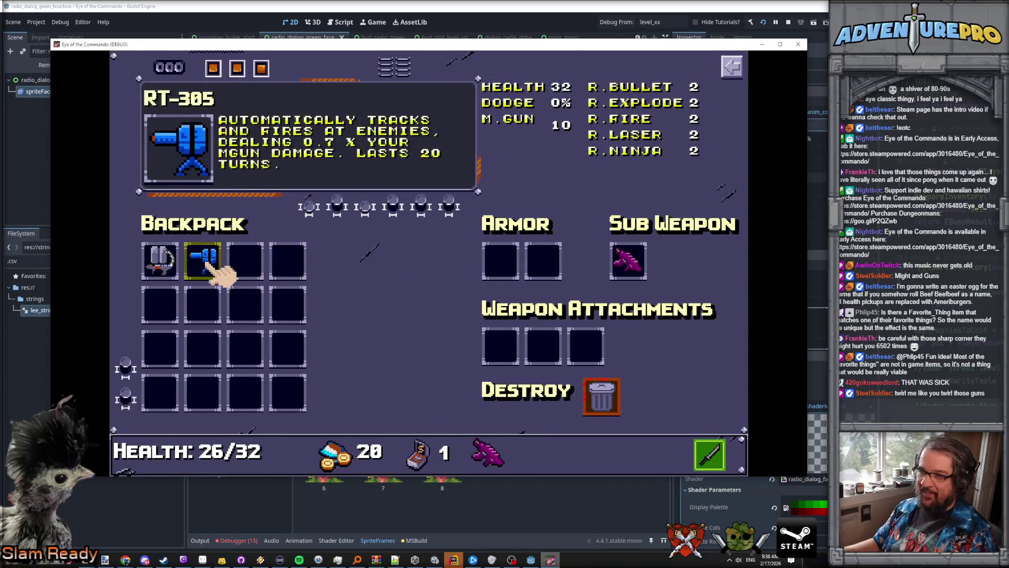
click(213, 265)
key(Tab)
Step: Deploy the RT-305 turret, then move to the containers and collect the ammo
key(q)
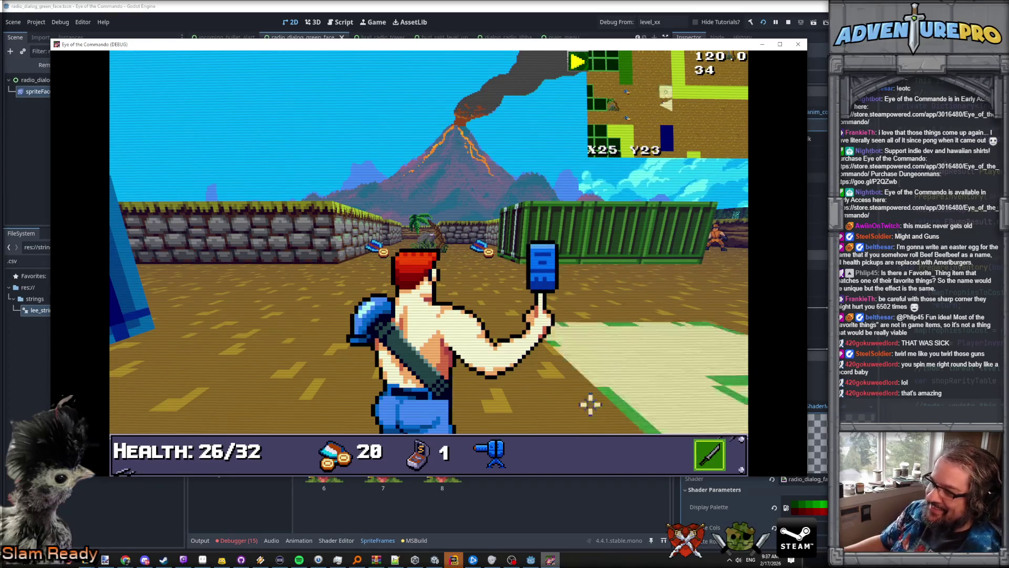
click(650, 269)
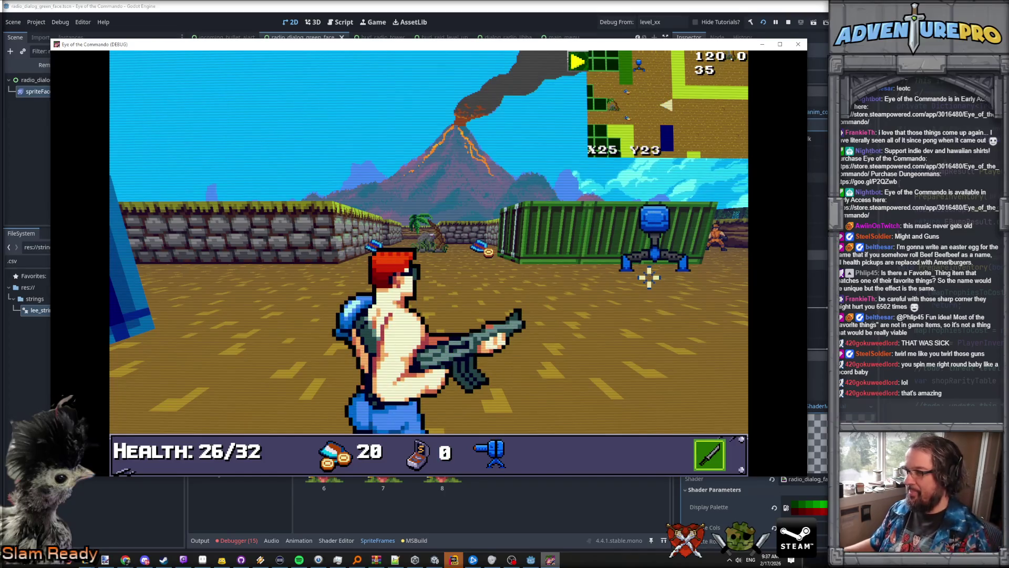
key(d)
key(d)
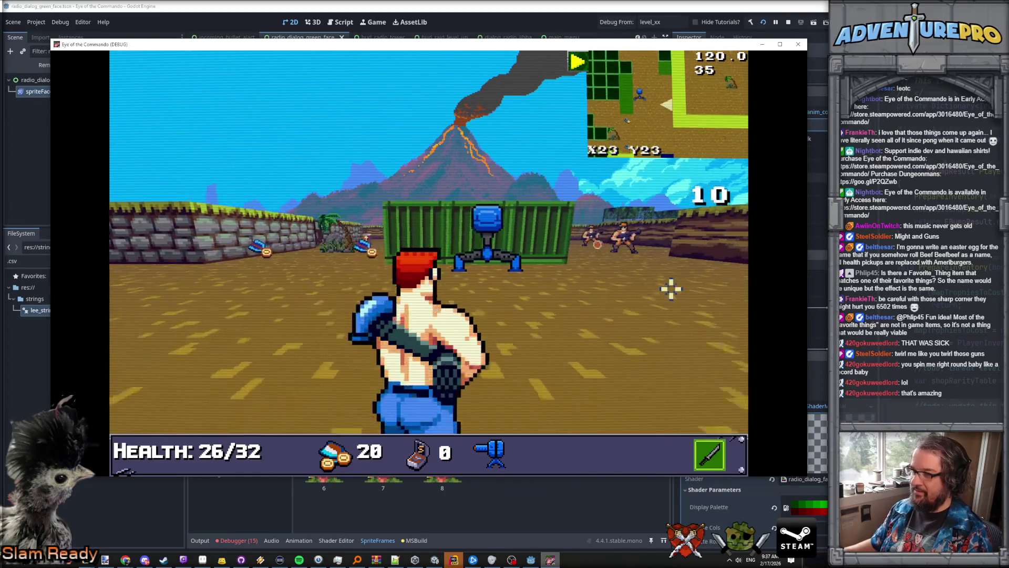
key(e)
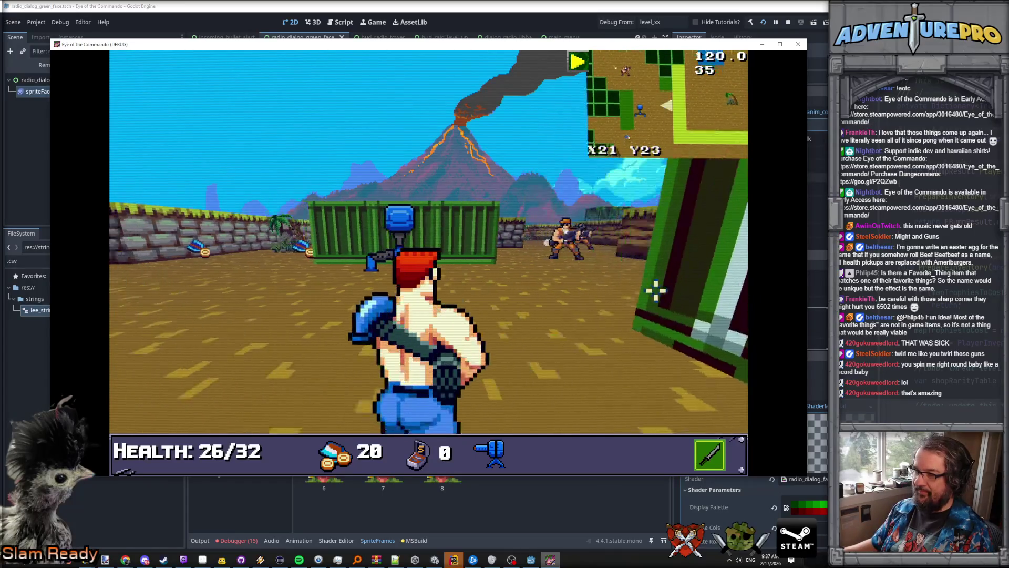
key(w)
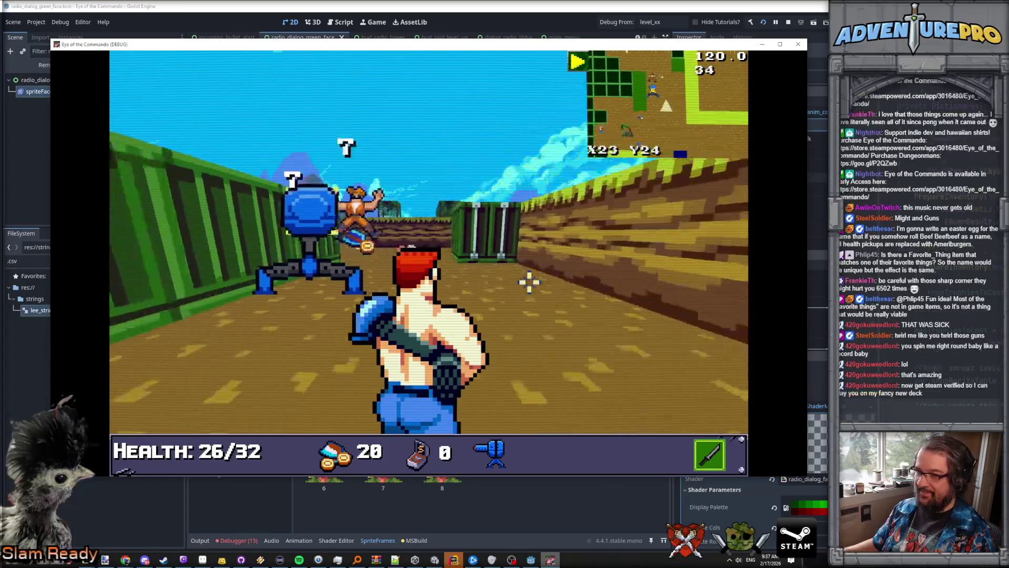
key(q)
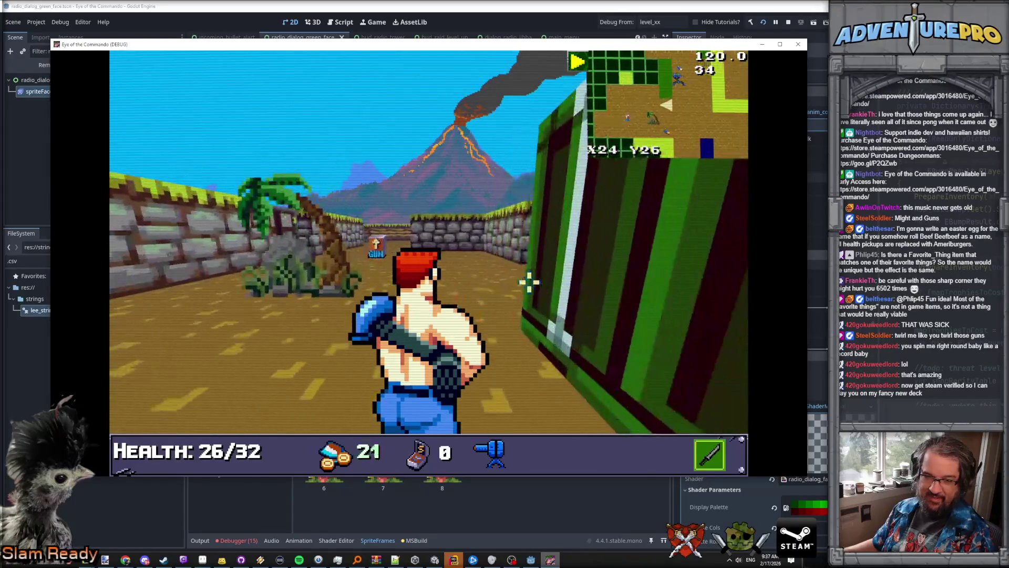
key(w)
key(d)
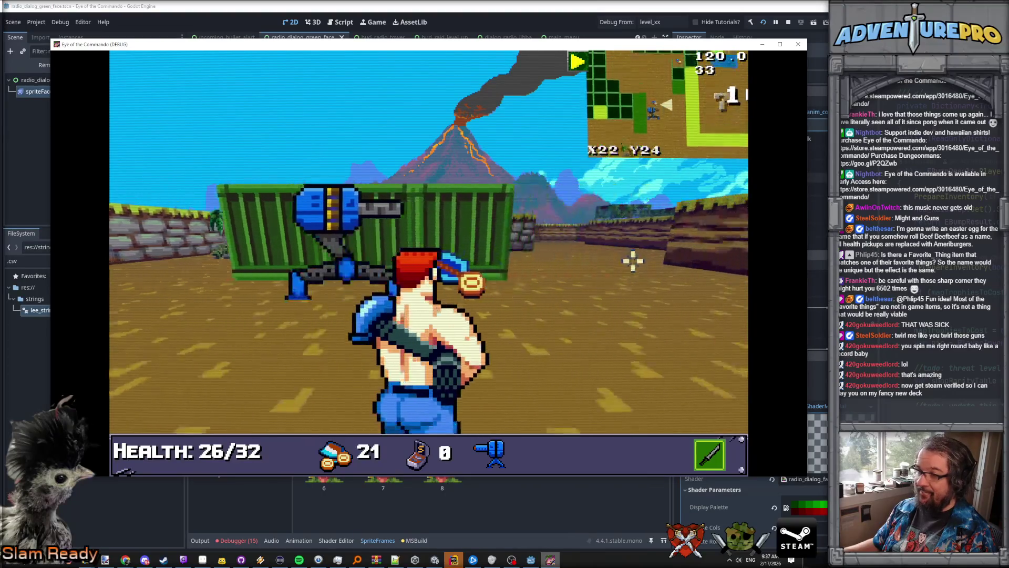
key(s)
key(d)
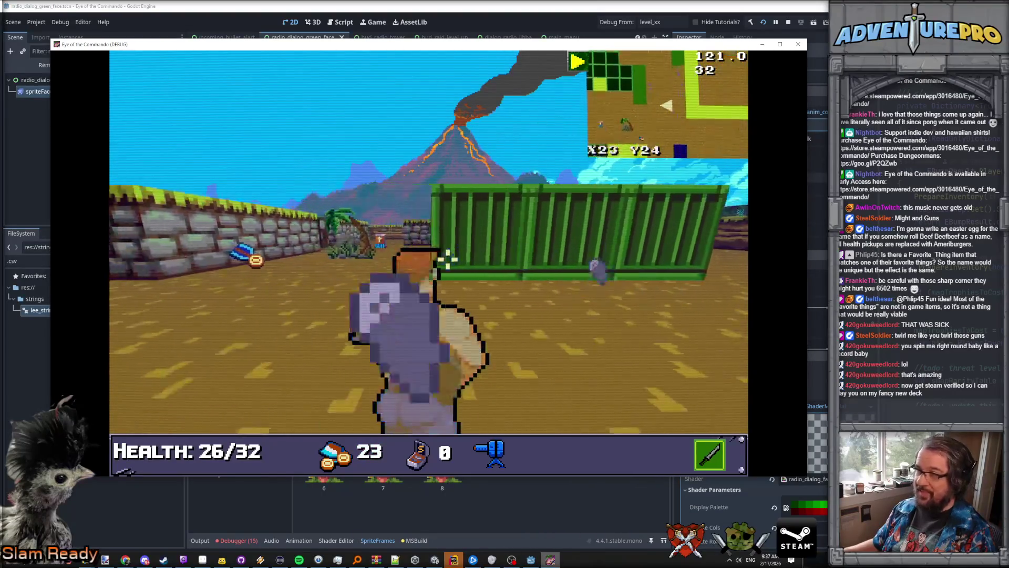
Step: Grab the GUNPOWER pickup, go through the door, and shoot the enemy before the chest
key(a)
key(w)
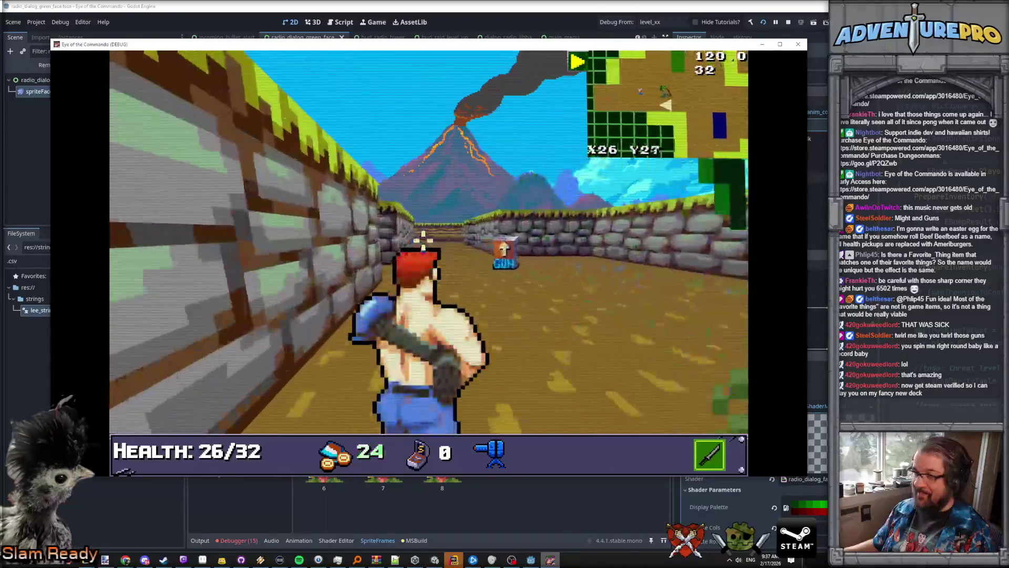
click(311, 208)
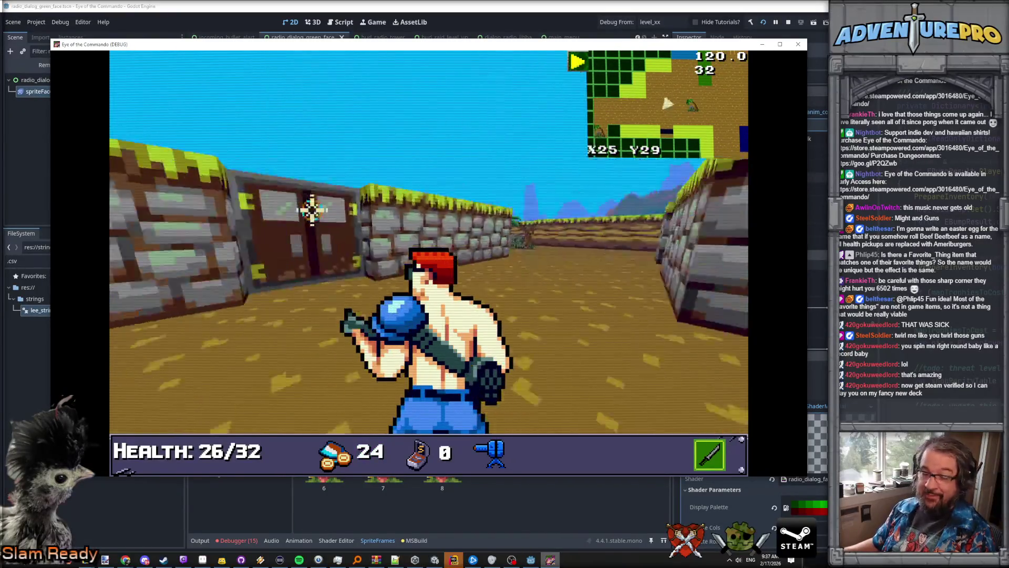
key(Left)
key(Up)
key(Right)
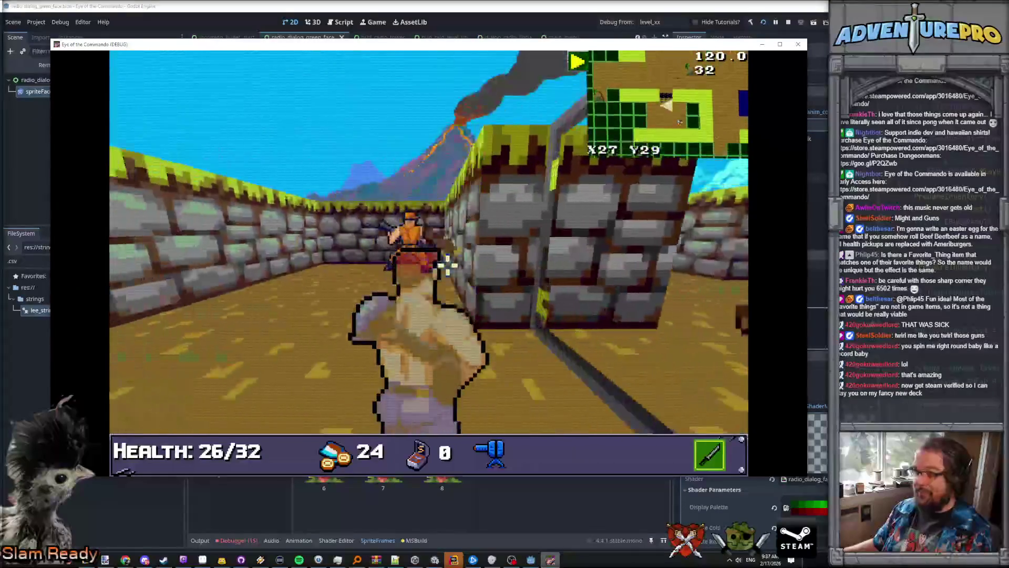
key(Up)
click(559, 243)
key(Left)
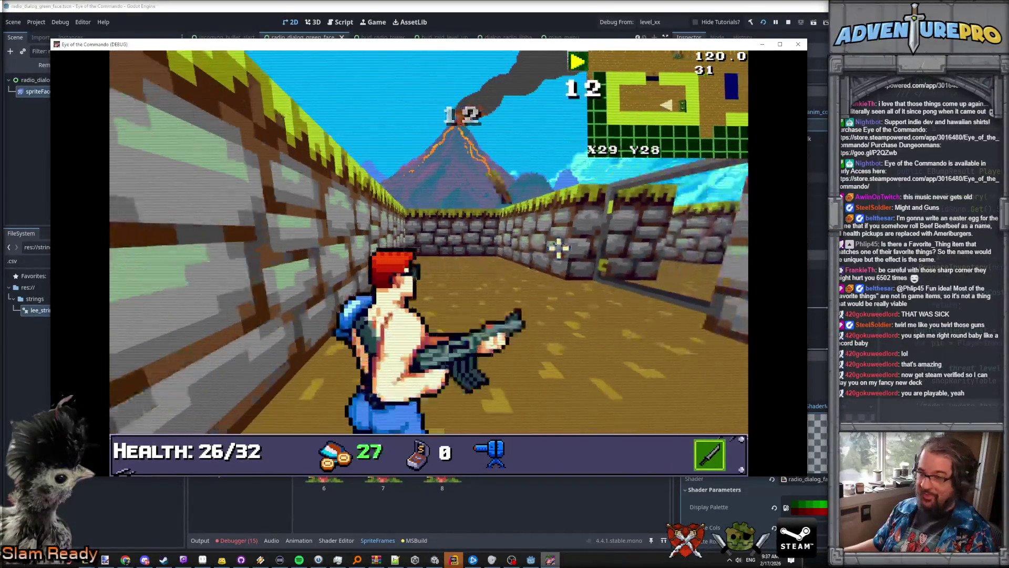
key(Right)
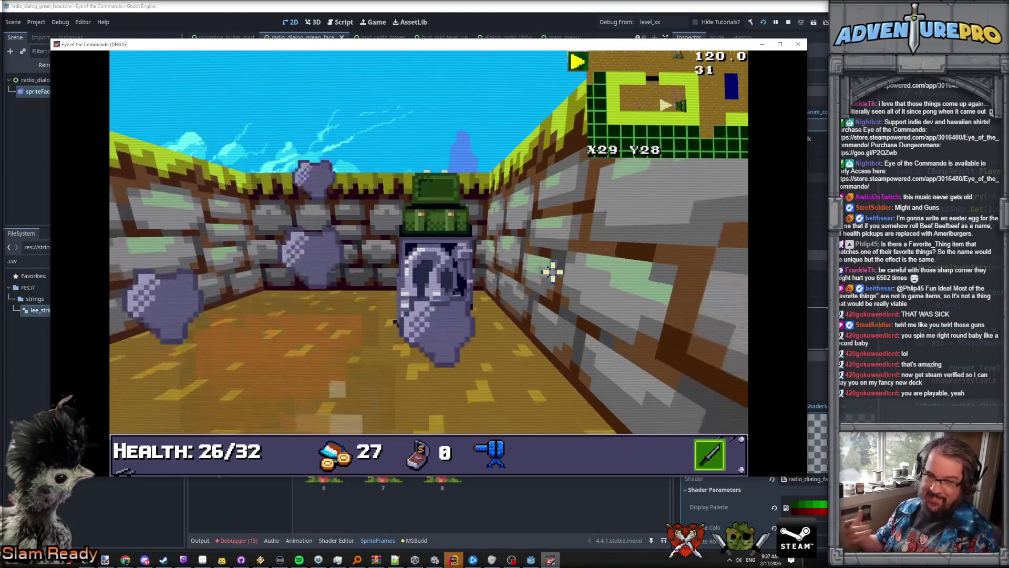
Step: Open the chest for the Light Armored Vest and check it in the inventory
key(Up)
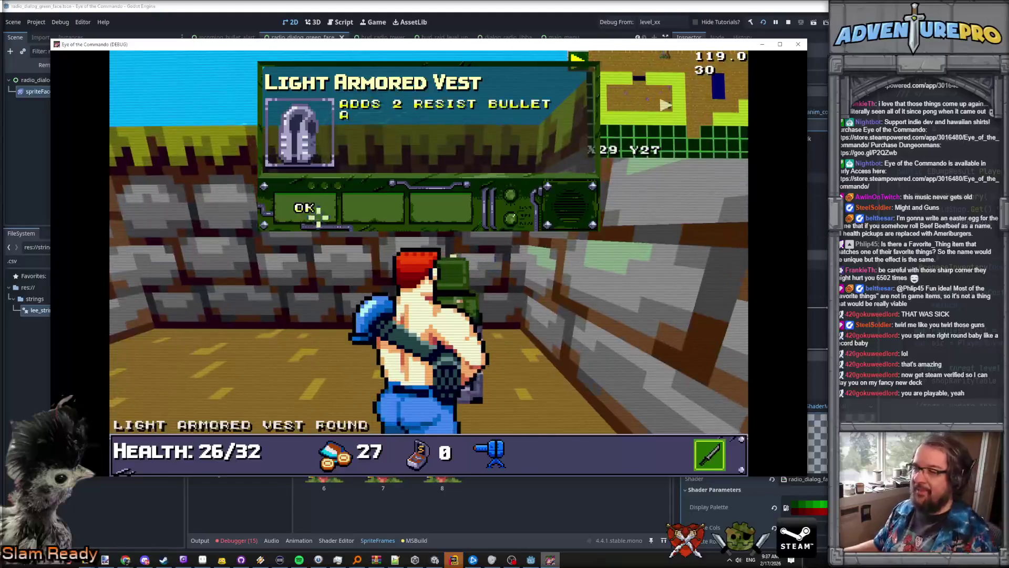
click(310, 207)
key(i)
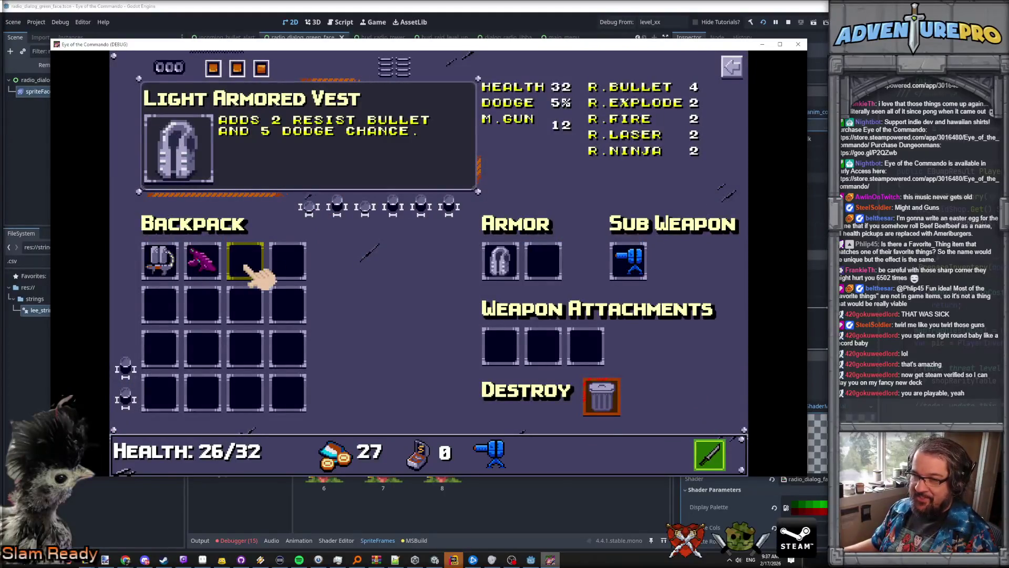
key(i)
Step: Walk down the volcano corridors, lining up with the barrel
key(a)
key(w)
key(q)
key(w)
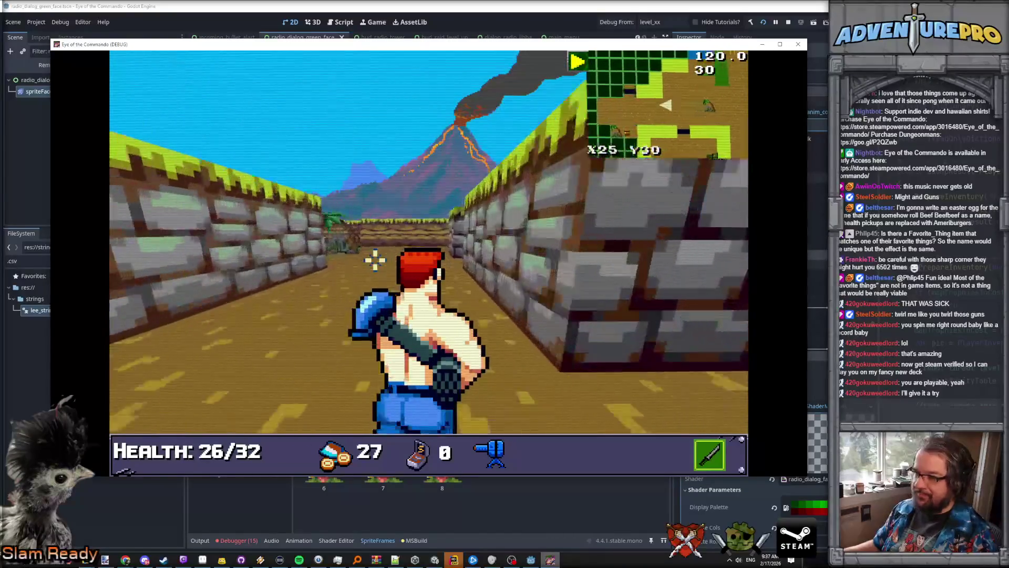
key(a)
key(a)
key(a)
key(q)
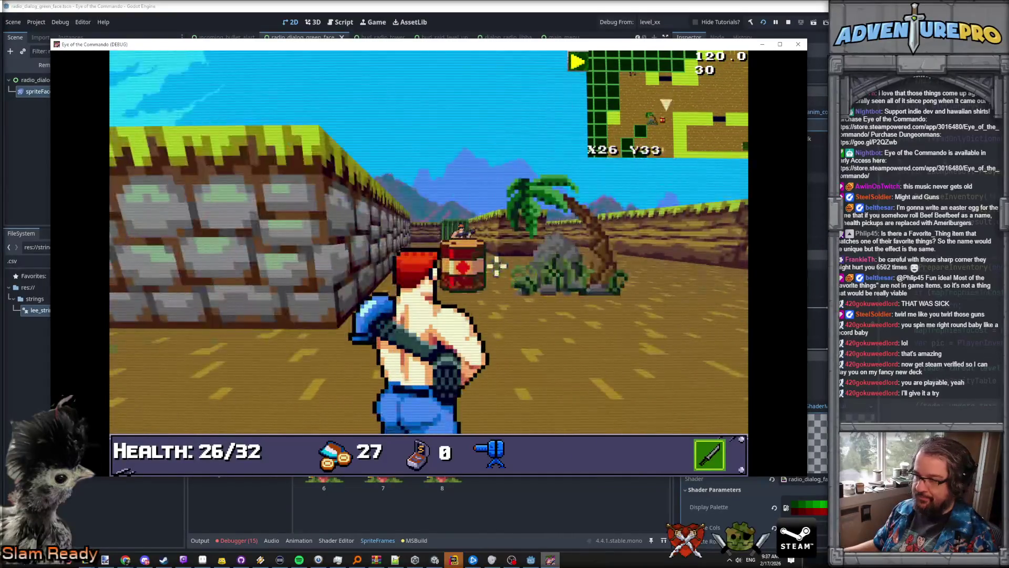
key(d)
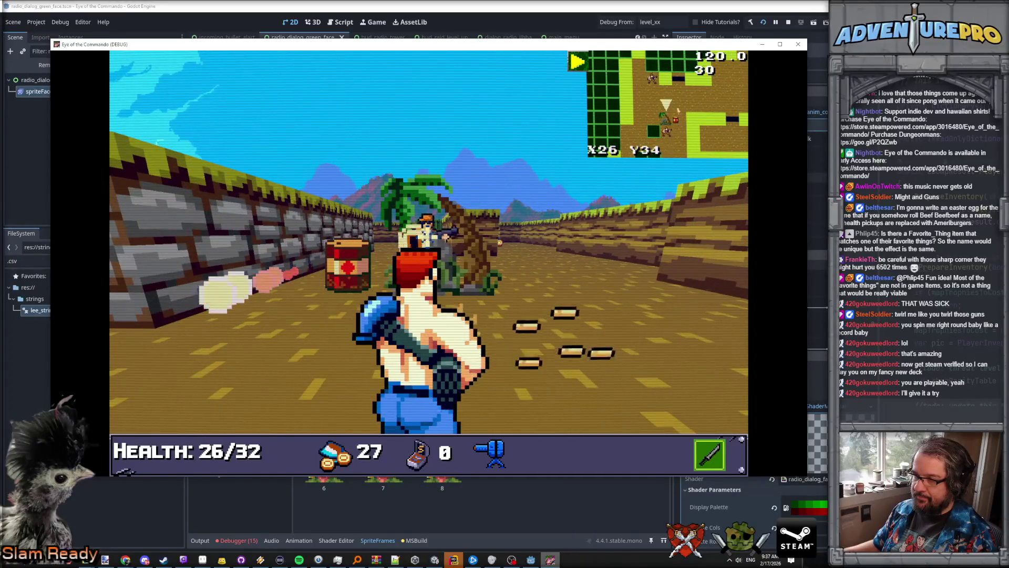
key(a)
key(w)
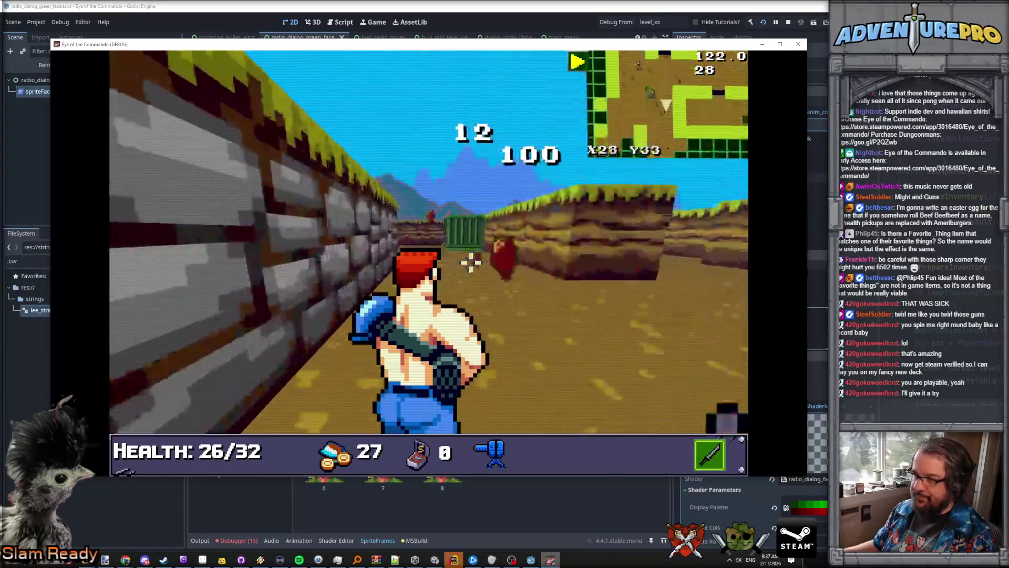
key(e)
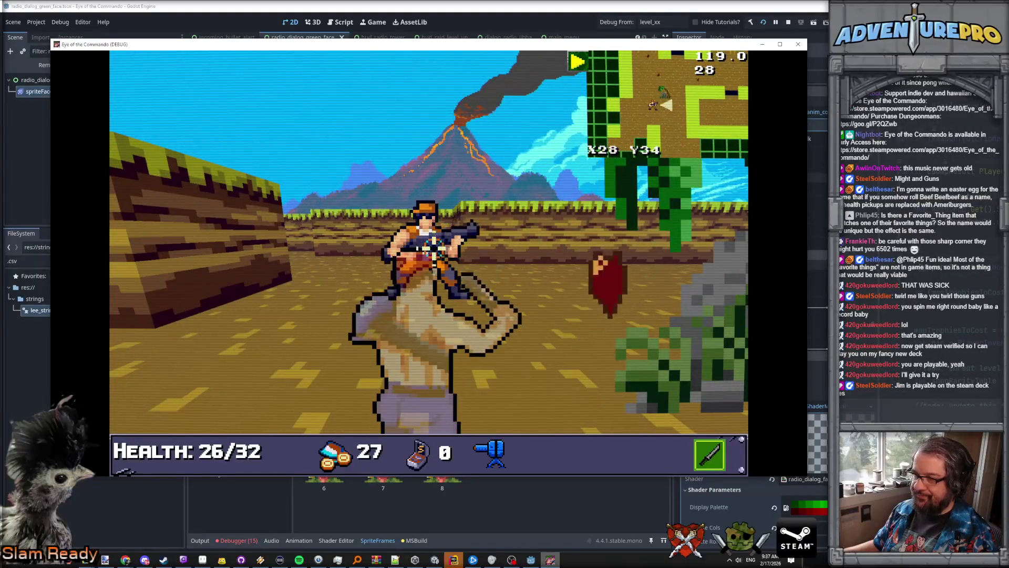
Step: Pick up the item, break the wall, and enter the secret area facing its chest
key(w)
key(e)
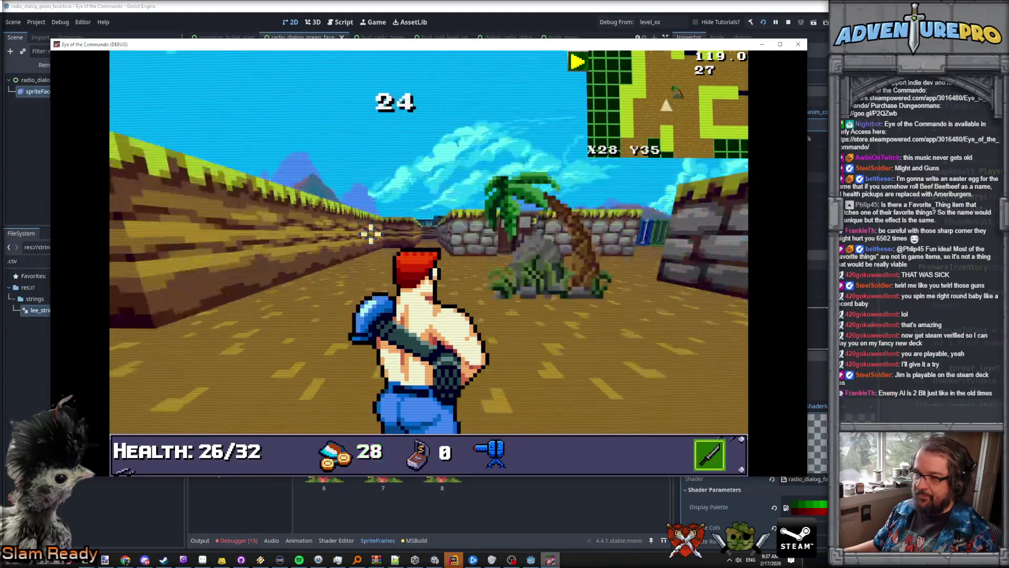
key(q)
key(d)
key(d)
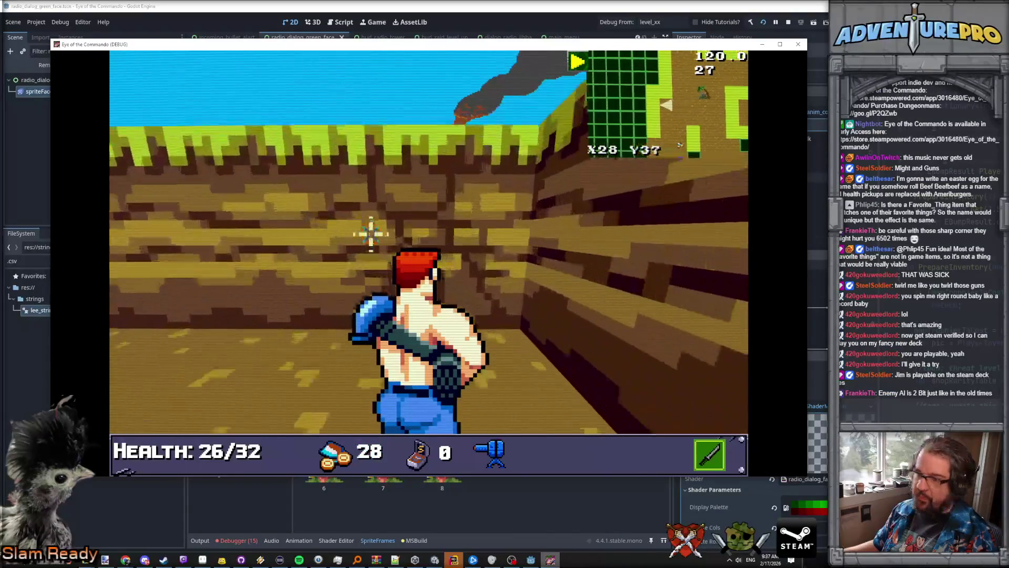
key(space)
key(space)
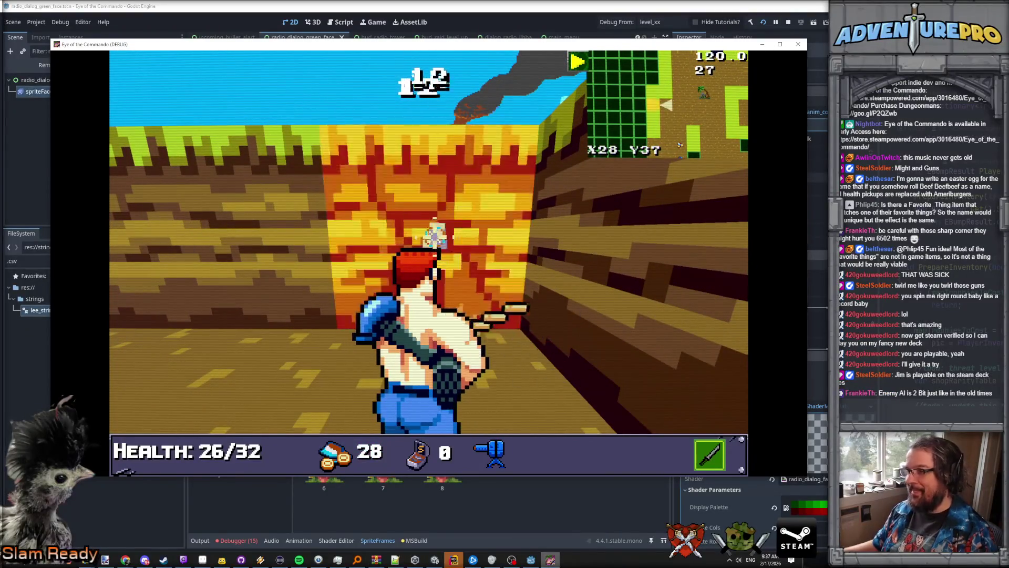
key(w)
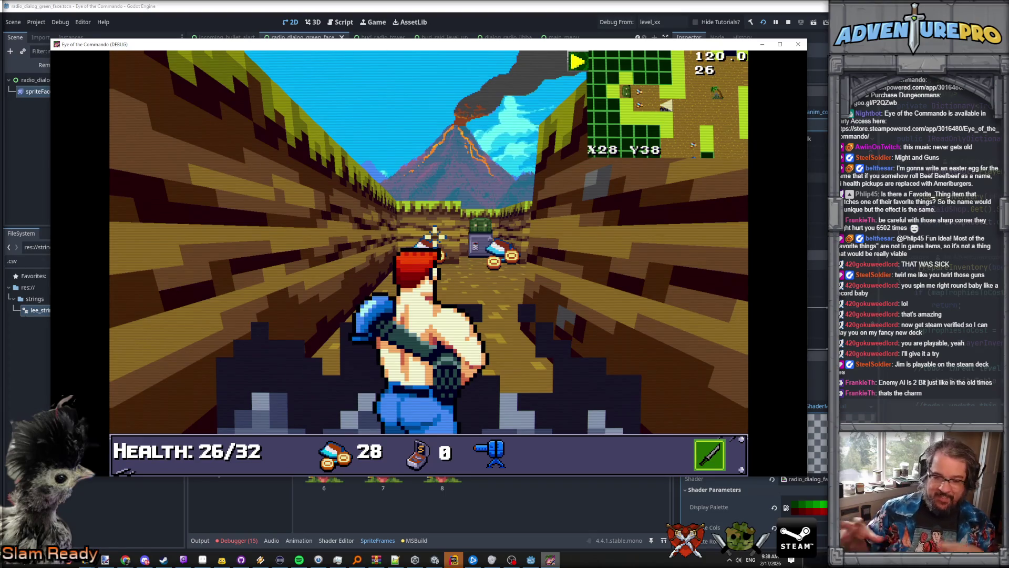
key(w)
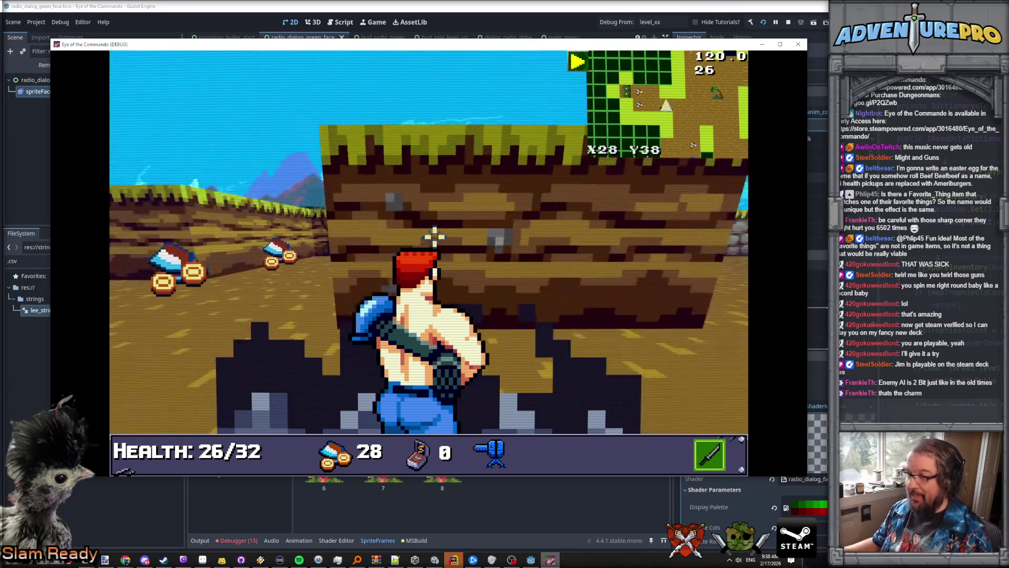
key(q)
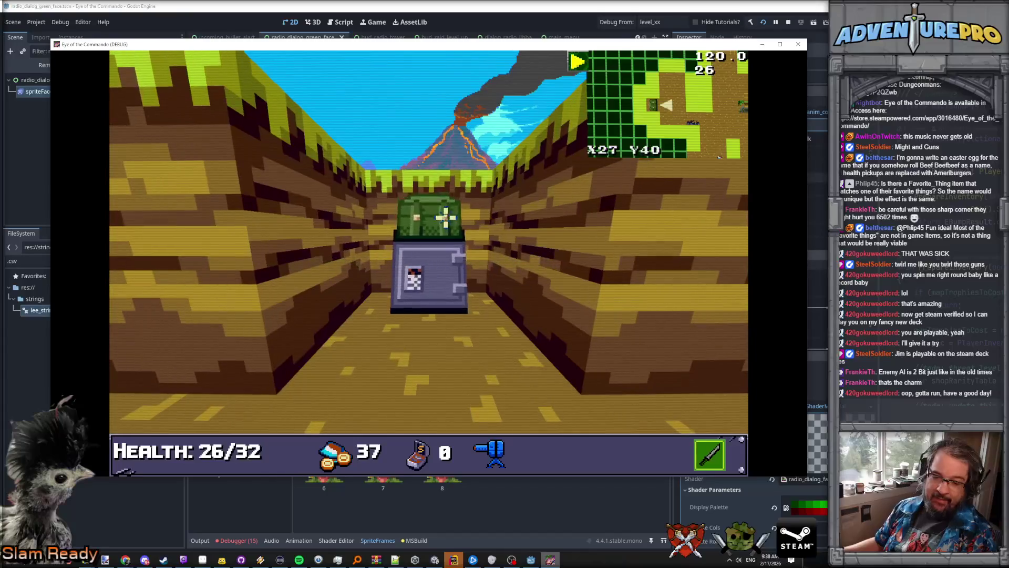
Step: Open the chest for the PROOF OF STRENGTH reward and turn back up the corridor
click(445, 216)
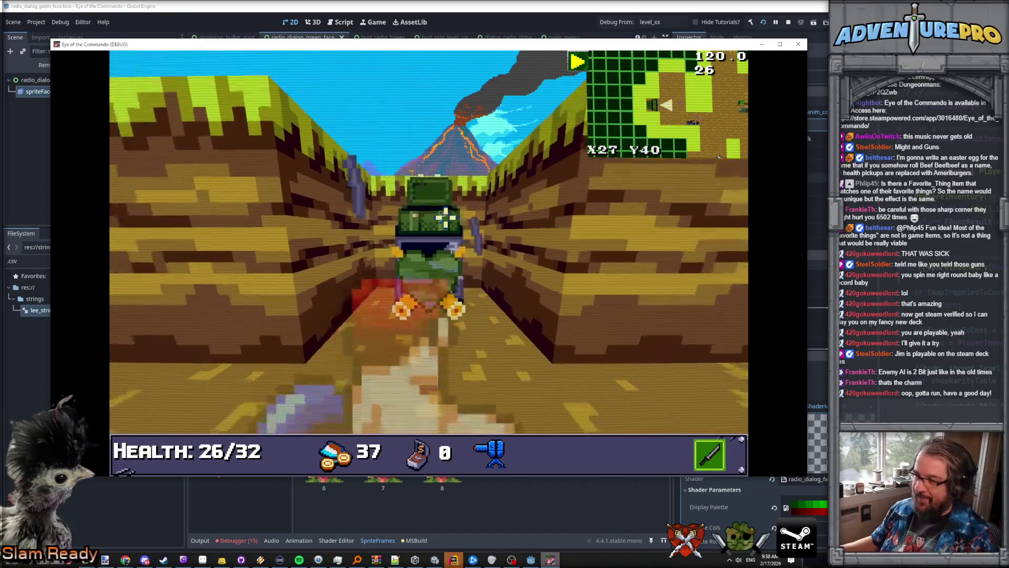
key(w)
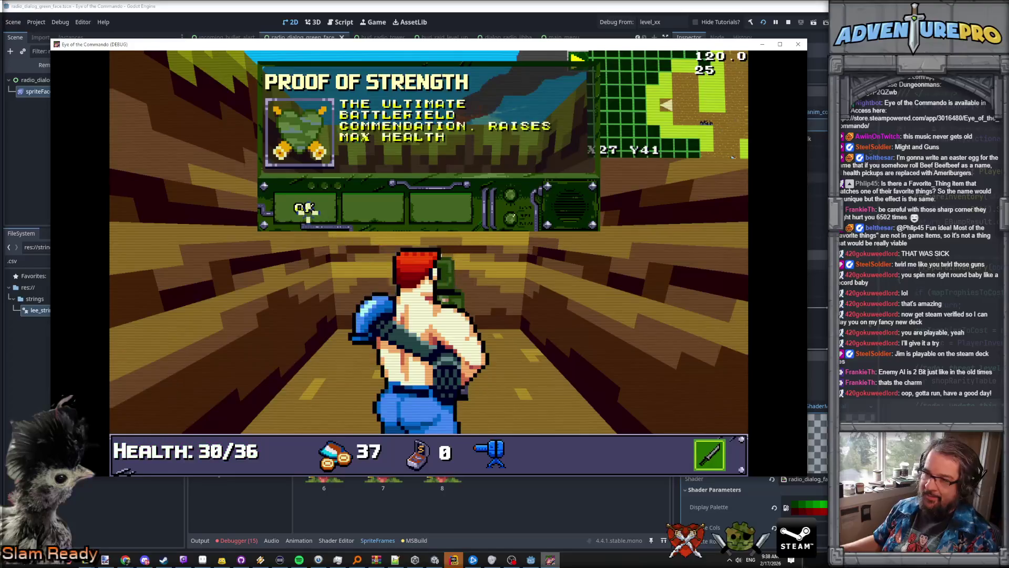
click(306, 209)
key(e)
key(w)
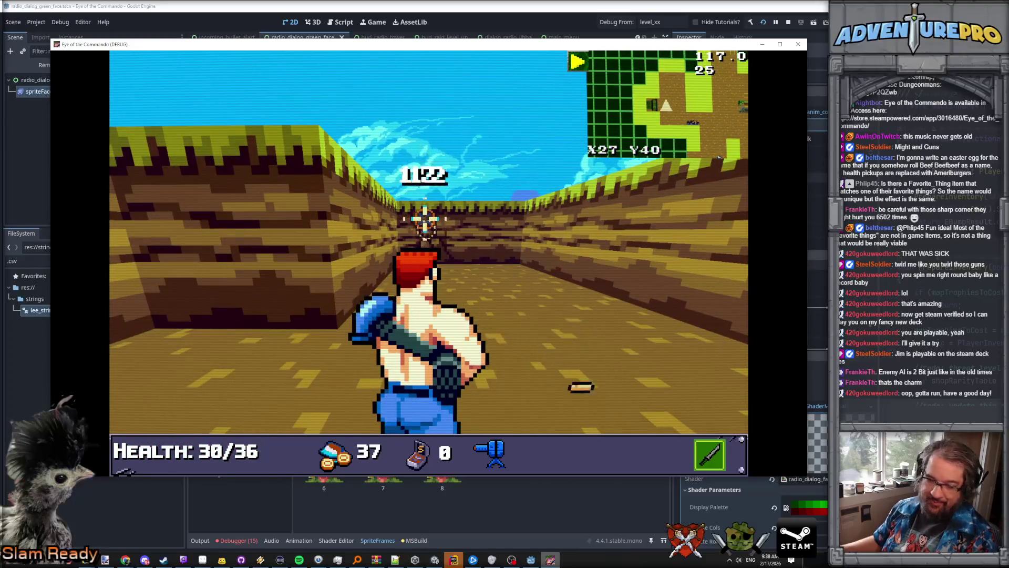
Step: Advance past the green crate toward the soldiers and collect the ammo pickup
key(w)
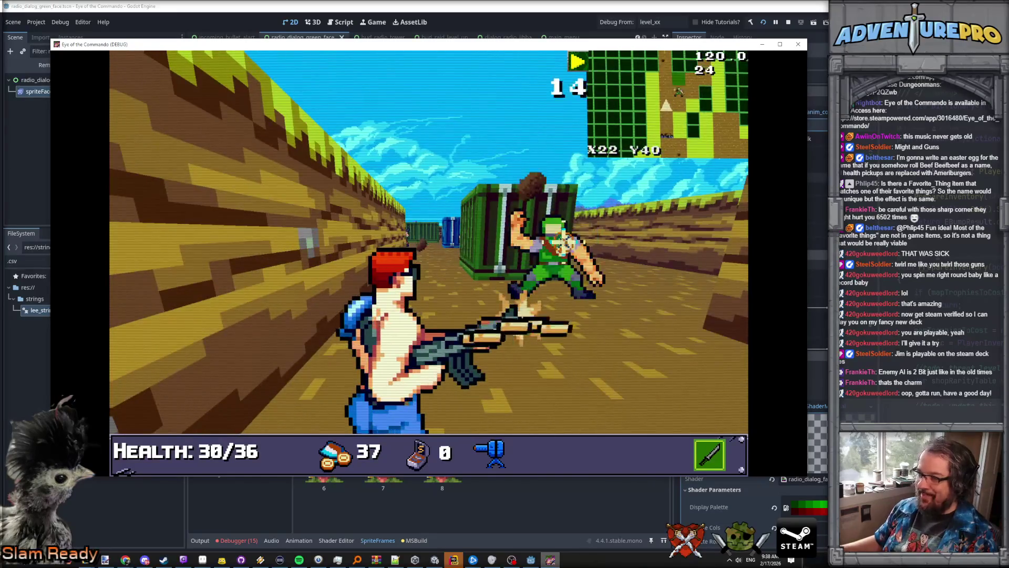
key(w)
key(e)
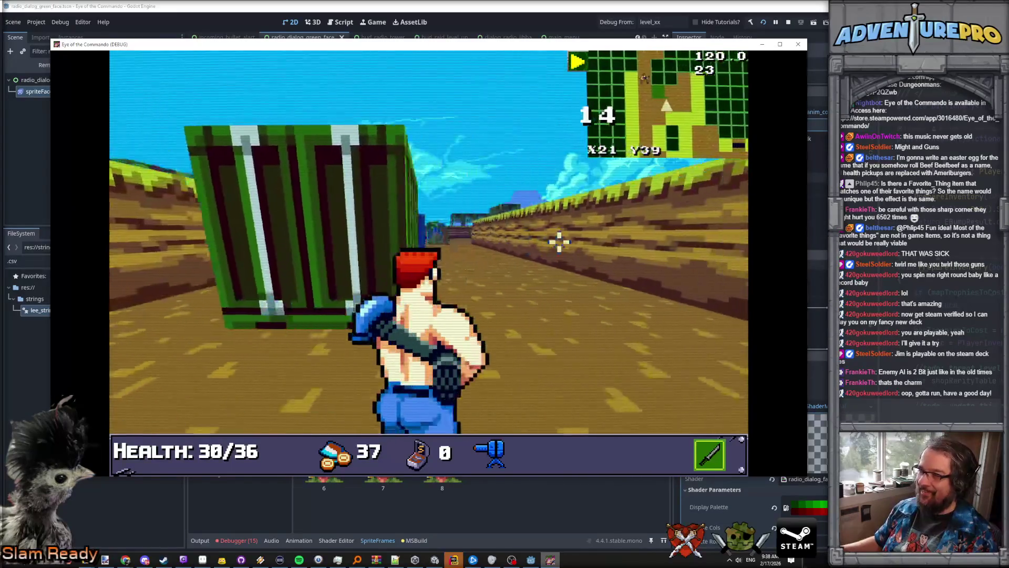
key(w)
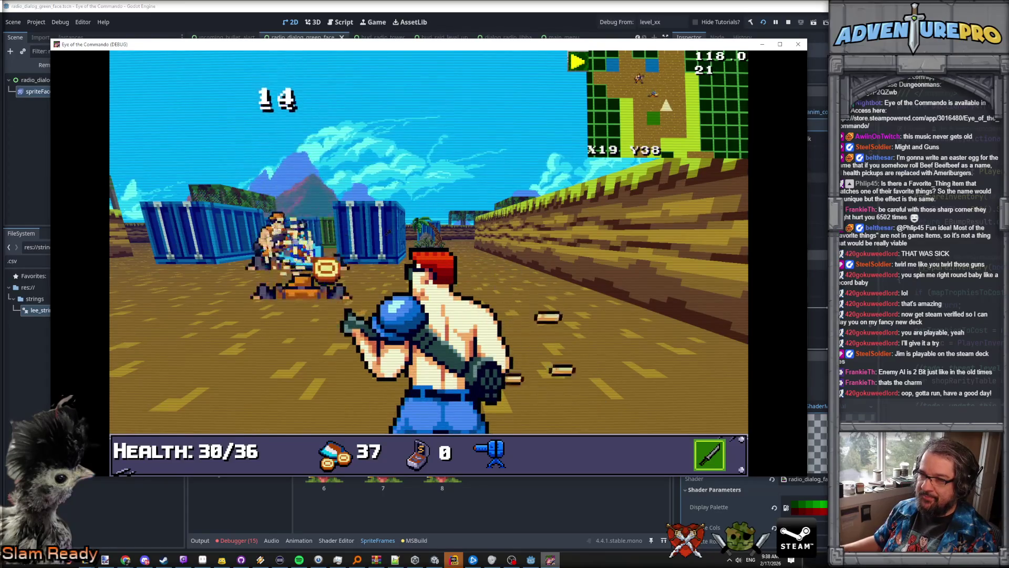
key(w)
key(e)
key(e)
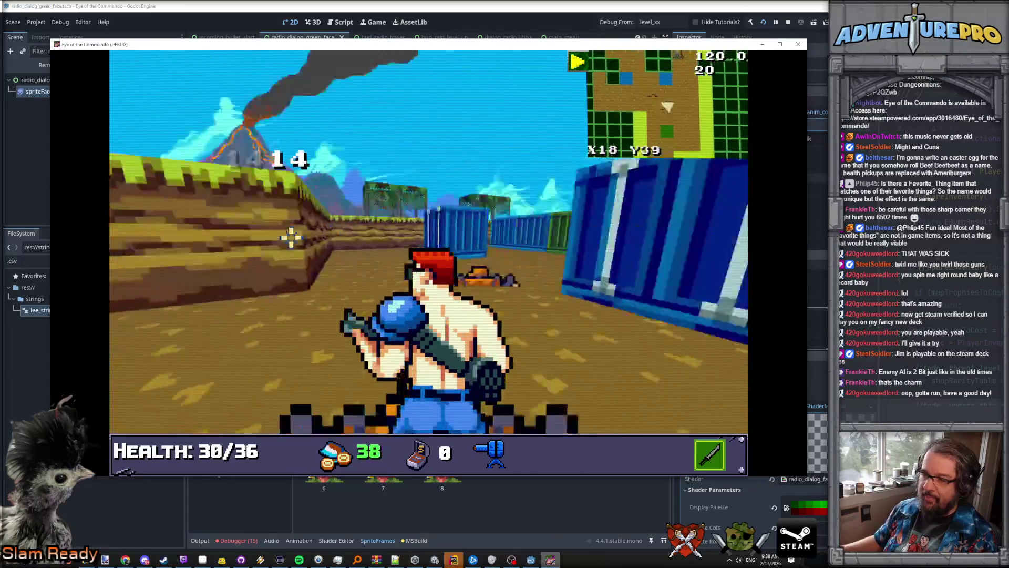
key(w)
Step: Fight through the blue containers into the container corridor
key(e)
key(e)
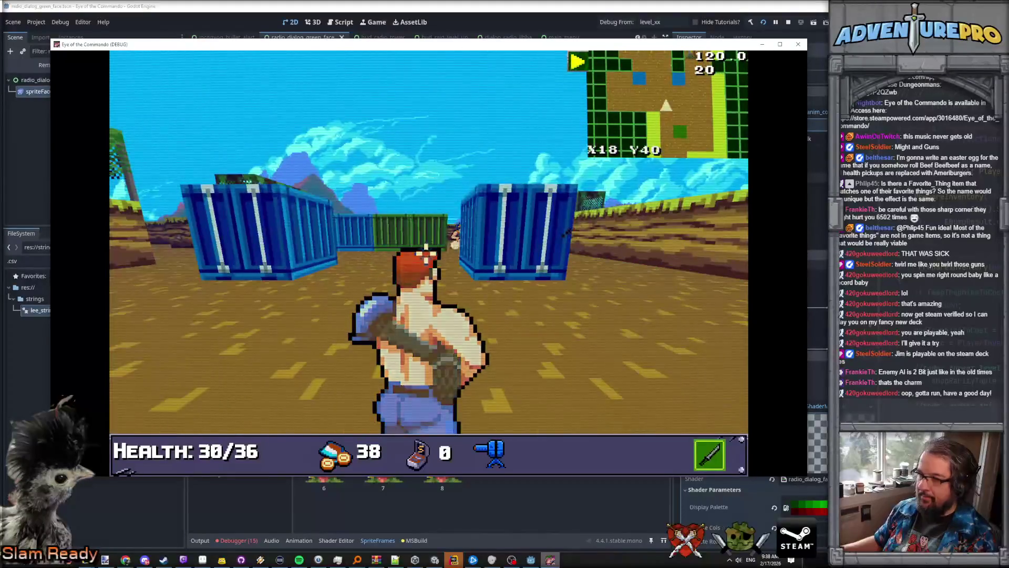
key(w)
key(space)
key(w)
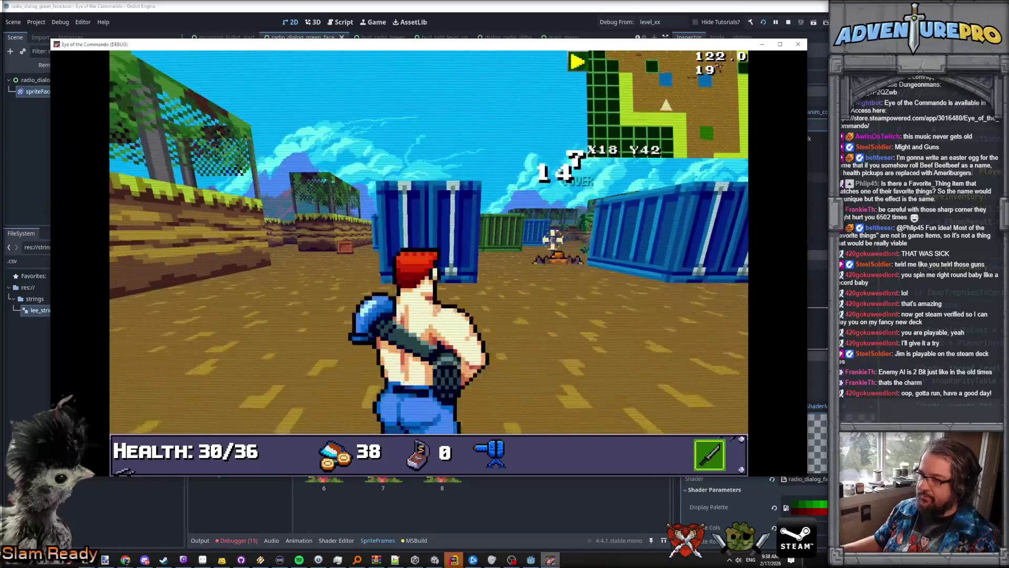
key(w)
key(d)
key(w)
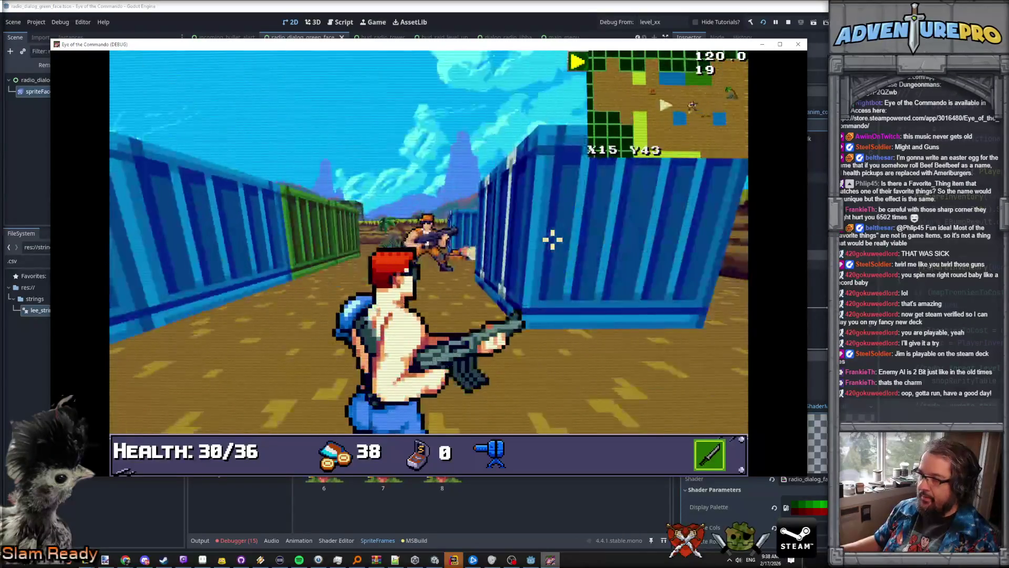
key(w)
Step: Follow the volcano corridor, picking up healing to restore health to 36/36
key(w)
key(d)
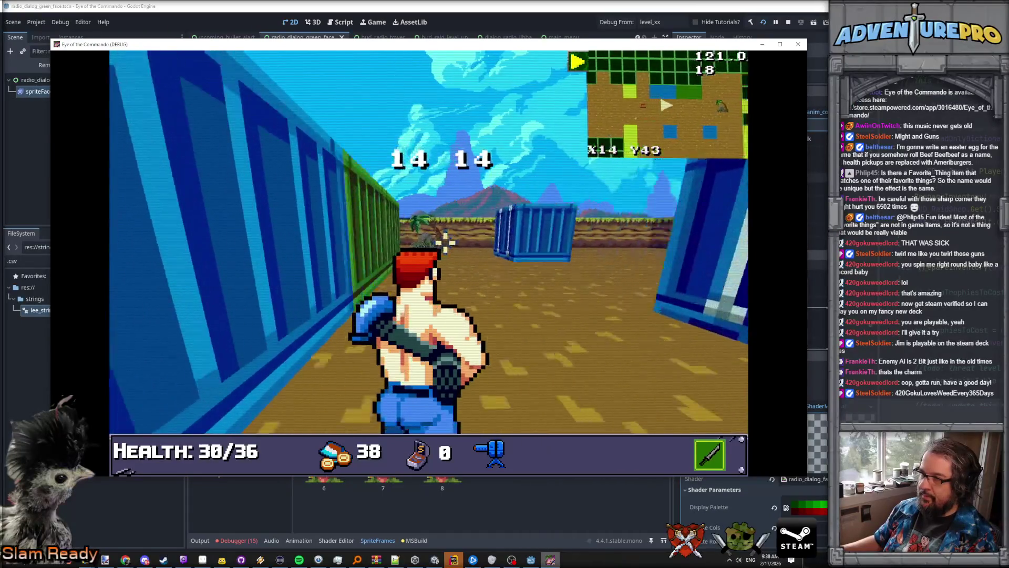
key(w)
key(w)
key(w)
key(w)
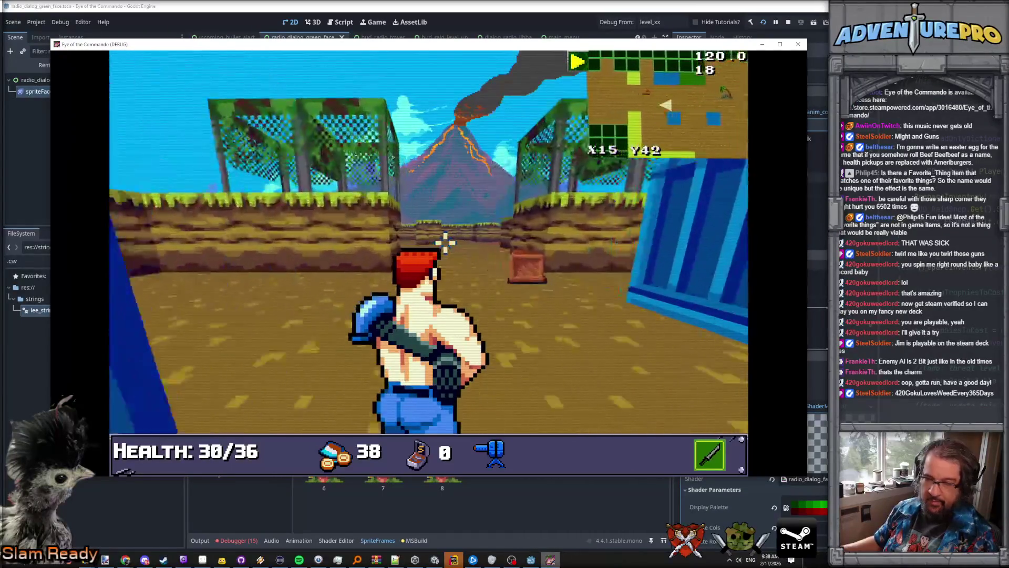
key(w)
key(d)
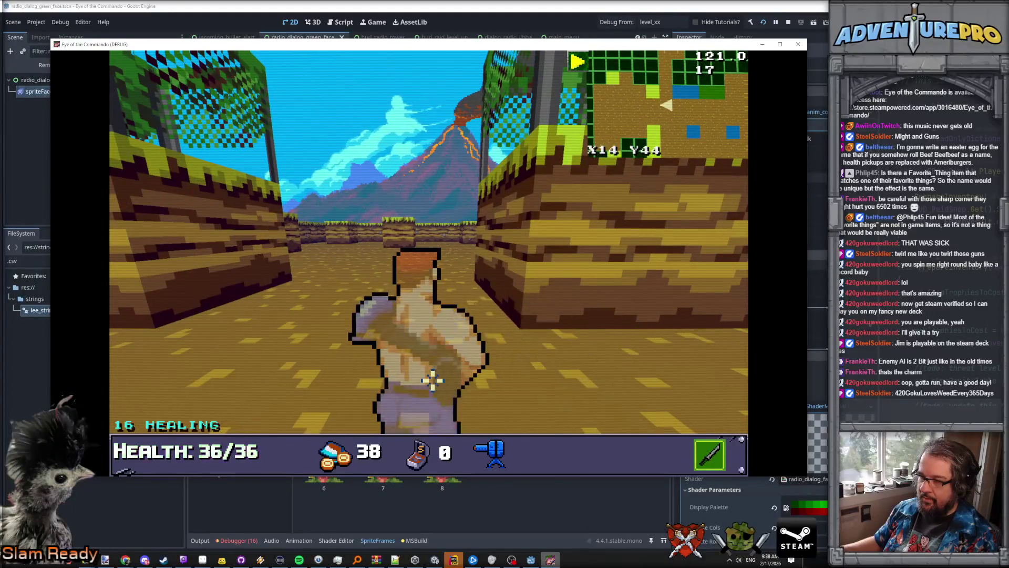
key(s)
key(a)
key(a)
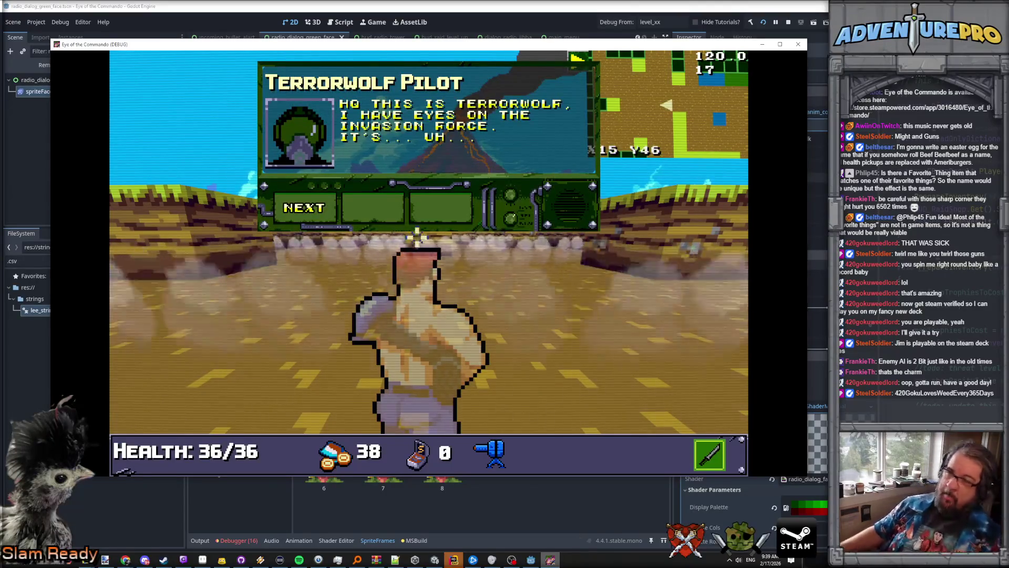
Step: Read through the radio conversation's messages and close it
click(318, 207)
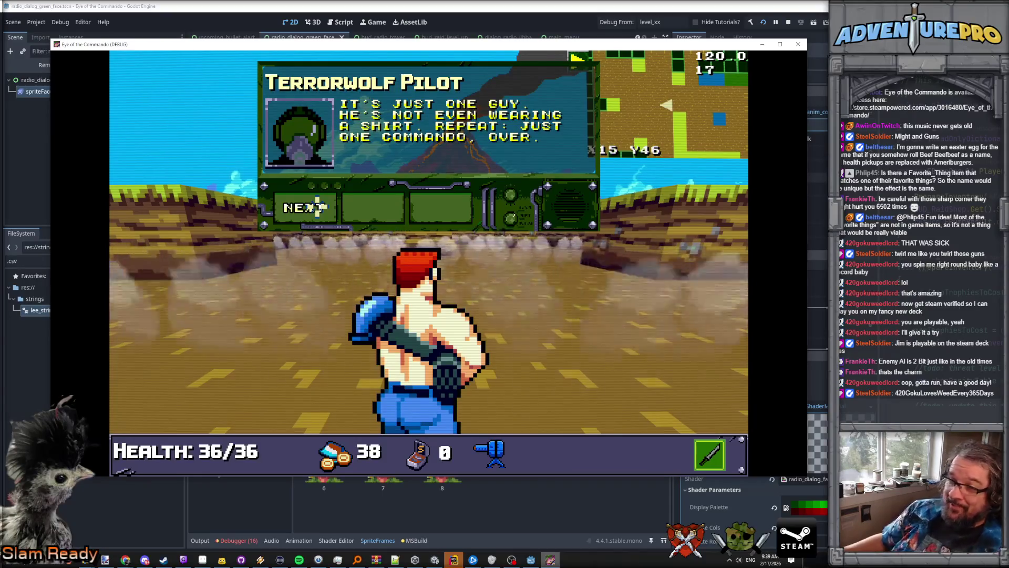
click(317, 207)
click(317, 207)
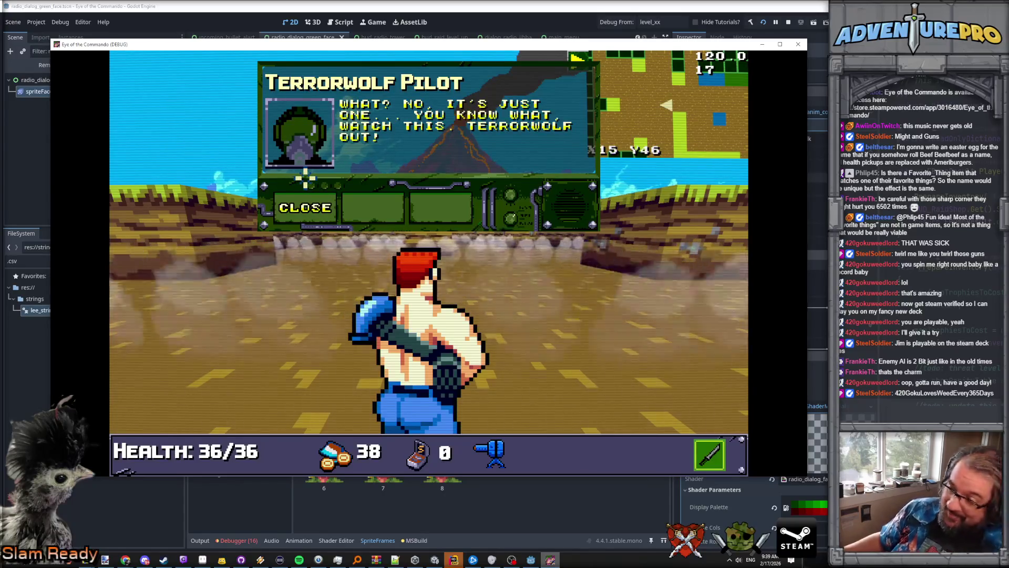
click(308, 207)
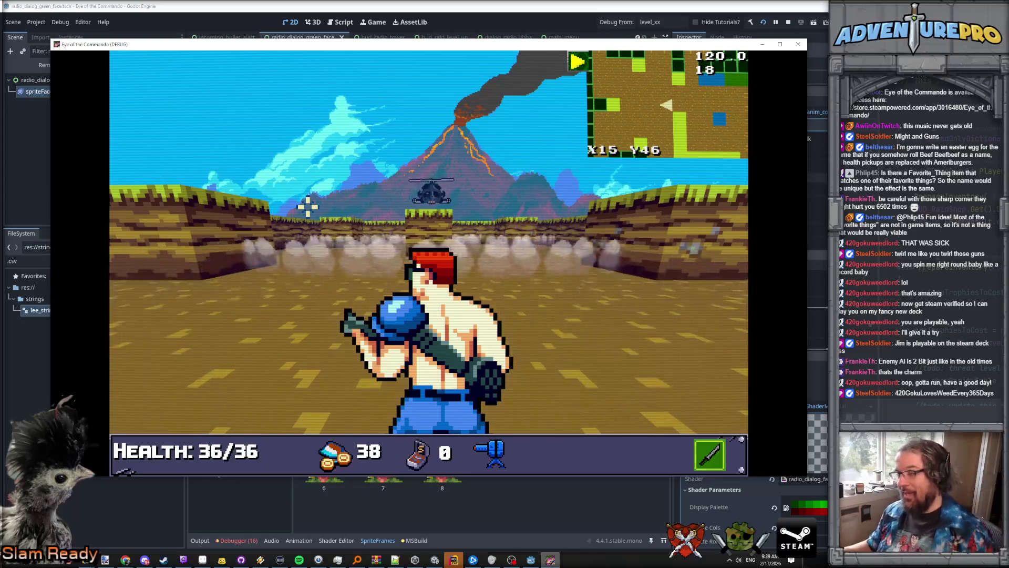
Step: Shoot at the helicopter, ducking behind the cover block between volleys
key(w)
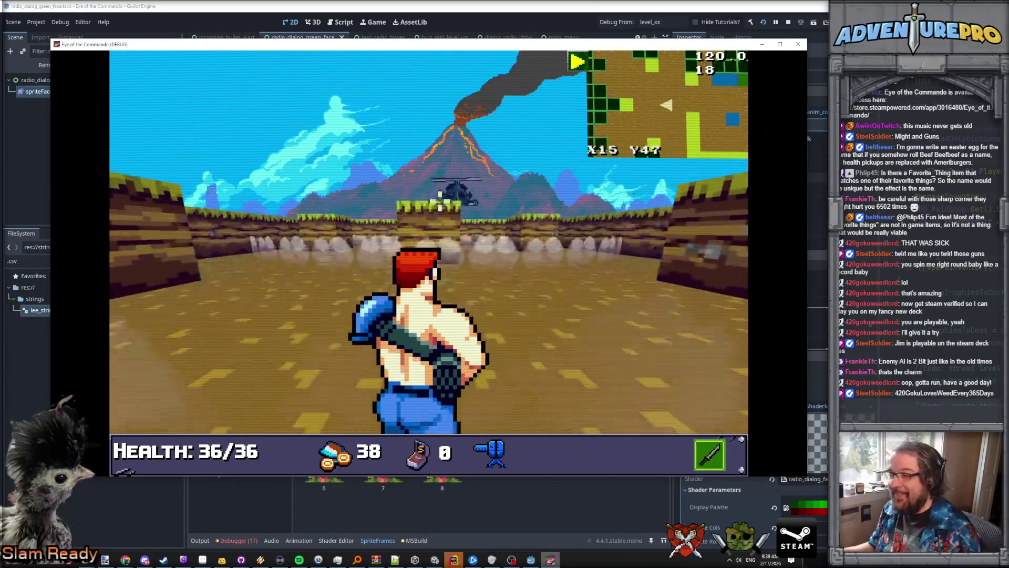
click(553, 207)
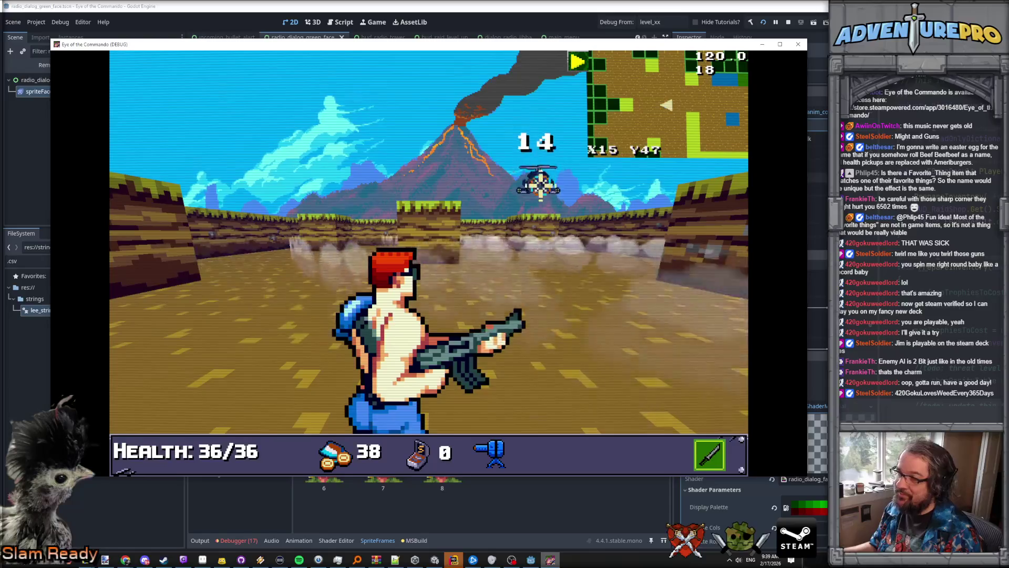
key(w)
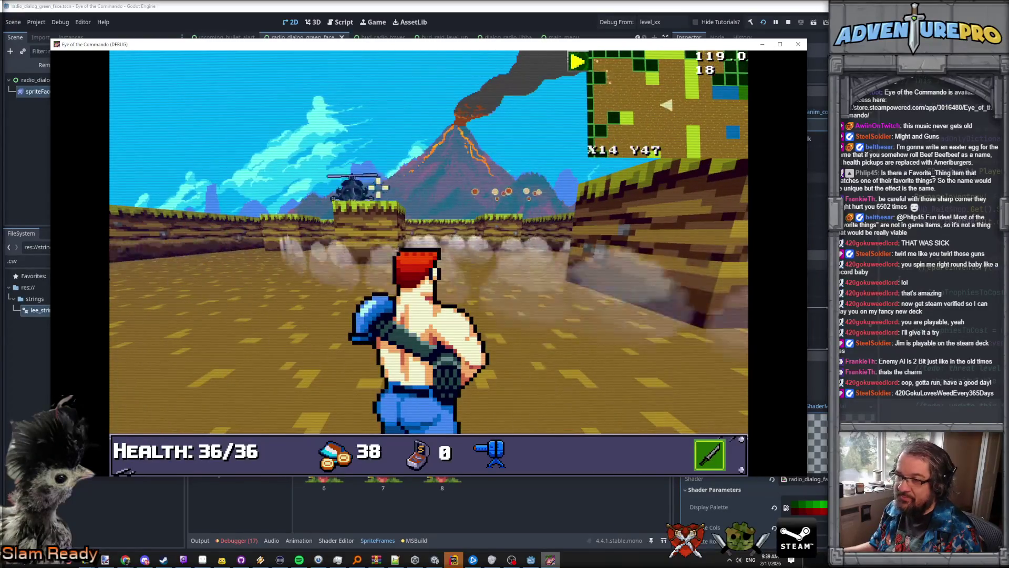
click(311, 184)
click(311, 184)
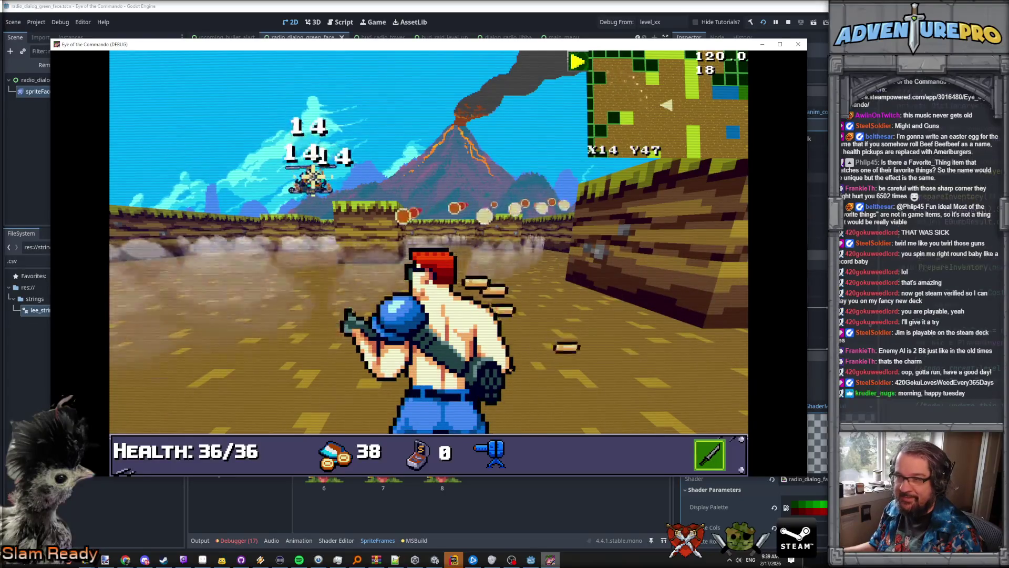
key(a)
key(a)
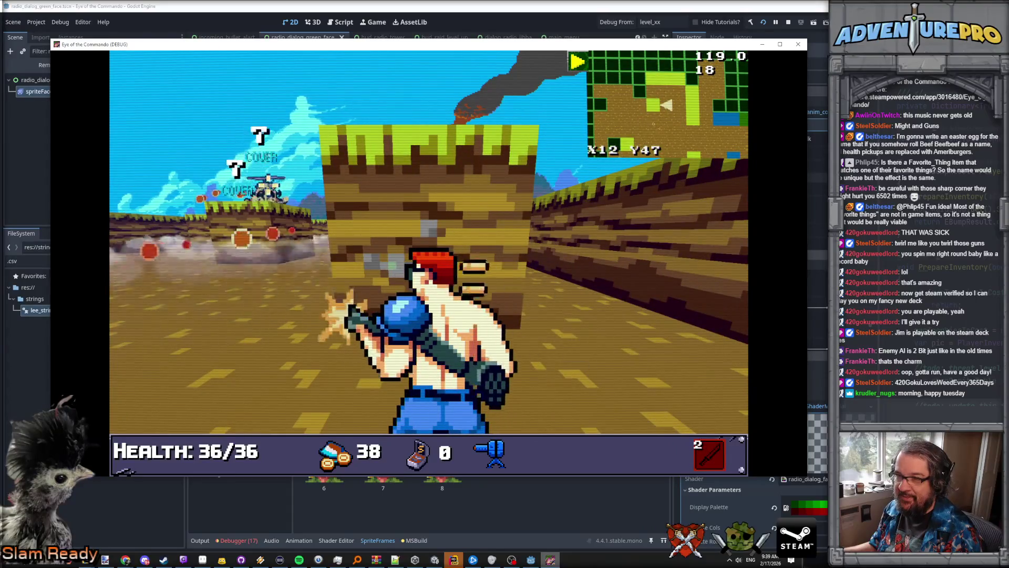
key(d)
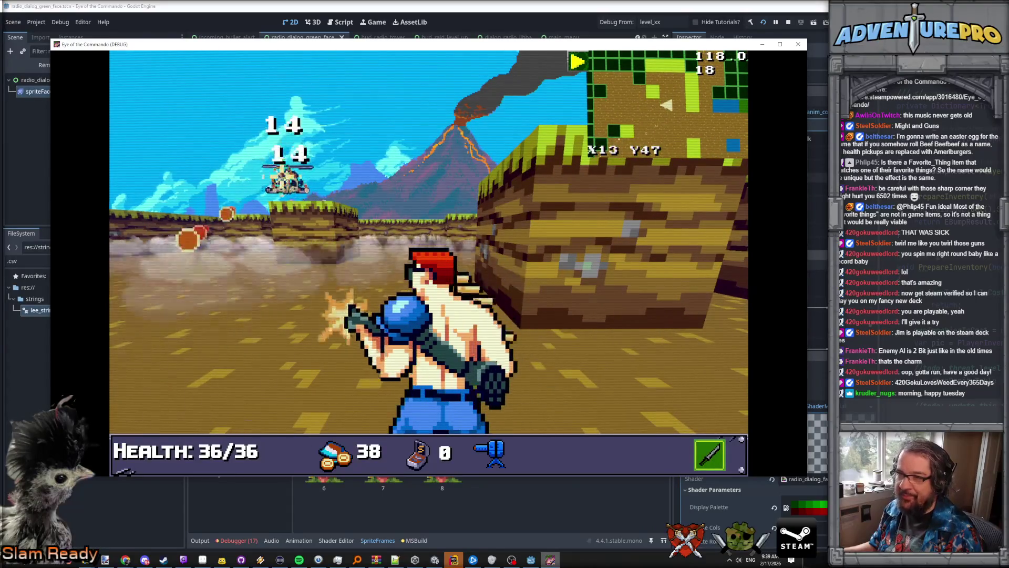
Step: Dismiss the next radio exchange and move into the open area firing at the helicopter
click(318, 212)
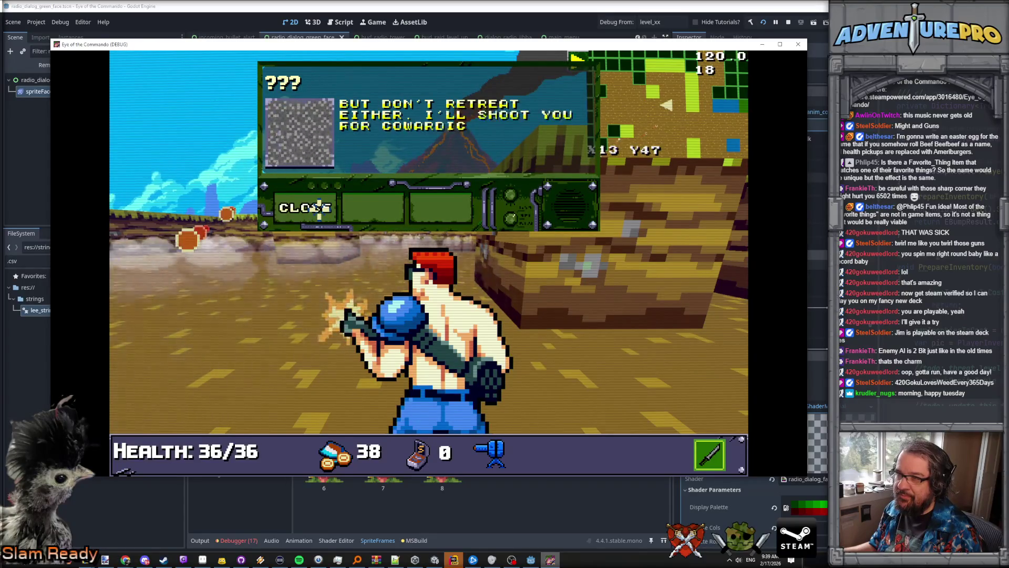
click(318, 207)
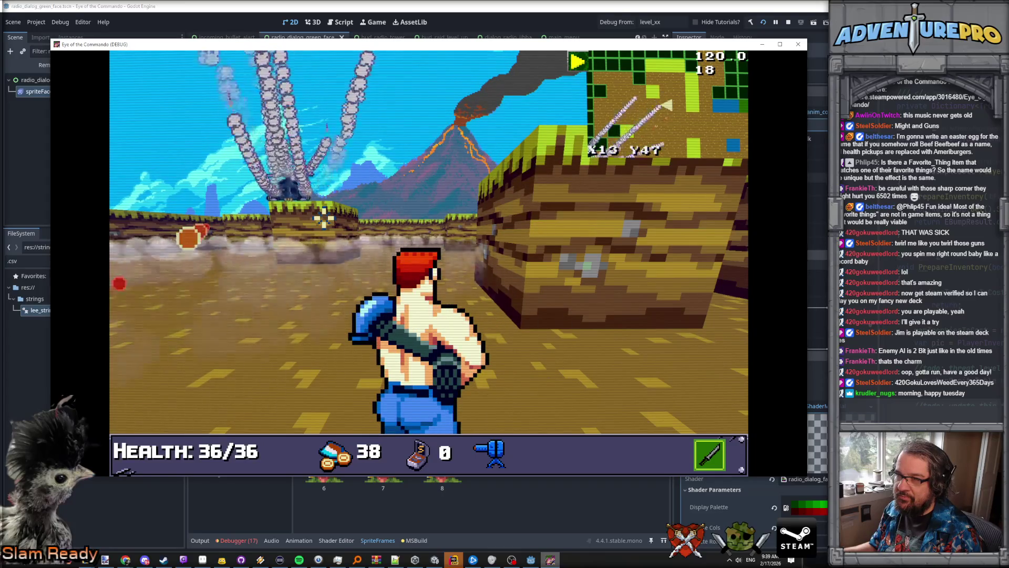
key(a)
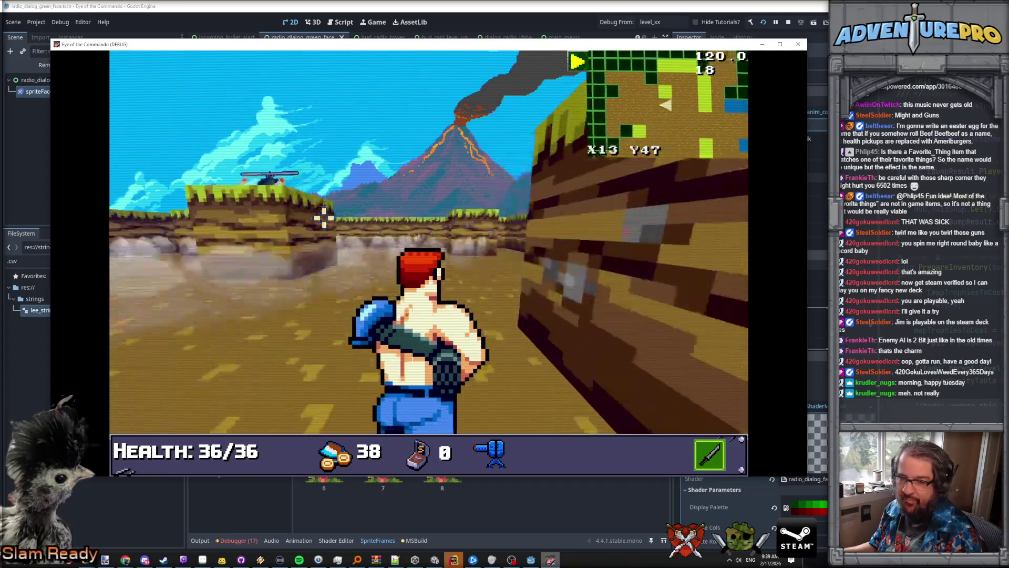
key(w)
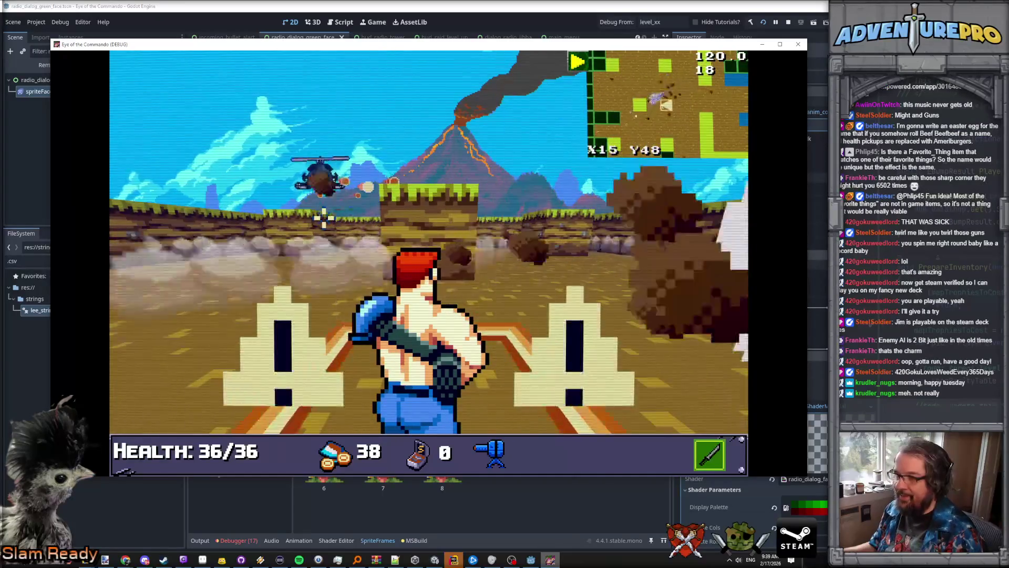
key(w)
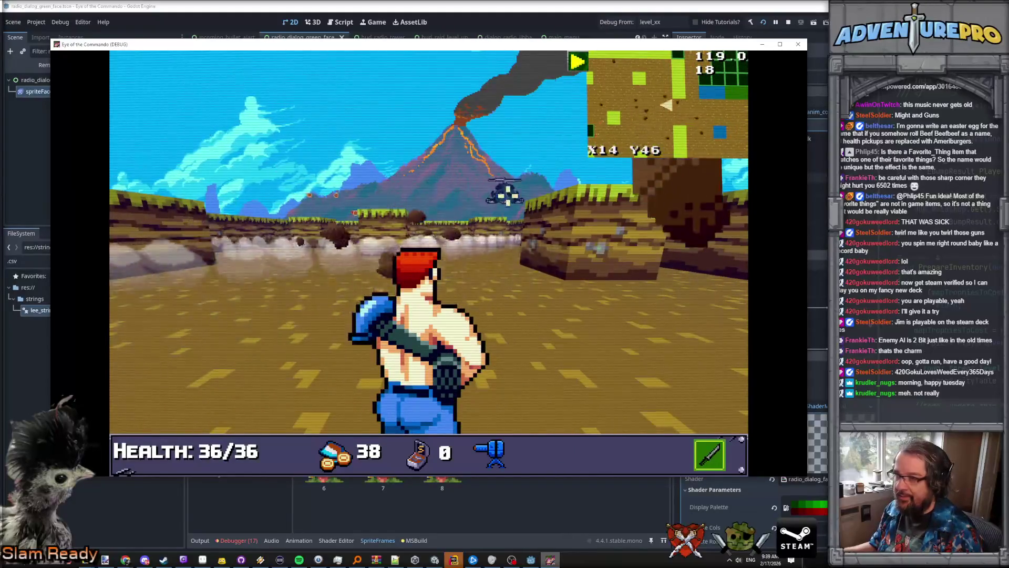
click(504, 184)
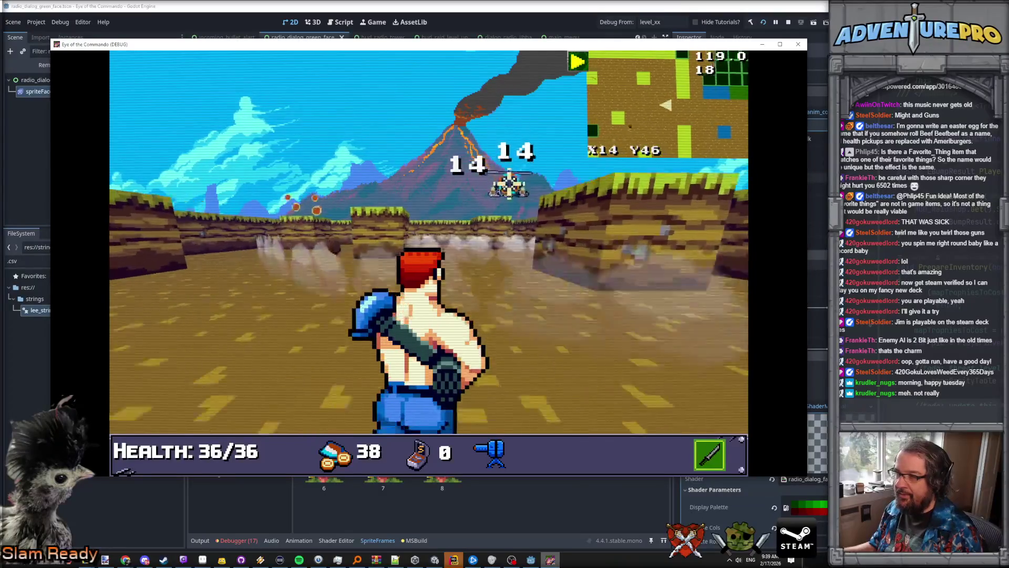
Step: Close in and keep firing, dodging return fire, until the helicopter explodes
key(w)
key(e)
click(341, 129)
click(344, 129)
click(378, 121)
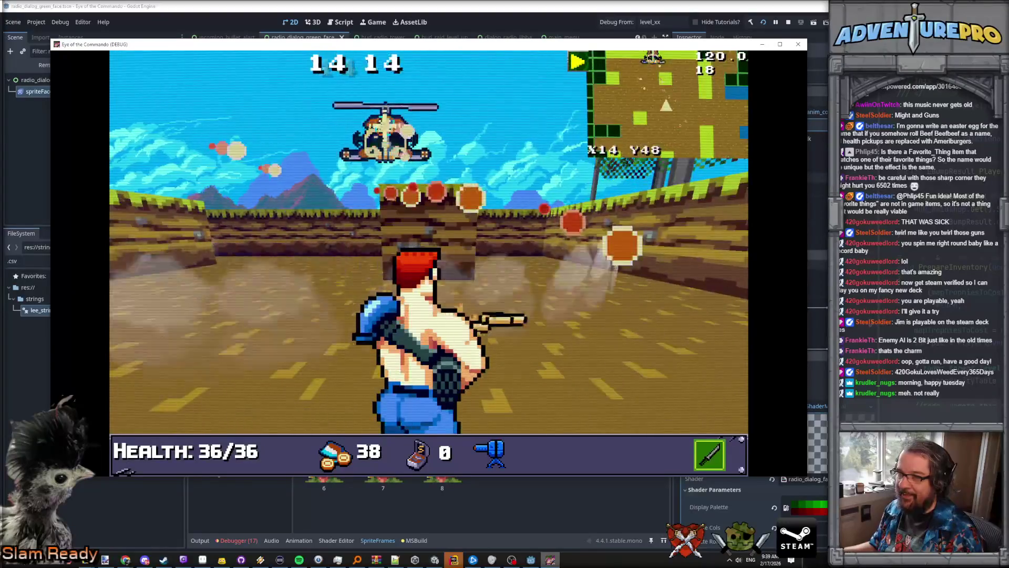
key(w)
key(w)
click(433, 142)
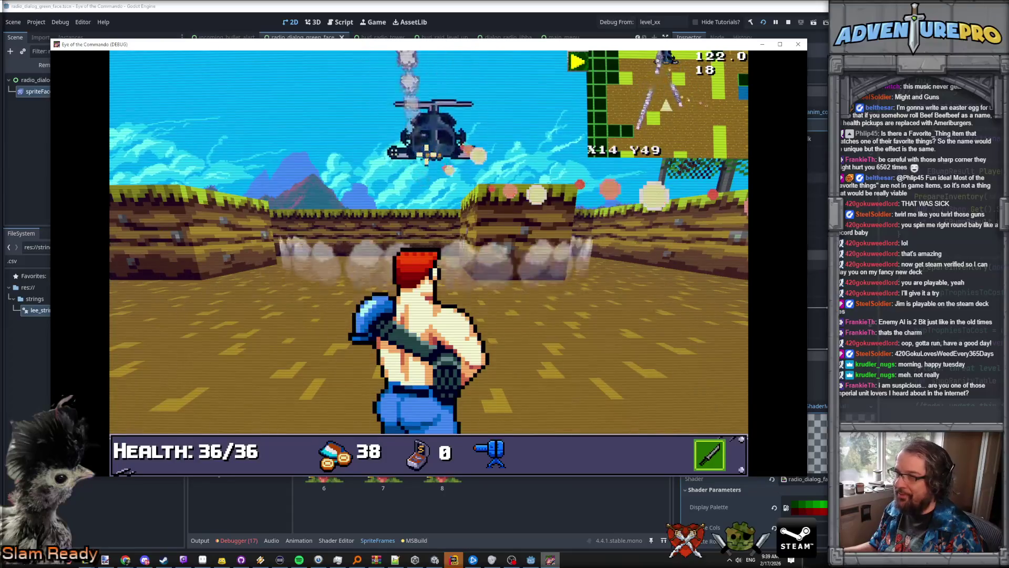
key(d)
key(d)
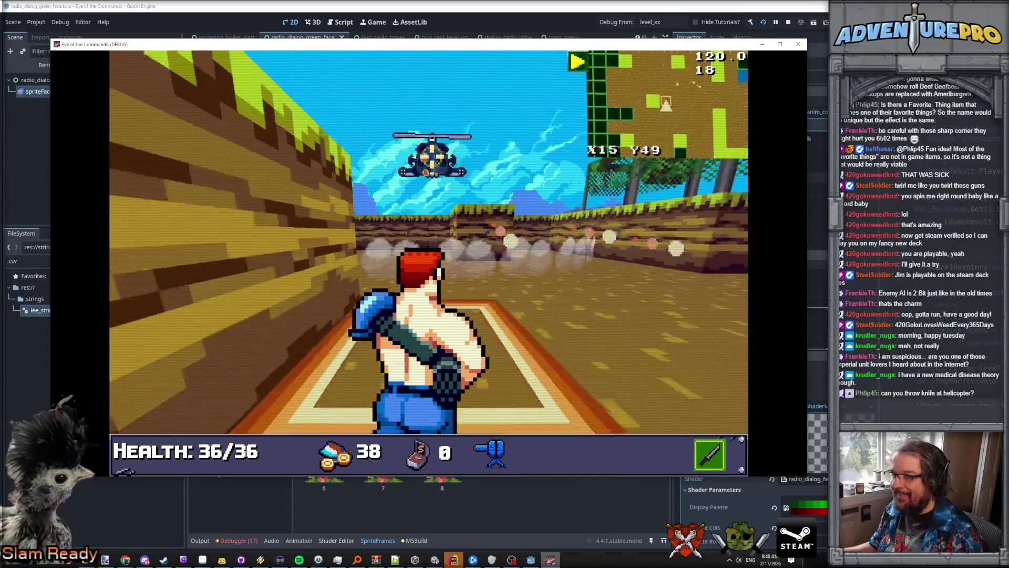
click(423, 171)
key(w)
key(w)
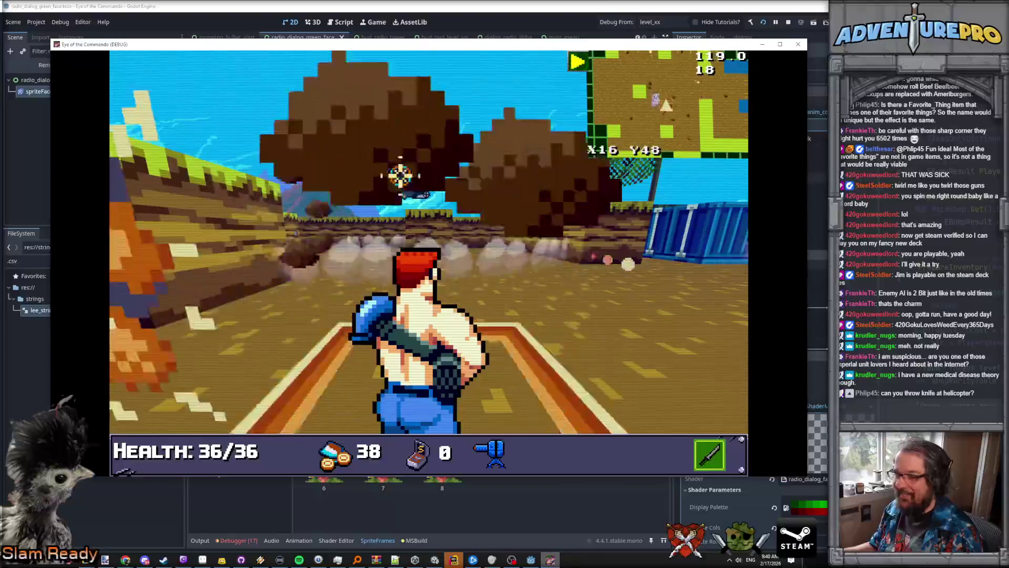
key(s)
key(s)
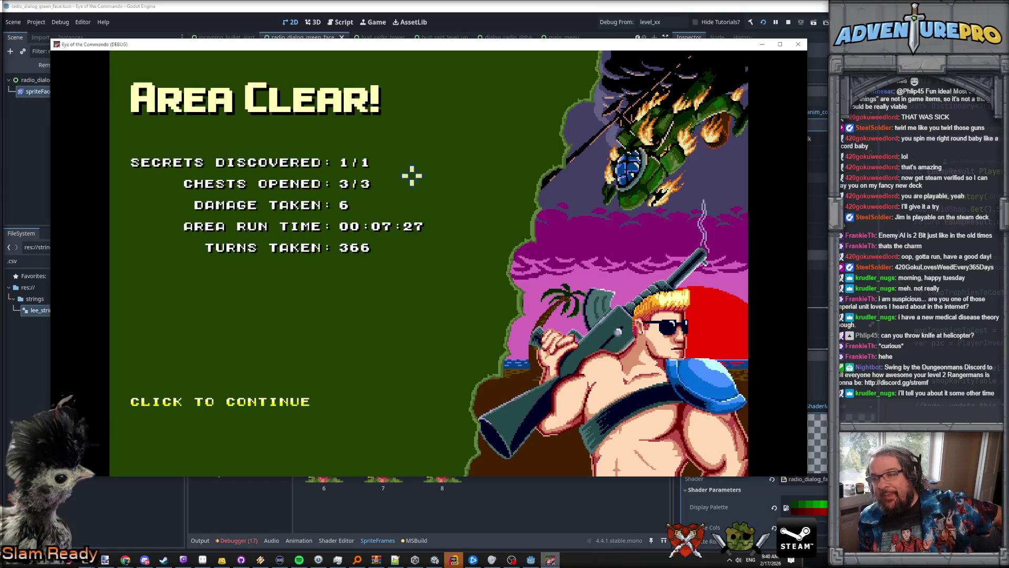
Step: Continue past the Area Clear screen (secrets 1/1, chests 3/3) to the next level
click(249, 407)
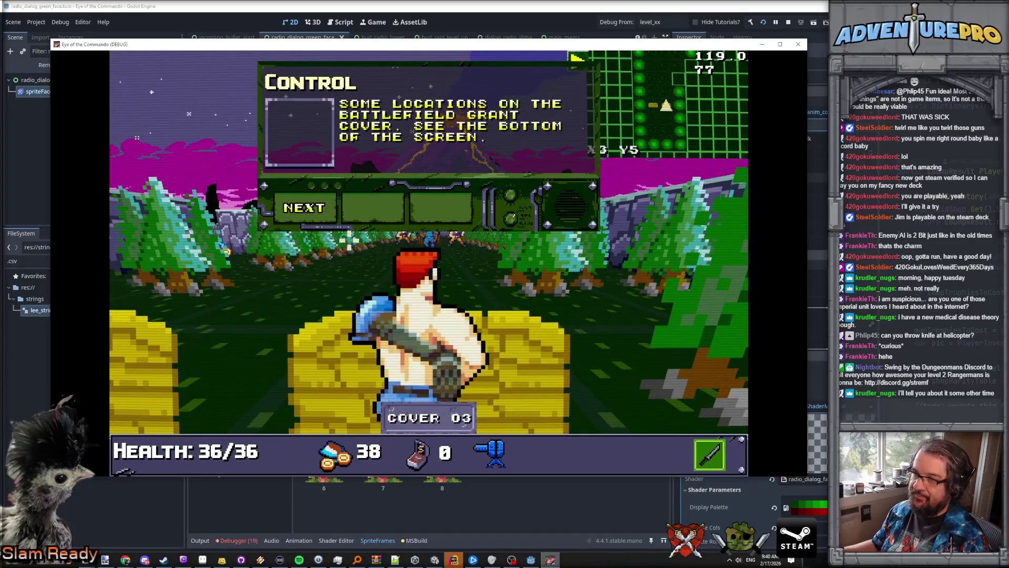
Step: Dismiss the Control cover tip, then move between cover shooting the enemies
click(316, 216)
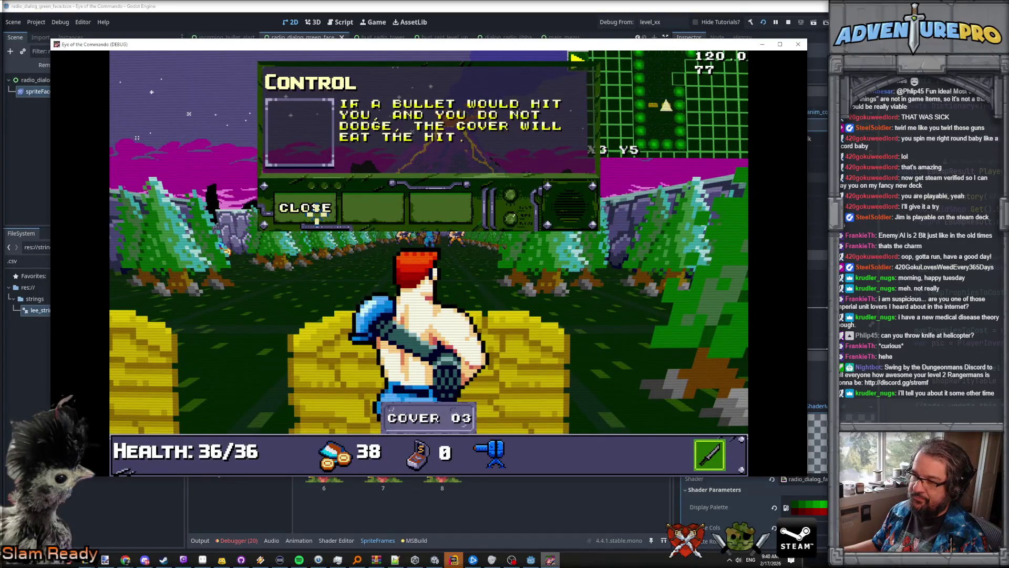
click(316, 211)
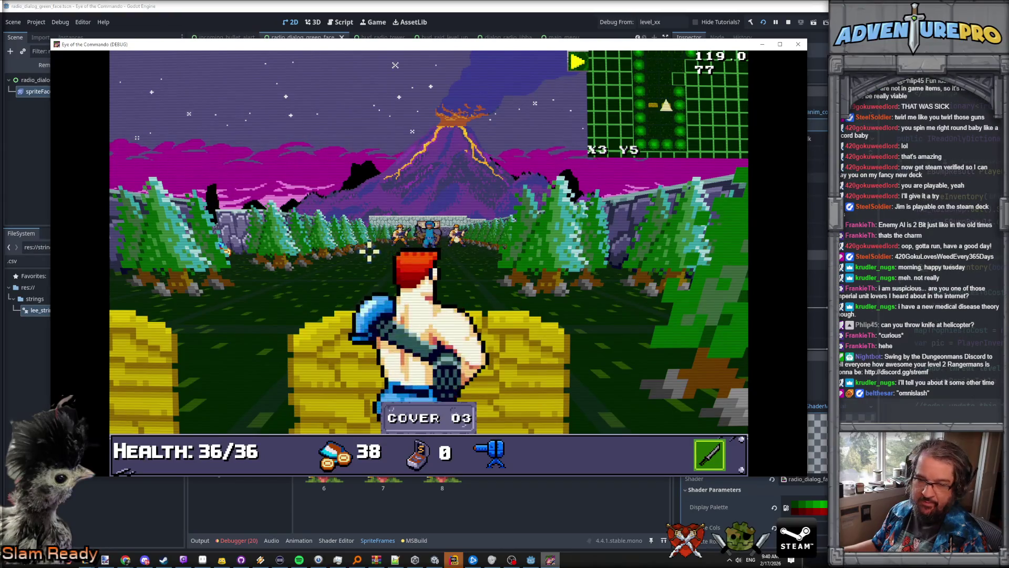
key(d)
click(503, 250)
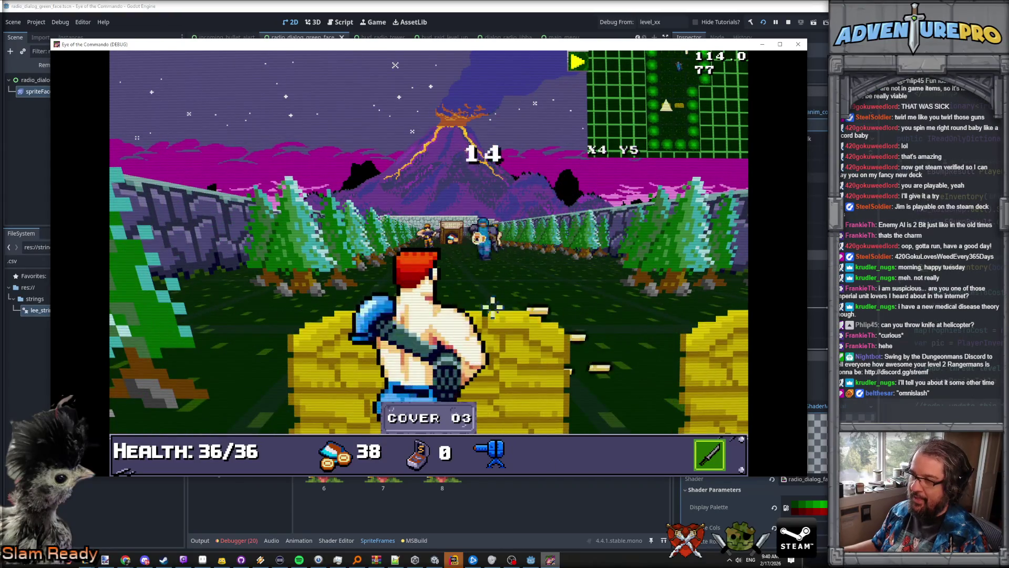
click(541, 286)
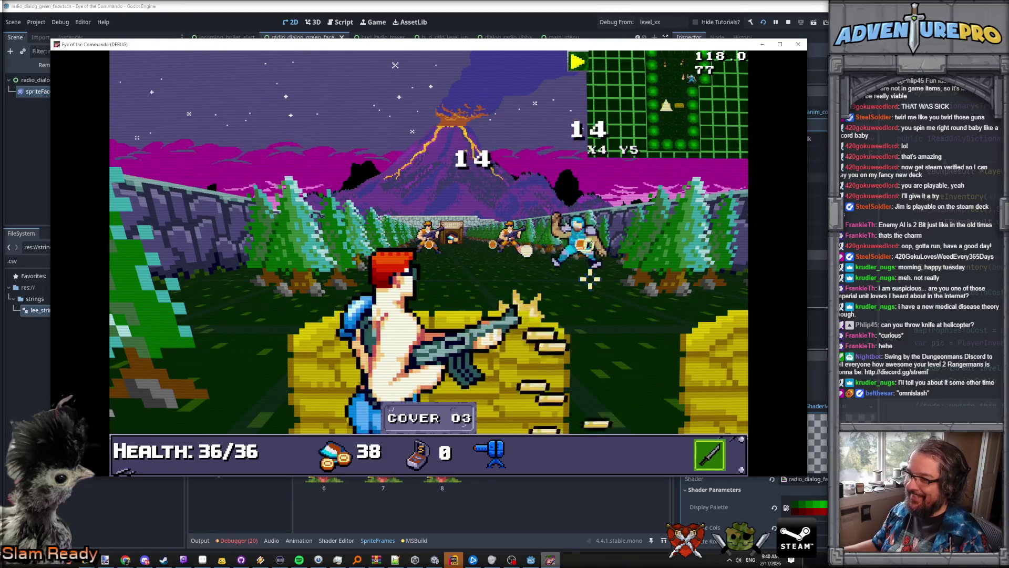
click(547, 275)
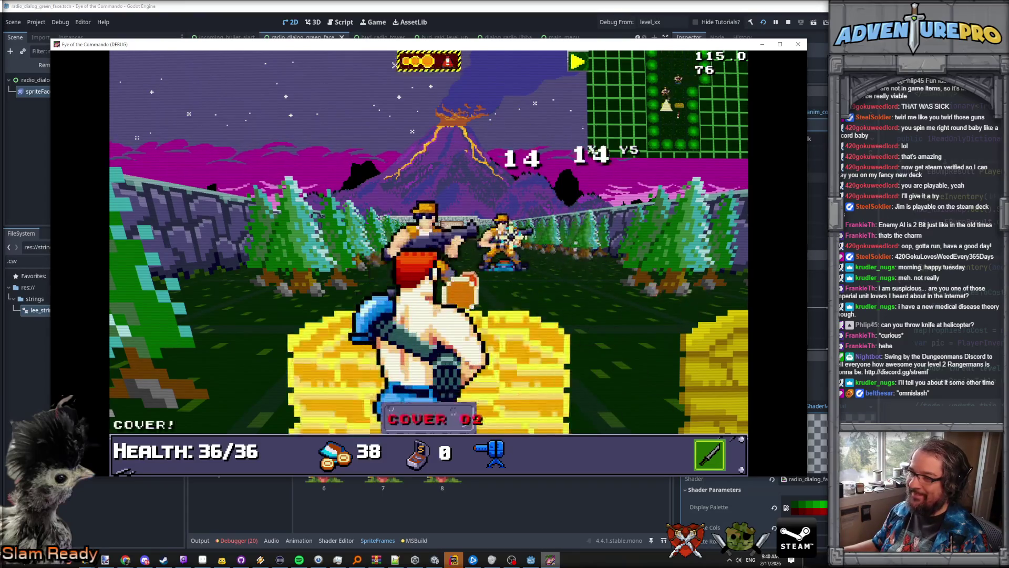
click(506, 254)
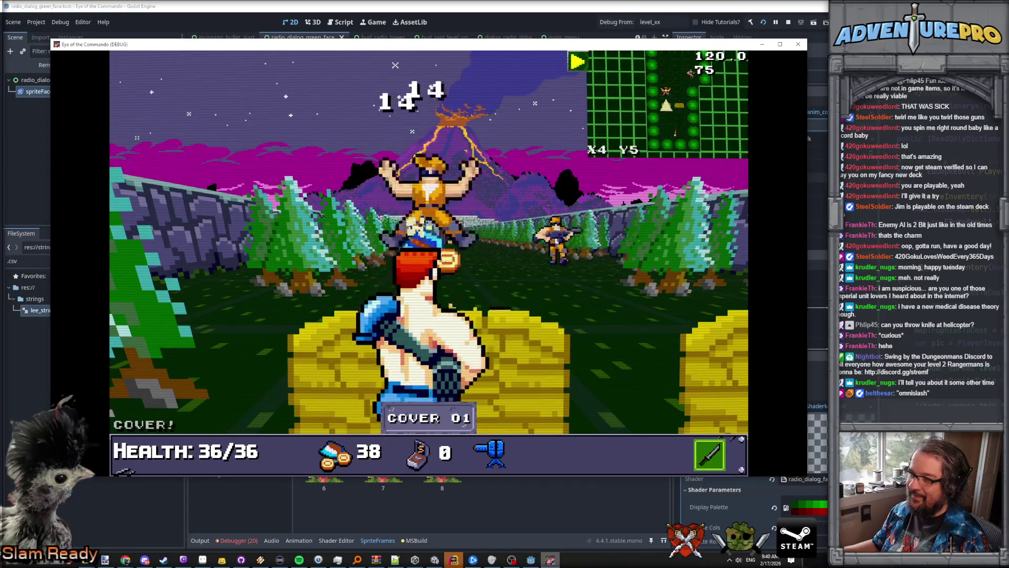
Step: Walk forward into the Eye of the Commando shop
key(w)
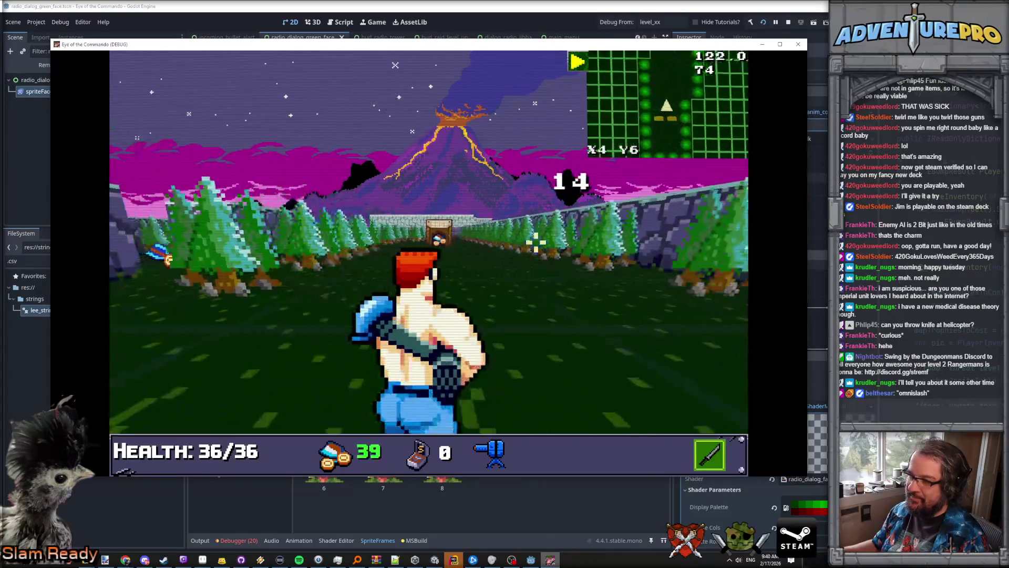
key(w)
key(w)
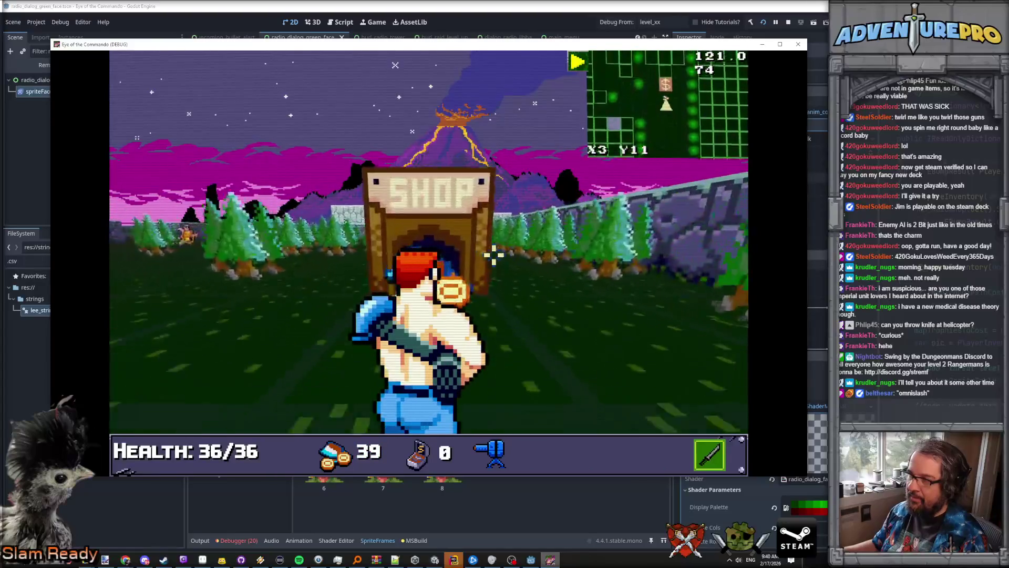
key(w)
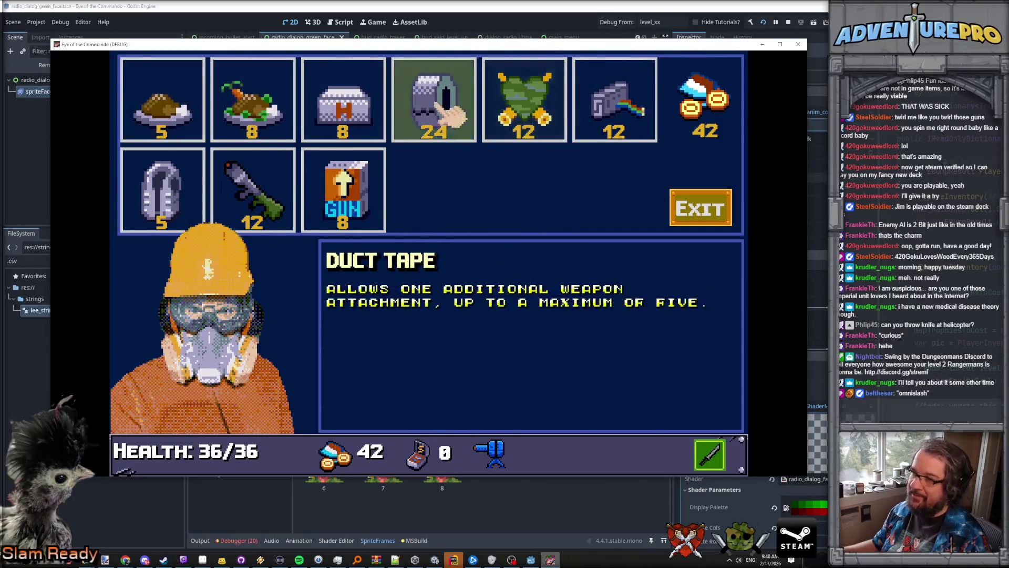
Step: Buy Duct Tape and Proof of Strength, leaving 6 coins, then exit the shop
click(520, 105)
click(436, 107)
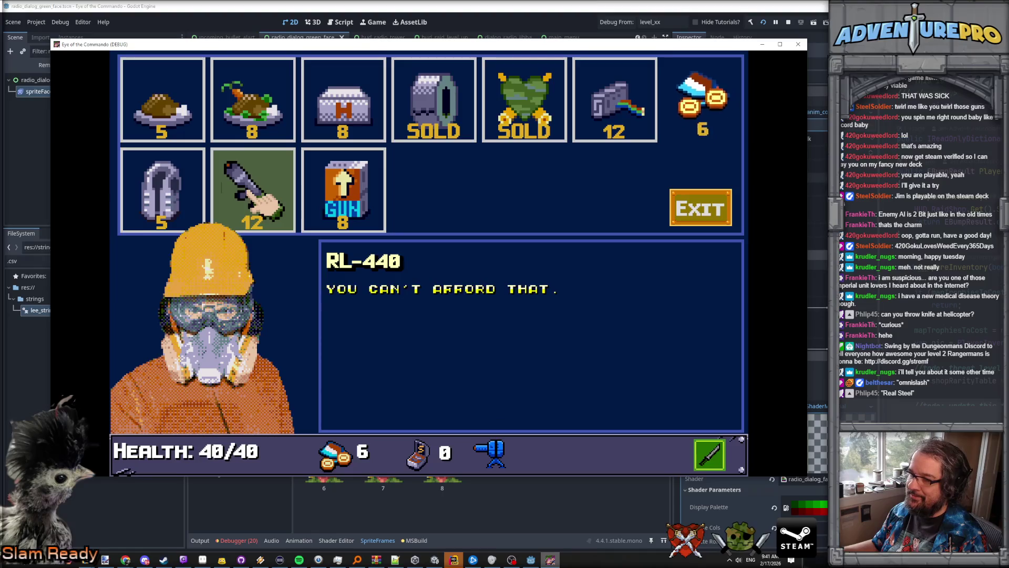
click(684, 212)
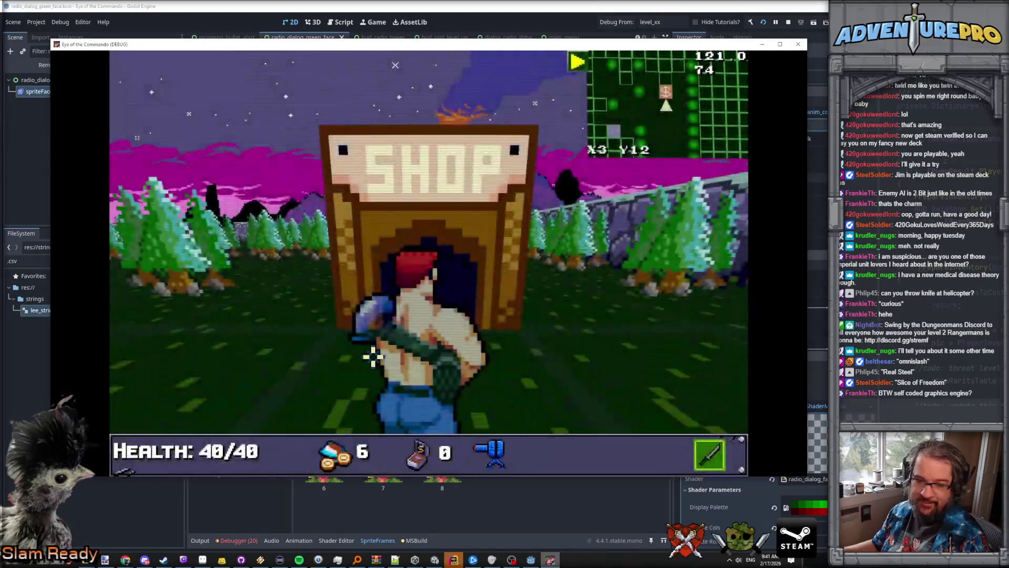
Step: Turn away from the shop, shoot the distant enemy twice, and advance to the knife
key(Right)
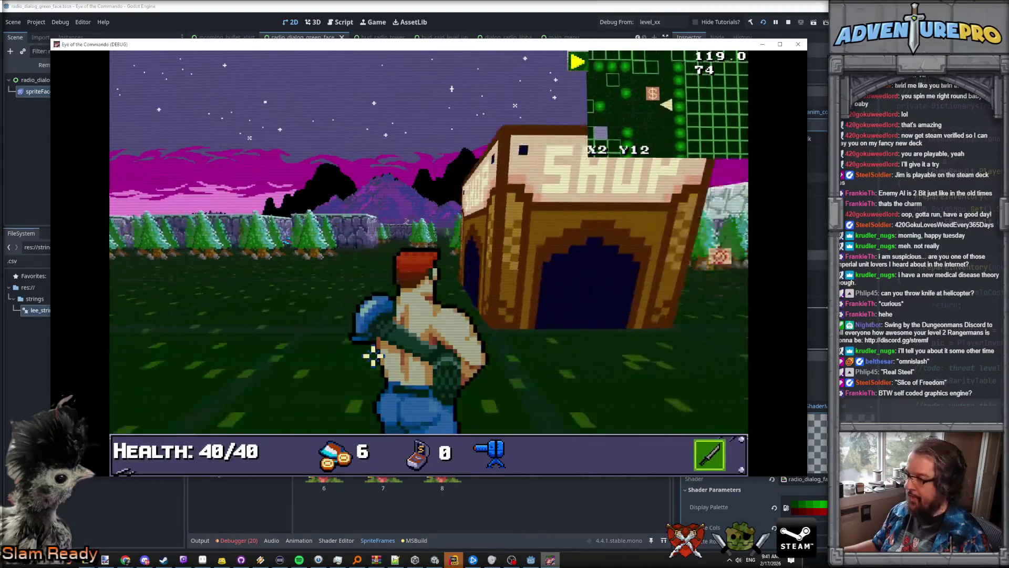
key(Up)
click(494, 239)
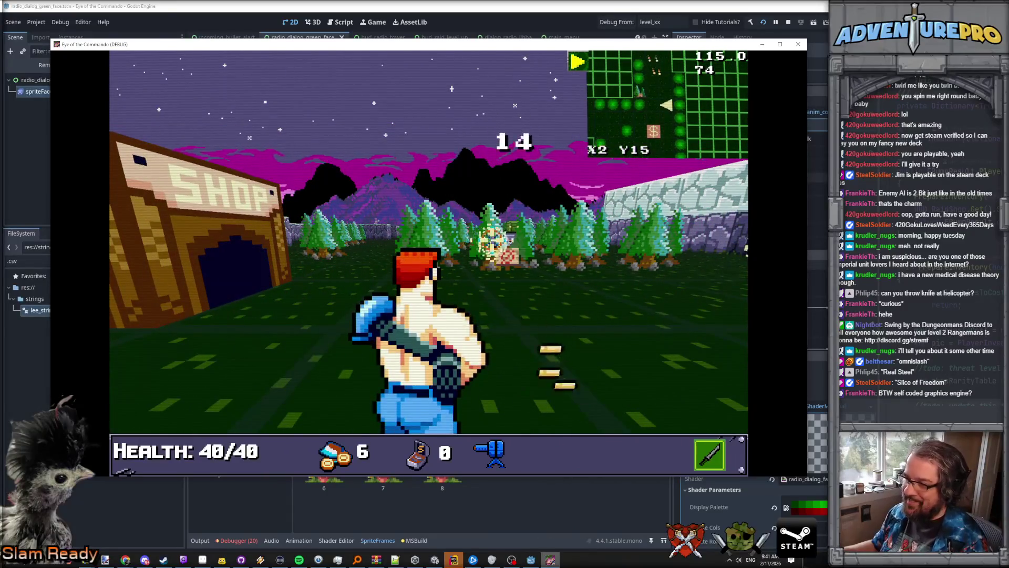
key(Right)
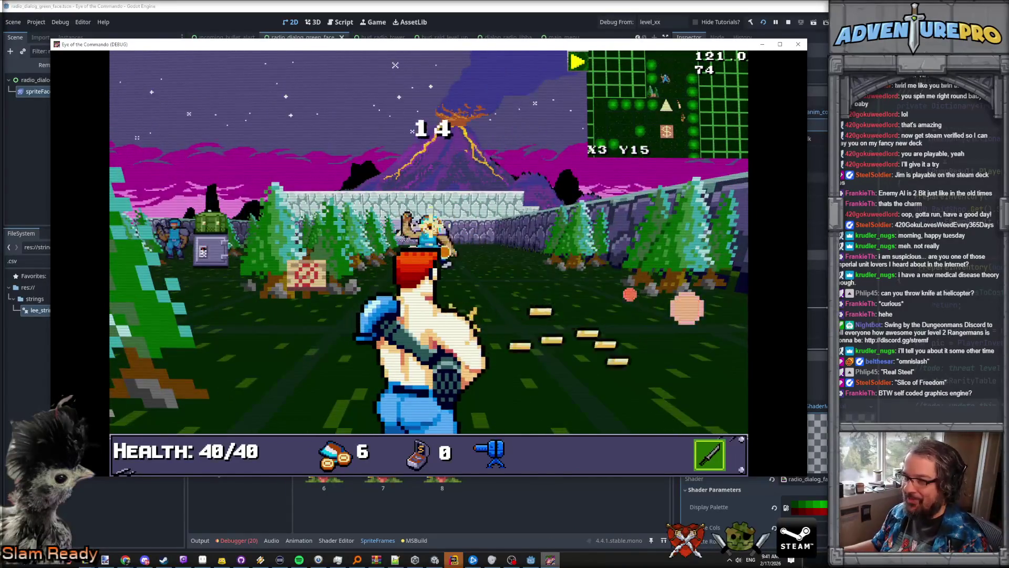
key(Down)
click(428, 239)
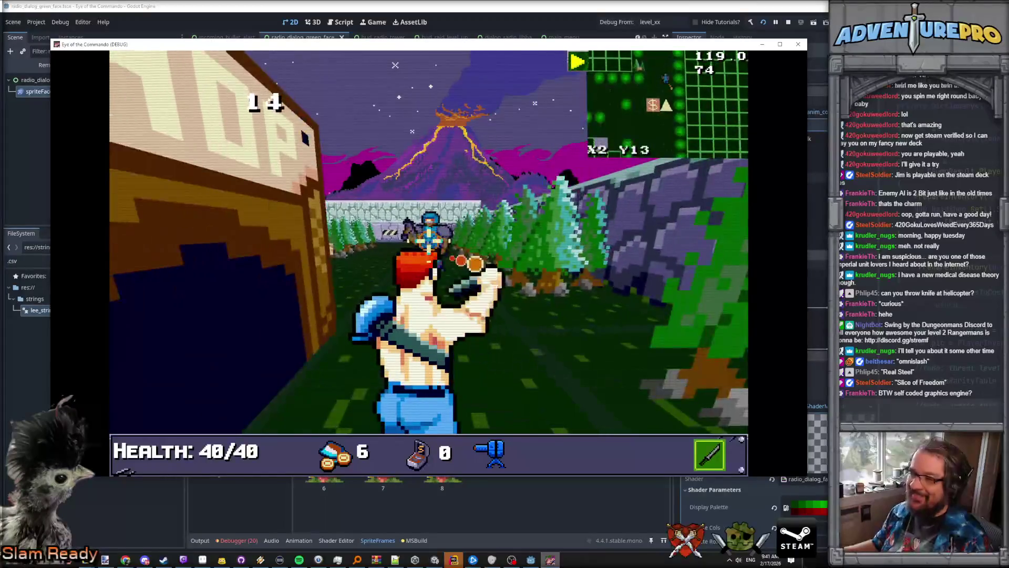
key(Up)
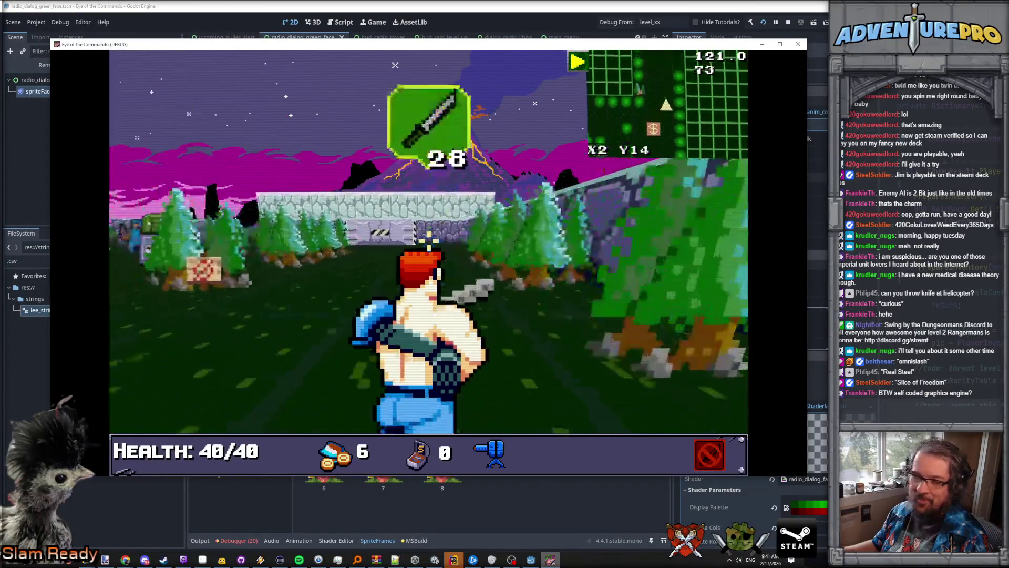
Step: Explore the secret area along the stone wall, raising coins to 8, then close the debug game
key(Left)
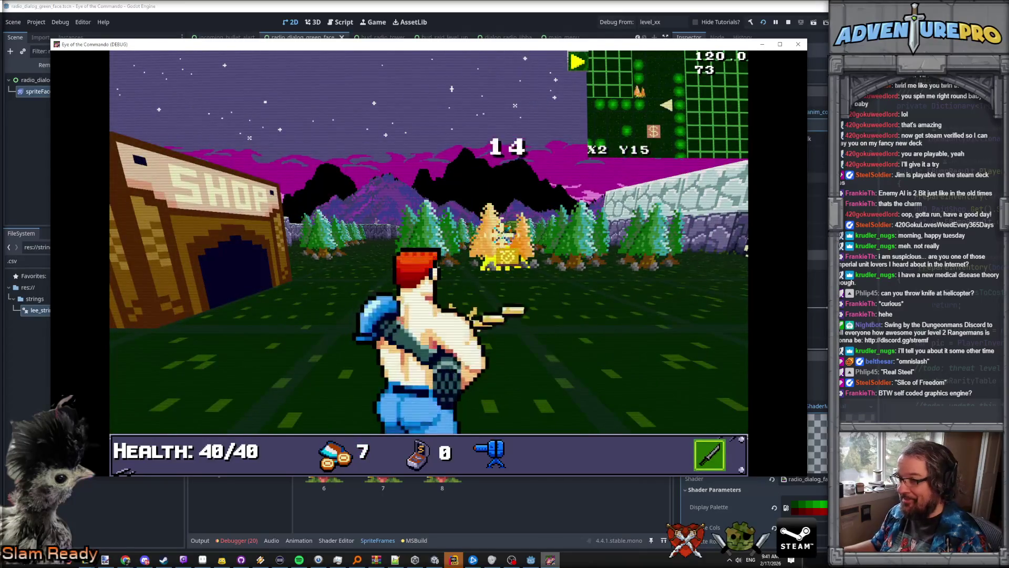
key(Up)
key(Up)
key(Right)
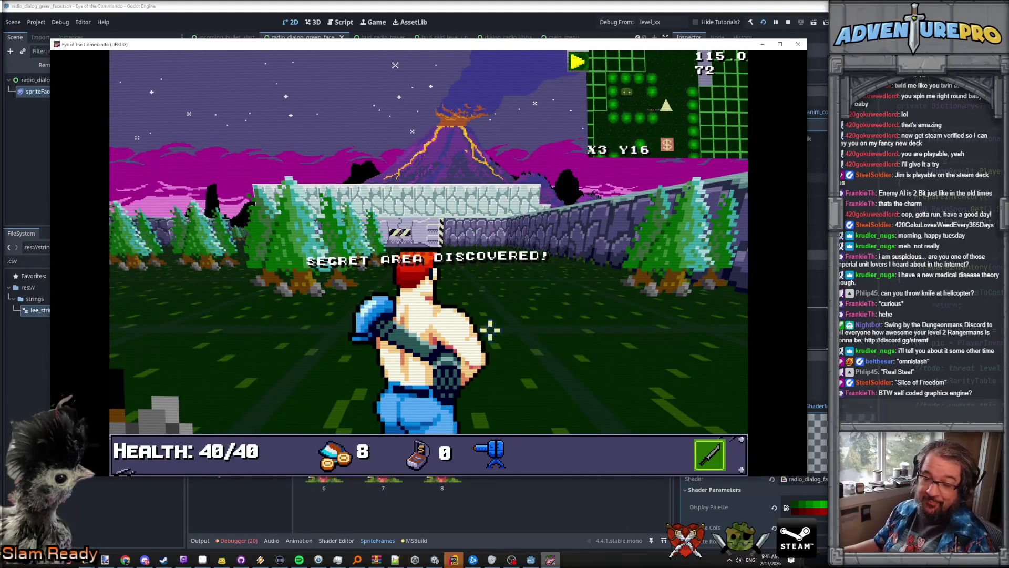
key(Left)
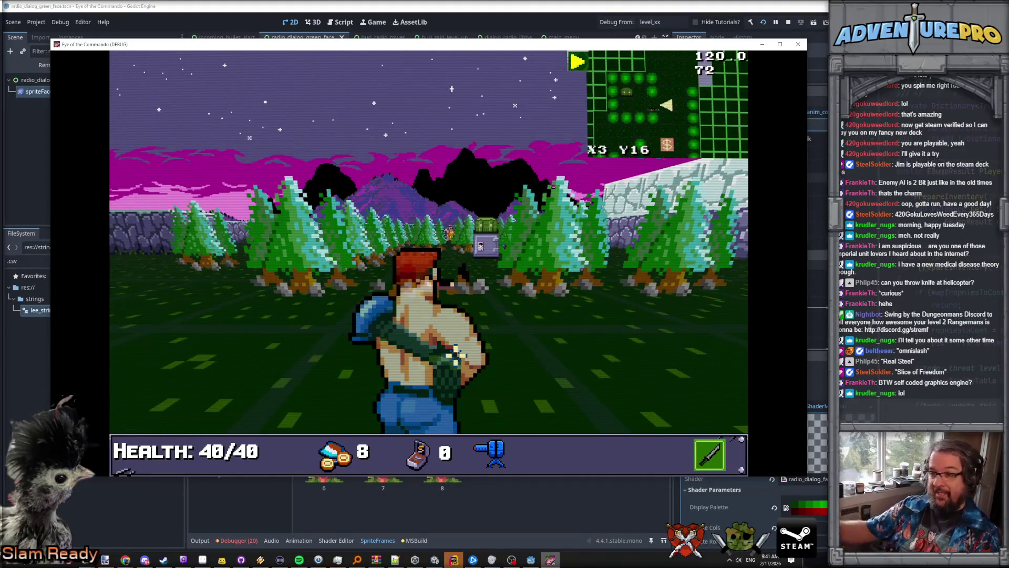
key(Up)
key(Up)
key(Up)
key(Up)
key(Up)
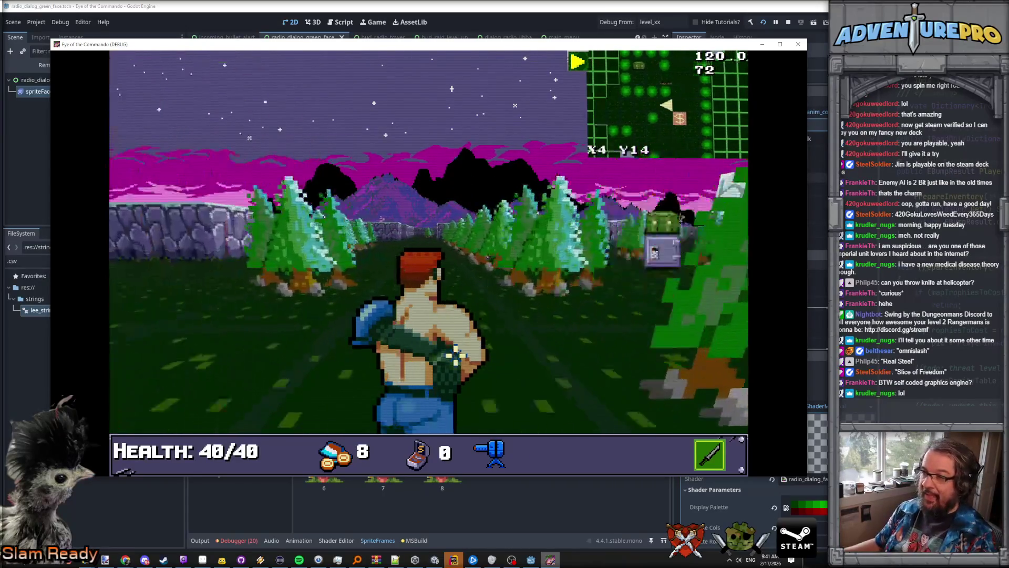
key(Left)
key(Up)
key(Right)
key(Right)
key(Up)
key(Up)
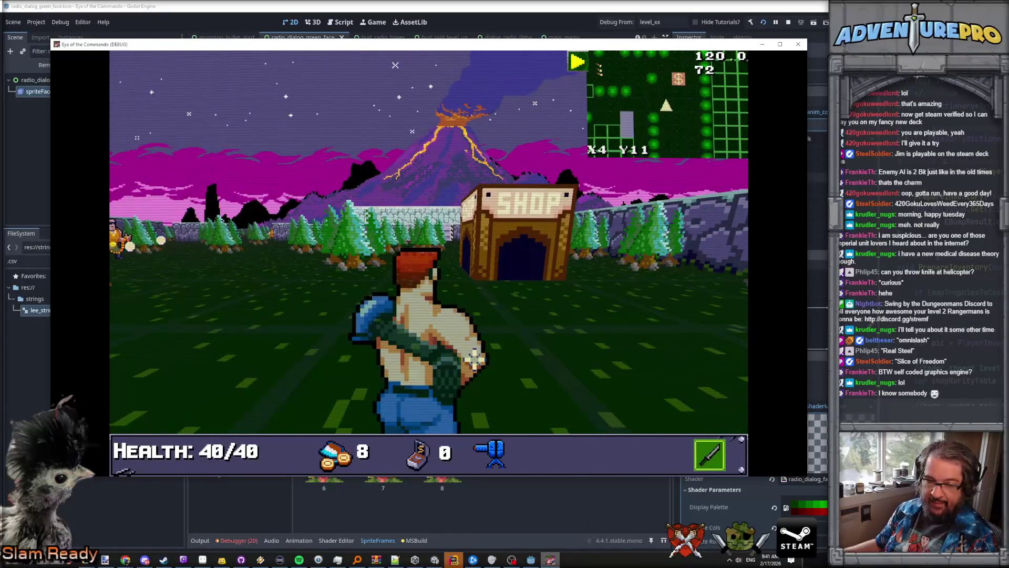
click(531, 560)
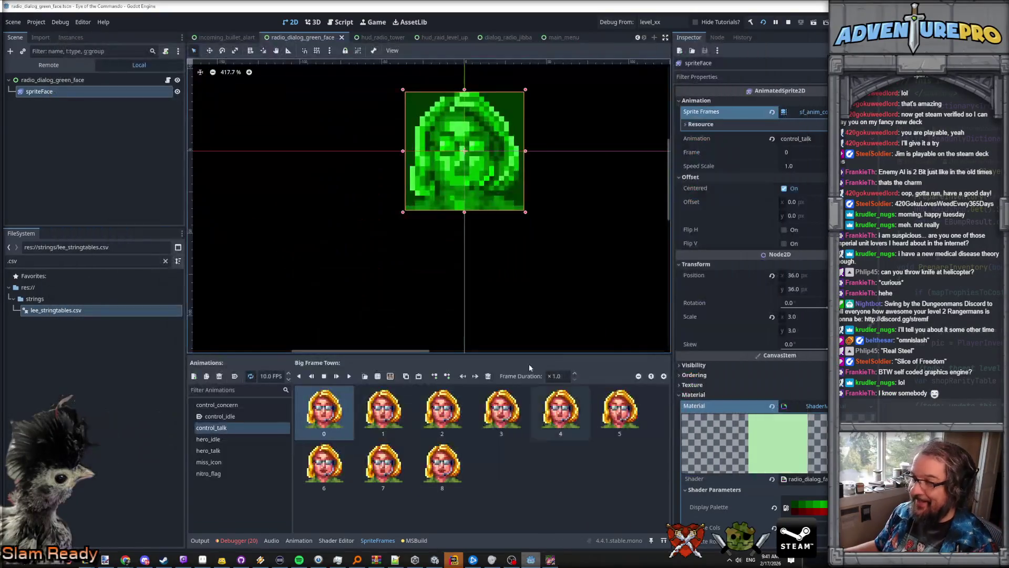
Step: Filter the FileSystem for level_02 and open level_02.tscn
triple_click(54, 261)
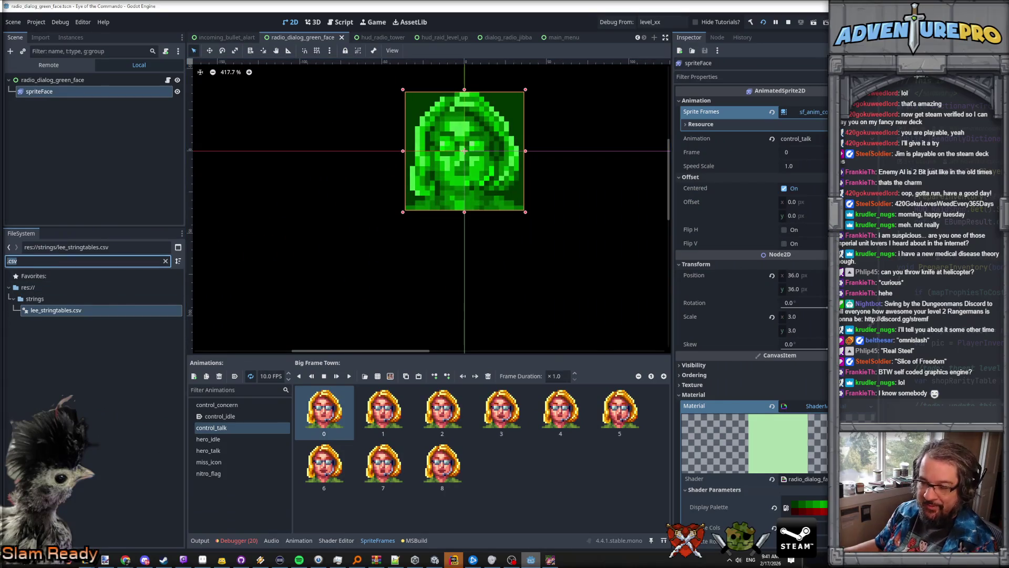
text(level_02)
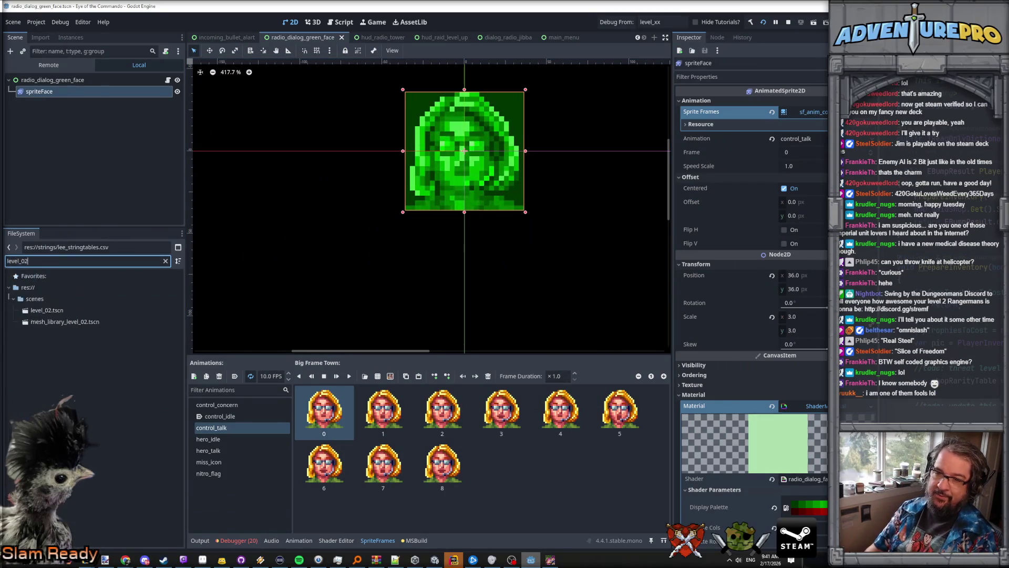
click(53, 311)
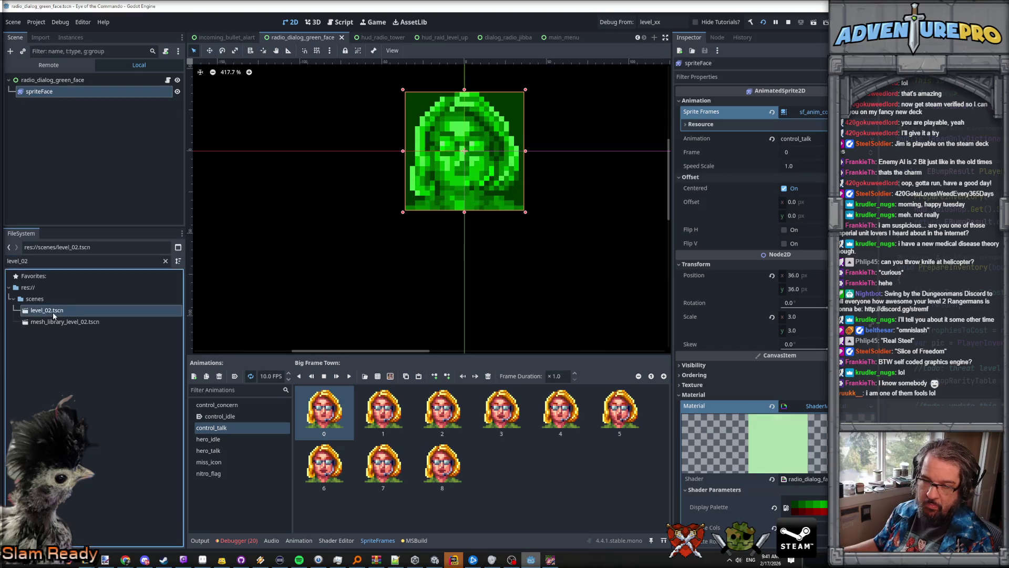
double_click(53, 314)
Step: Fly the 3D camera over the level_02 walled maze, then return to the running debug game
drag(550, 213, 551, 214)
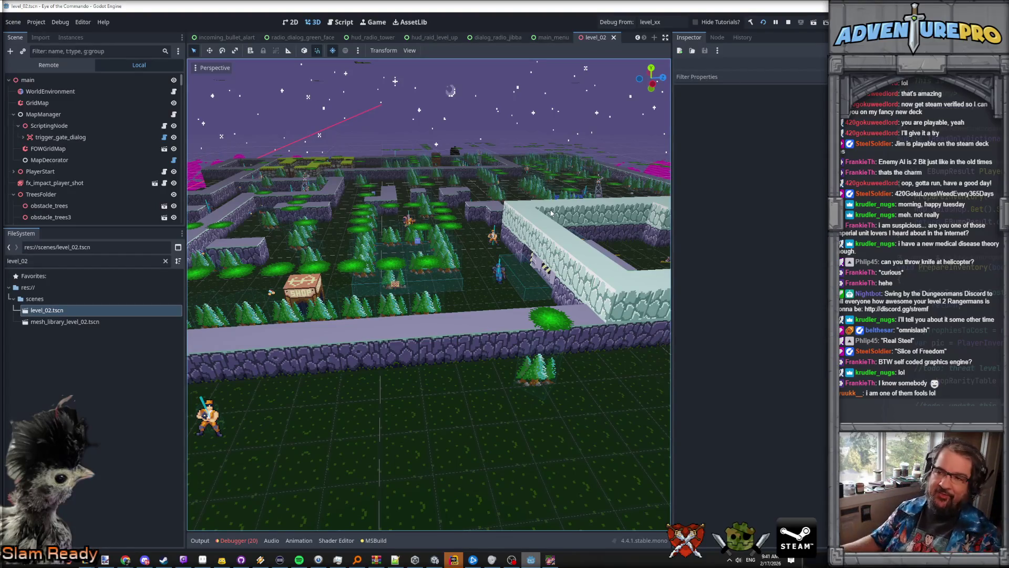
drag(467, 352, 466, 352)
key(alt+Tab)
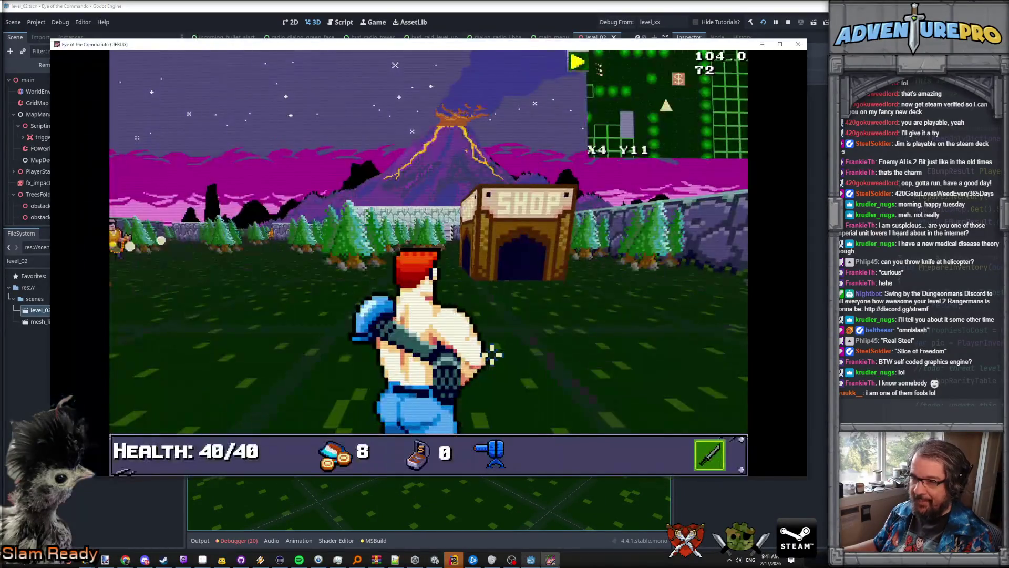
Step: Punch the nearby enemy, advance past the shop, and shoot the nearby soldier
key(w)
key(Left)
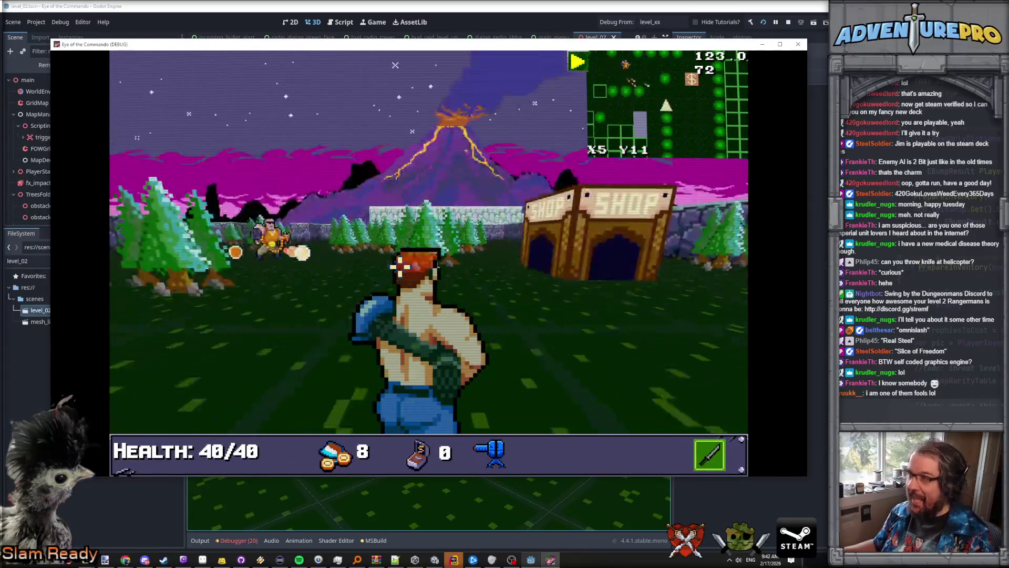
click(400, 267)
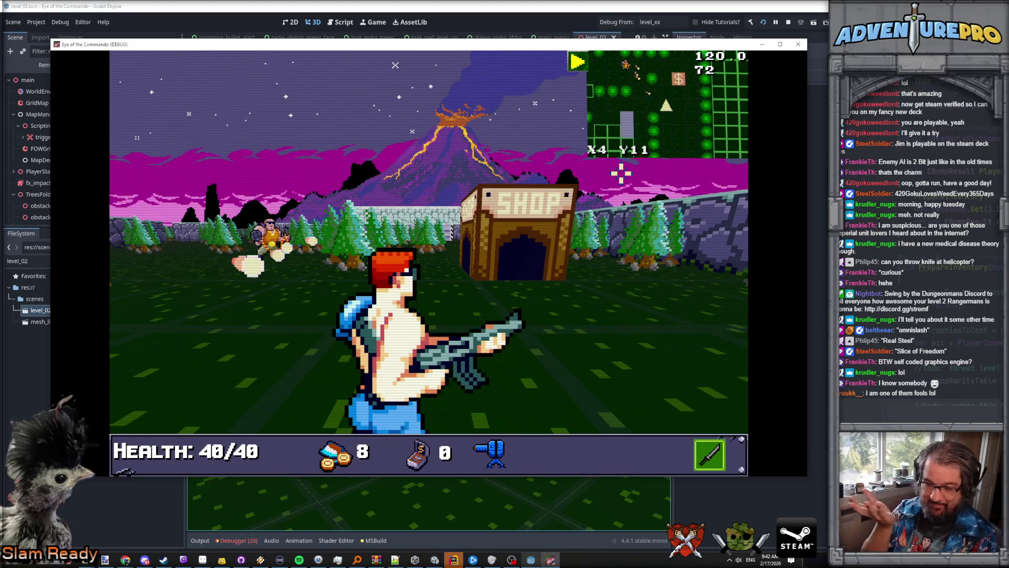
key(w)
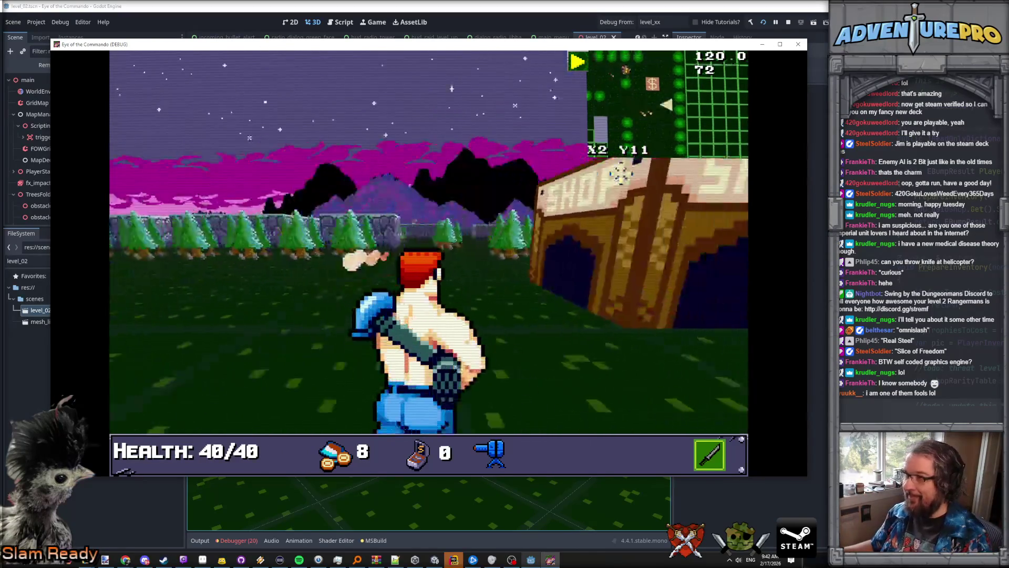
key(w)
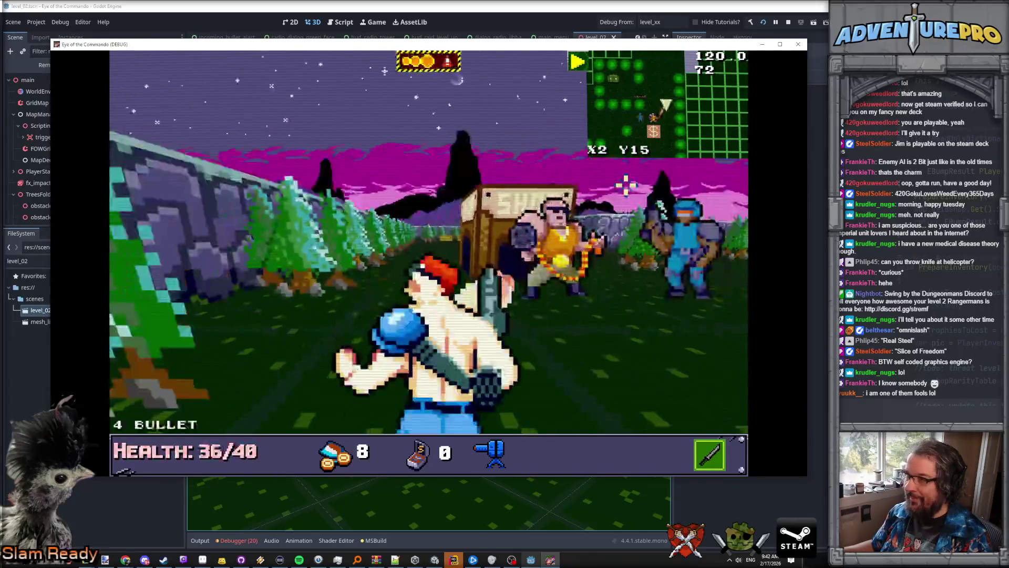
key(w)
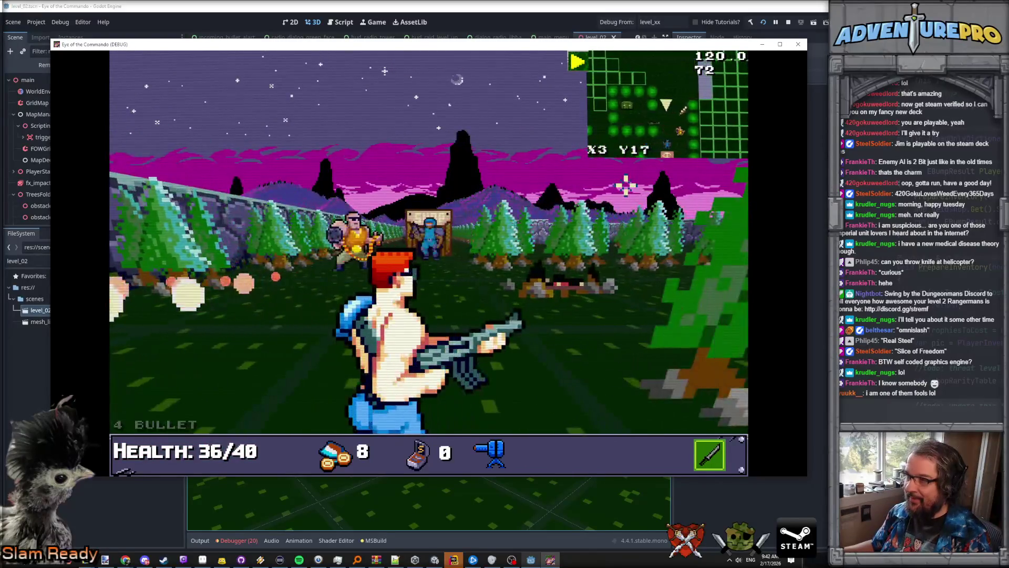
key(w)
key(space)
key(space)
Step: Throw the knife and punch an enemy, then fire twice at the soldier by the wall
key(w)
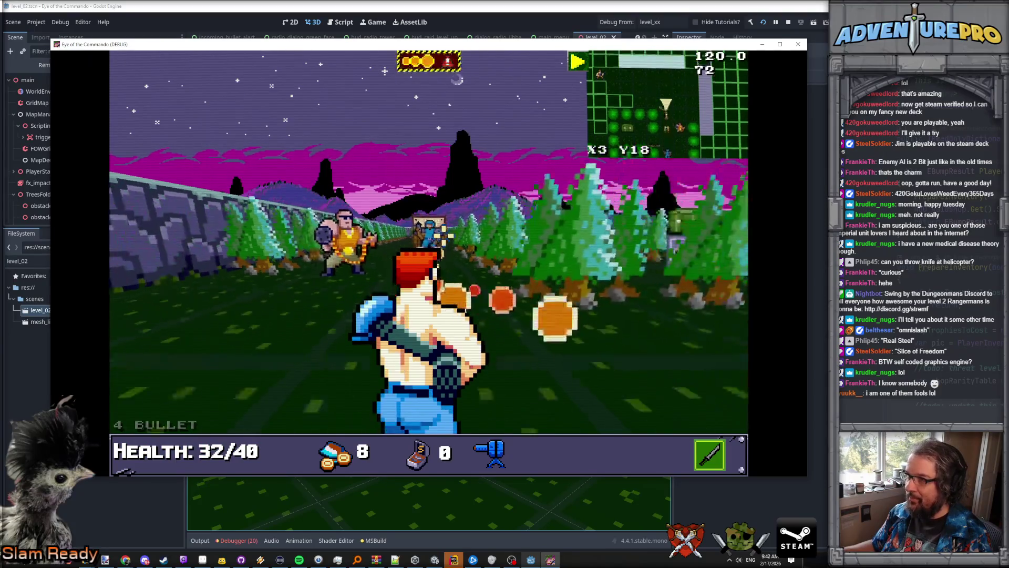
key(space)
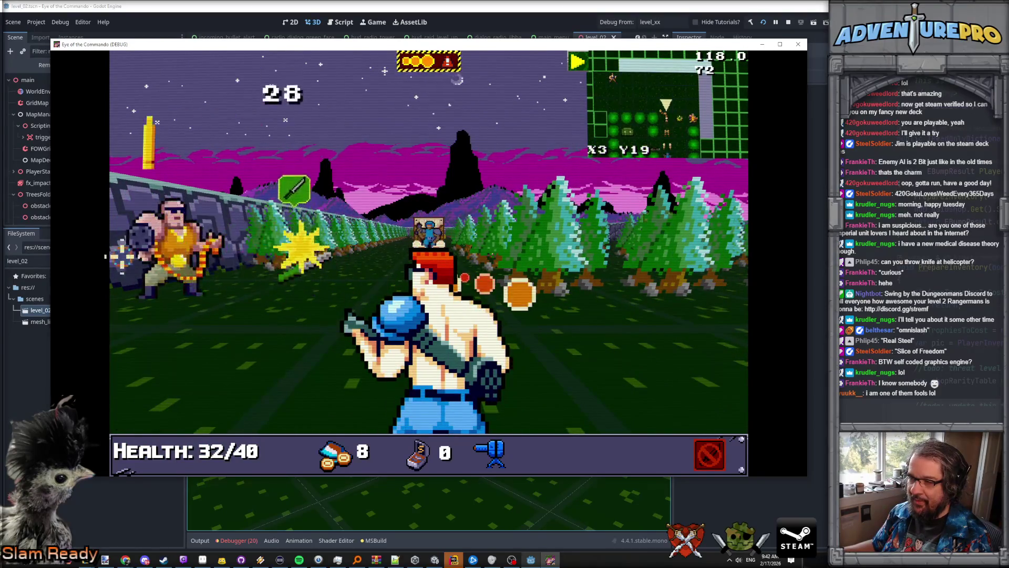
key(space)
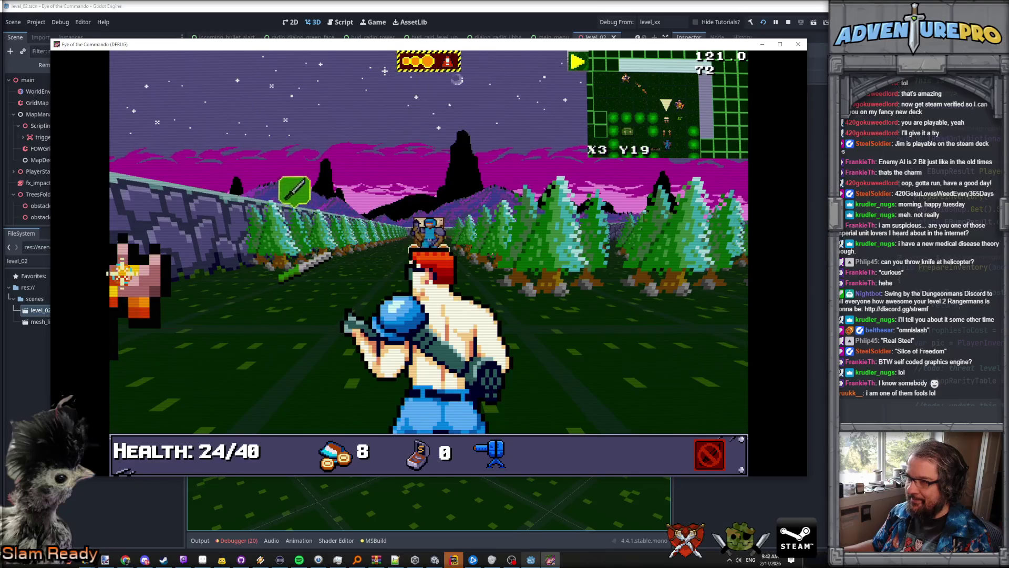
key(Right)
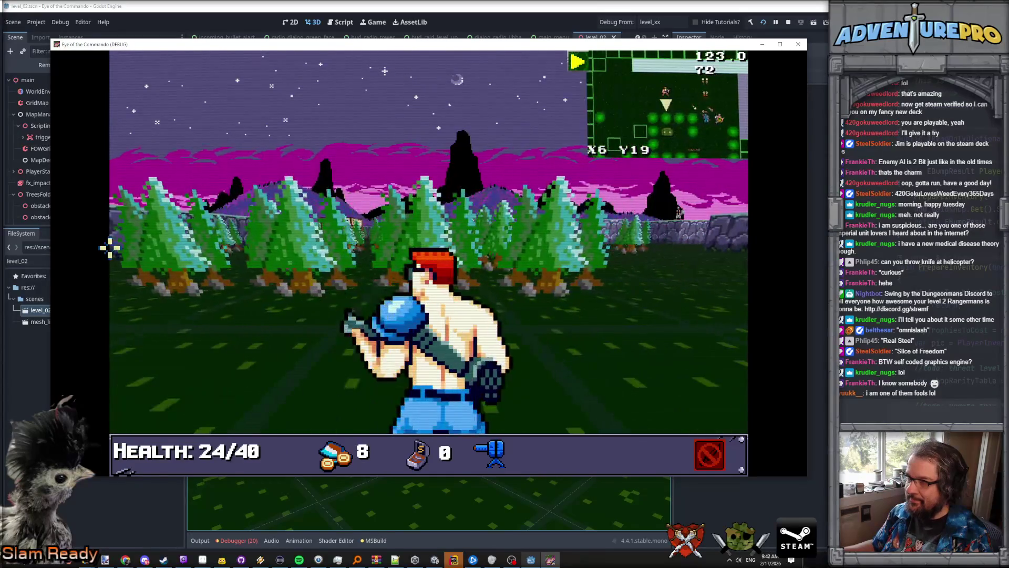
key(Left)
key(Up)
key(Up)
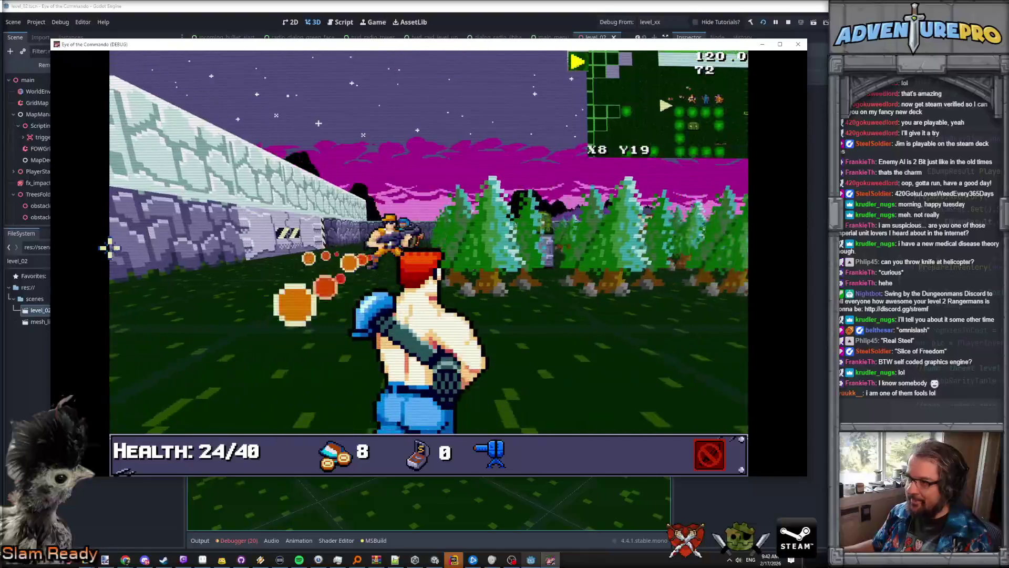
key(Up)
key(a)
key(space)
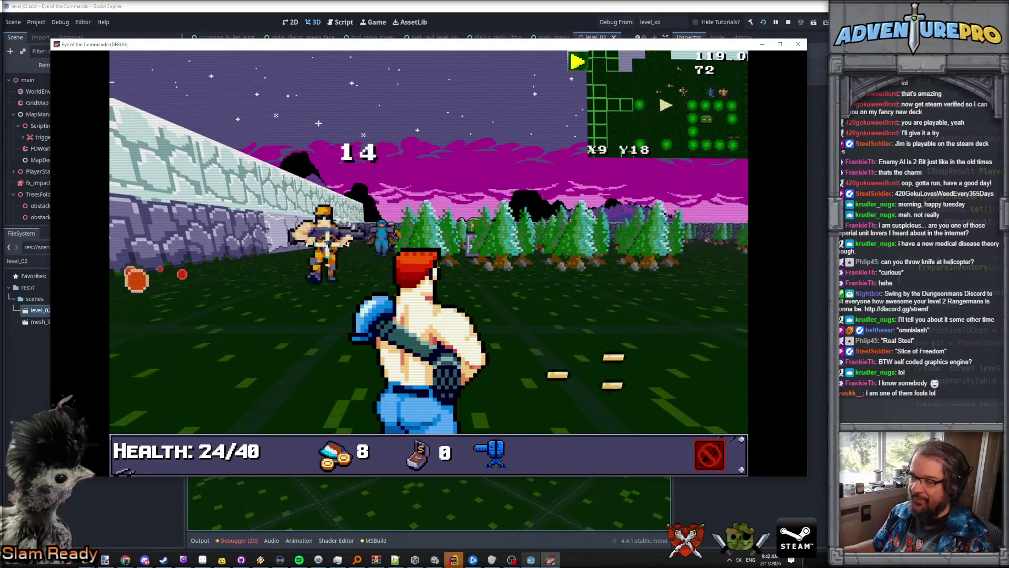
key(space)
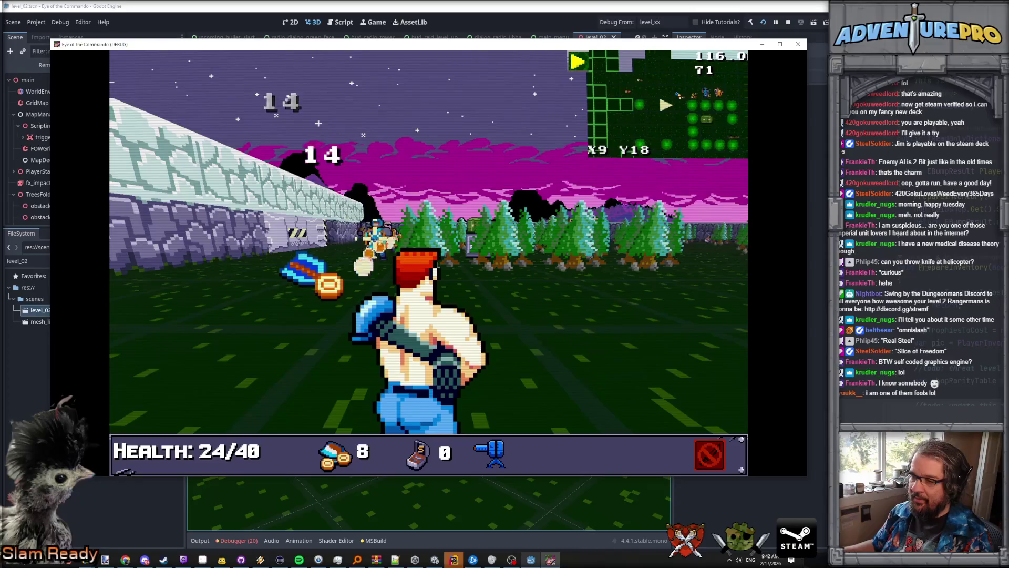
Step: Maneuver toward the volcano and shop, sidestepping out of the soldiers' line of fire
key(Up)
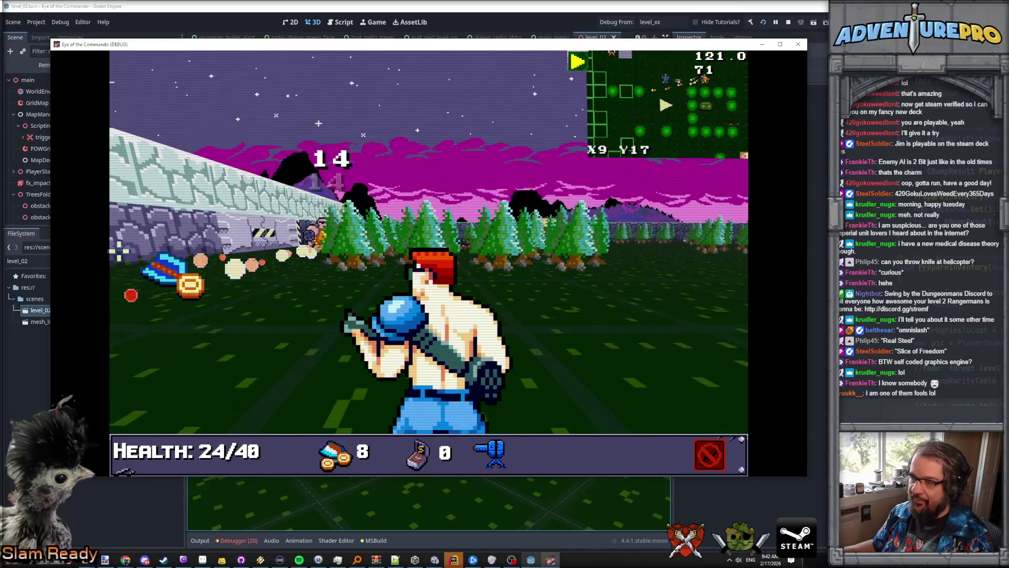
key(Up)
key(Left)
key(Up)
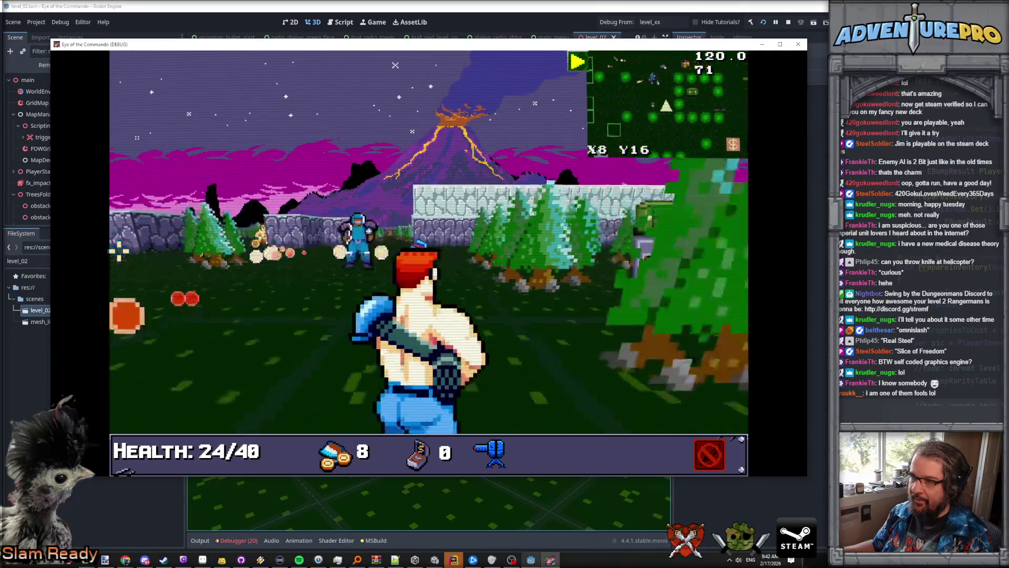
key(Up)
key(Up)
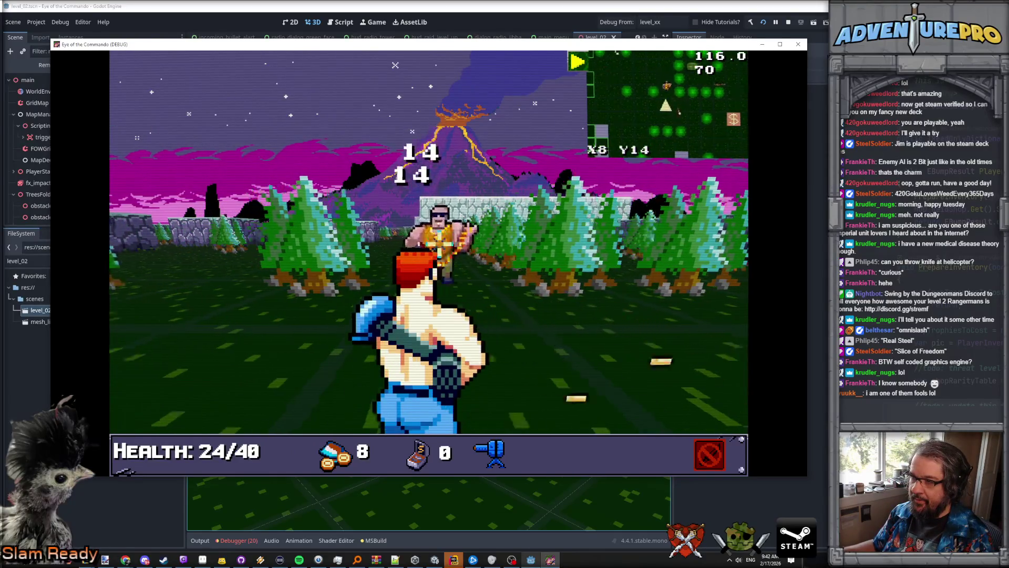
key(d)
key(Up)
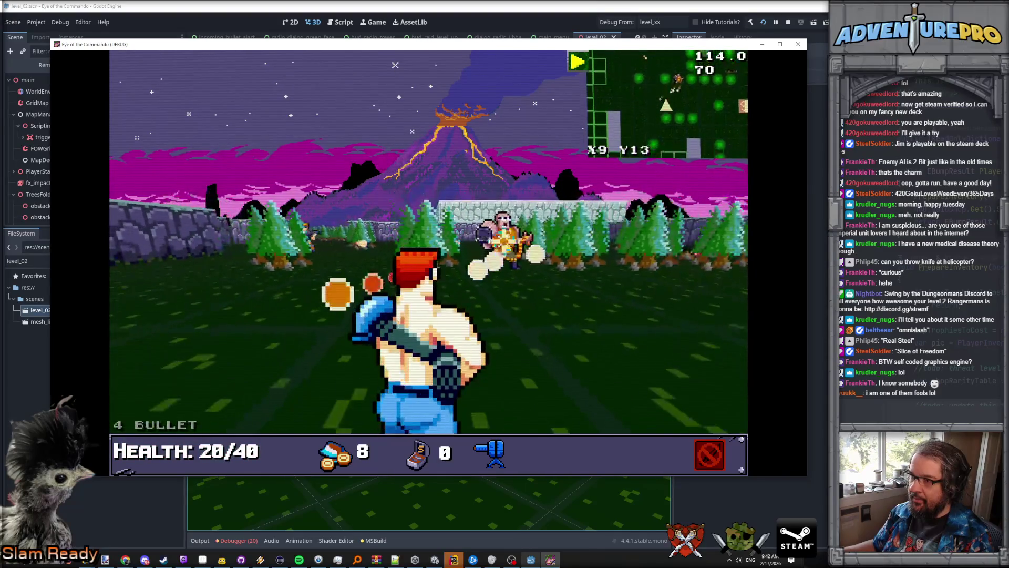
key(a)
key(a)
key(a)
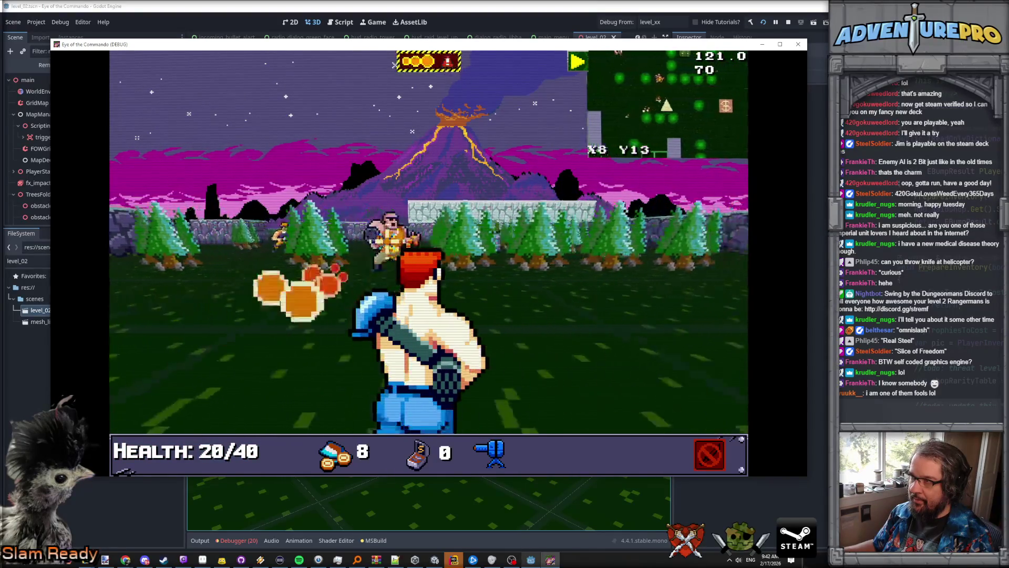
key(Up)
key(Up)
key(Up)
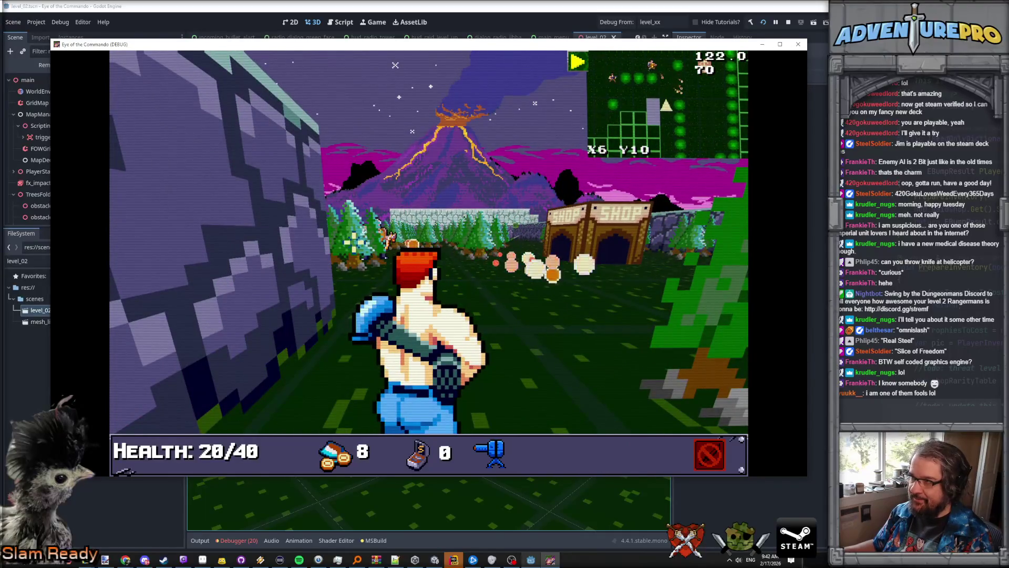
key(Down)
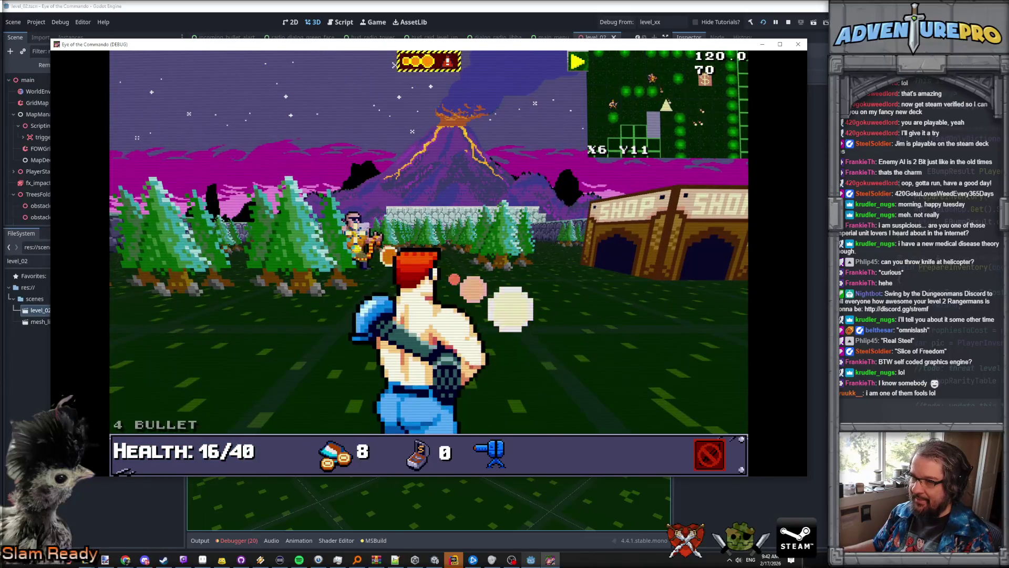
key(d)
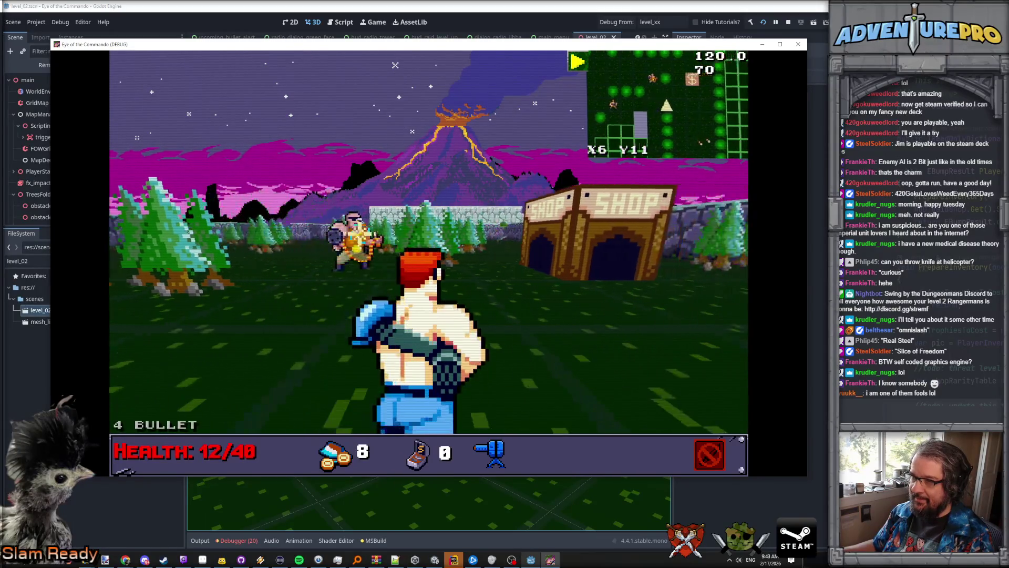
Step: Fire at the enemy by the wall while backing away, then head back toward the volcano
key(q)
key(w)
key(w)
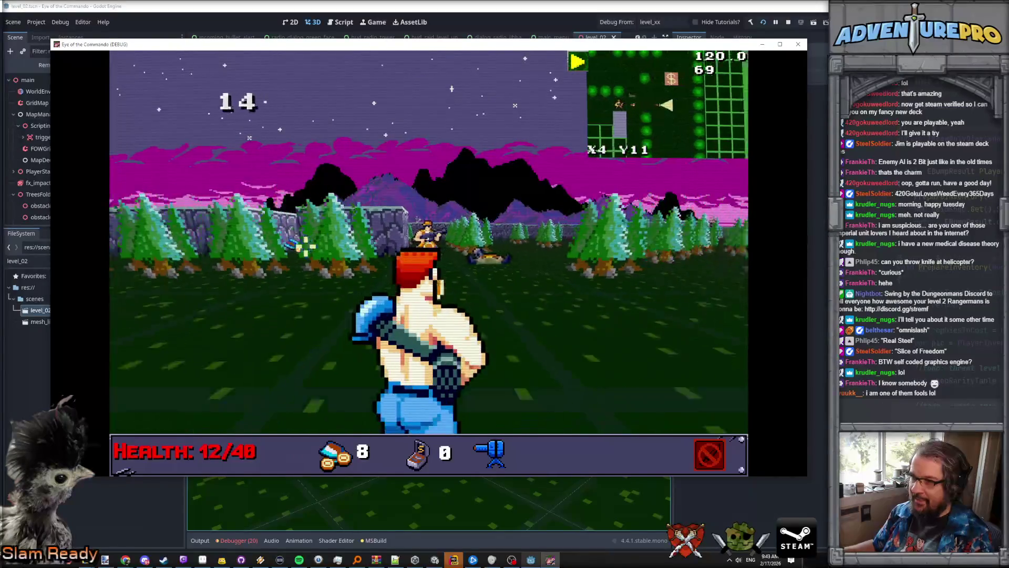
key(a)
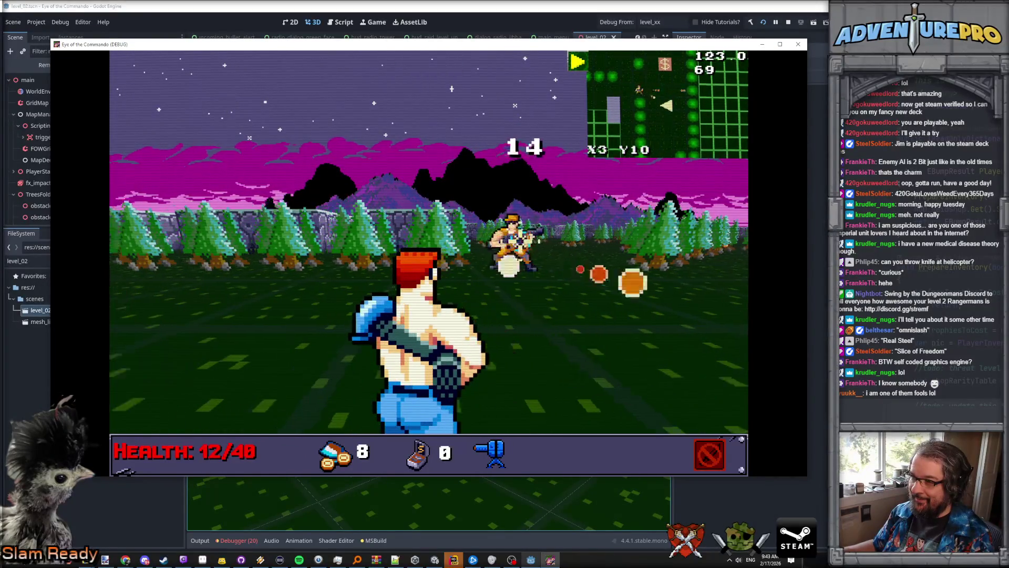
key(space)
key(a)
key(s)
key(e)
key(w)
key(w)
key(w)
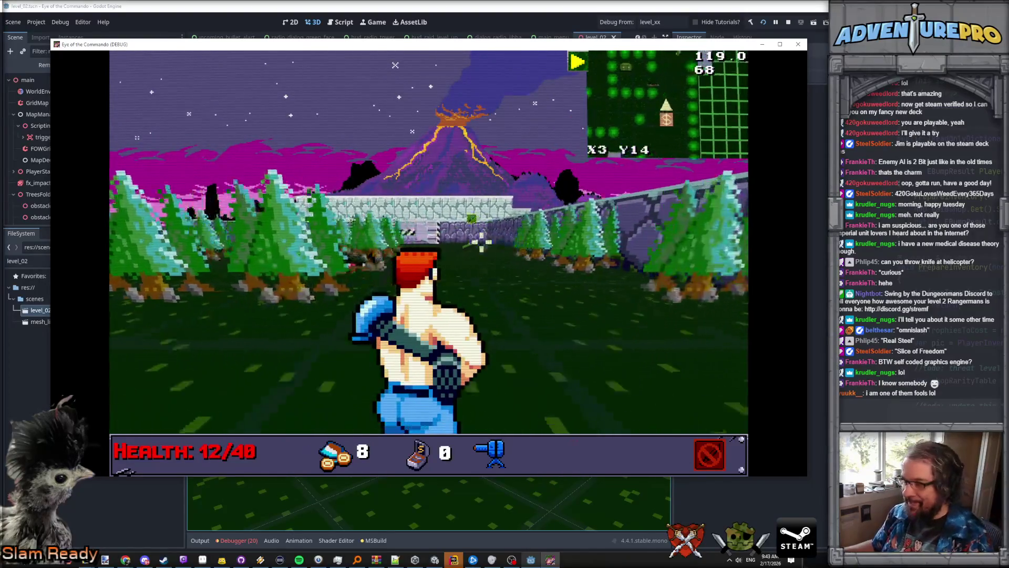
Step: Recover the knife and walk up to the locked gate
key(w)
key(w)
key(w)
key(a)
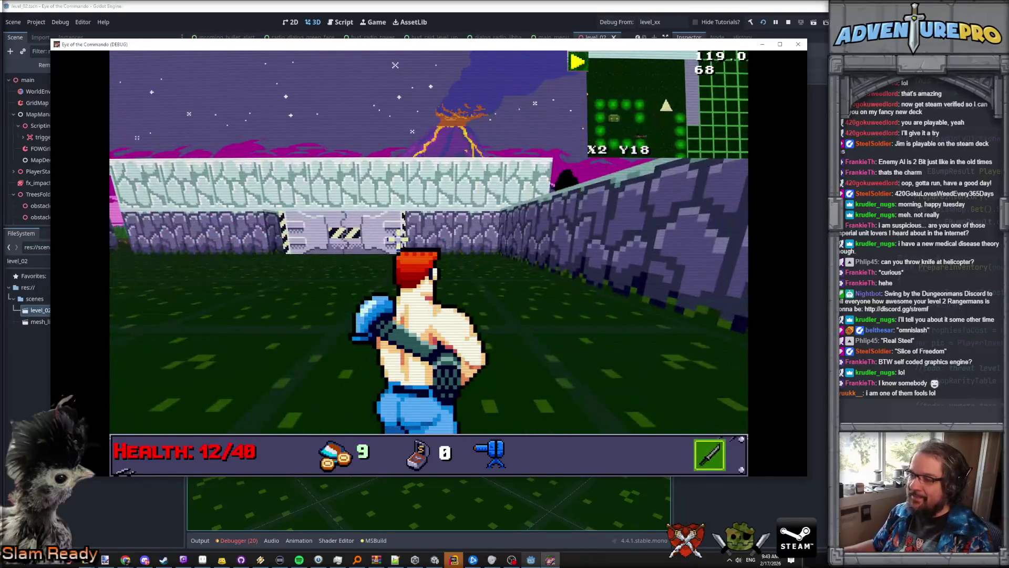
key(q)
key(e)
key(w)
key(w)
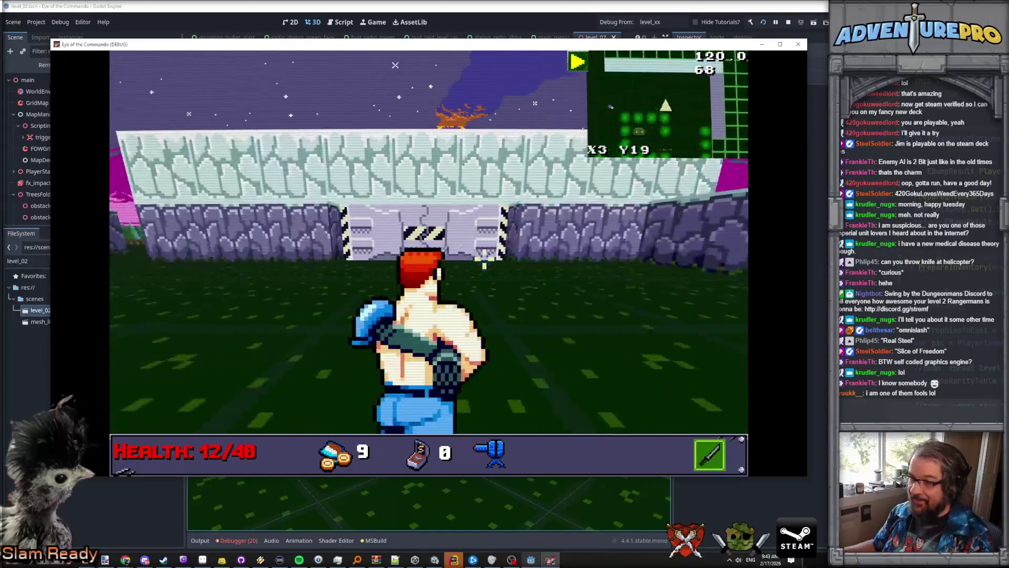
key(d)
key(w)
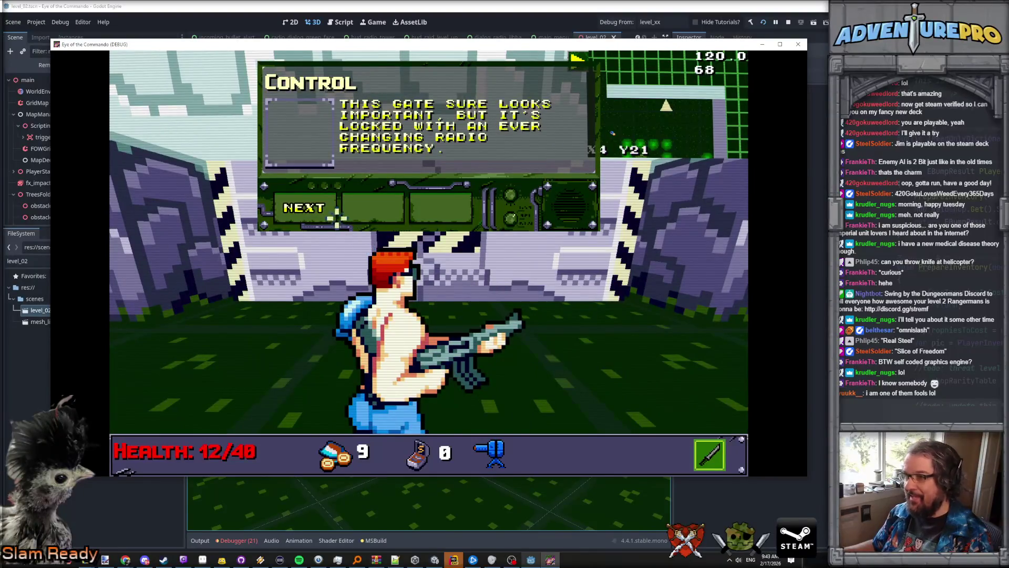
Step: Dismiss the Control radio message and open the nearby safe to reveal the ring
click(321, 203)
click(322, 208)
key(e)
key(e)
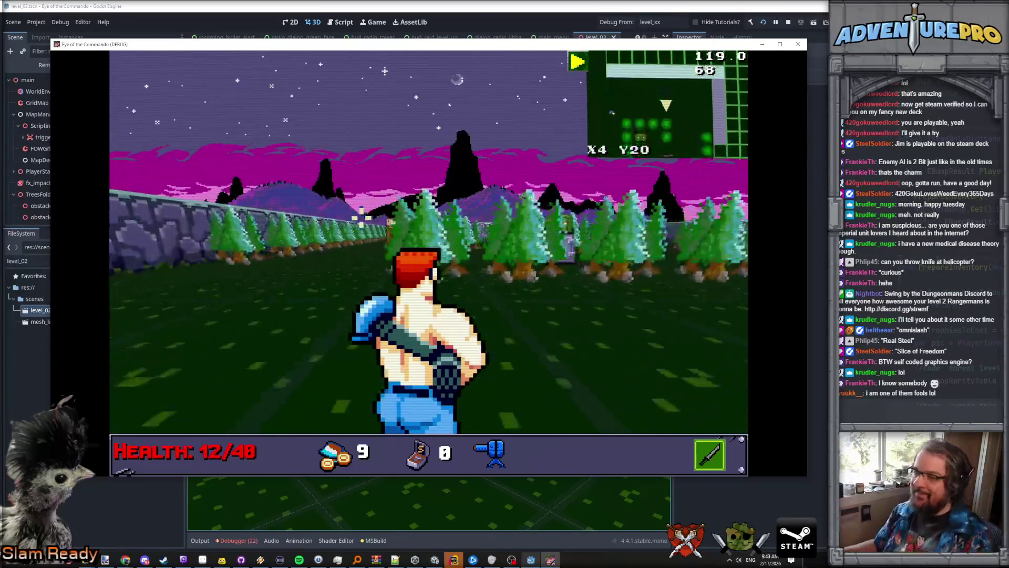
key(w)
key(e)
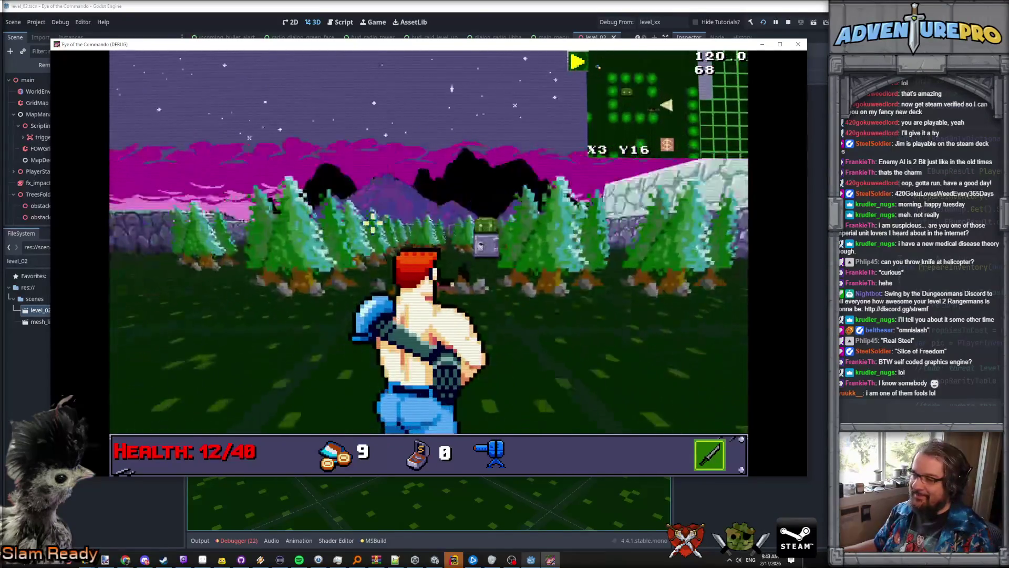
key(w)
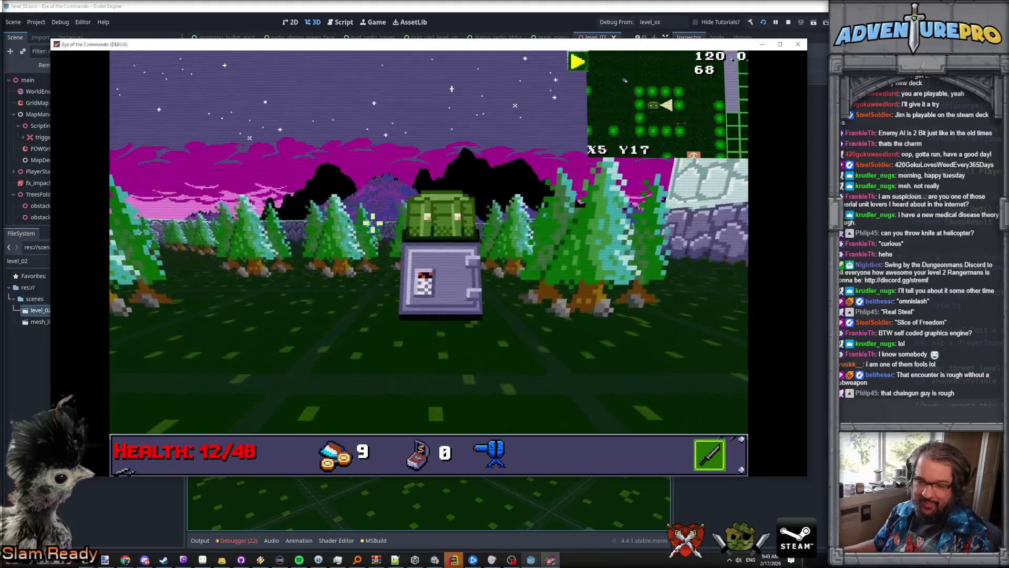
key(space)
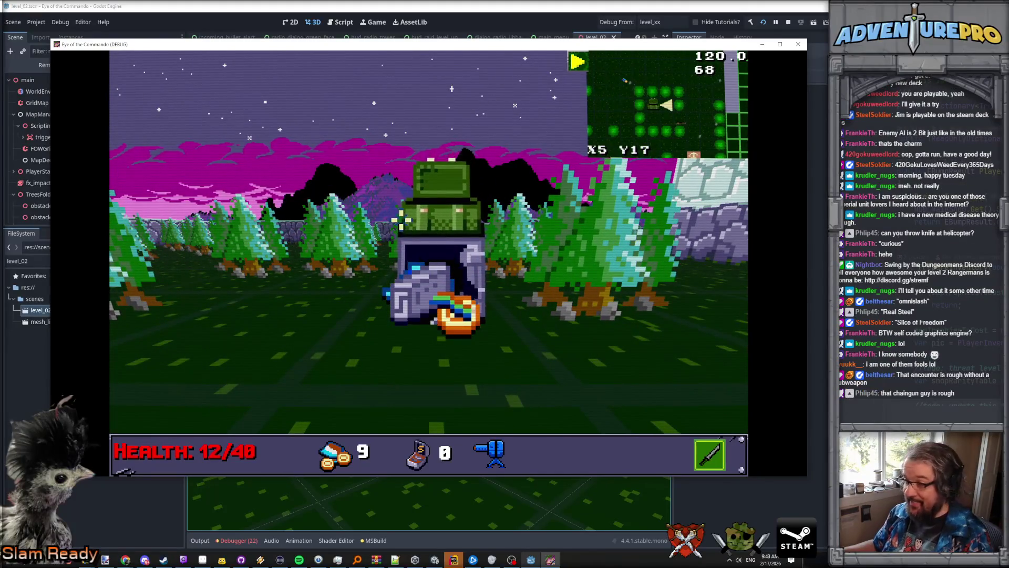
Step: Back away from the safe and move along the corridor collecting ammo
key(a)
key(s)
key(a)
key(a)
key(s)
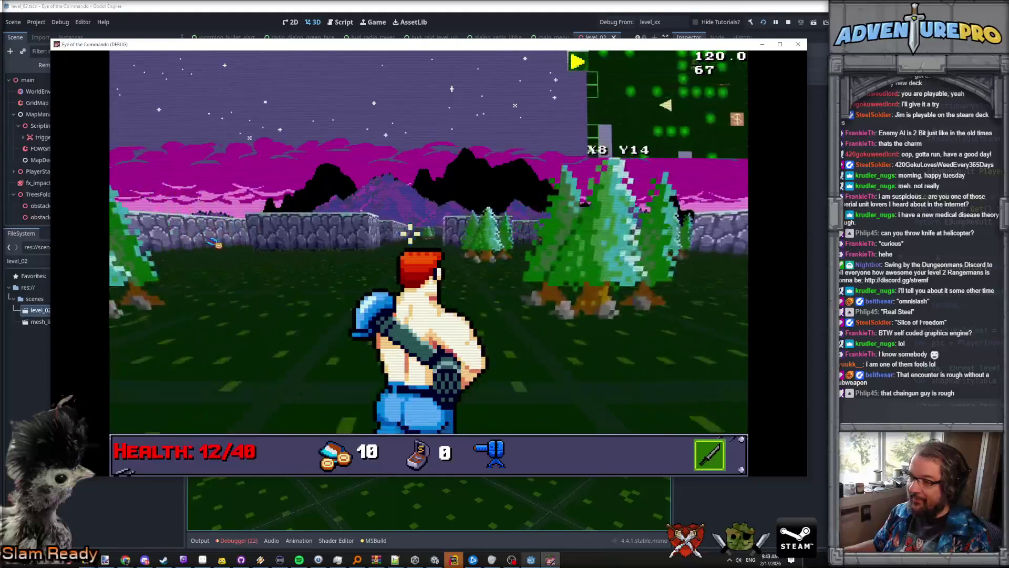
key(w)
key(w)
key(d)
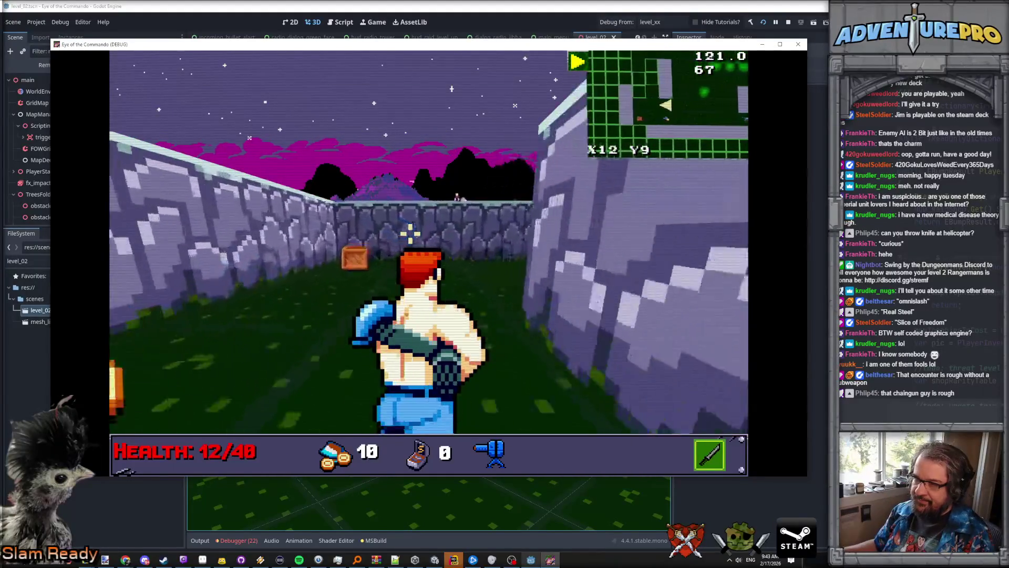
Step: Shoot the enemy twice and advance down the corridor toward the volcano
key(w)
click(435, 271)
key(s)
key(e)
click(435, 271)
key(w)
key(w)
key(w)
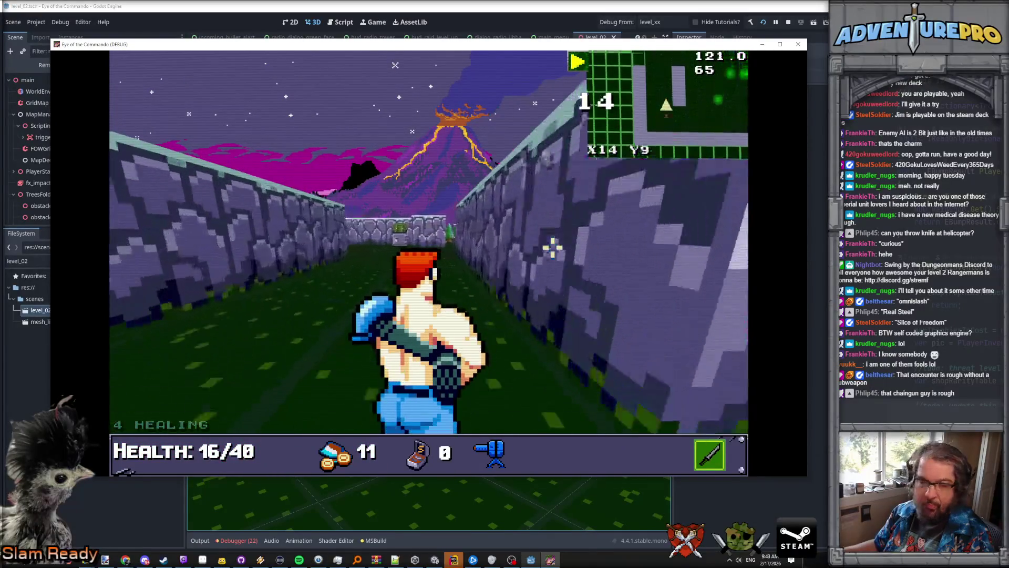
key(a)
key(w)
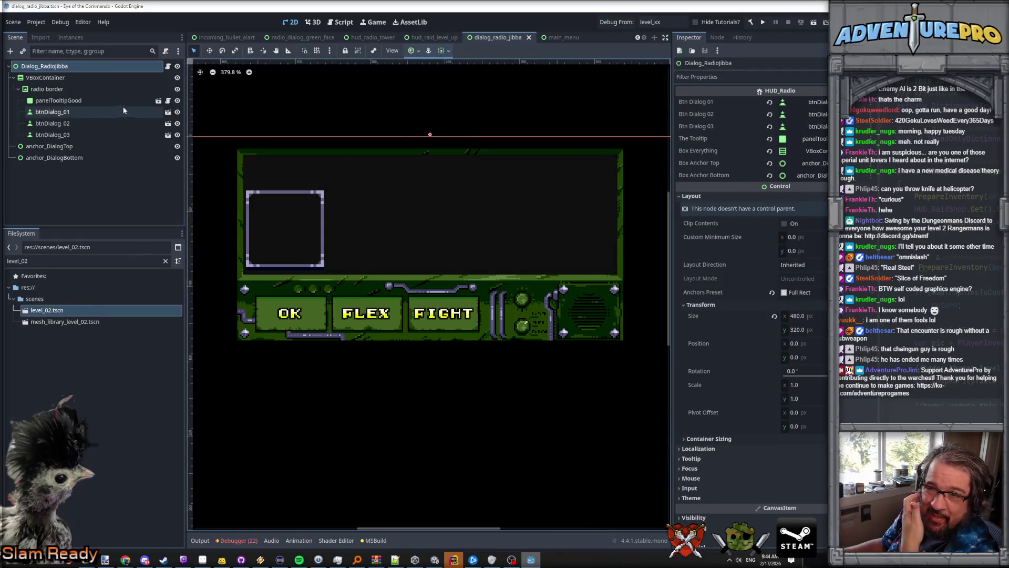
Step: In panel_tooltip, duplicate dialogFace_Control's control_talk animation and name the copy 'talk'
click(158, 100)
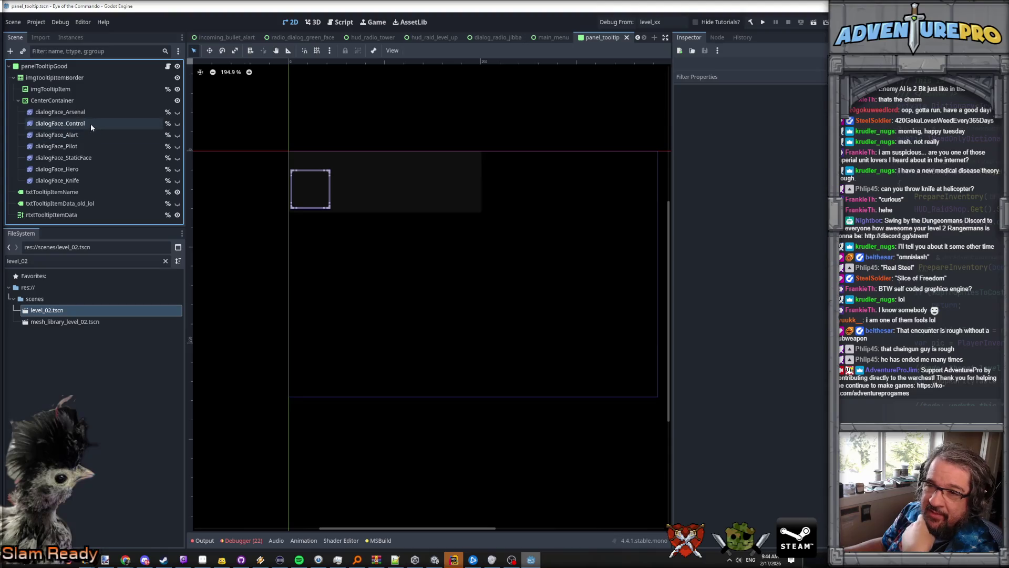
click(91, 124)
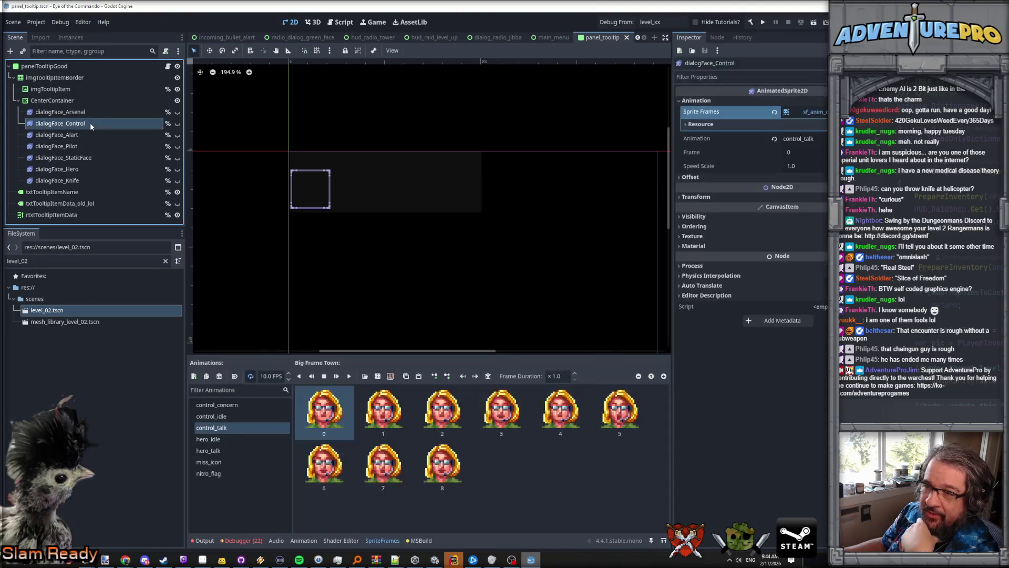
click(206, 378)
double_click(225, 405)
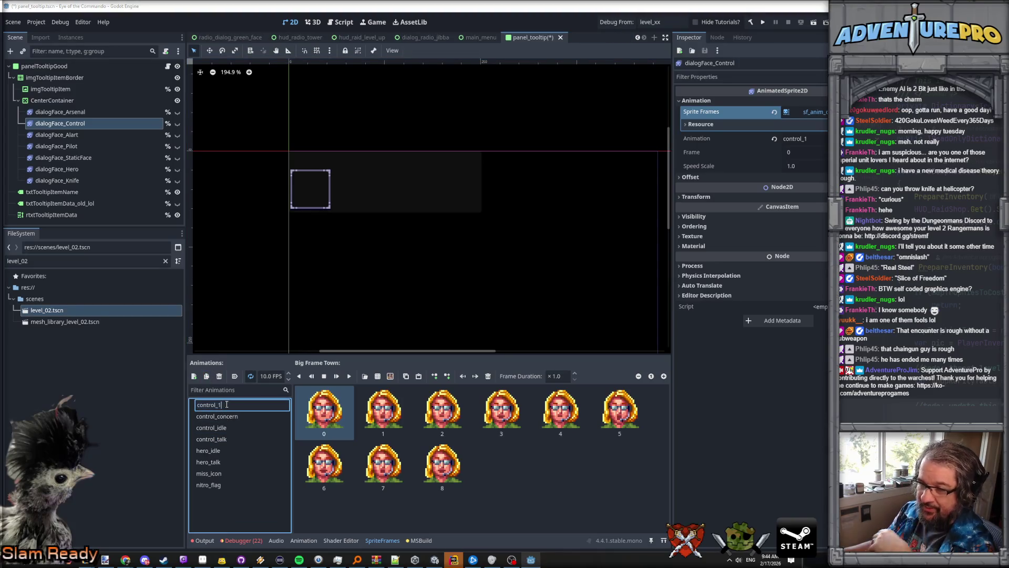
key(ctrl+a)
text(talk)
key(Return)
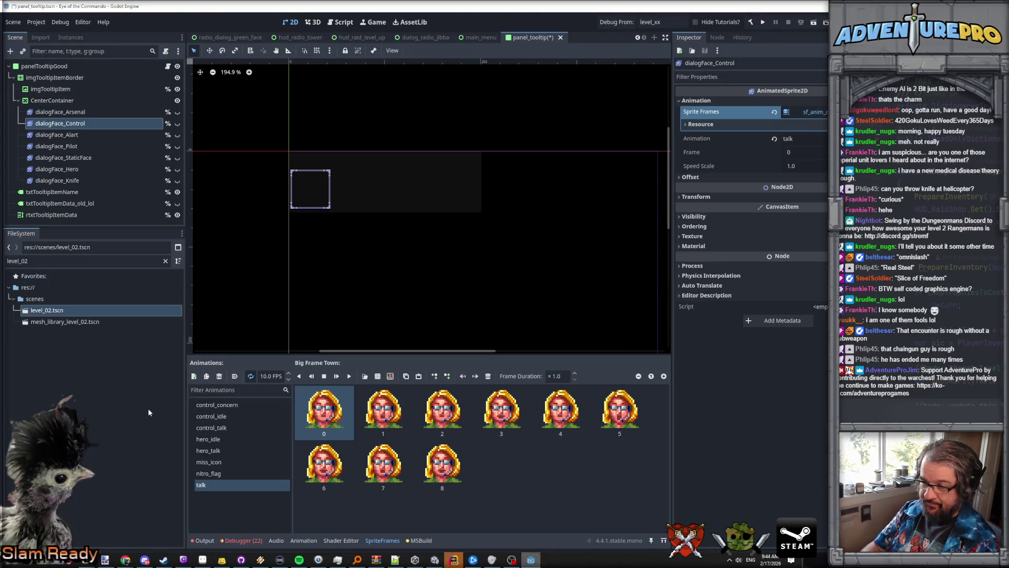
Step: Add a 'concern' copy of control_concern, save, and switch to radio_dialog_green_face
click(211, 406)
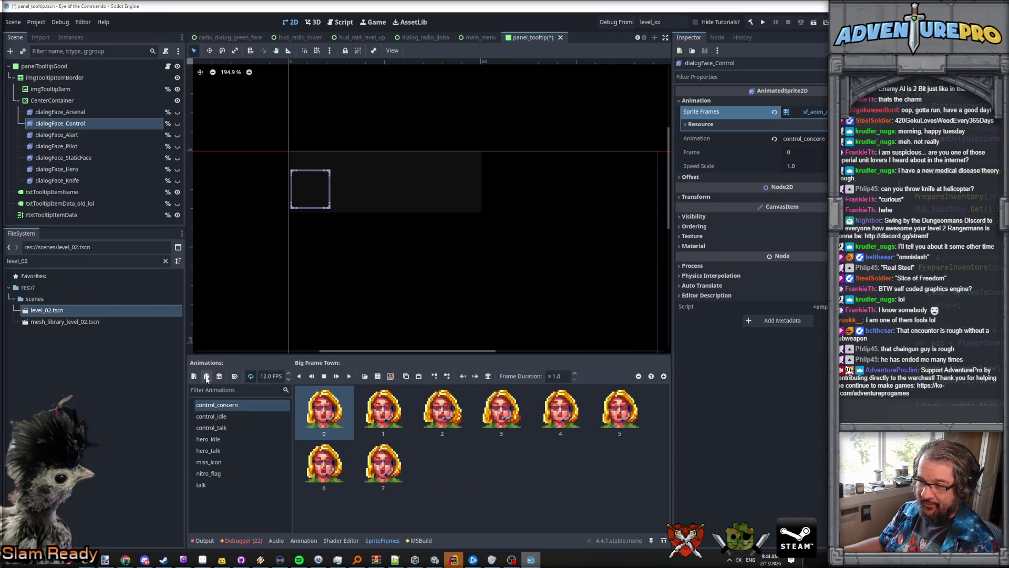
double_click(226, 405)
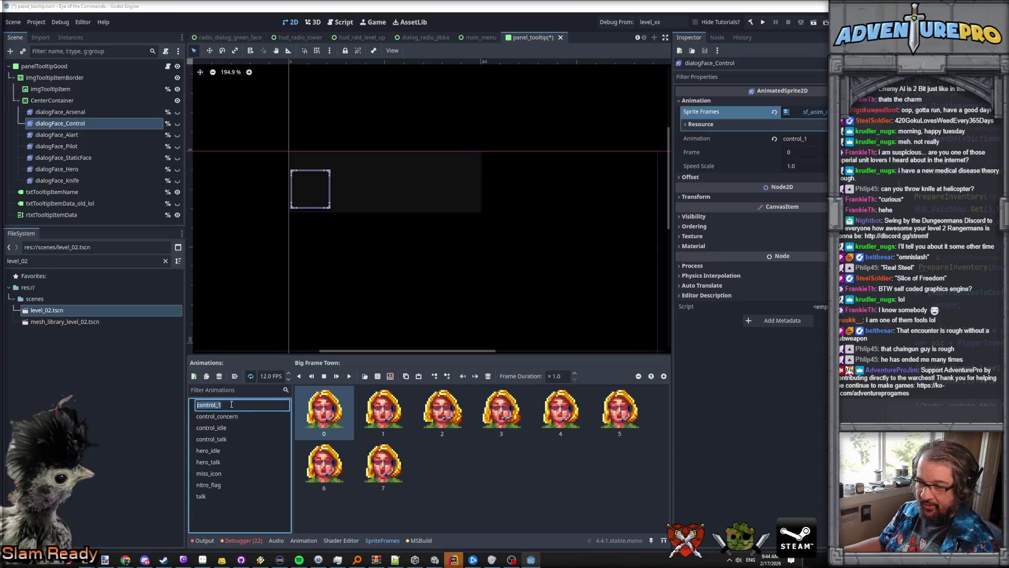
text(concer)
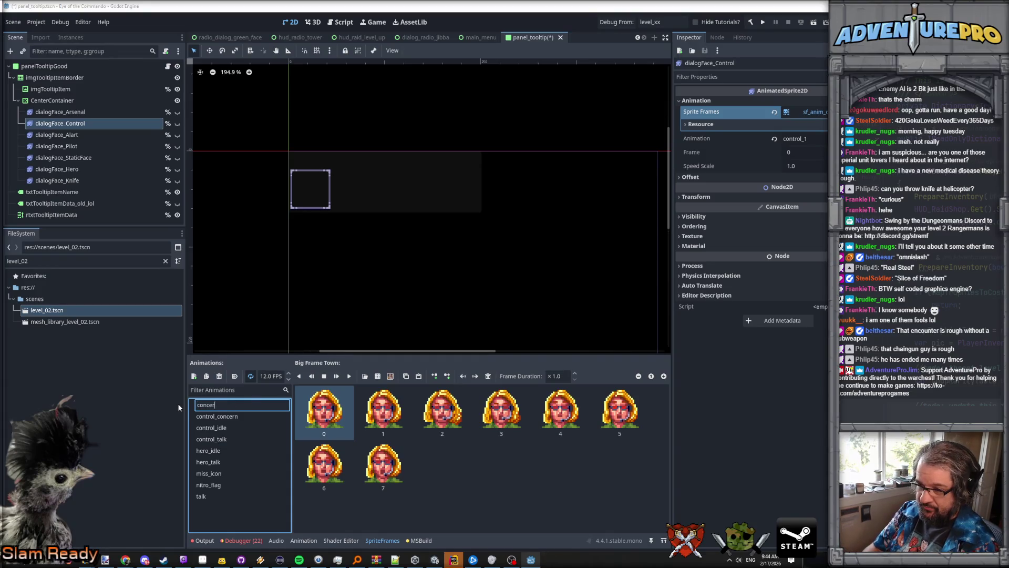
text(n)
key(Return)
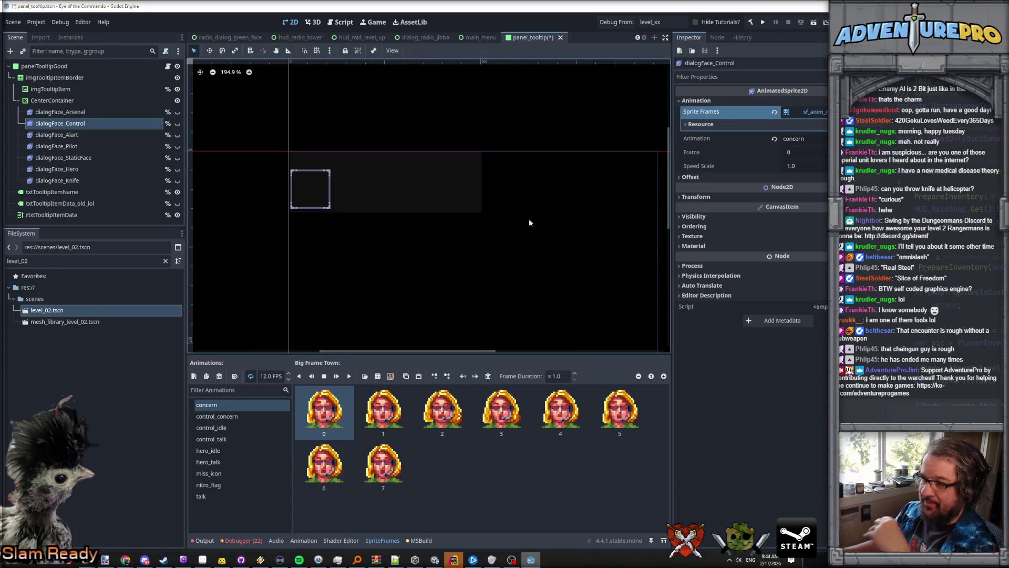
key(ctrl+s)
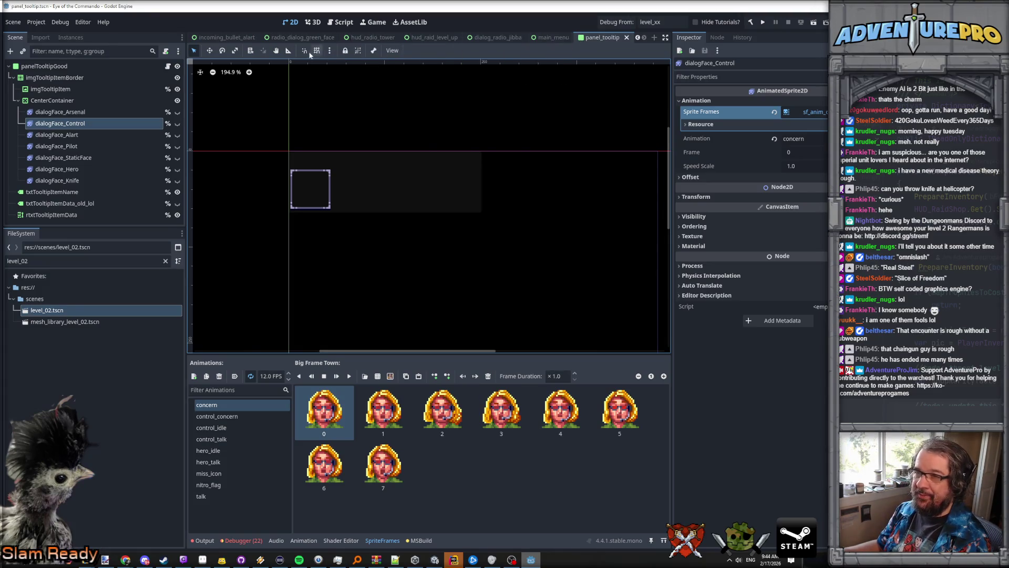
click(299, 37)
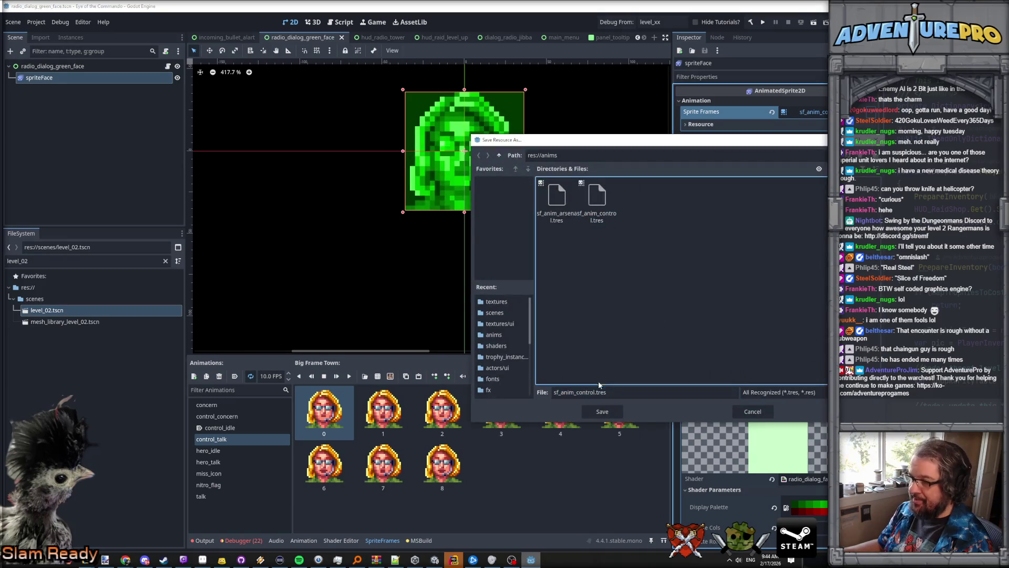
Step: Save the green face's sprite frames as sf_anim_radio_tower.tres and save the scene
drag(576, 393, 596, 393)
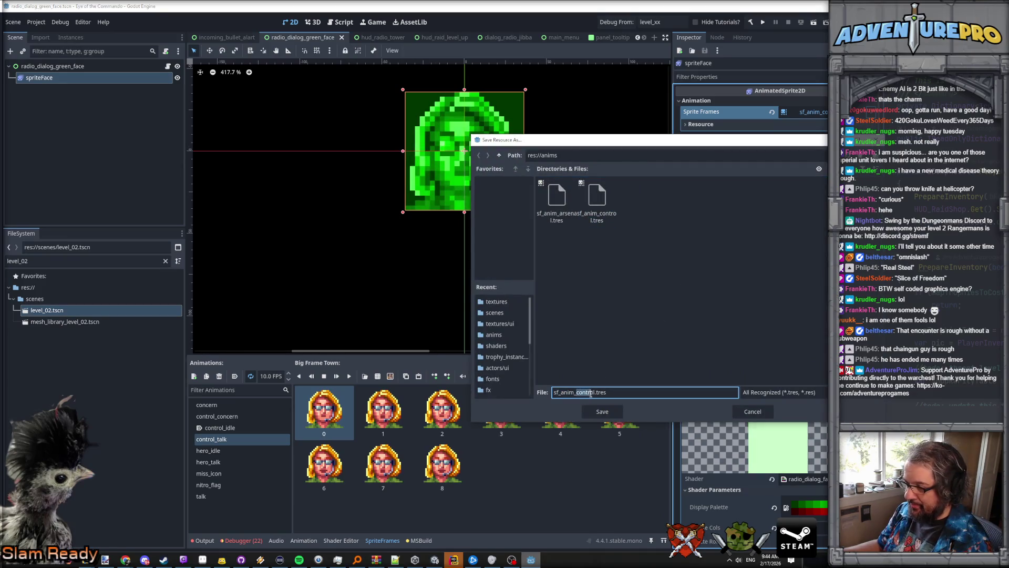
text(radi)
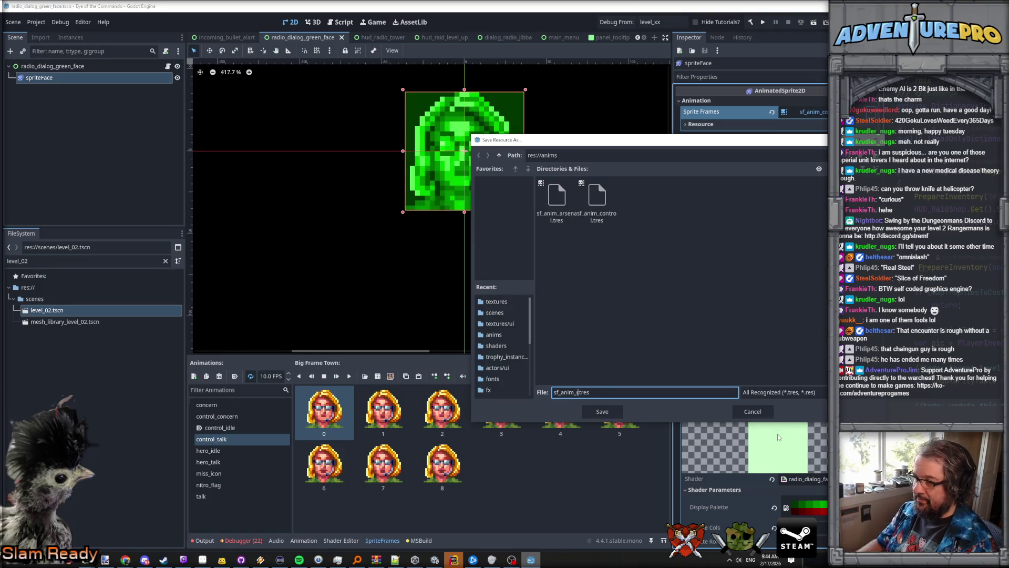
text(o_tow)
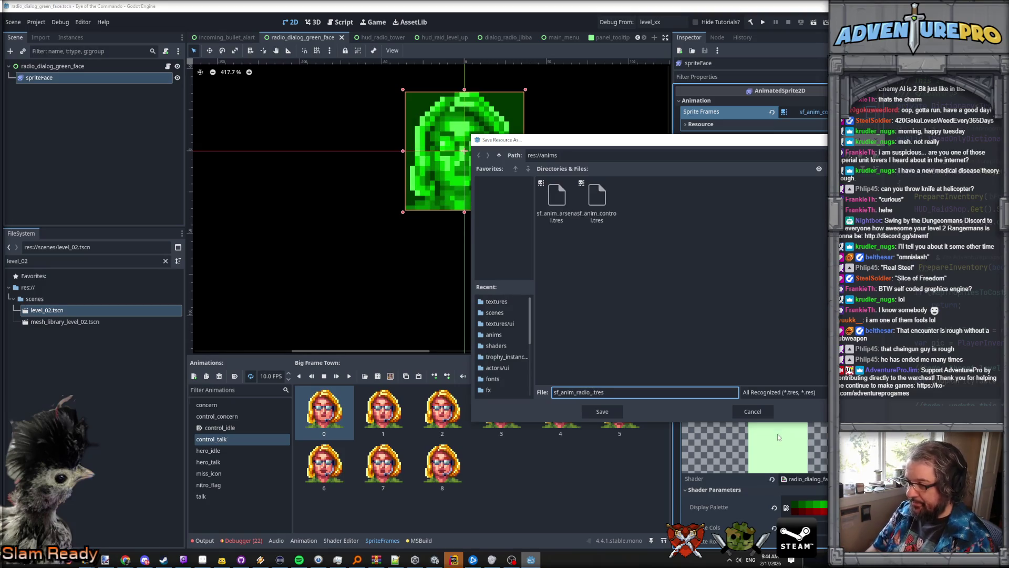
text(er)
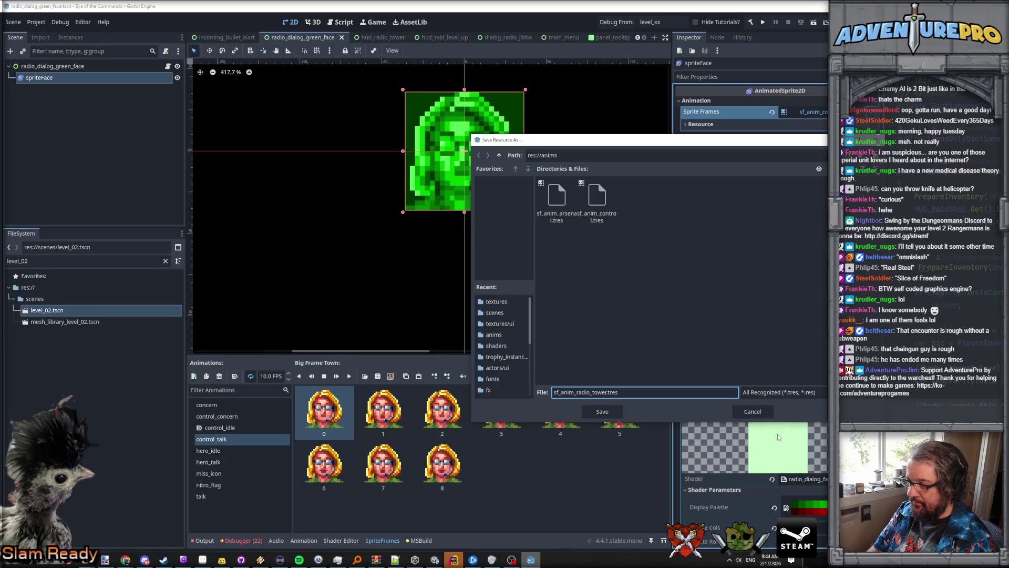
key(Return)
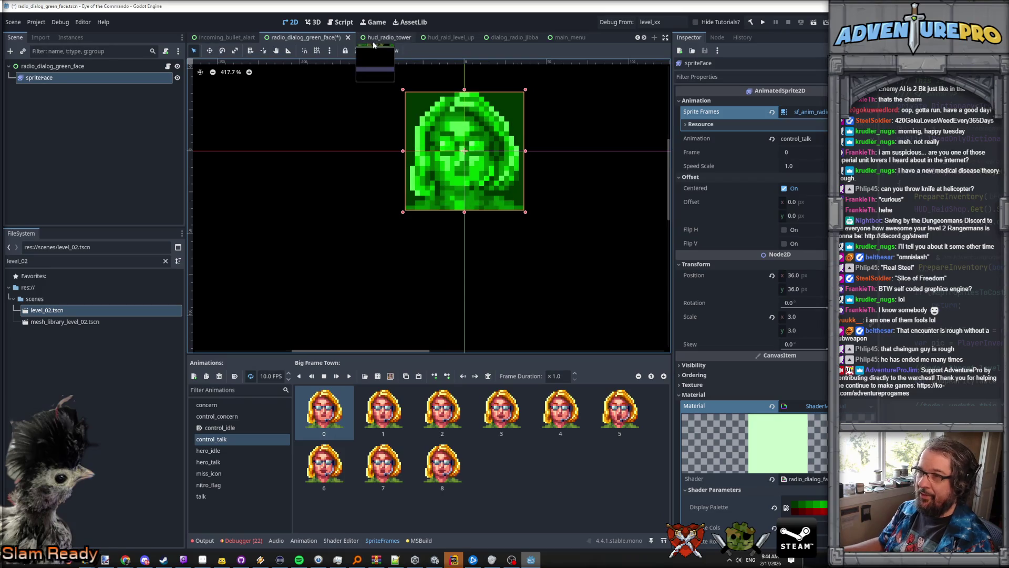
key(ctrl+s)
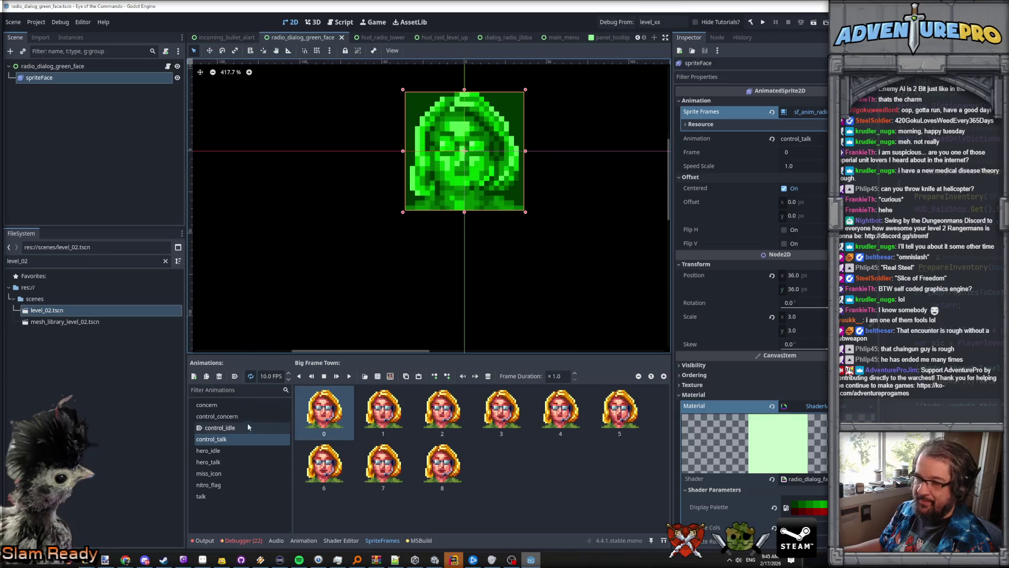
Step: Delete the concern and talk animations from the radio tower frames, save, and switch to Rider
click(234, 427)
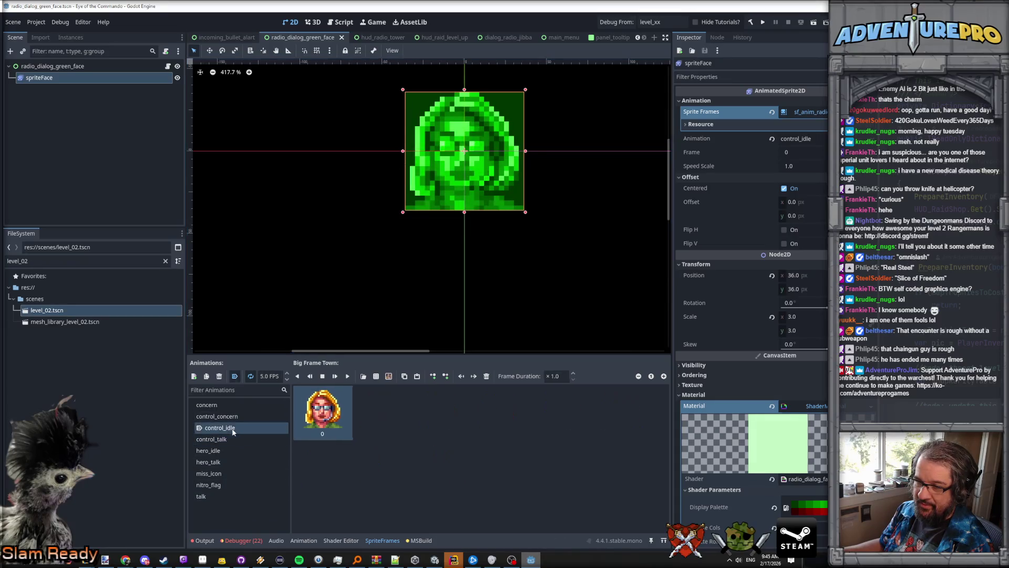
click(225, 405)
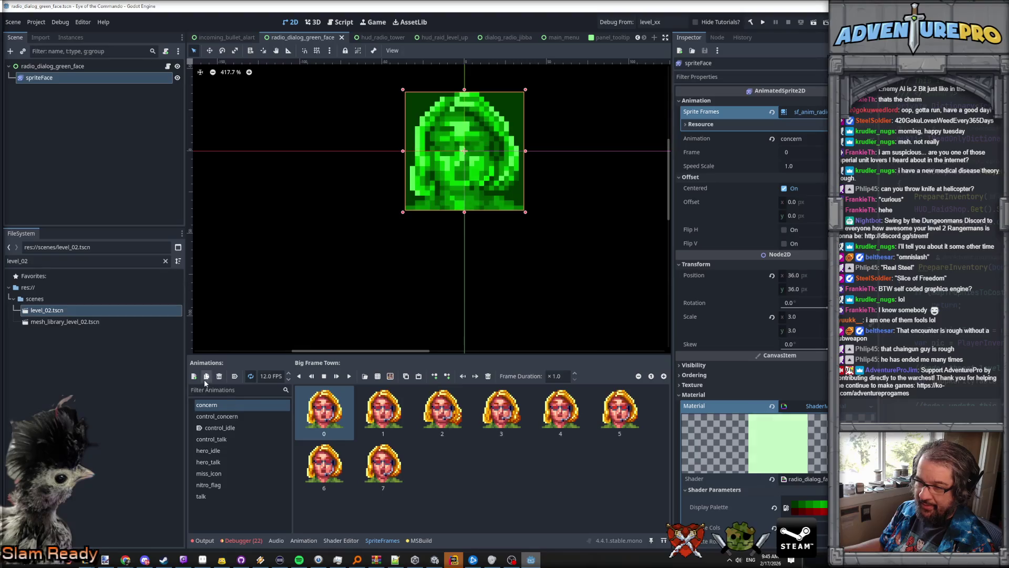
click(219, 376)
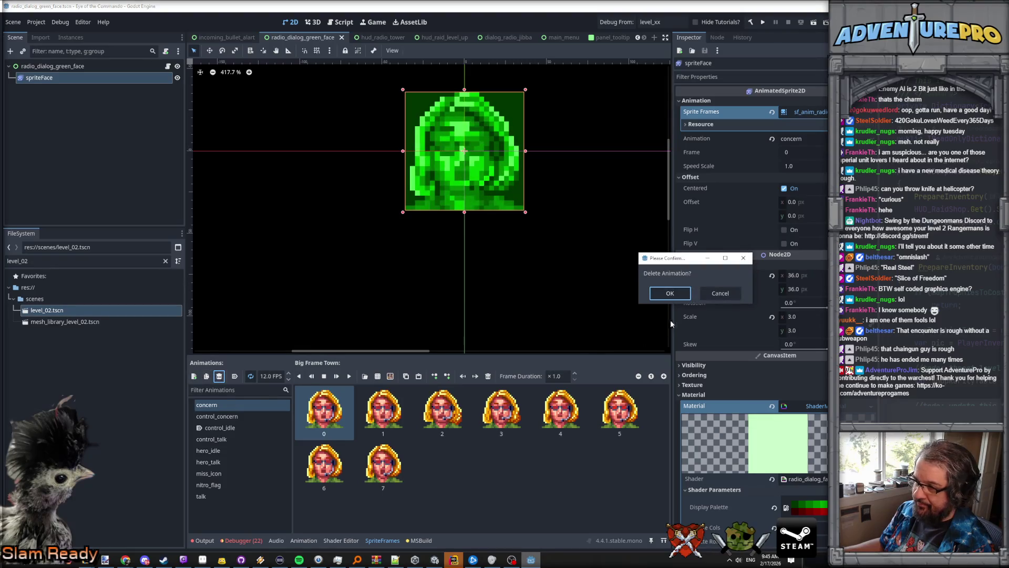
click(670, 294)
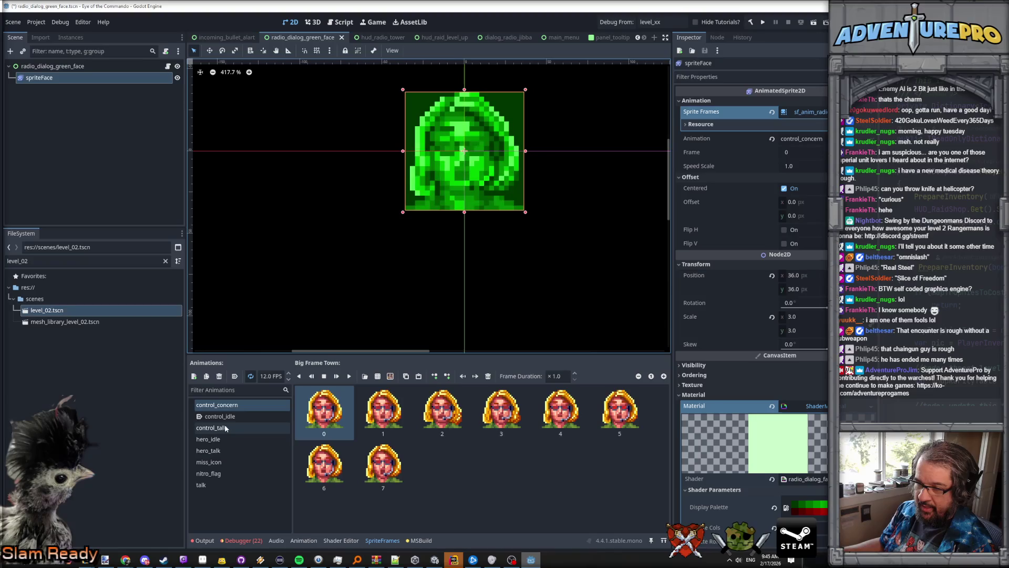
click(210, 486)
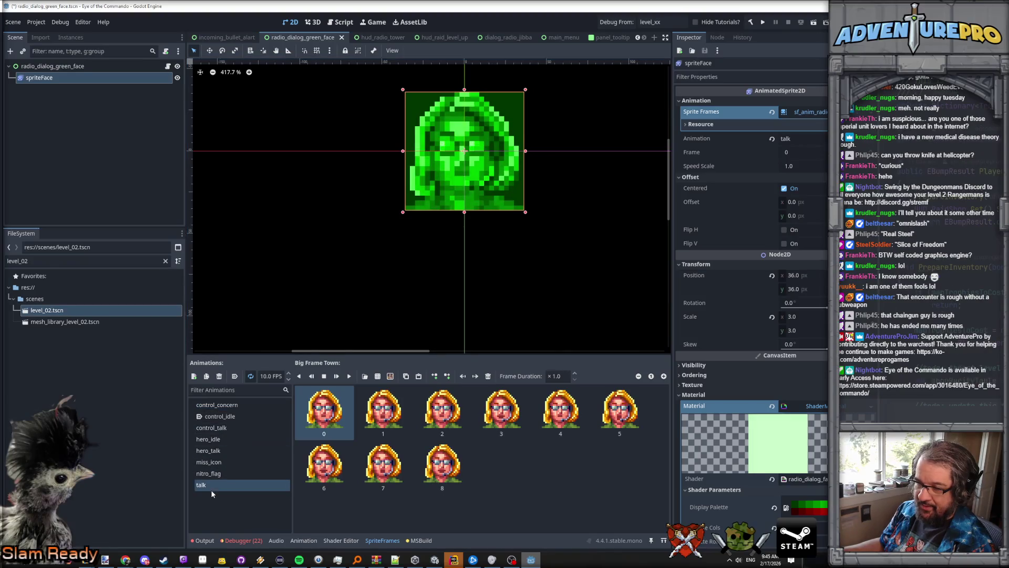
click(219, 375)
click(651, 292)
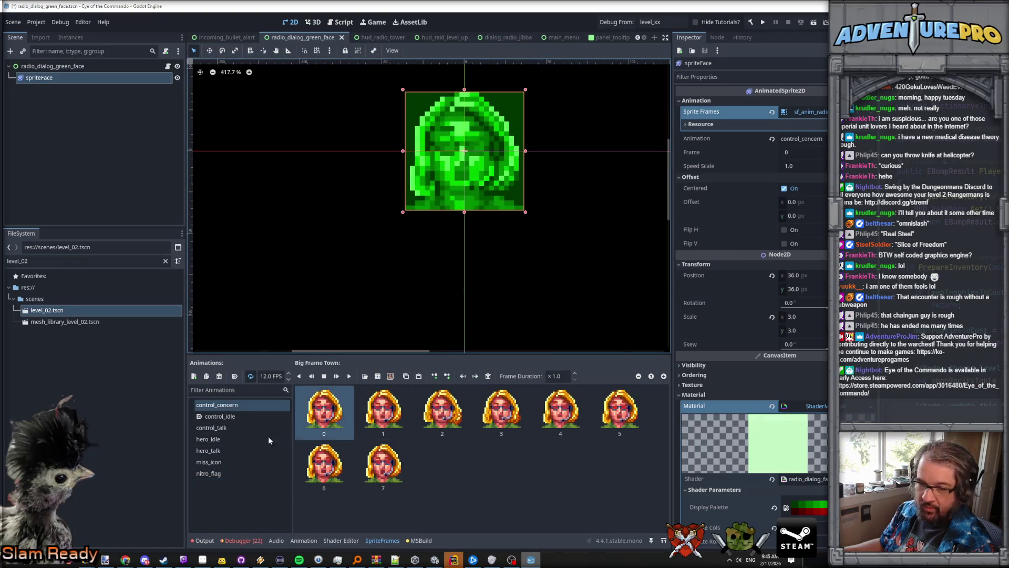
key(ctrl+s)
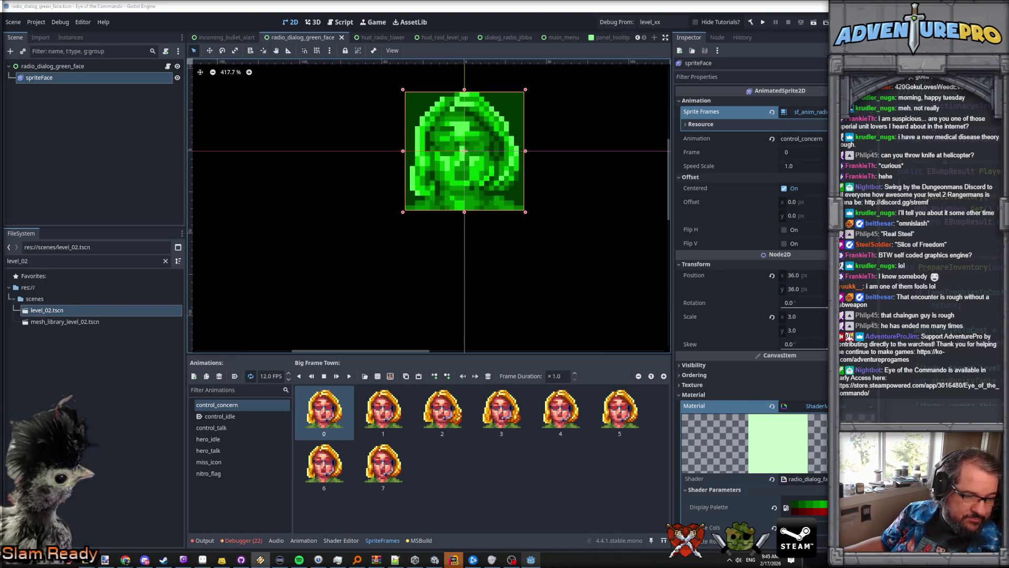
key(alt+Tab)
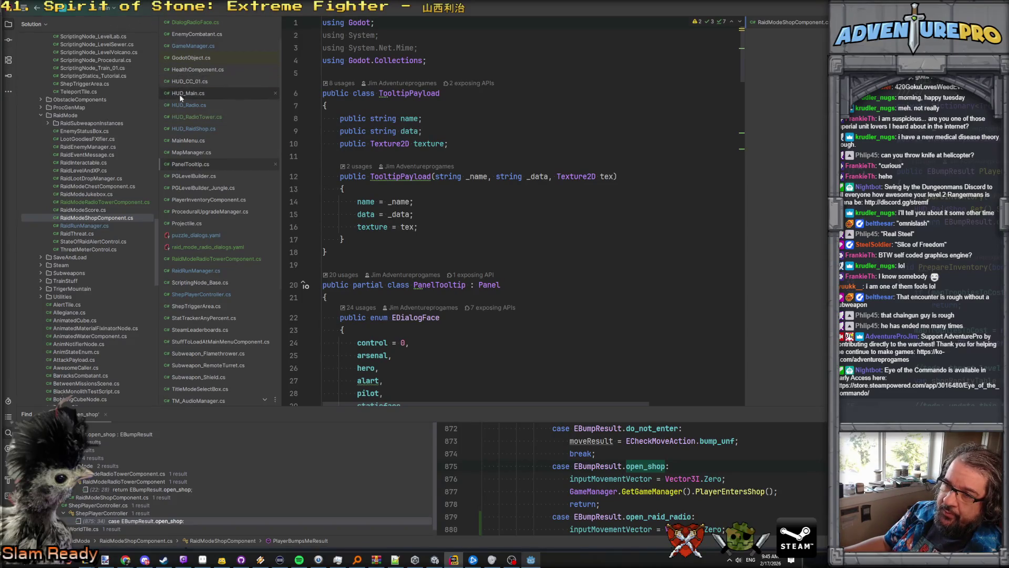
Step: In HUD_RadioTower.cs, add the comment 'set up the choices' inside ShowDialogAtActiveStep_Internal
click(194, 116)
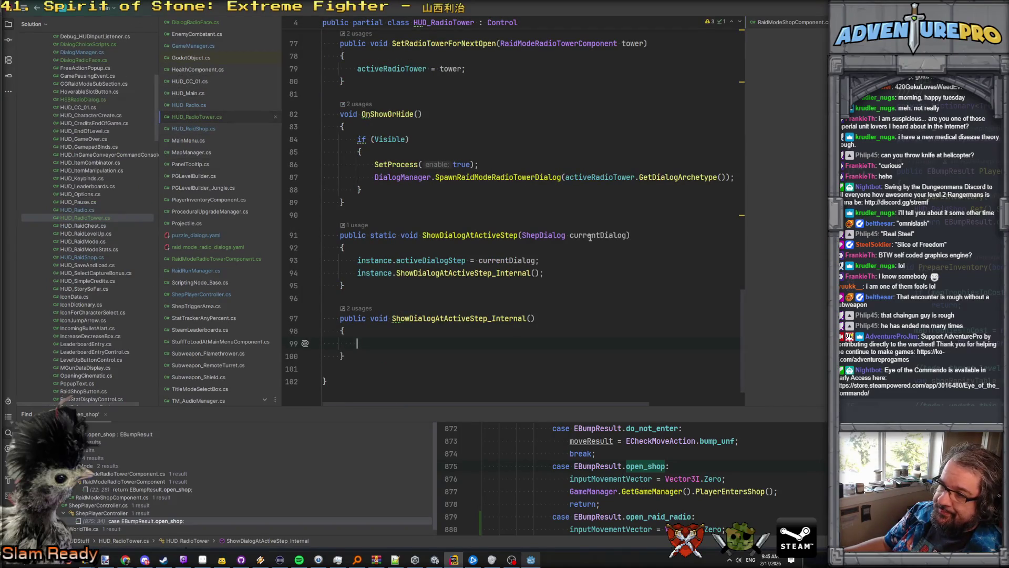
scroll(445, 296, down, 2)
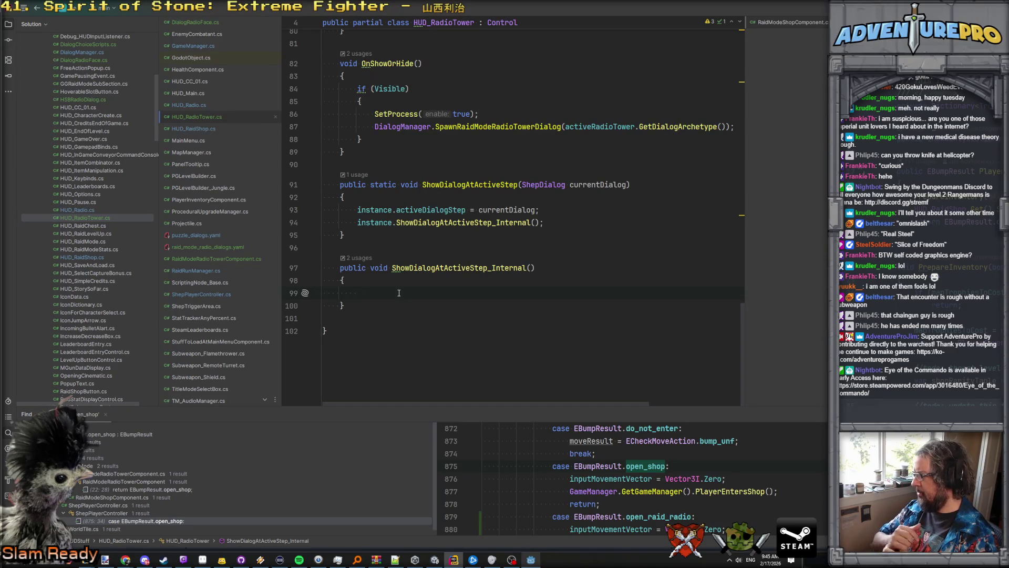
text(/set up the choices)
key(Return)
Step: Add the statement vboxChoices.Reset(); followed by a blank line
scroll(406, 257, up, 20)
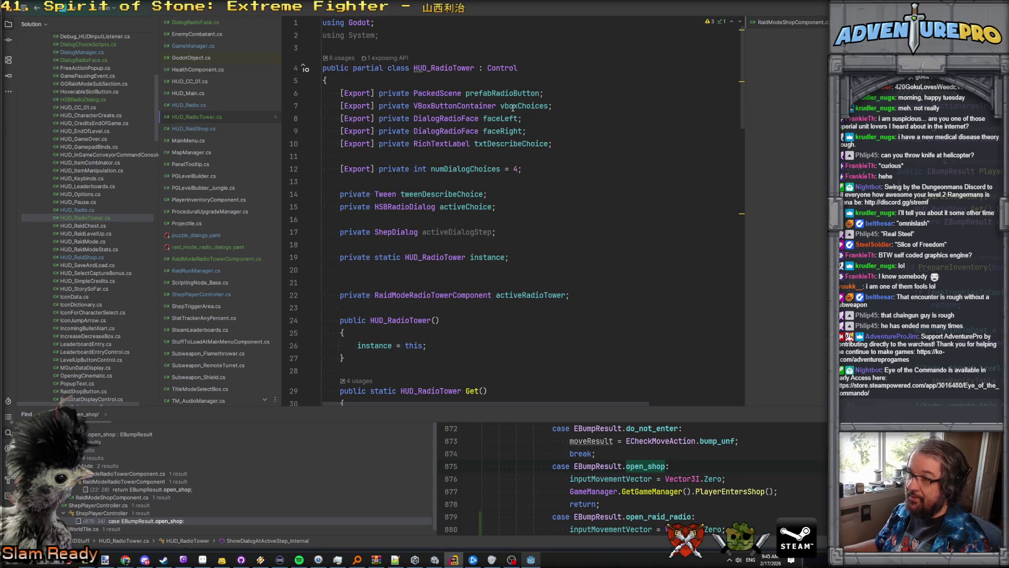
scroll(513, 108, down, 20)
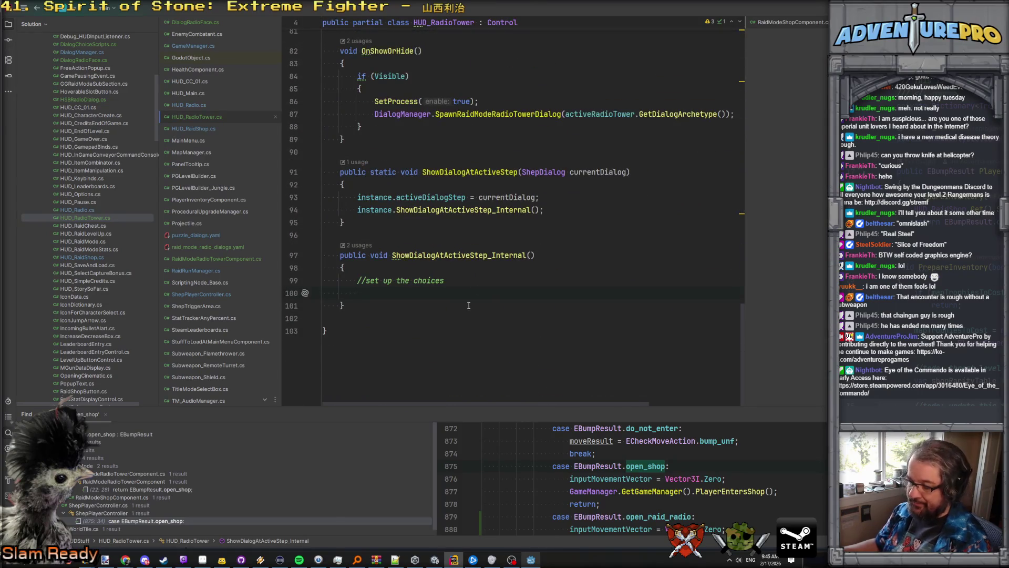
text(vbox)
key(Return)
text(.res)
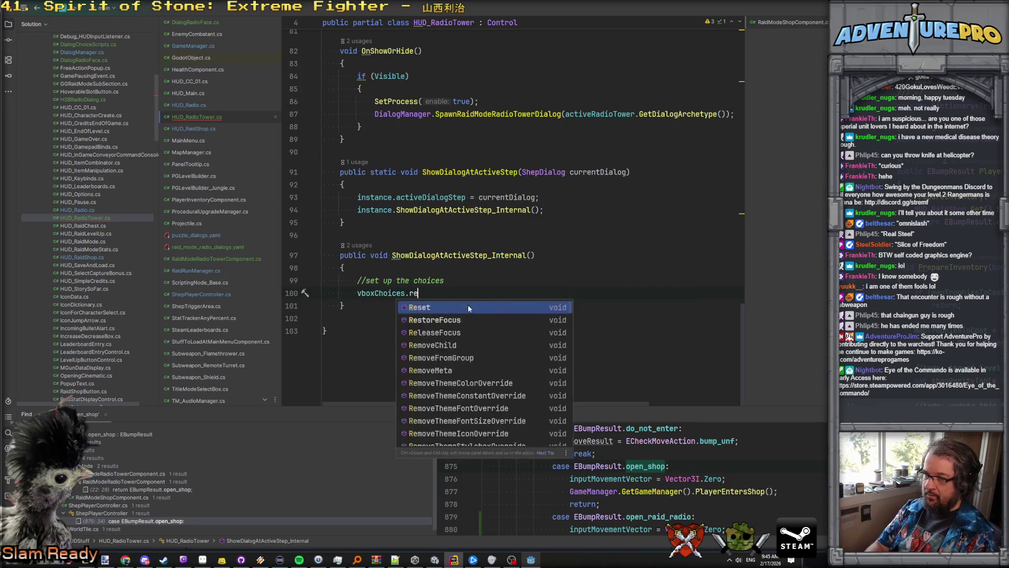
key(Return)
text(;)
key(Return)
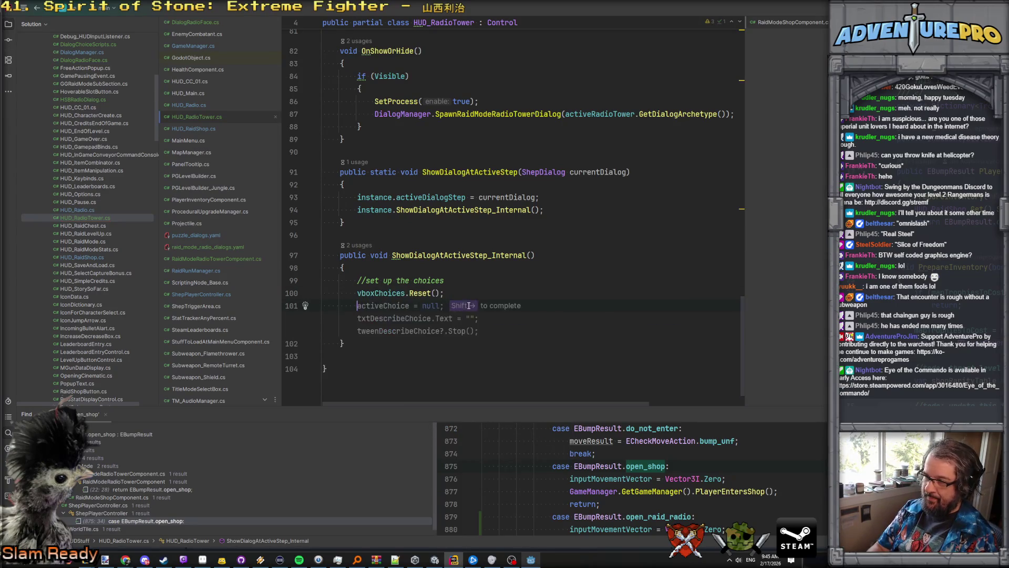
key(Return)
key(Return)
Step: Start a 'foreach (var choice in curr…' loop, then undo it and begin a fresh line
text(foreach( var)
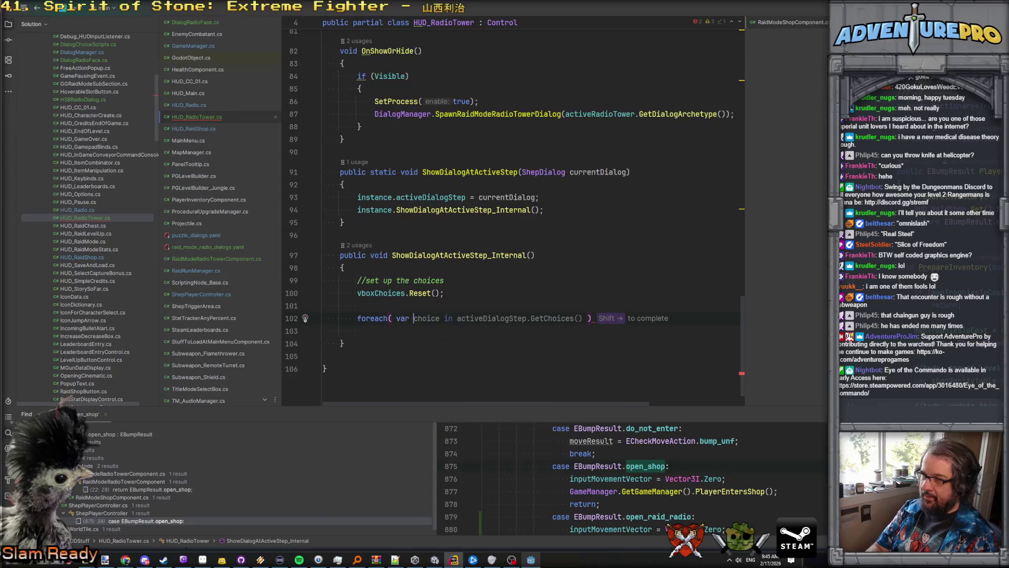
key(Escape)
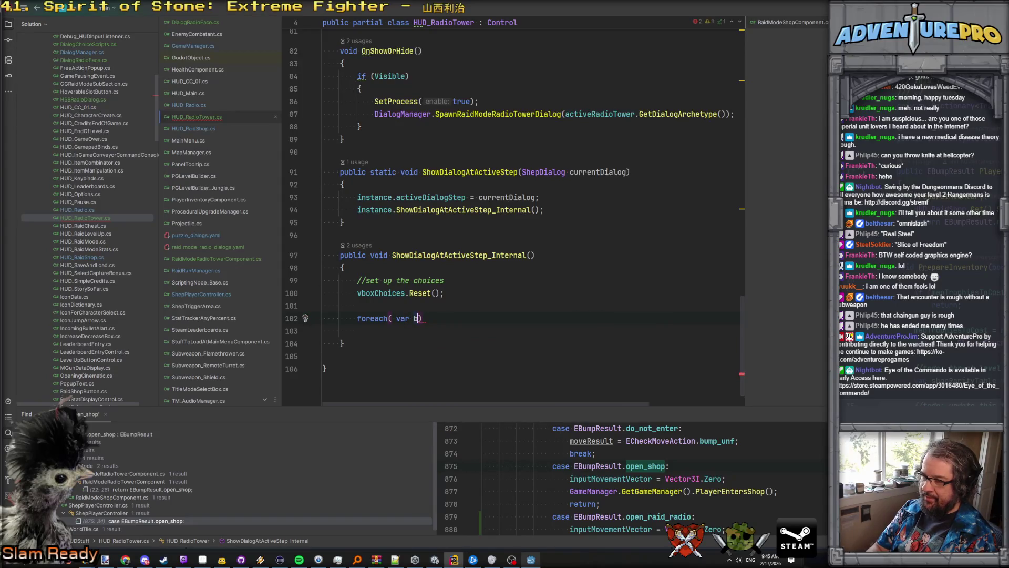
text(choice in )
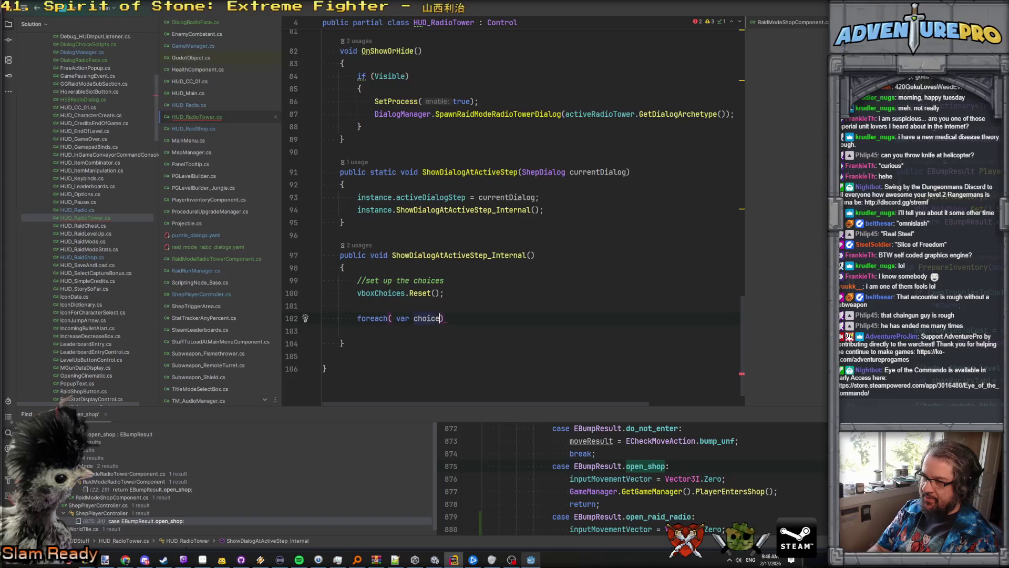
text(curr)
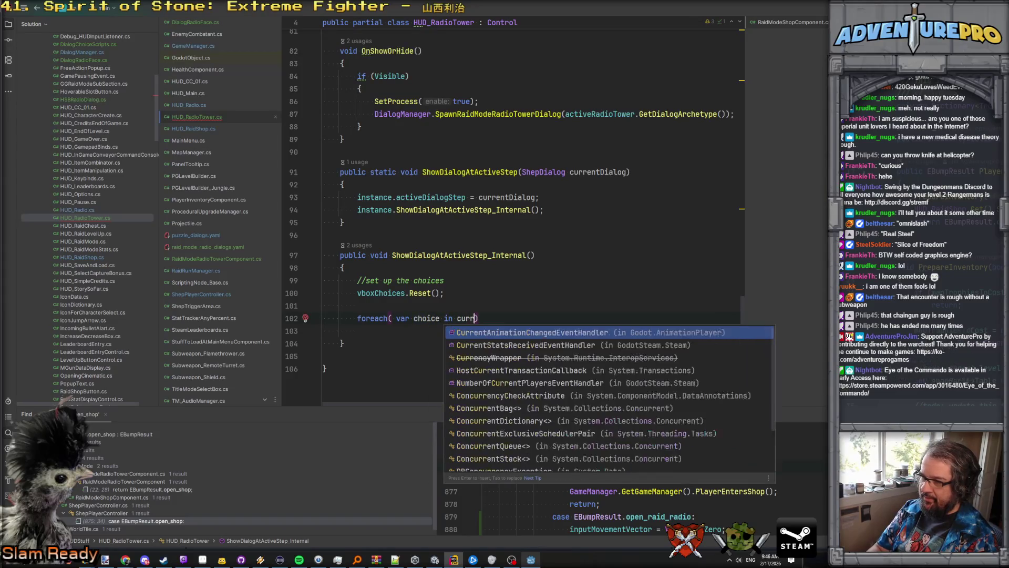
key(Escape)
key(ctrl+z)
key(ctrl+z)
key(ctrl+z)
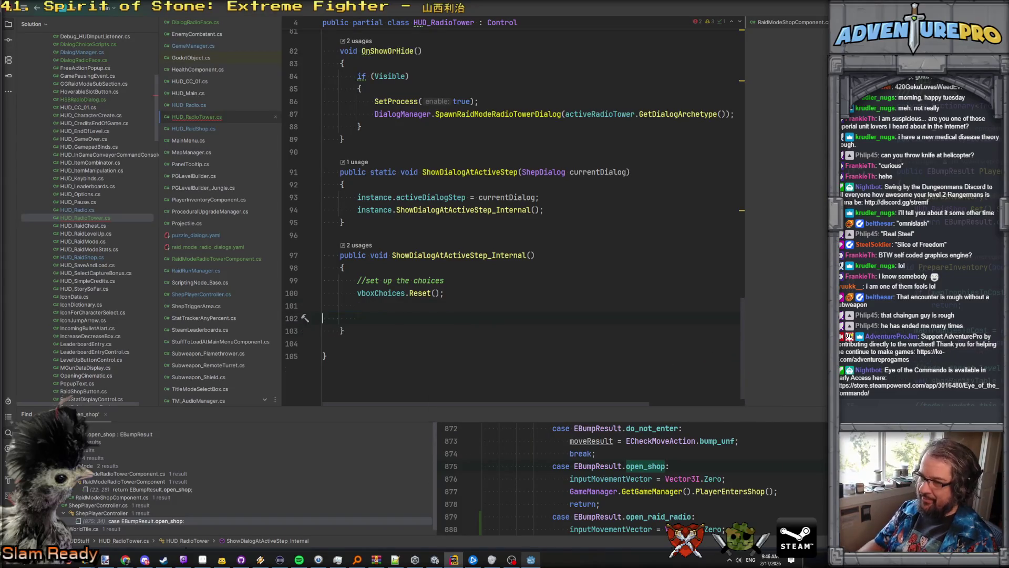
key(Return)
Step: Write activeDialogStep. to browse its members, then go to the ShepDialog class definition
text(acti)
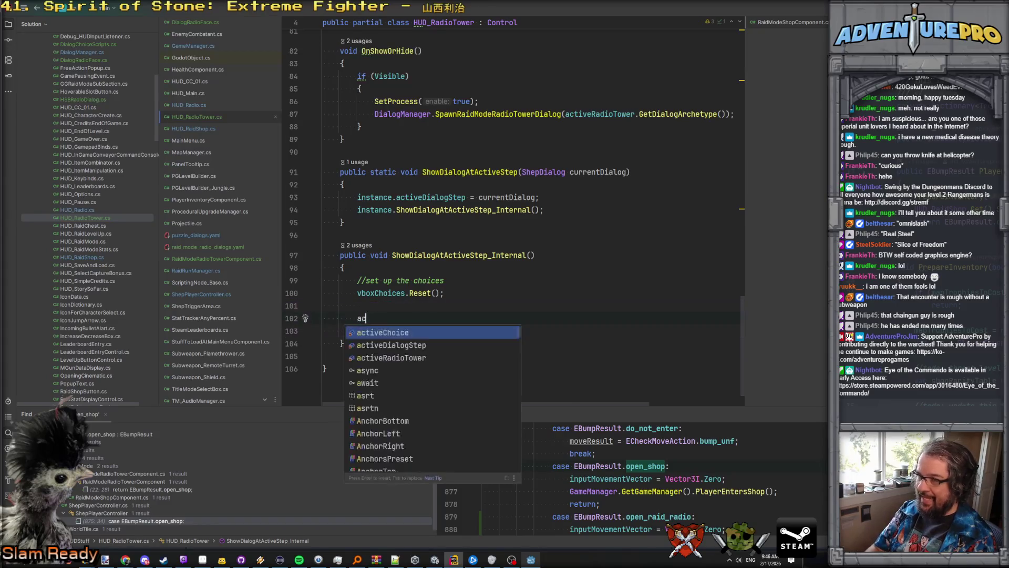
key(Down)
key(Return)
text(.b)
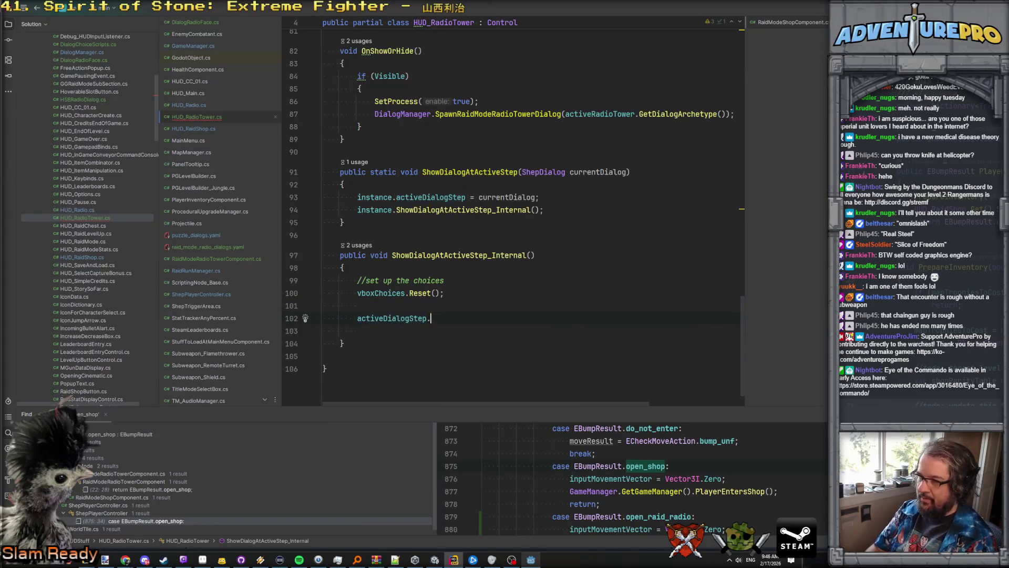
key(BackSpace)
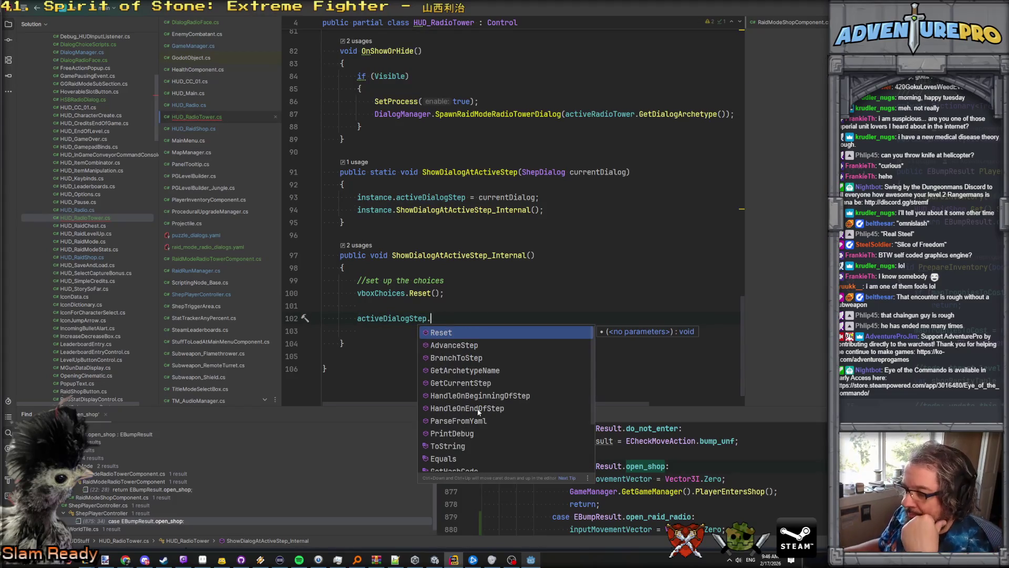
key(Escape)
key(ctrl+Left)
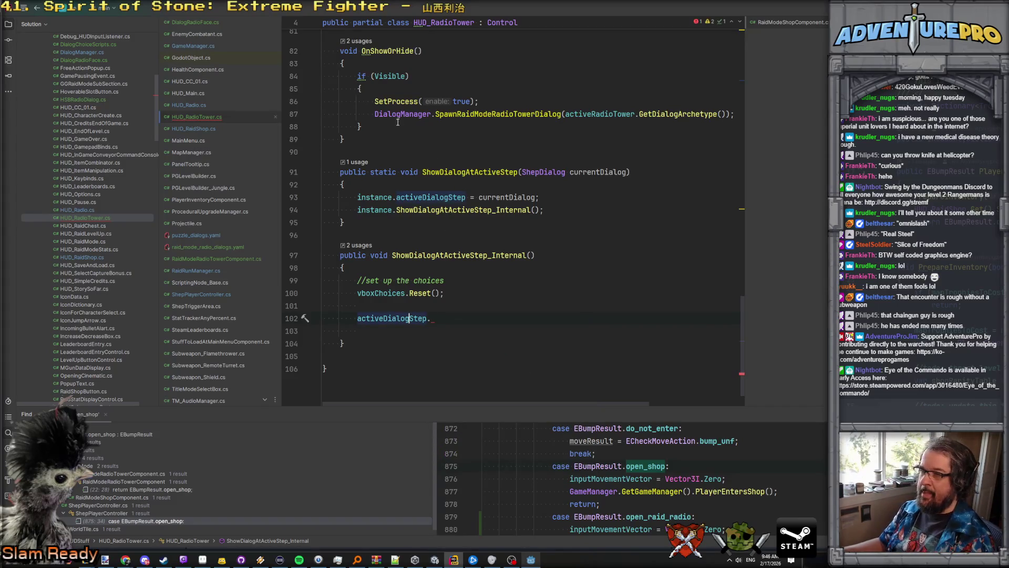
ctrl+click(559, 175)
scroll(492, 258, down, 3)
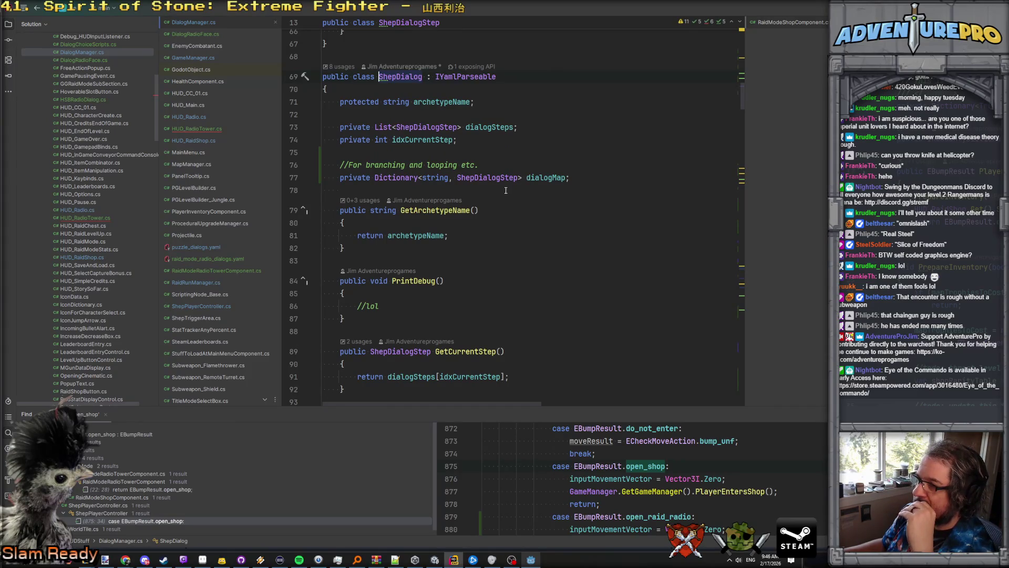
scroll(503, 224, down, 13)
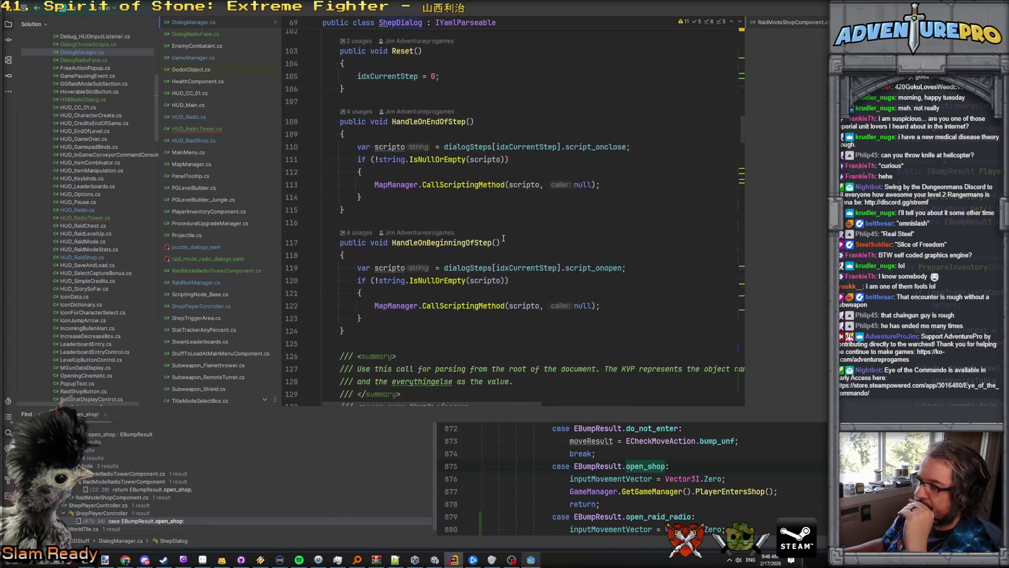
scroll(503, 238, down, 18)
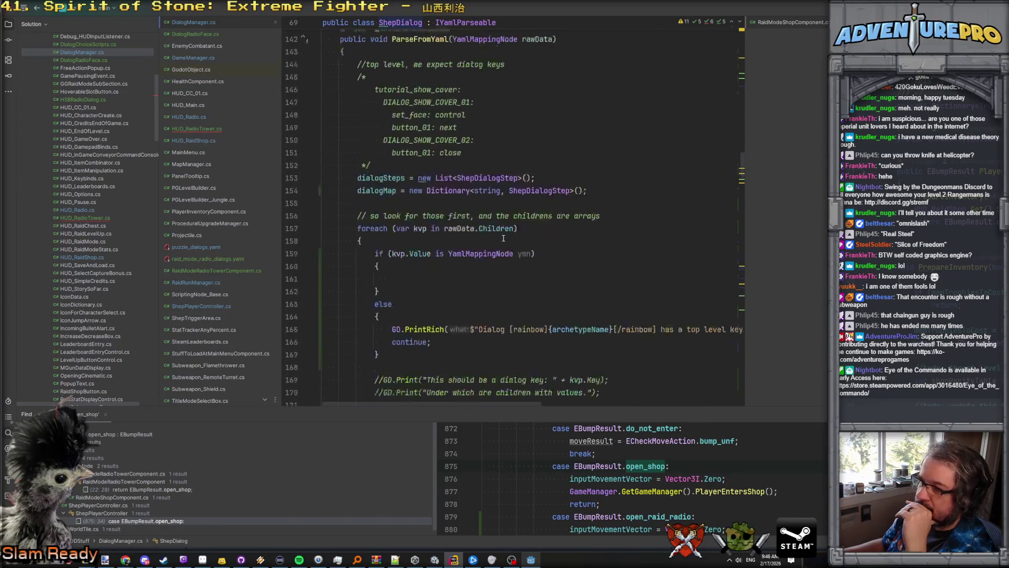
scroll(503, 237, down, 20)
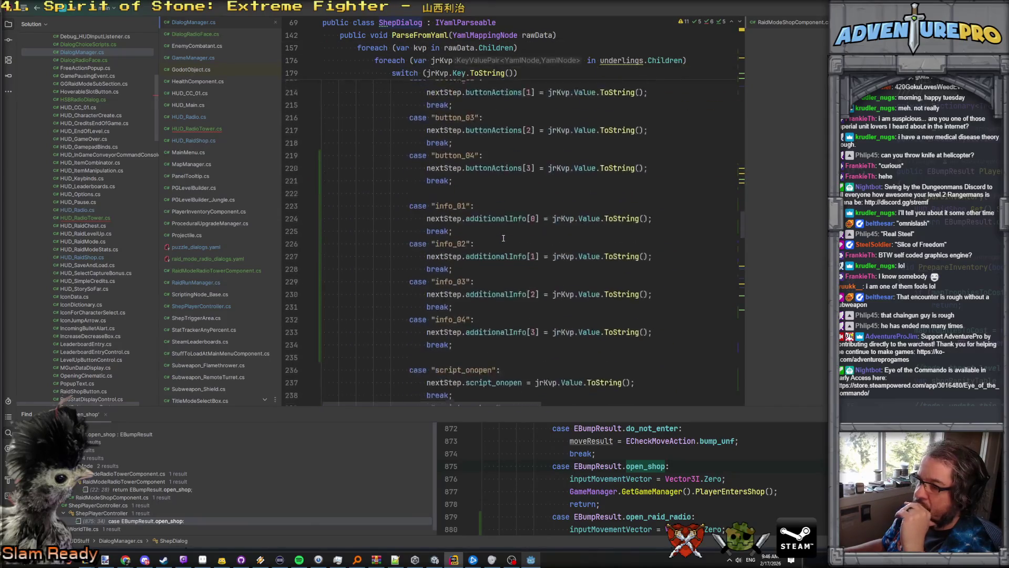
scroll(503, 238, down, 3)
scroll(503, 237, up, 5)
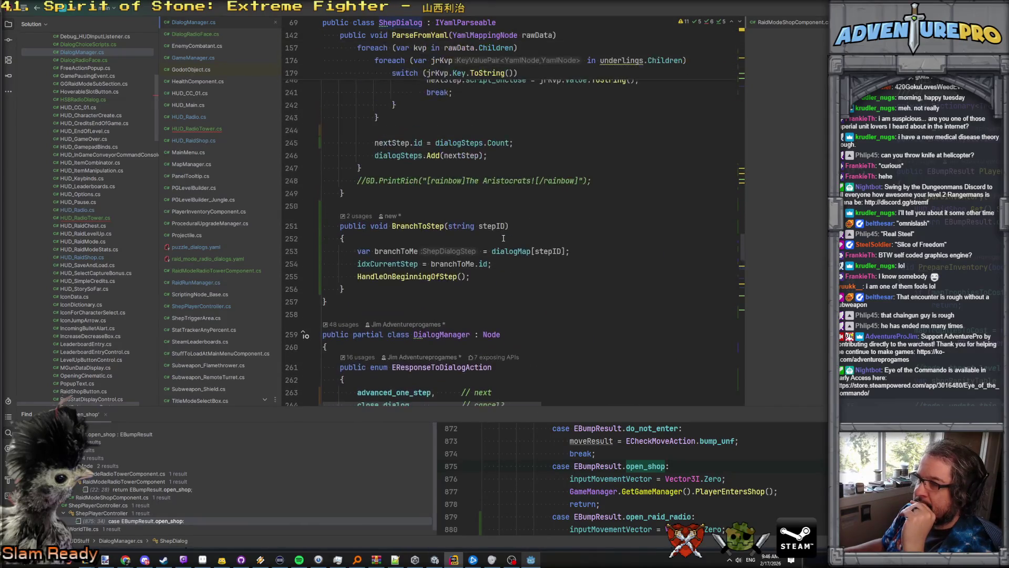
scroll(503, 237, up, 20)
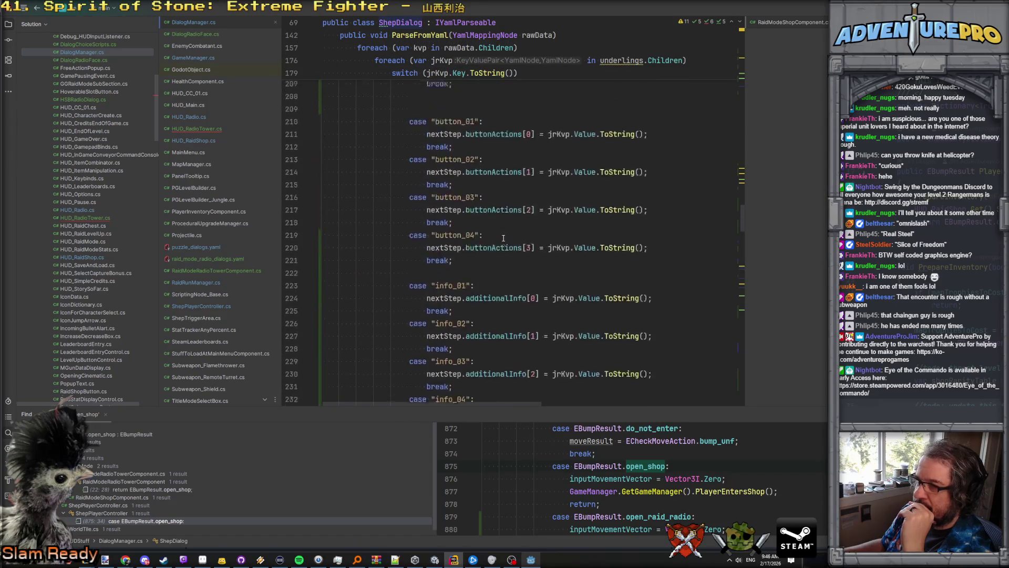
scroll(502, 238, up, 20)
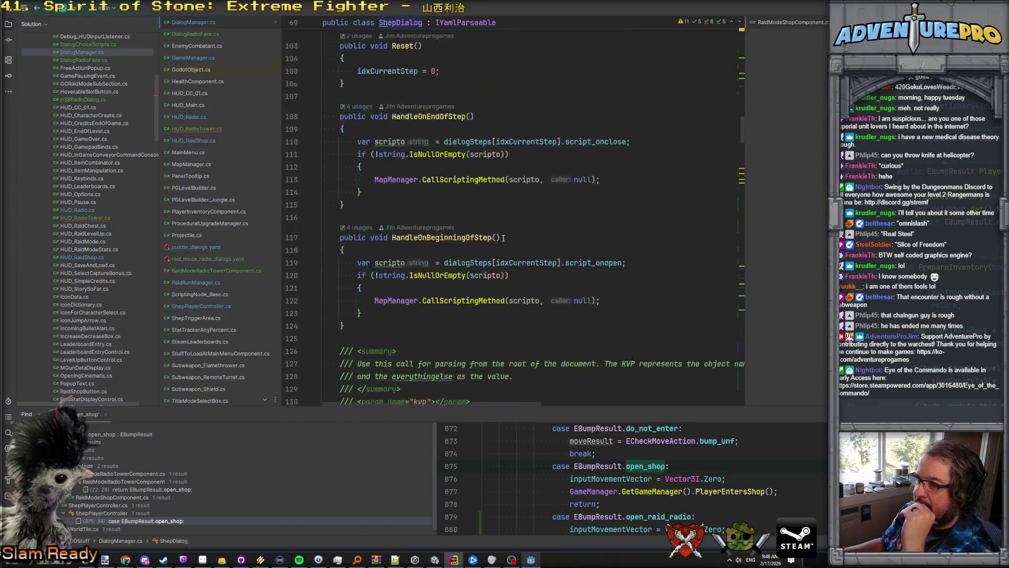
key(ctrl+minus)
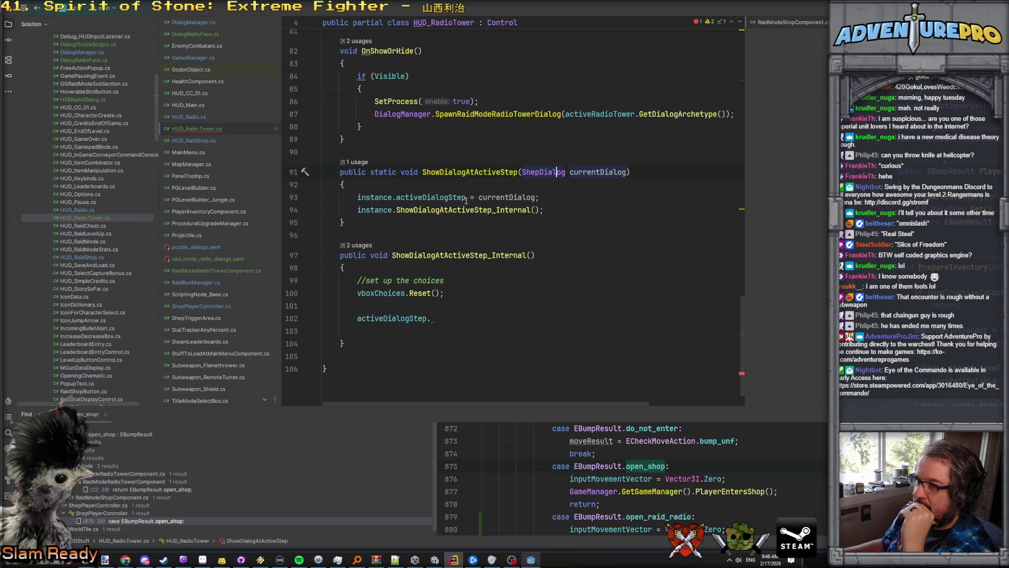
Step: Check the activeDialogStep usage and search all files for ShowDialogAtActiveStep
click(445, 199)
click(463, 168)
scroll(455, 201, up, 2)
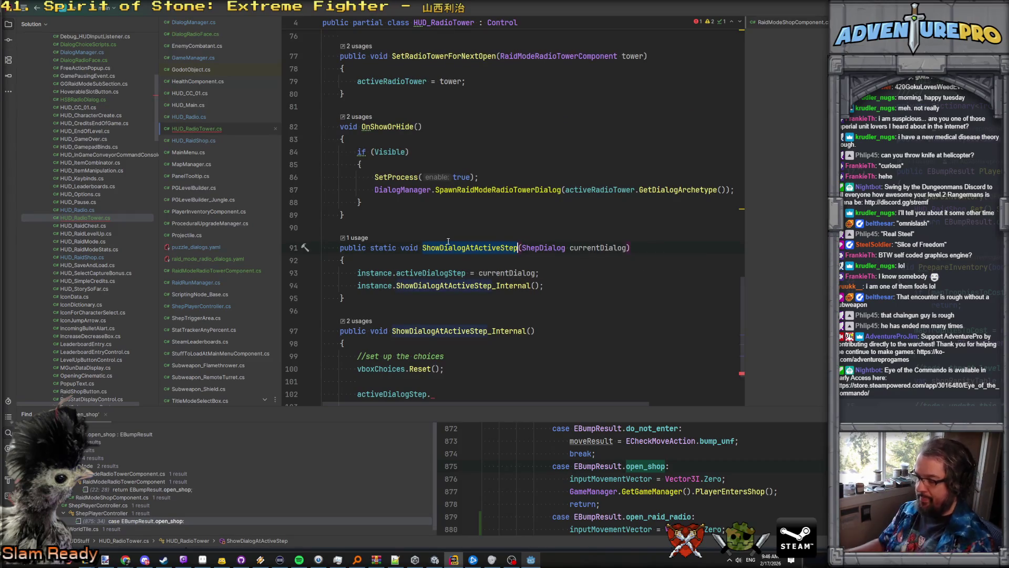
key(ctrl+shift+f)
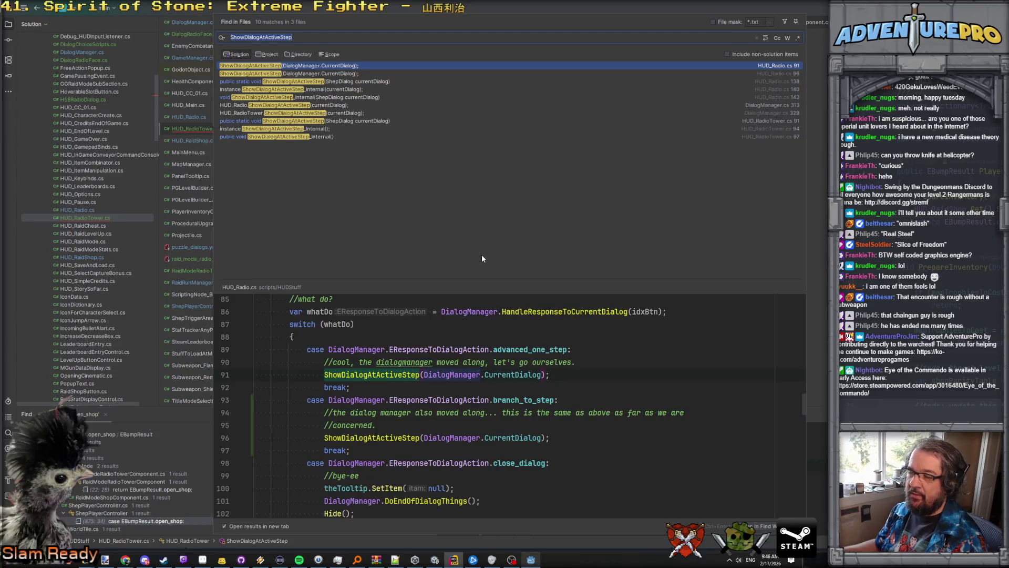
key(Escape)
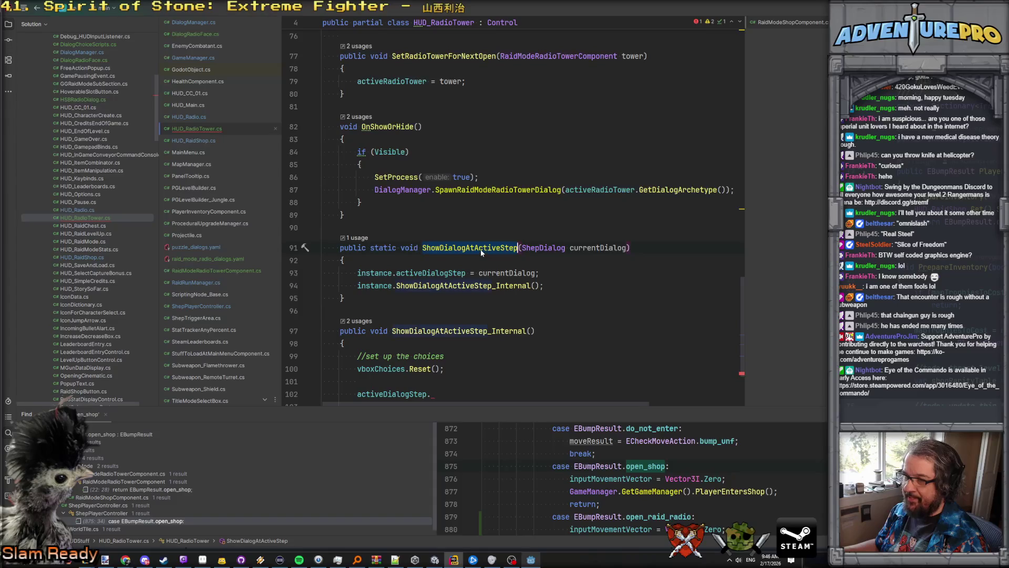
Step: Rename the activeDialogStep field and its line 93 usage to activeDialog
click(420, 273)
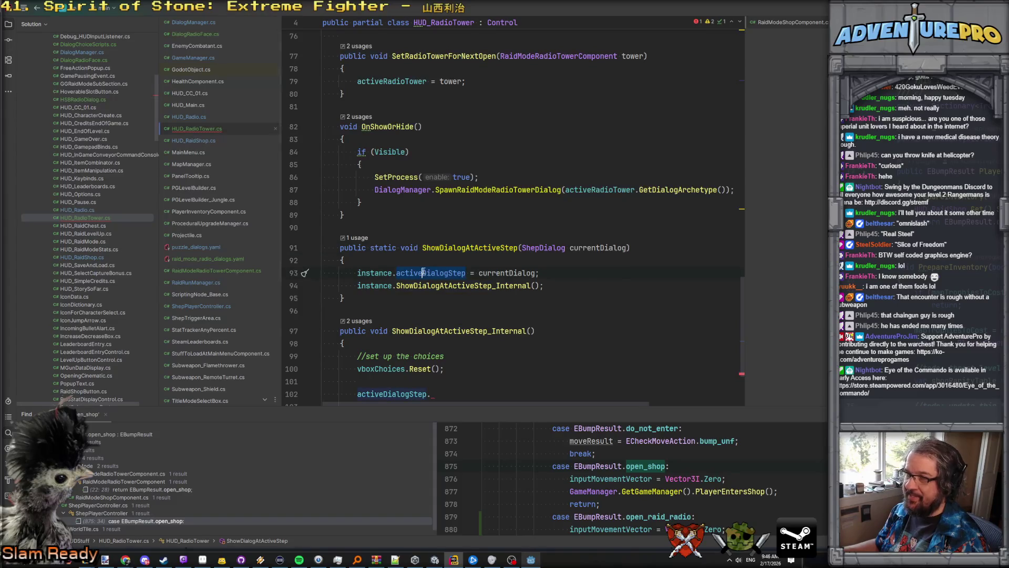
ctrl+click(423, 274)
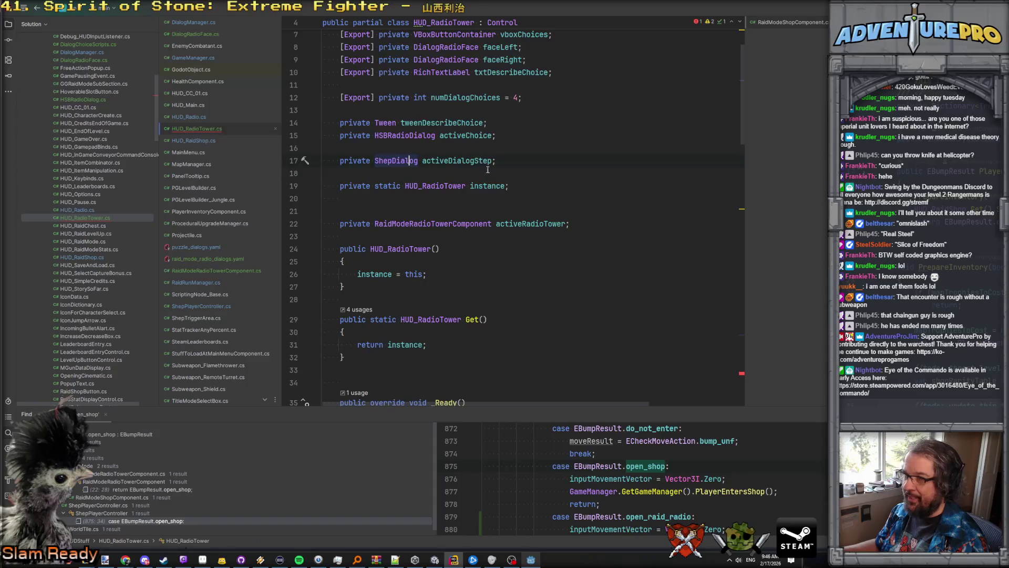
key(ctrl+Delete)
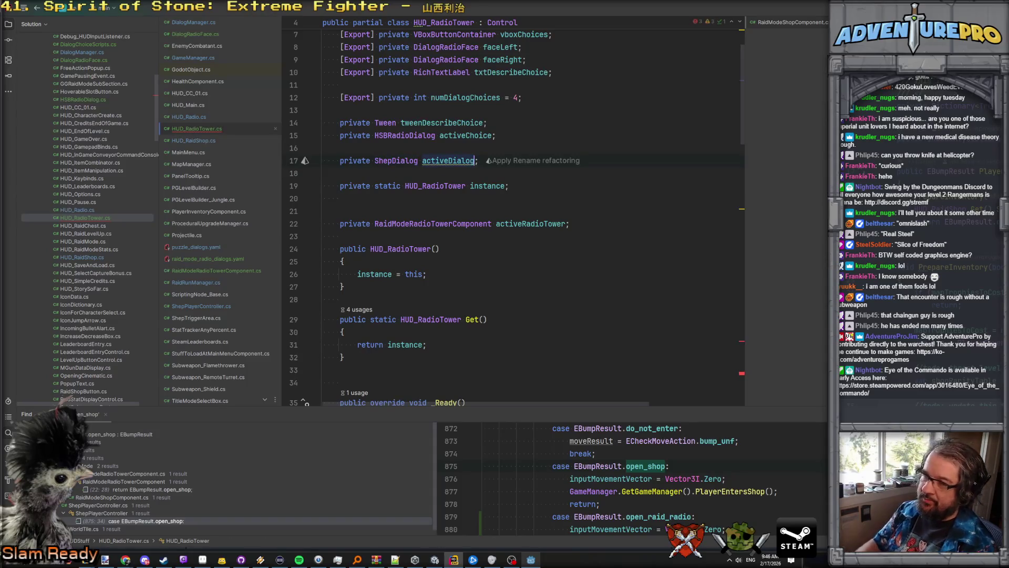
scroll(490, 340, down, 20)
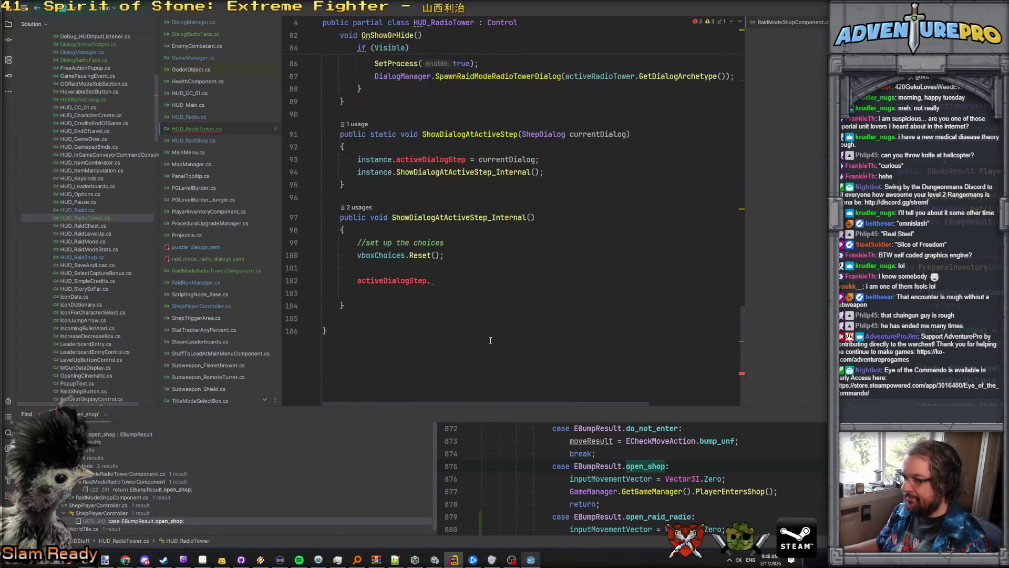
click(448, 159)
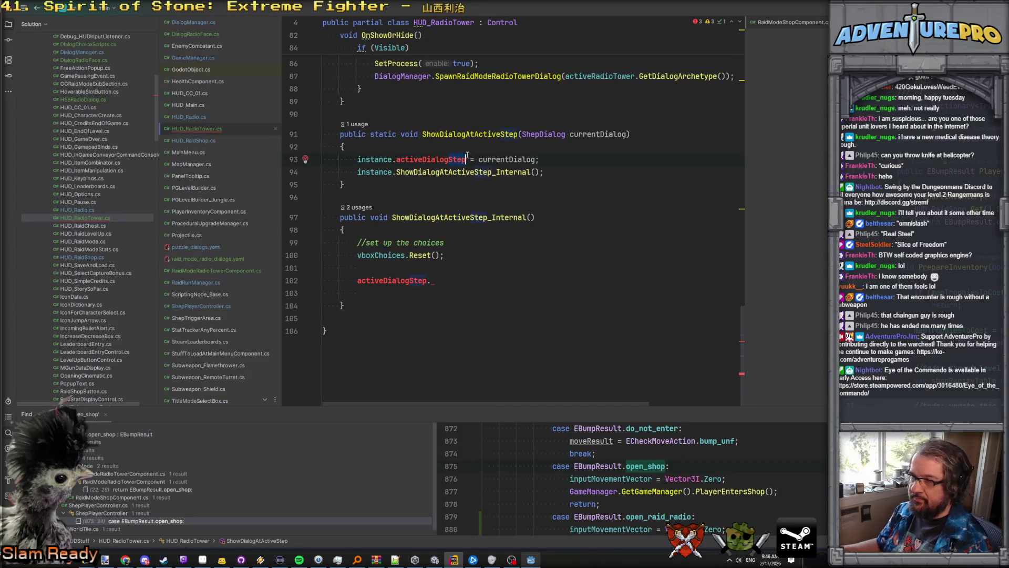
key(ctrl+Delete)
Step: Insert 'var dstep = activeDialog.GetCurrentStep();' at the top of ShowDialogAtActiveStep_Internal
click(358, 268)
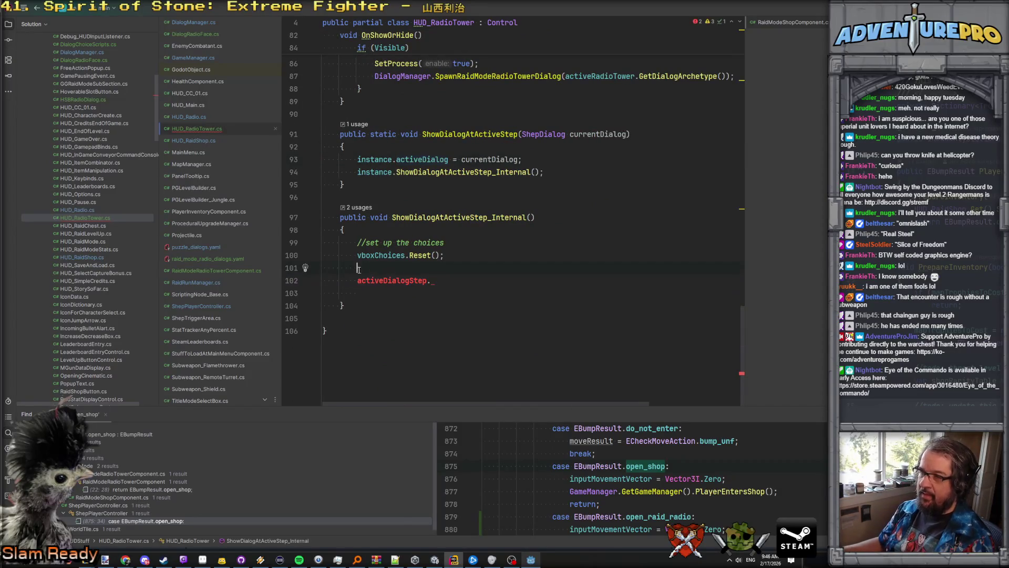
key(Up)
key(ctrl+alt+Return)
text(var )
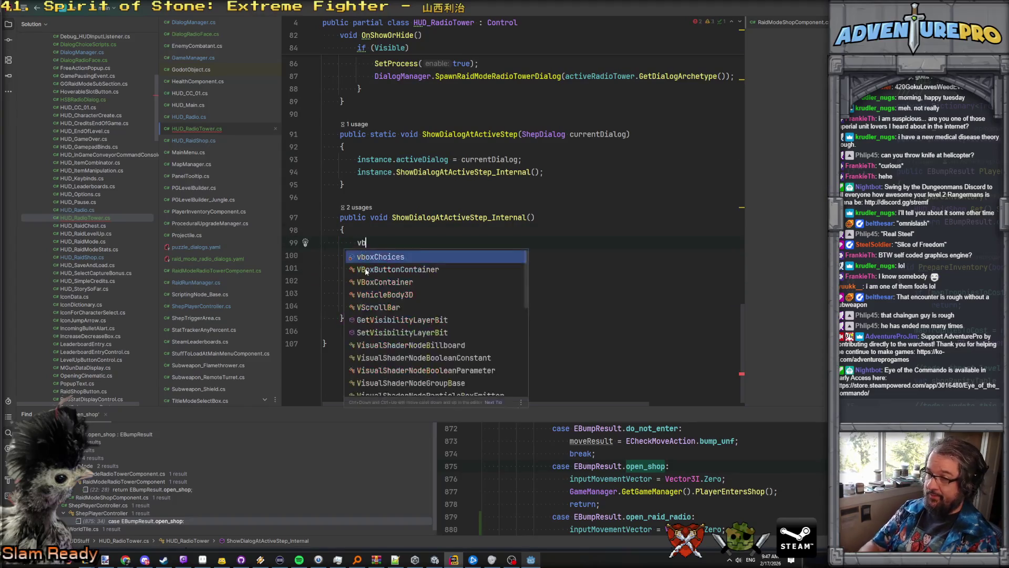
text(dstep = )
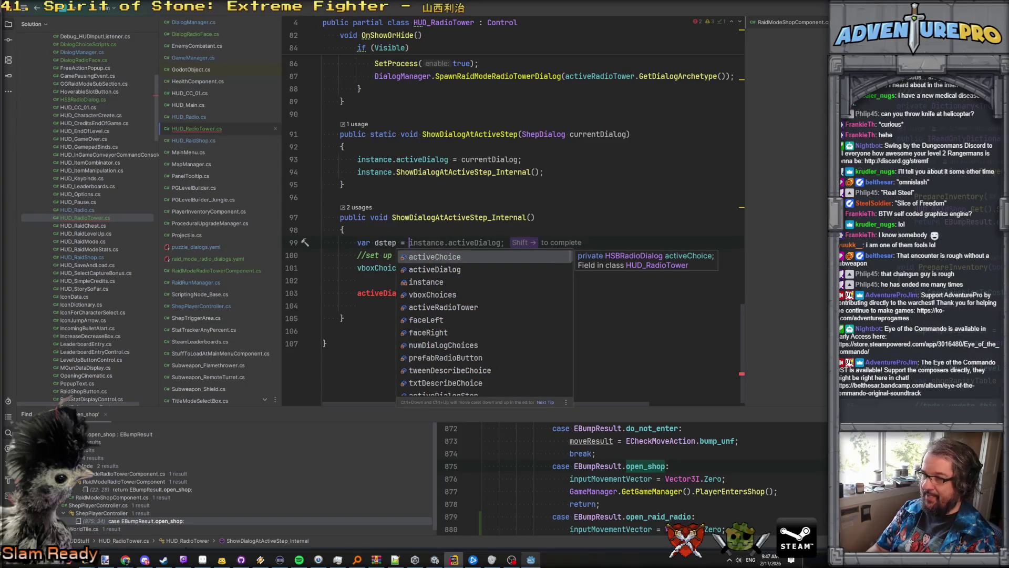
text(act)
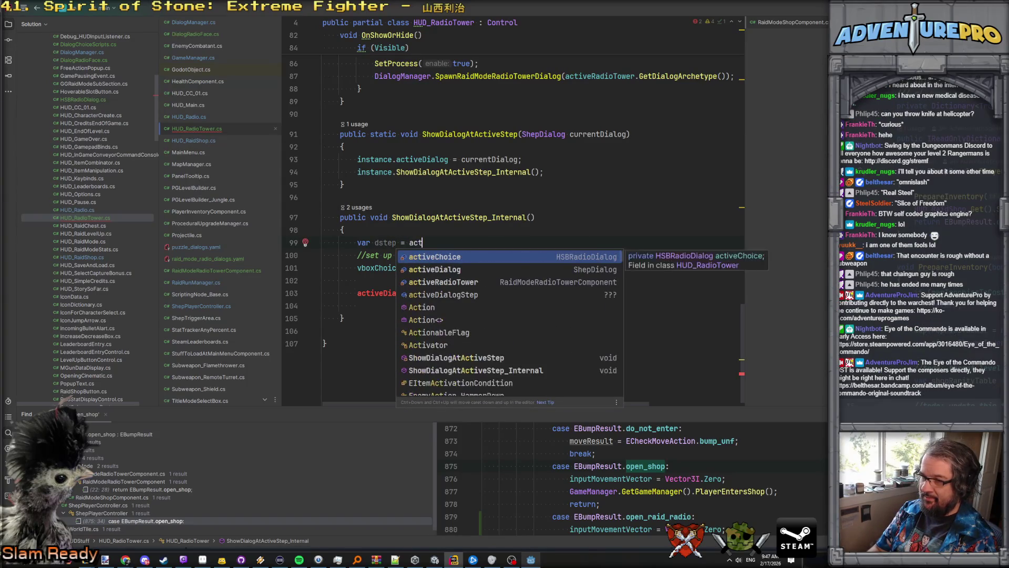
text(iveDialog.GetC)
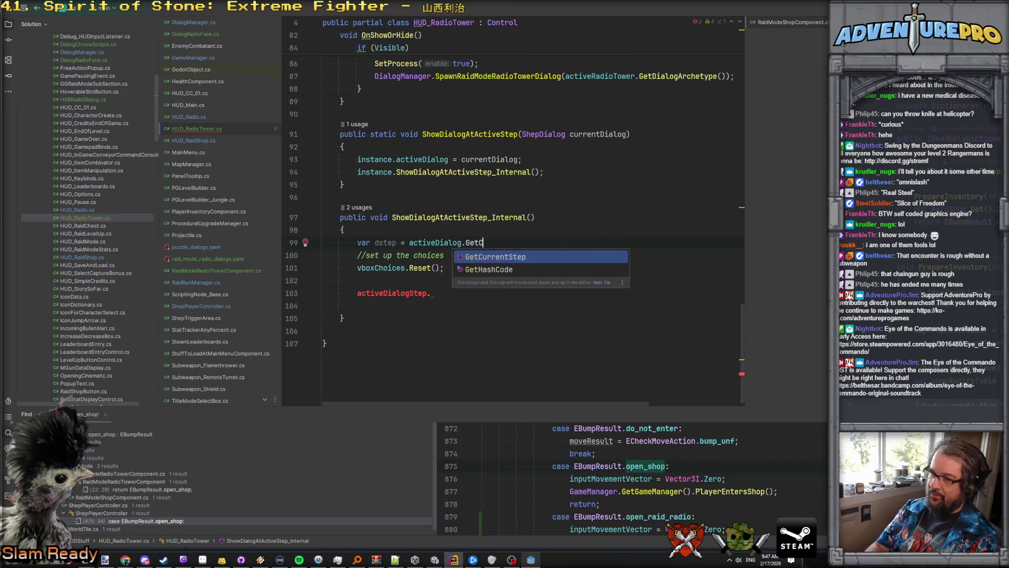
key(Return)
text(;)
key(Down)
key(Down)
key(Down)
Step: Remove the leftover activeDialogStep line and add a blank line above the choices comment
key(ctrl+x)
key(ctrl+x)
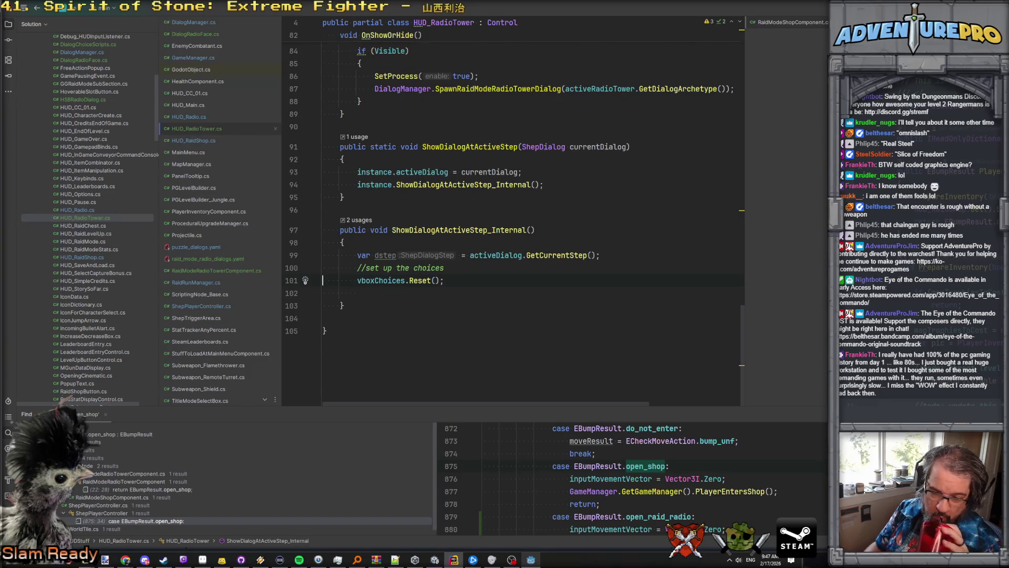
key(Up)
key(Return)
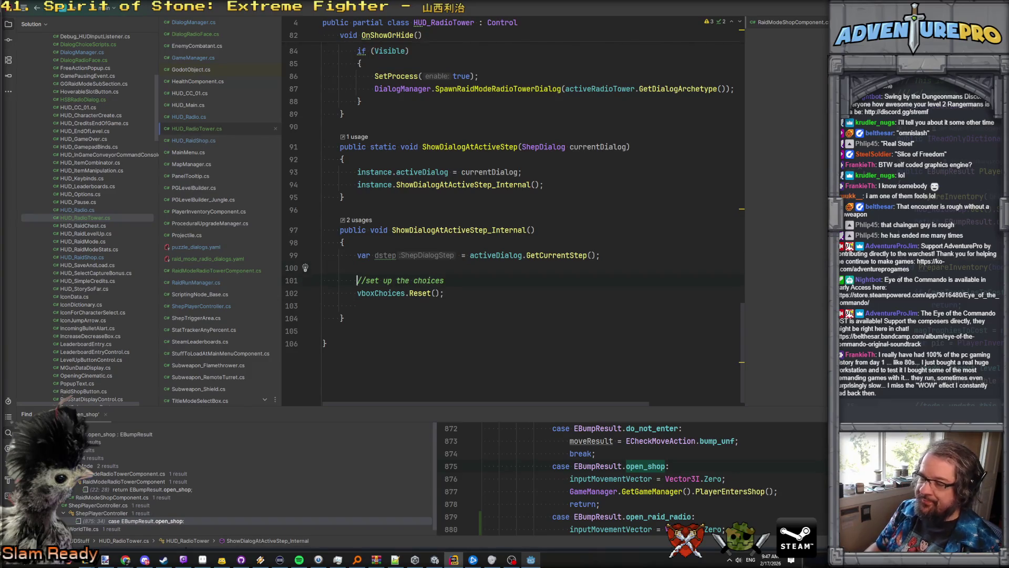
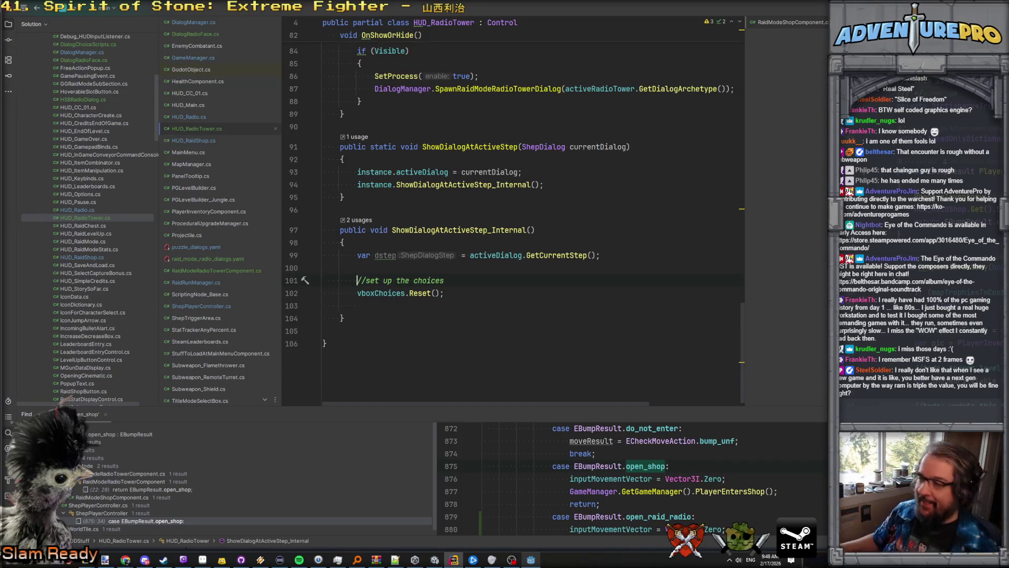
Step: Tidy the blank lines below dstep and start a new line after vboxChoices.Reset()
key(Up)
key(Up)
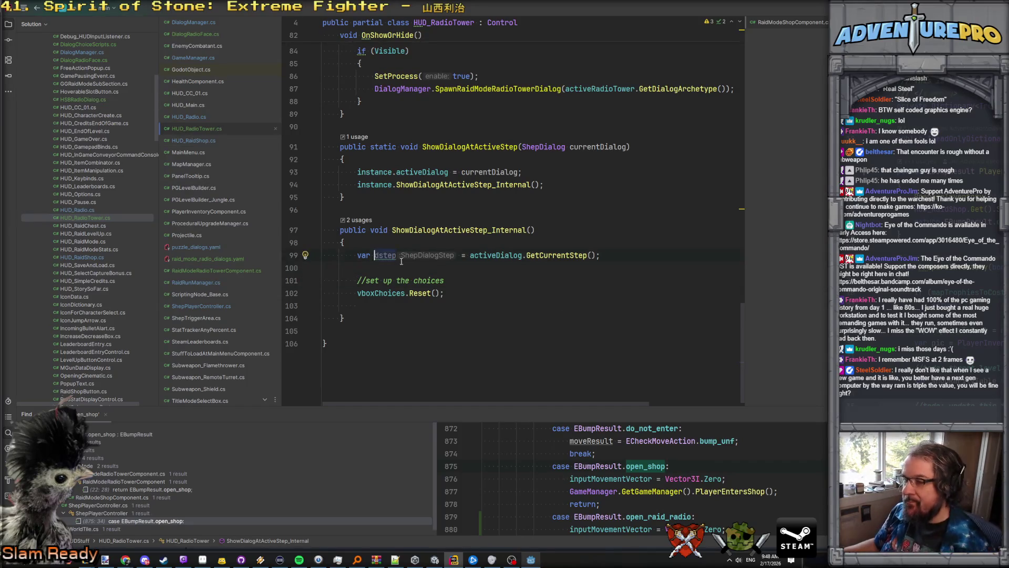
click(454, 271)
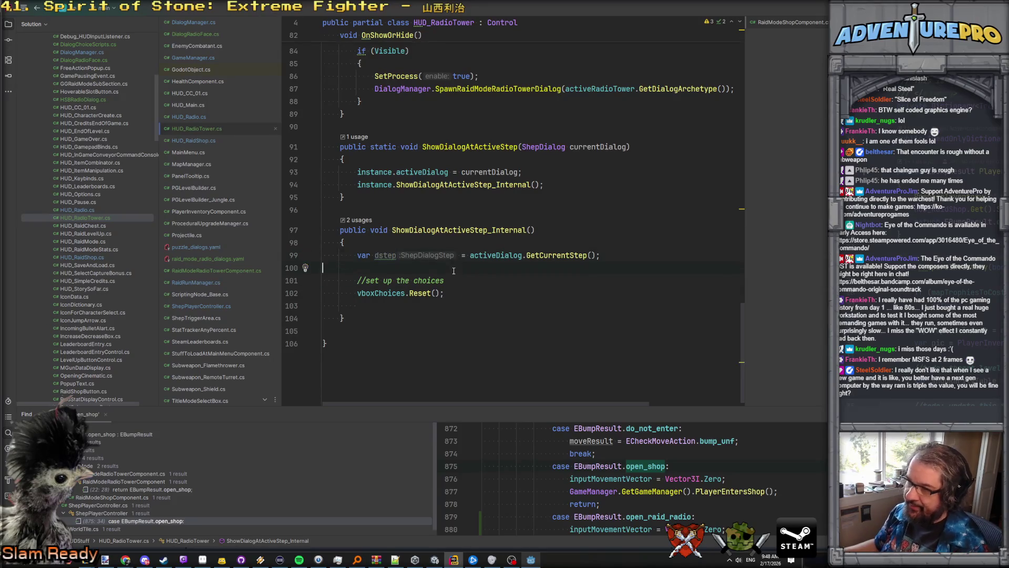
key(Return)
key(Return)
key(Up)
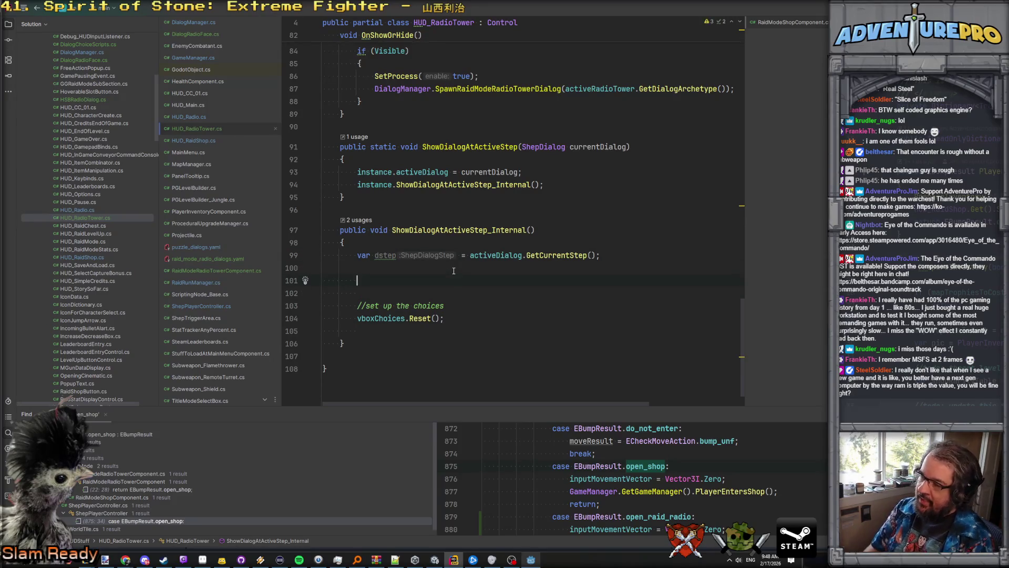
key(shift+Down)
key(Delete)
key(Down)
key(Return)
key(Up)
Step: Write the loop header foreach(var btn in dstep.buttonActions)
text(dstep.)
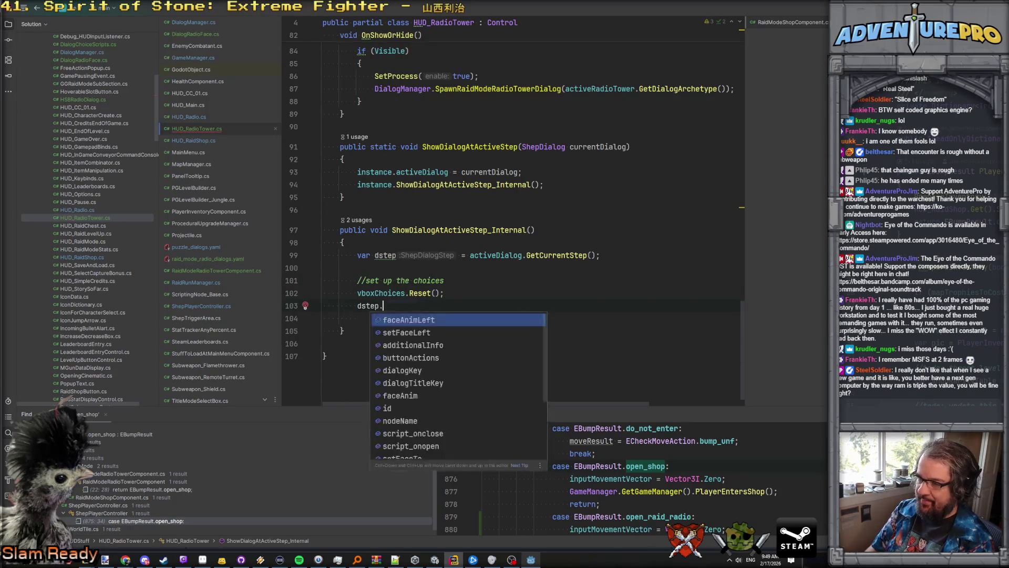
text(bu)
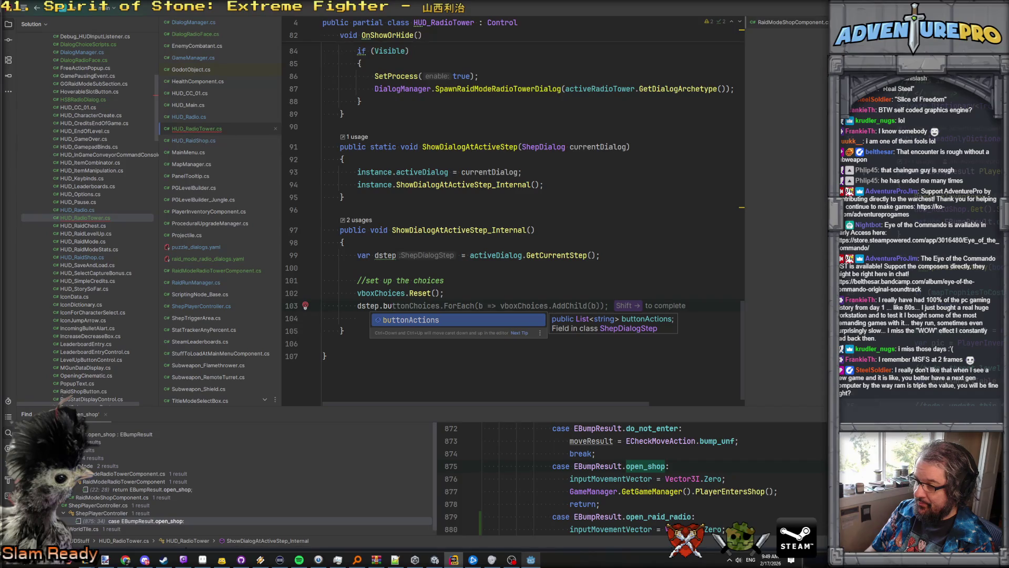
key(BackSpace)
key(BackSpace)
key(BackSpace)
text(forewac)
key(BackSpace)
key(BackSpace)
key(BackSpace)
text(a)
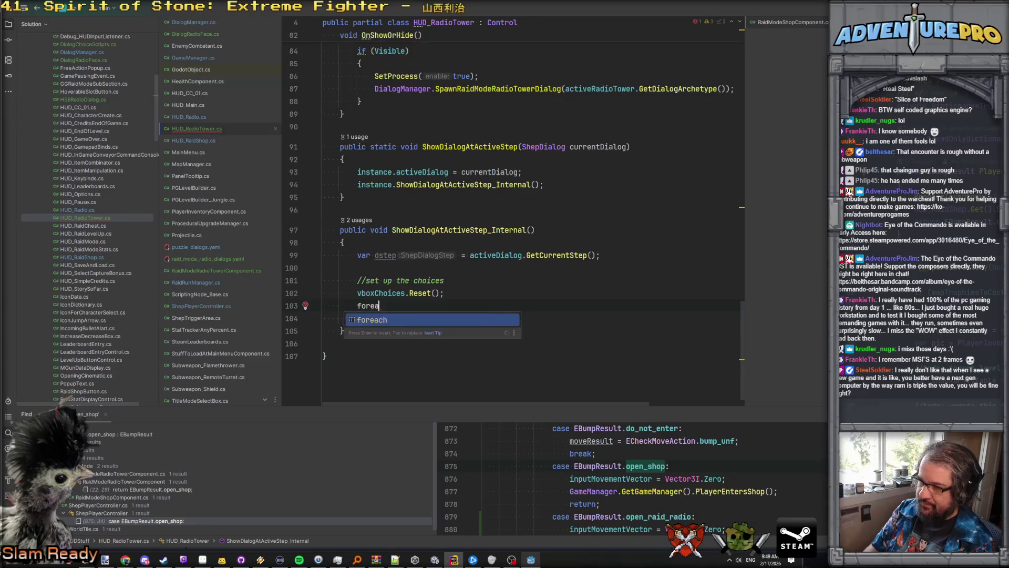
text(ch(var b)
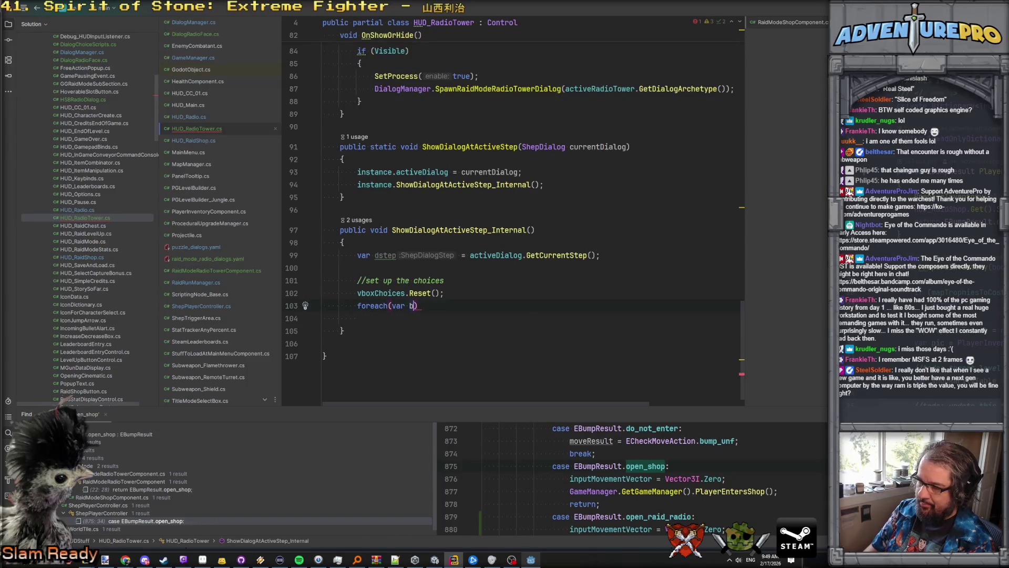
text(tn in dstep.b)
key(Return)
key(shift+Return)
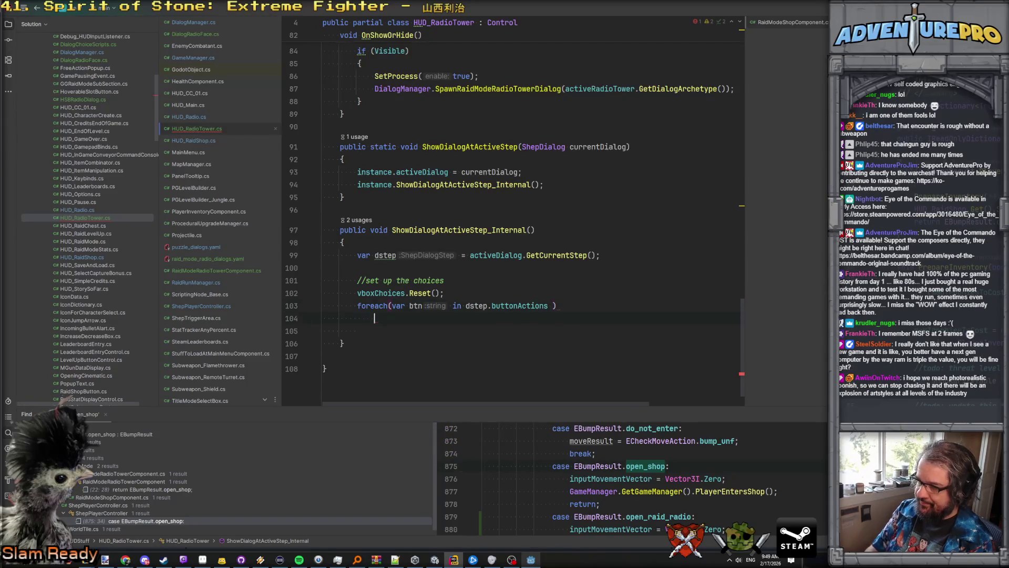
Step: Add a braced loop body containing a vboxChoices.AddButton call
text({)
key(Return)
text(v)
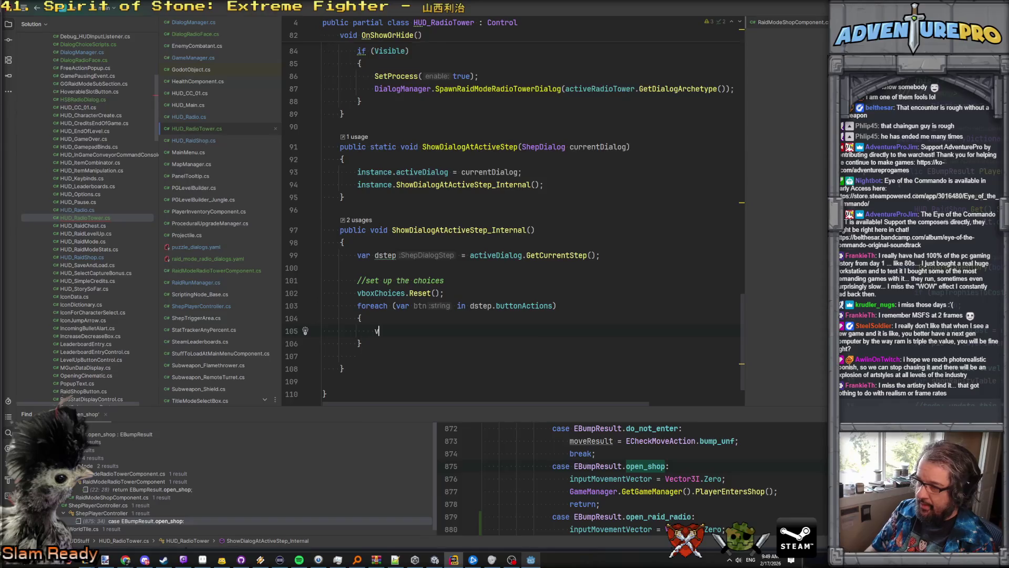
text(boxChoices.Add)
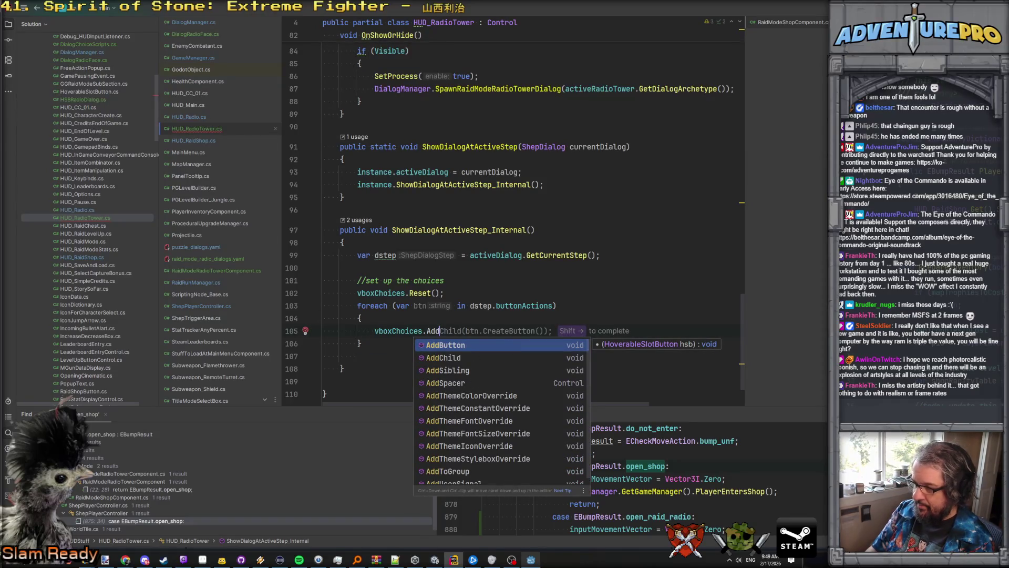
key(Return)
scroll(404, 274, up, 15)
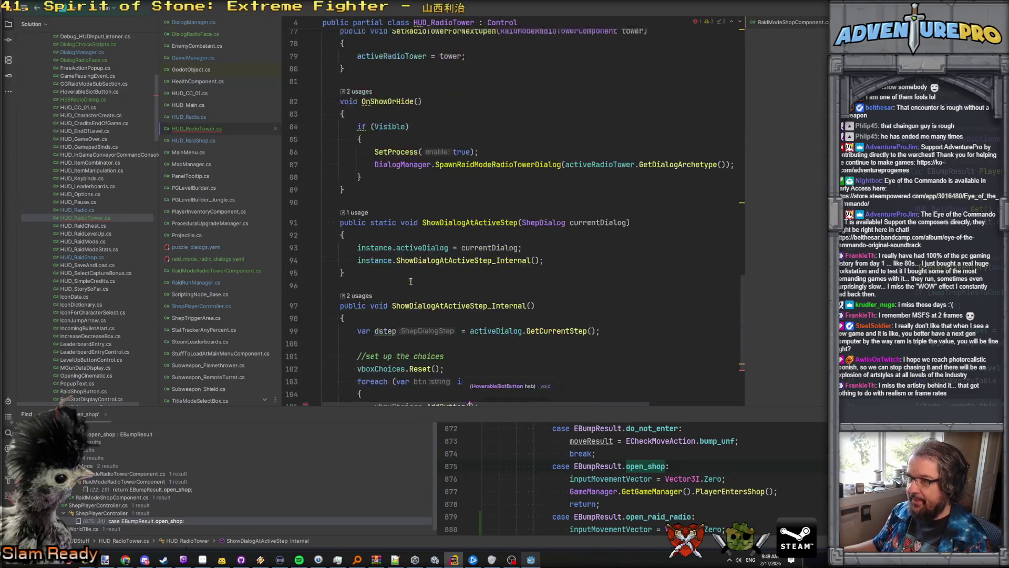
scroll(410, 282, up, 2)
scroll(420, 289, down, 1)
scroll(434, 301, down, 2)
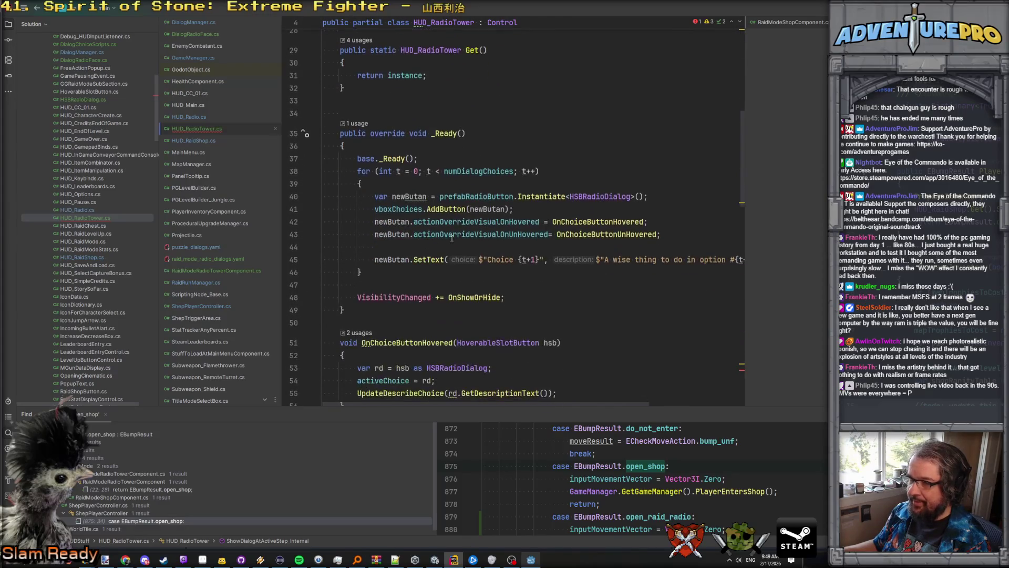
drag(440, 196, 460, 189)
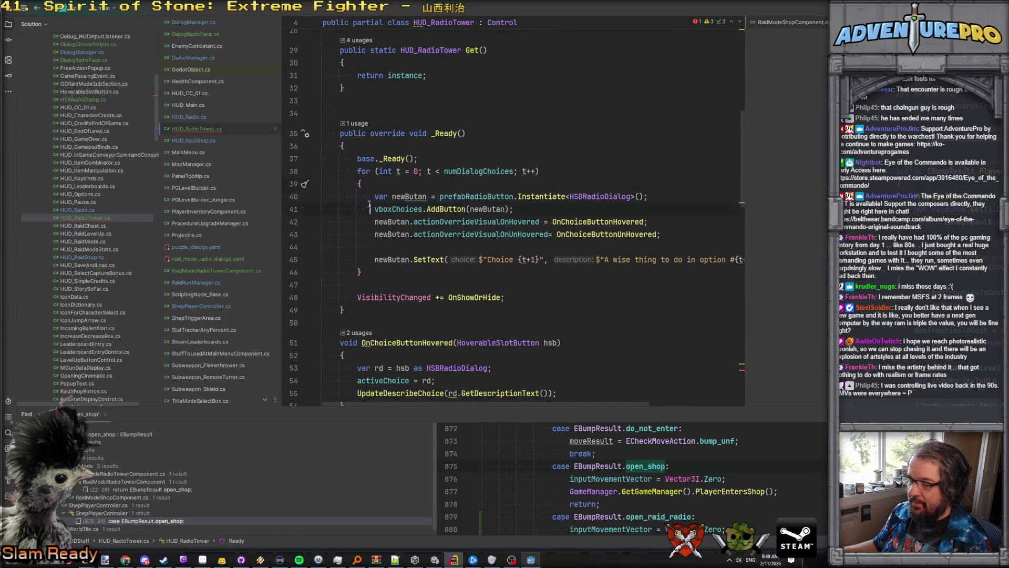
drag(373, 197, 670, 196)
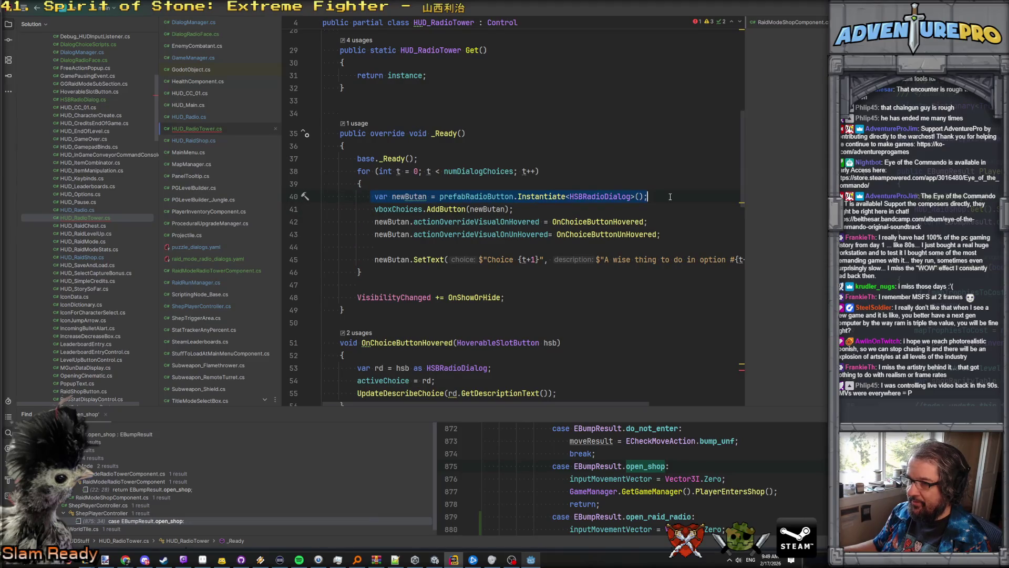
click(587, 211)
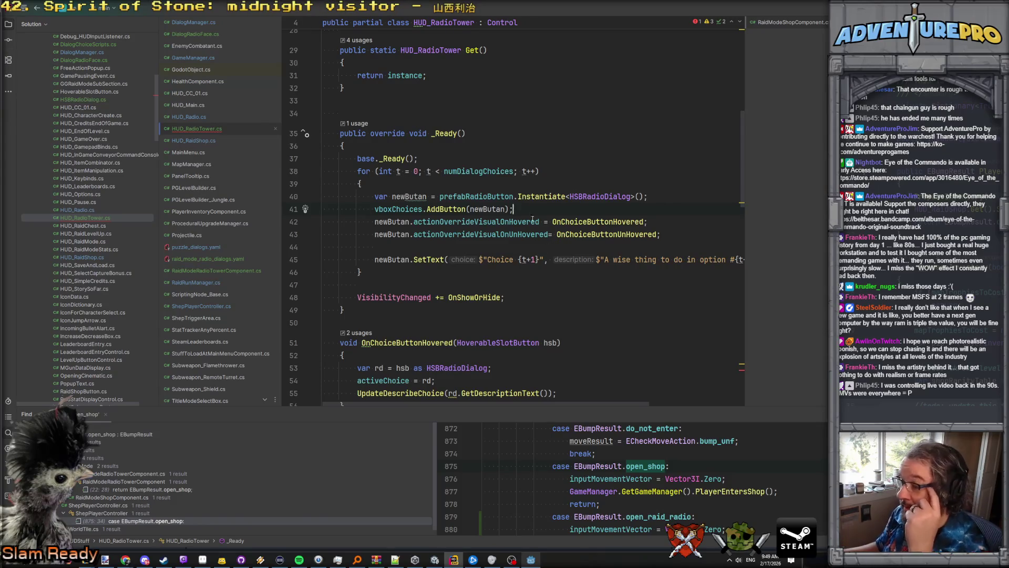
mouse_move(371, 196)
mouse_down()
mouse_move(588, 197)
mouse_move(694, 234)
mouse_up()
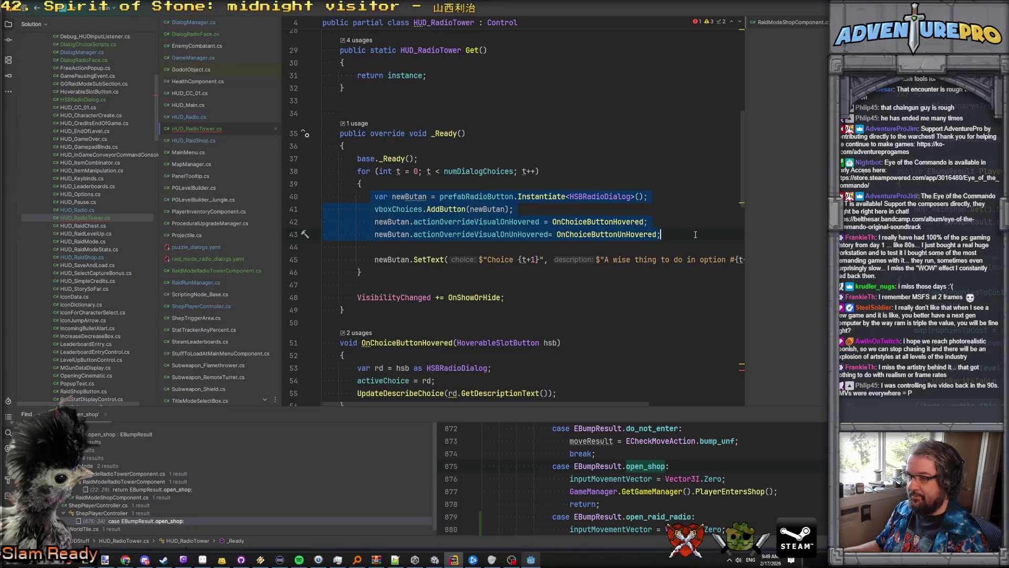
scroll(525, 210, down, 1)
scroll(514, 207, right, 1)
scroll(514, 207, right, 2)
scroll(509, 211, left, 3)
scroll(497, 219, down, 9)
scroll(496, 218, down, 8)
click(424, 267)
Step: Replace the AddButton call in the loop body with vboxChoices.GetButton
key(shift+End)
text(SetB)
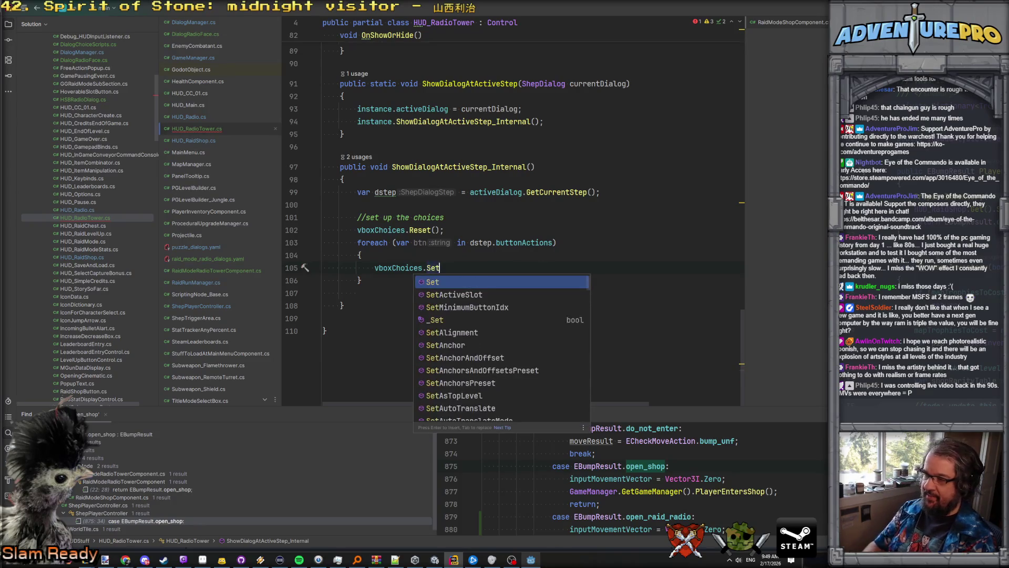
key(BackSpace)
key(BackSpace)
key(BackSpace)
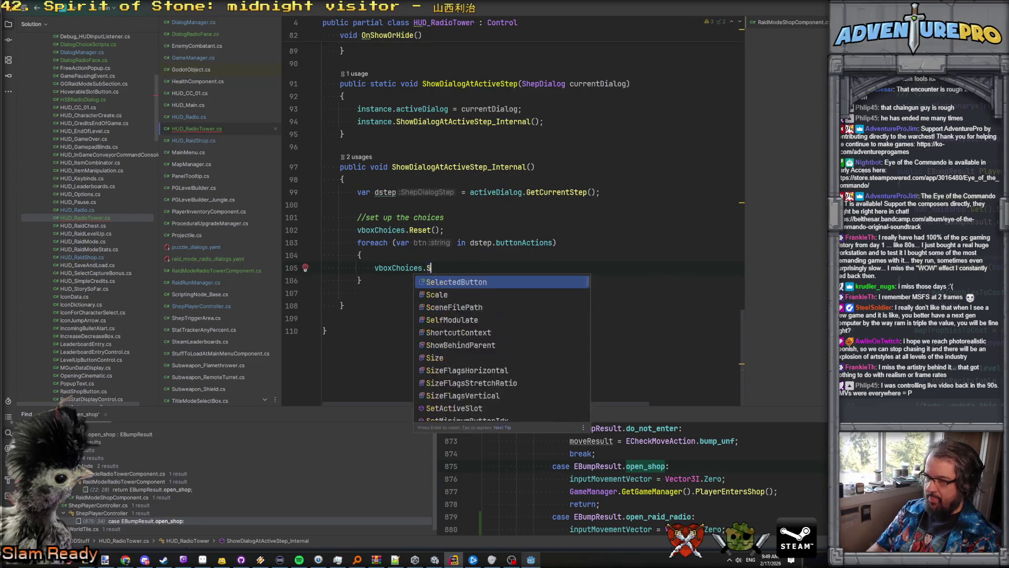
text(But)
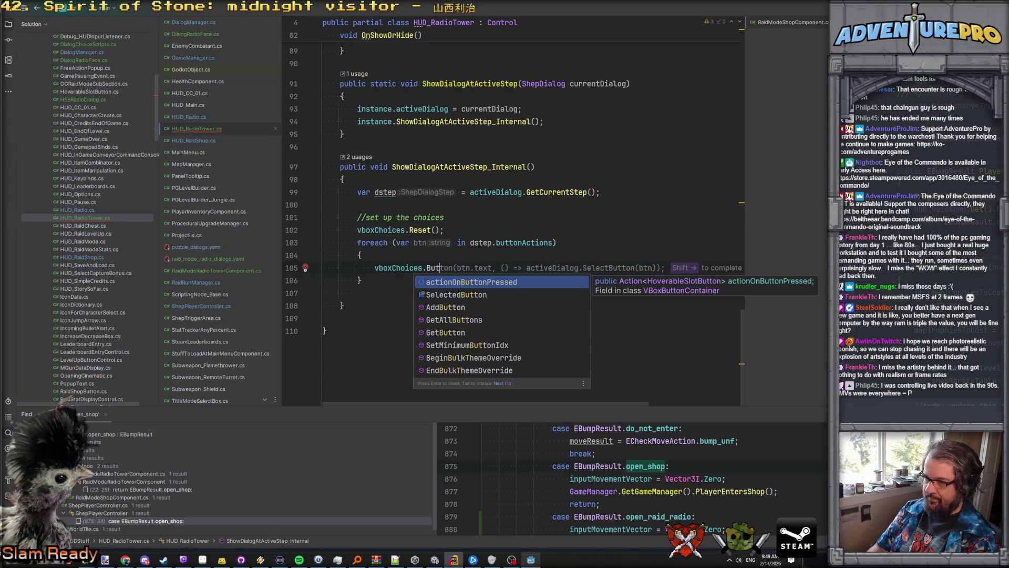
key(Down)
key(Down)
key(Down)
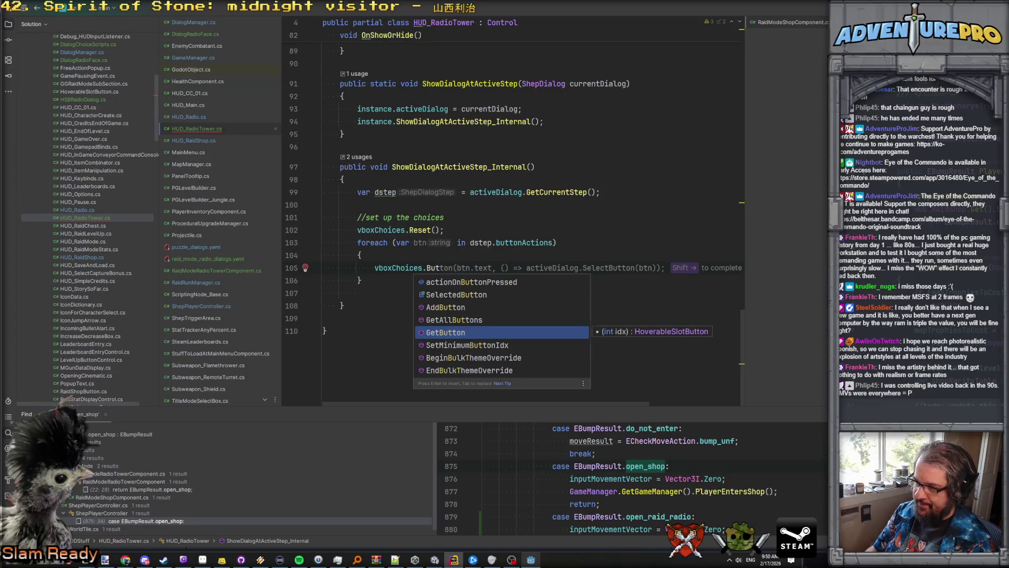
key(Tab)
Step: Below Reset(), begin a for loop header: for(int idx = 0; idx < 4; idx
key(Up)
key(Up)
key(Up)
key(Return)
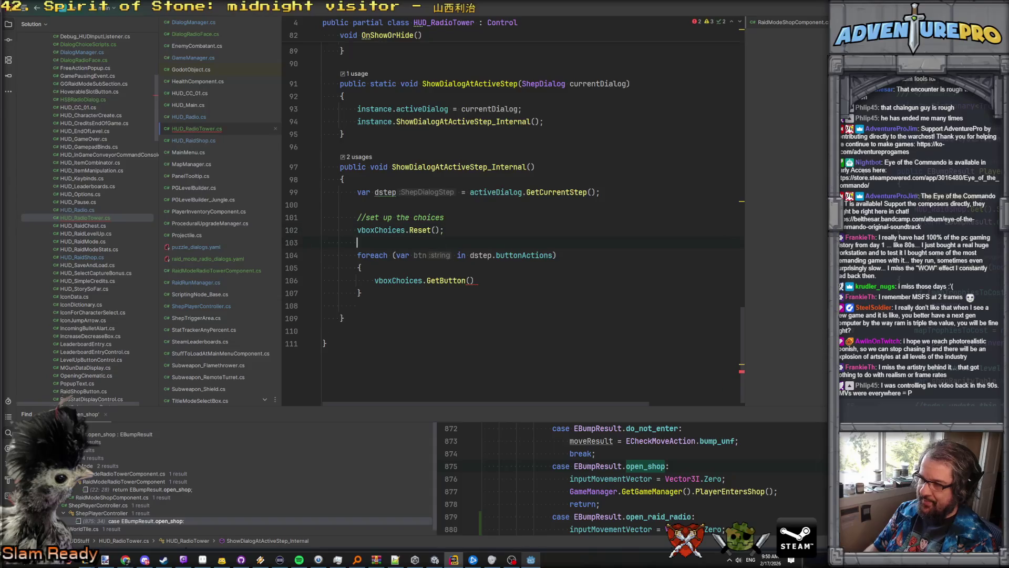
text(for(int idx = 0; idx < 4; idxx)
Step: Finish the header as for(int idx = 0; idx < 4; idx++) and open its braced body
key(BackSpace)
text(++)
key(End)
key(Return)
text({)
key(Return)
Step: Add 'var action = dstep.buttonActions[idx];' and check the buttonActions field type
text(v)
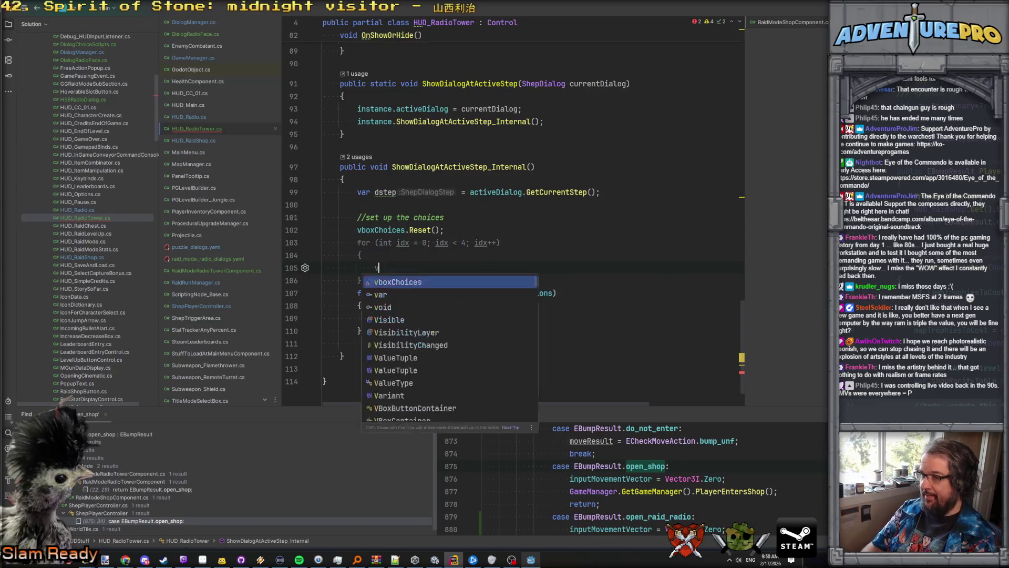
text(ar action = dstep.b)
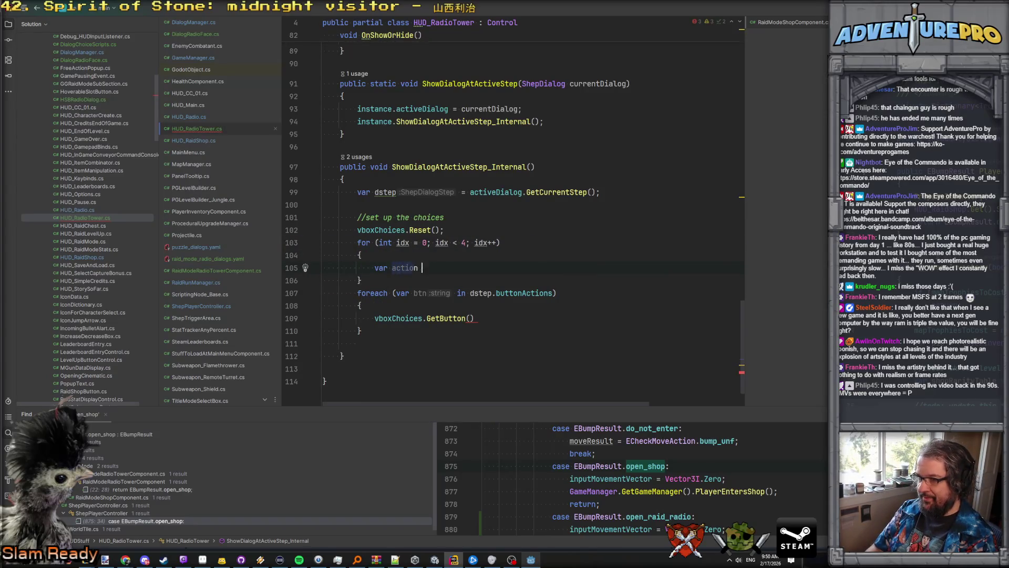
key(Return)
text([idx];)
key(Return)
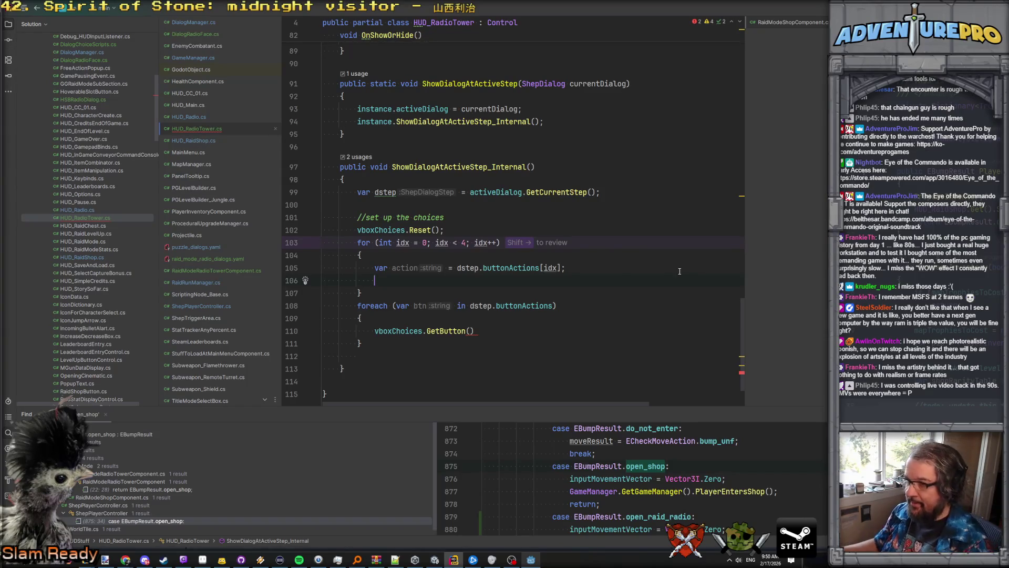
click(502, 268)
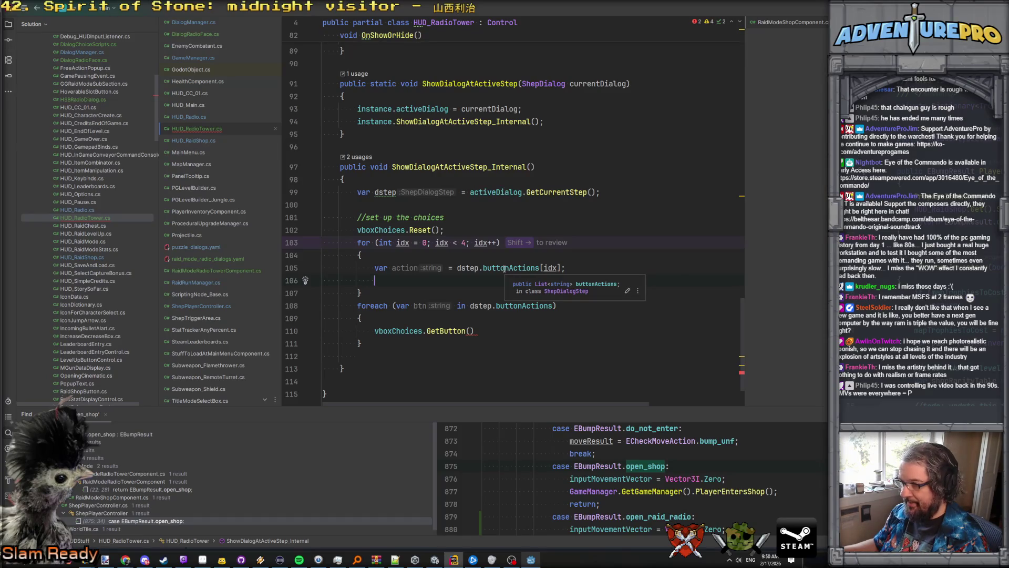
click(445, 277)
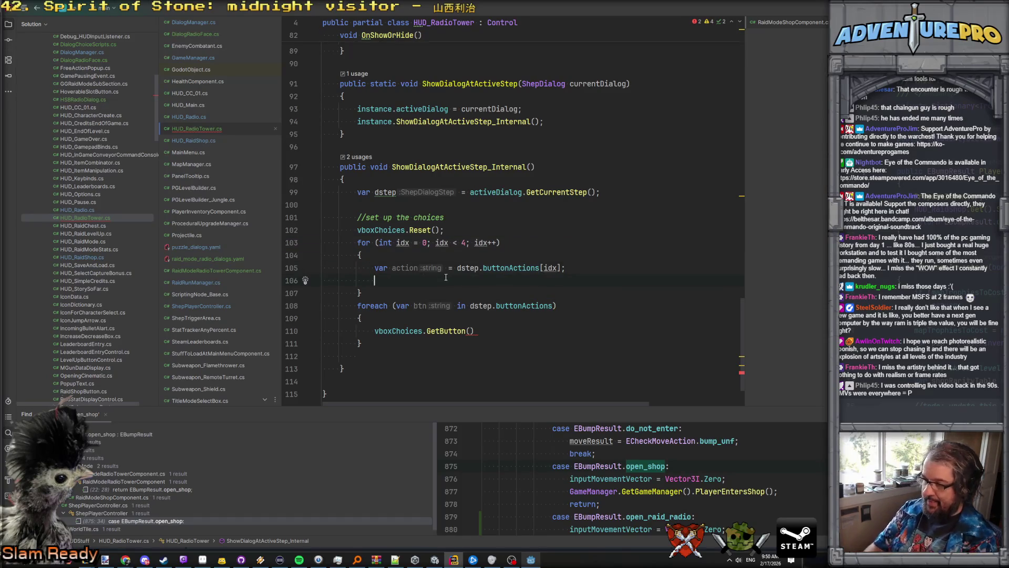
Step: Add 'var btn = vboxChoices.GetButton(idx);' on the next line
text(var btn = vb)
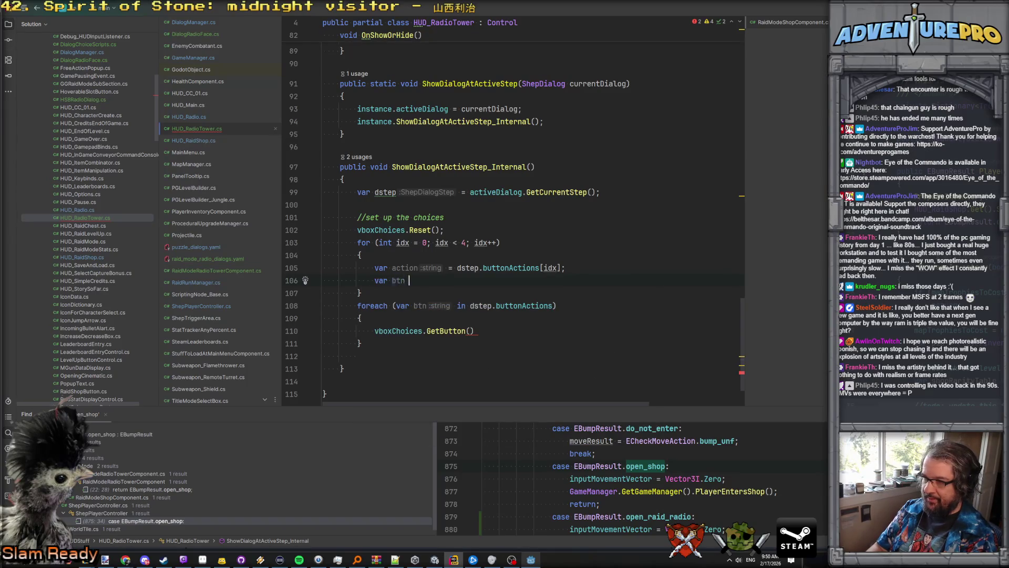
key(Return)
text(.GetB)
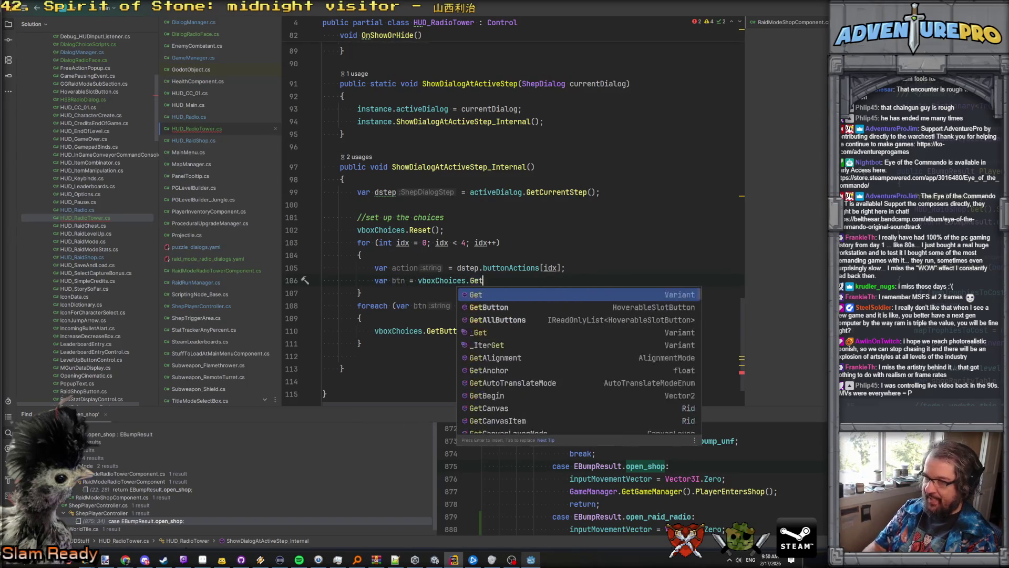
key(Return)
text(i)
key(Return)
text(;)
key(Return)
Step: Try out setting the button's Text from action using the member suggestions
key(shift+Right)
key(ctrl+Left)
key(ctrl+Left)
key(ctrl+Left)
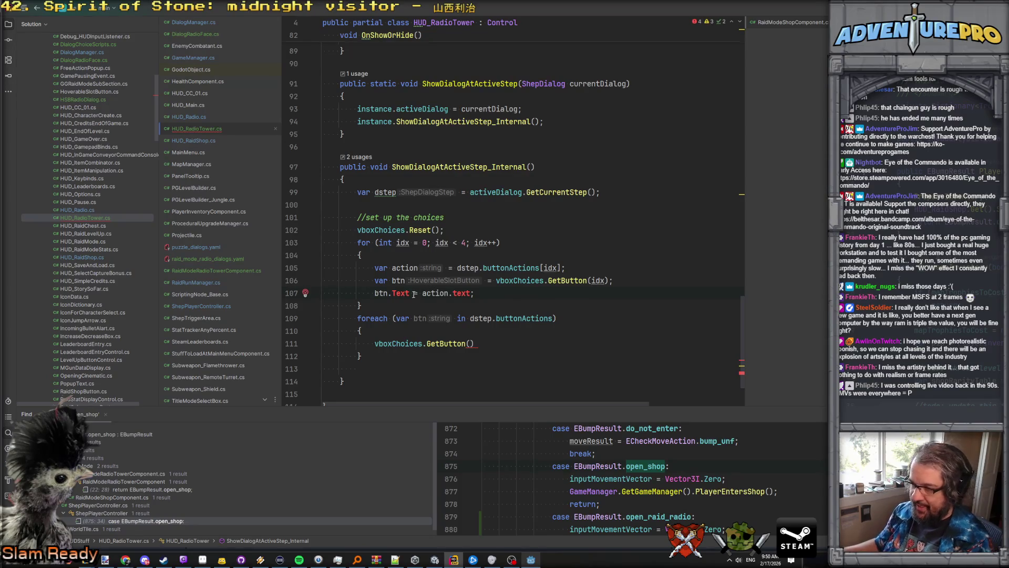
key(shift+End)
key(Delete)
text(Set)
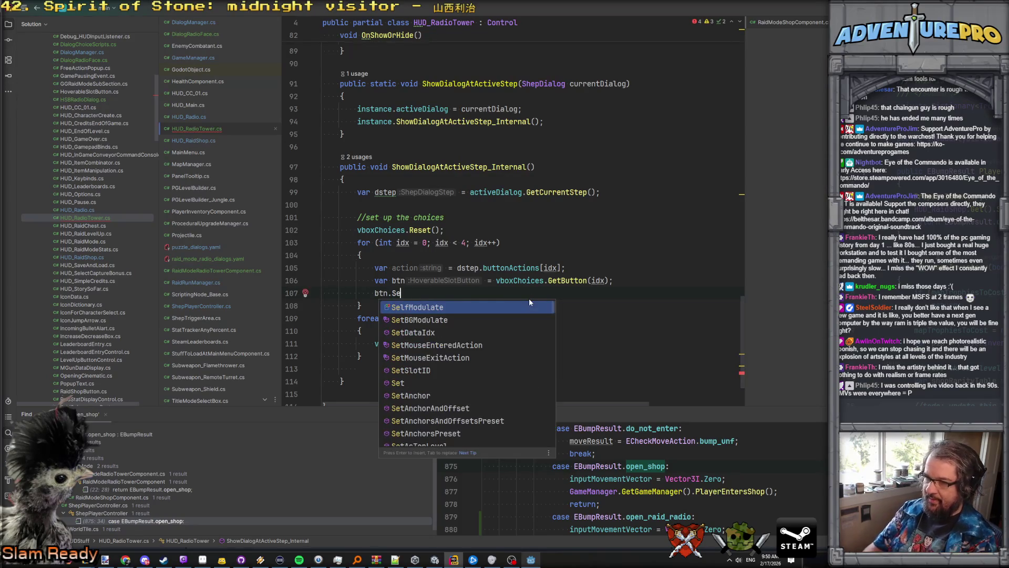
key(Down)
key(Down)
key(Down)
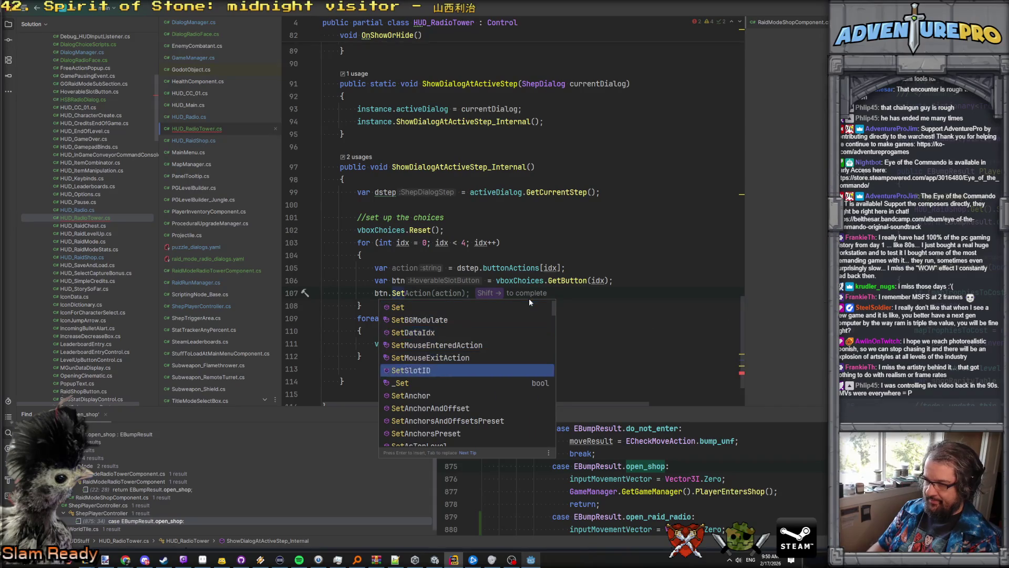
key(Up)
key(Up)
key(Up)
key(BackSpace)
key(BackSpace)
key(BackSpace)
text(Text)
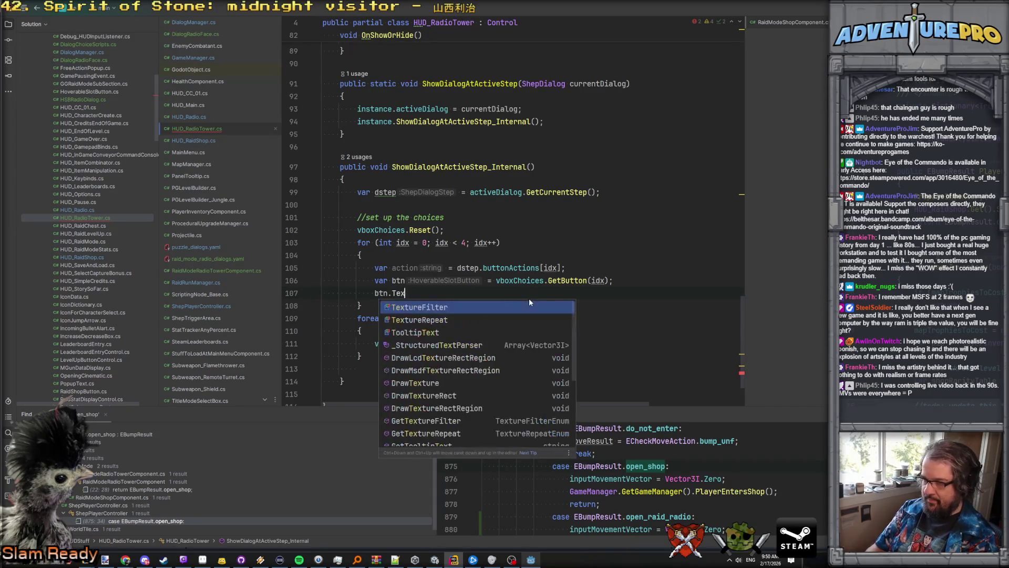
key(Left)
key(Left)
key(Left)
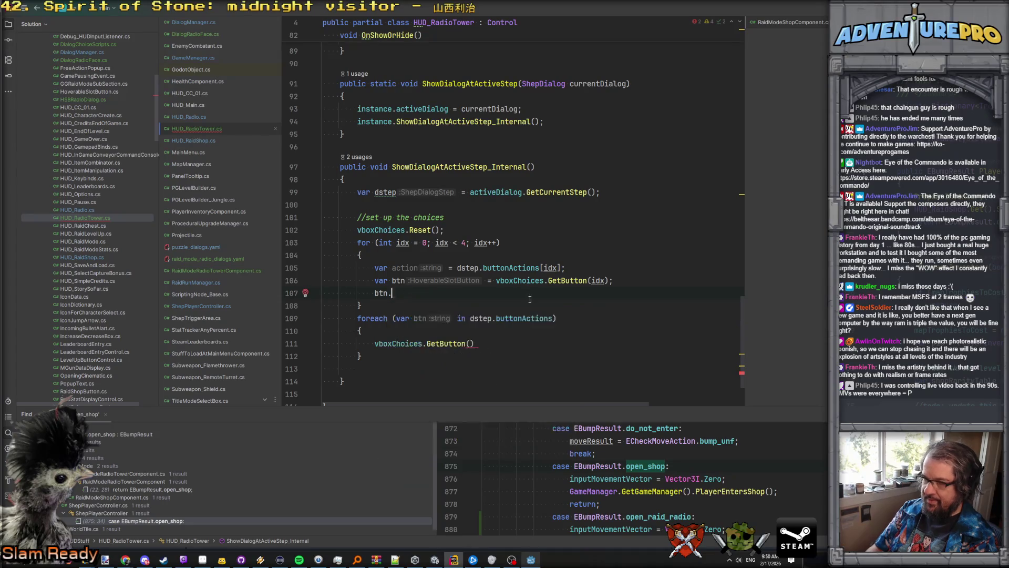
Step: Cast the GetButton result with 'as HSBRadioDialog'
click(455, 280)
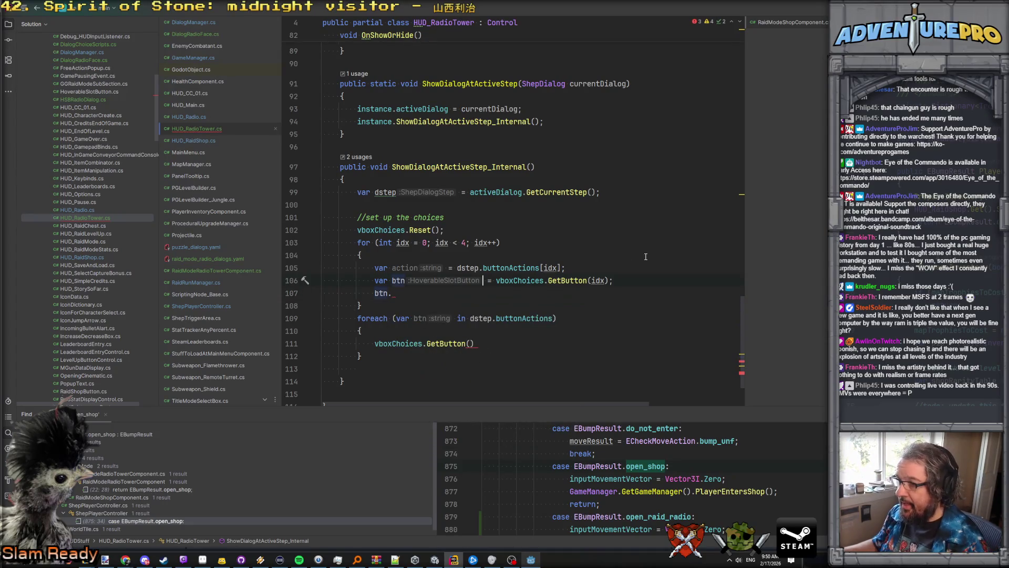
click(615, 280)
key(BackSpace)
text(as Radio)
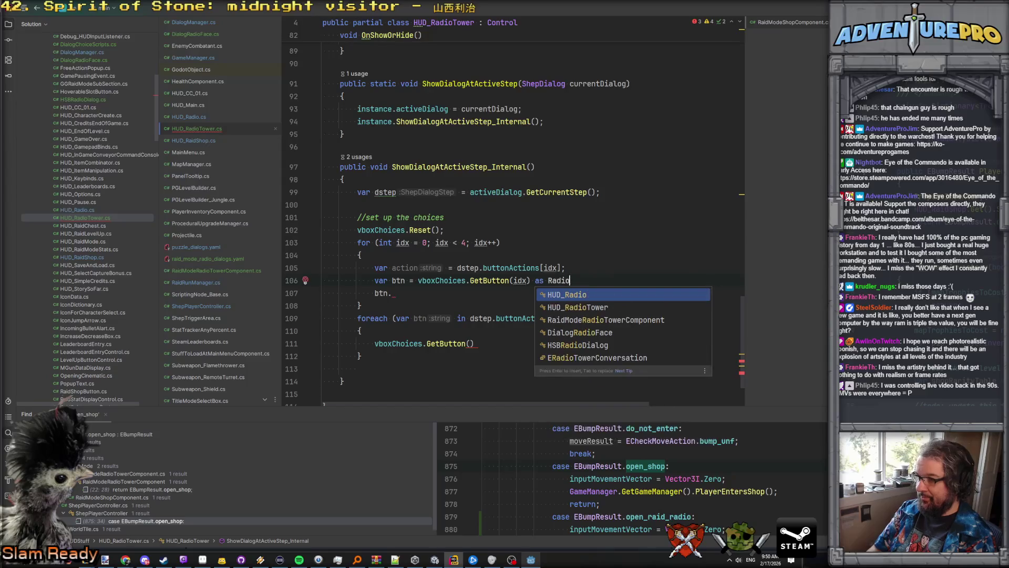
key(Down)
key(Down)
key(Down)
key(Return)
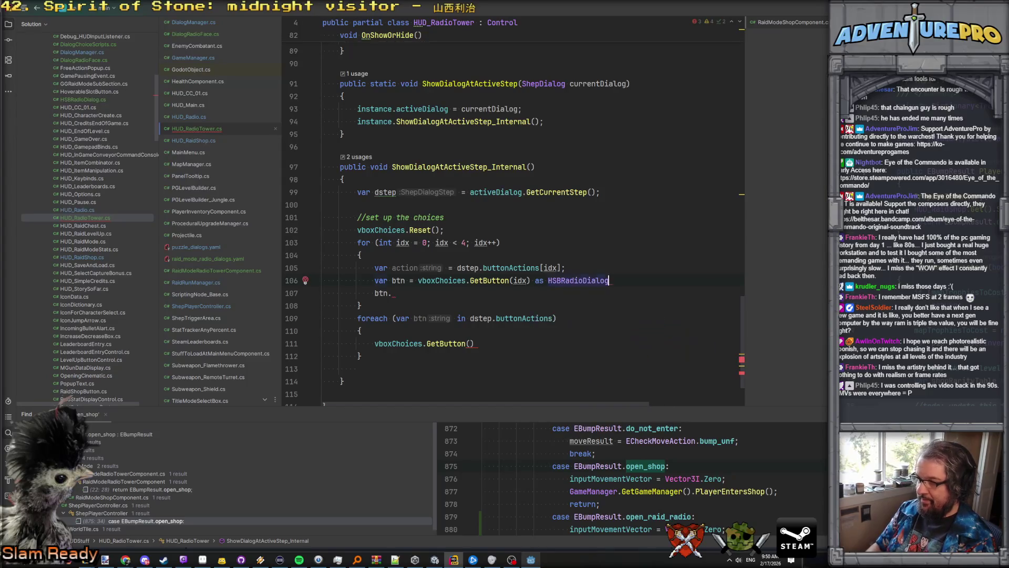
text(;)
Step: Start the call btn.SetText(action, ) on the line below
key(Down)
key(BackSpace)
key(BackSpace)
text(n.)
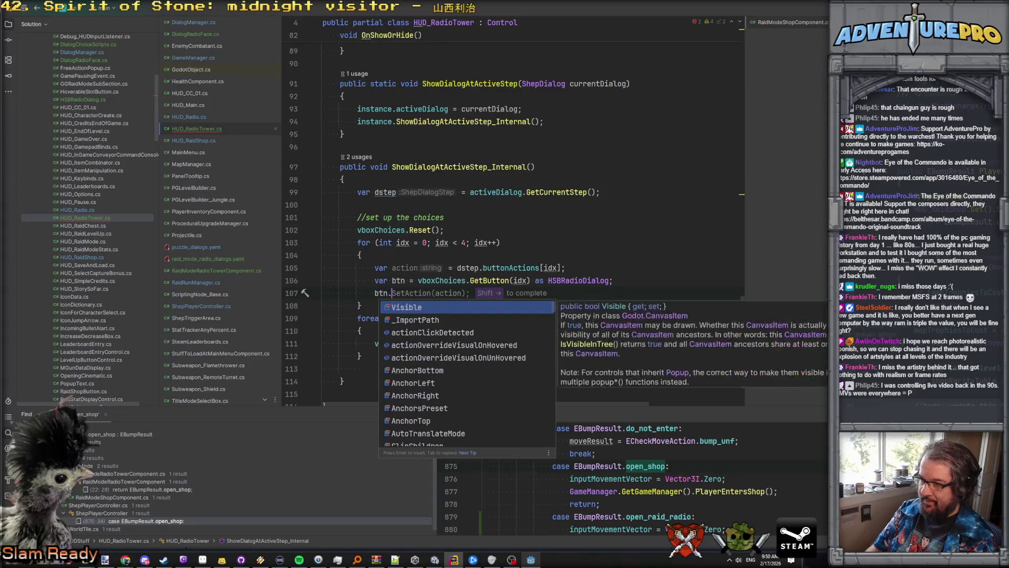
text(SetT)
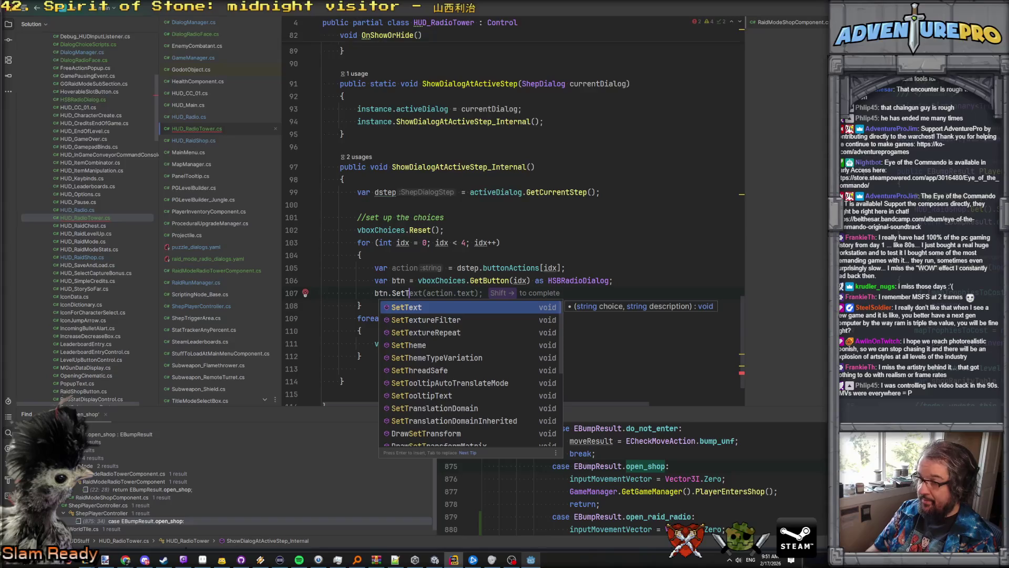
key(Return)
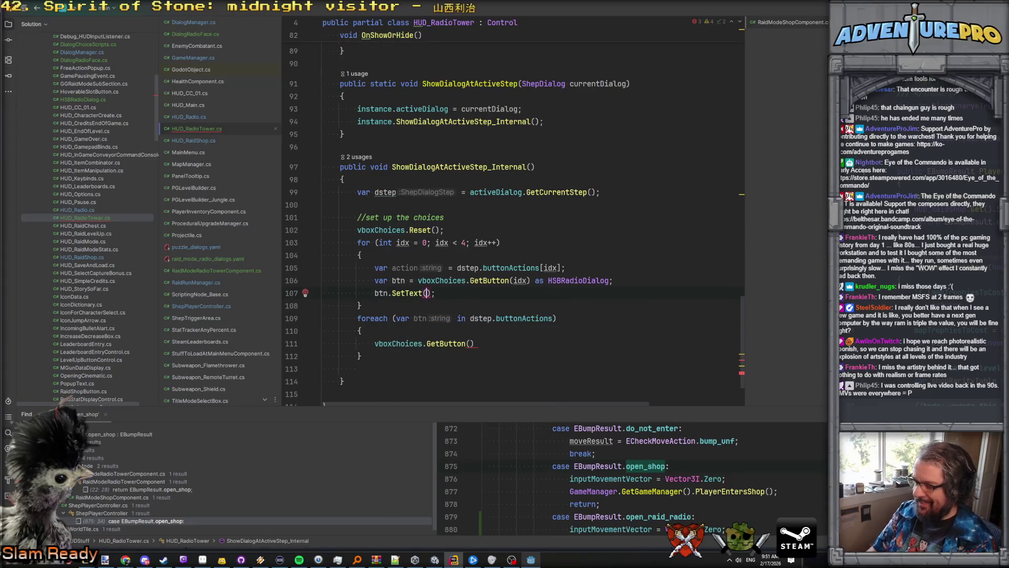
text(action,)
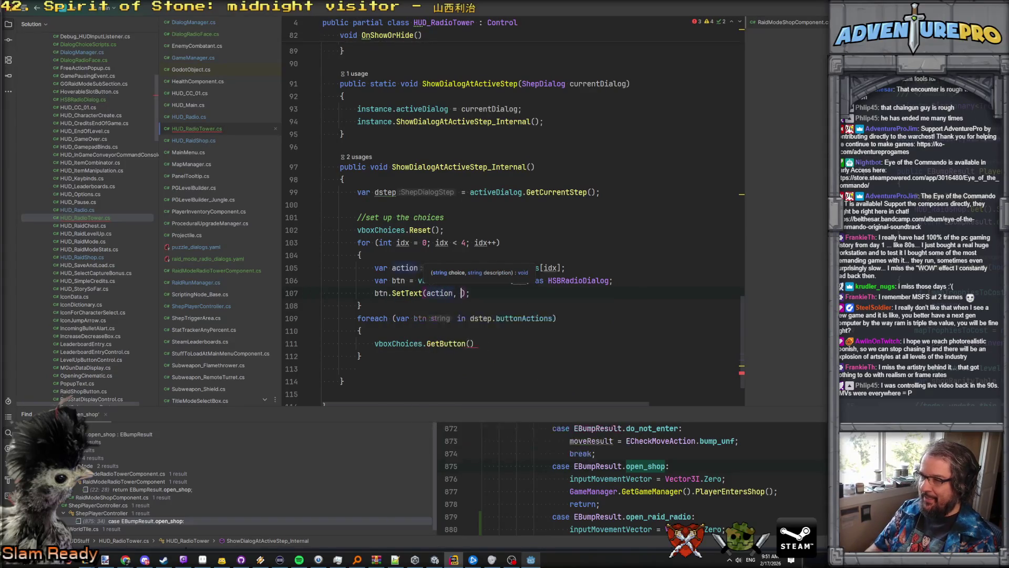
click(713, 242)
Step: Look up where buttonActions is declared, then return to HUD_RadioTower
click(495, 268)
ctrl+click(526, 318)
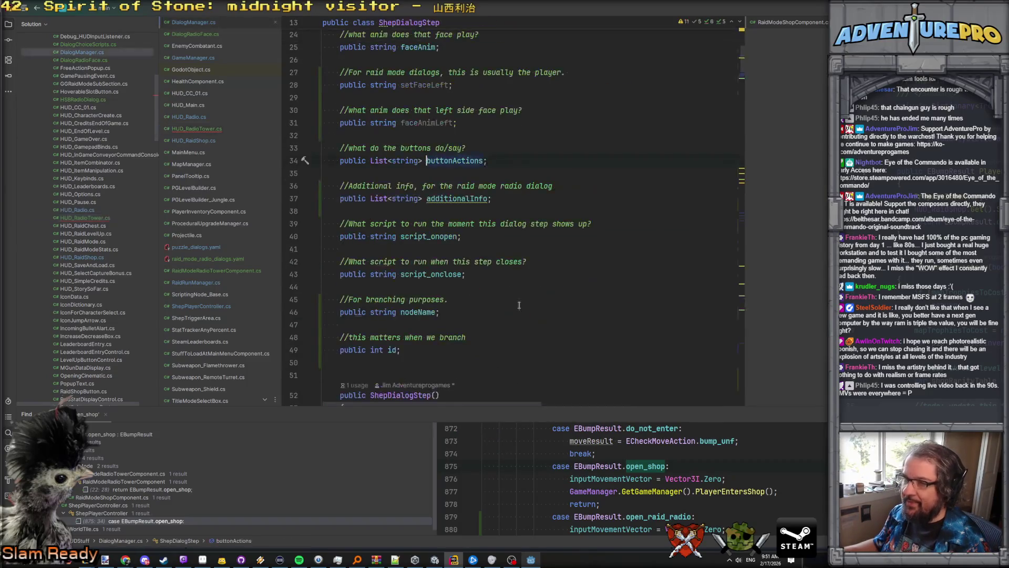
key(ctrl+Tab)
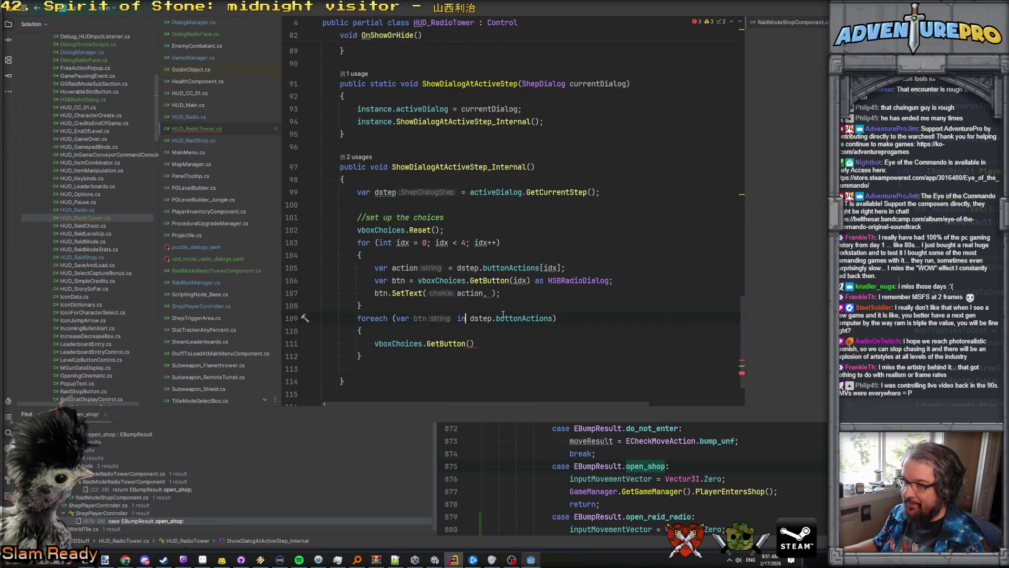
Step: Add 'var info = dstep.additionalInfo[idx];' below the action line
click(601, 267)
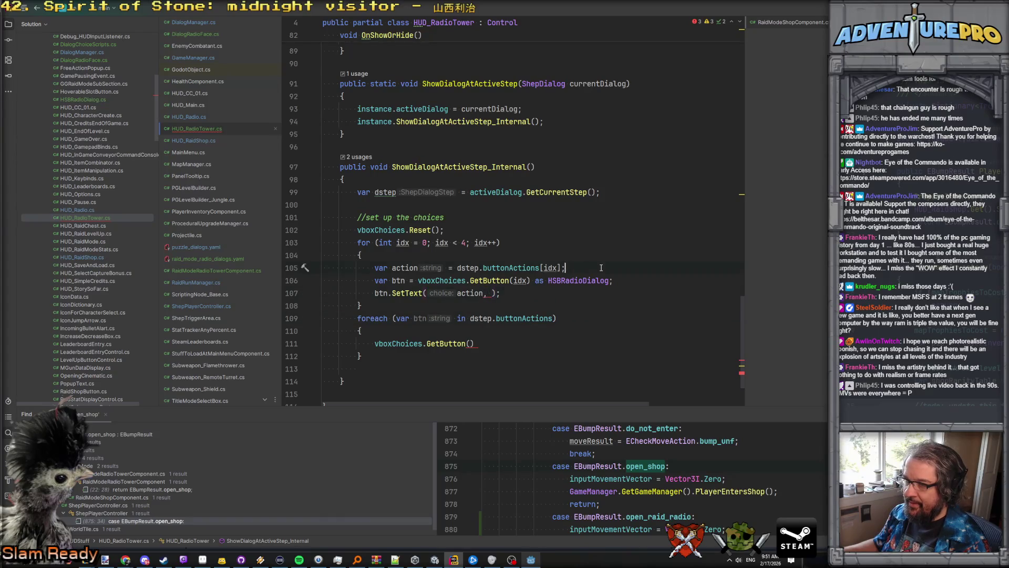
key(Return)
text(var inf)
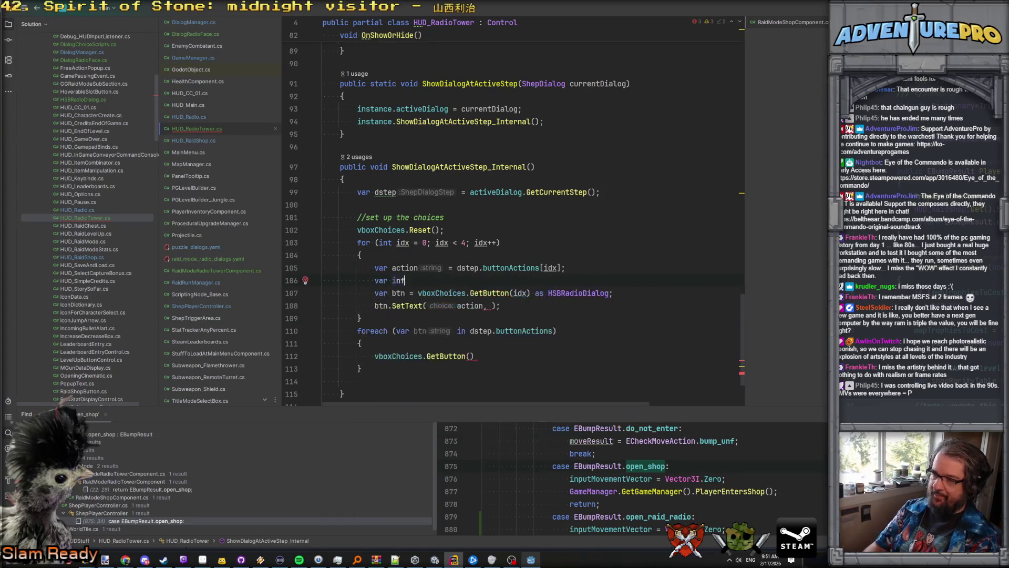
text(o = dstep.)
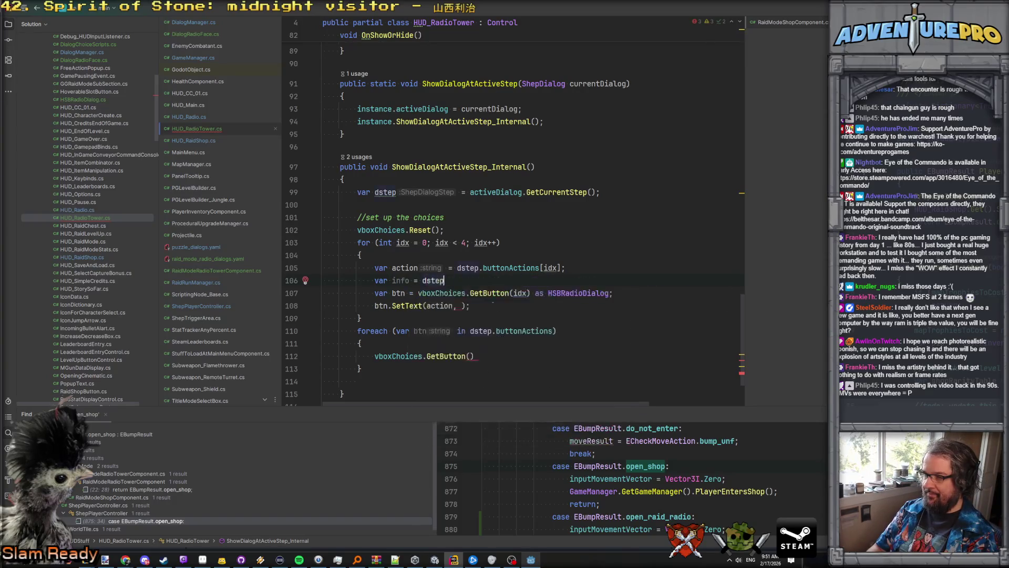
key(shift+Right)
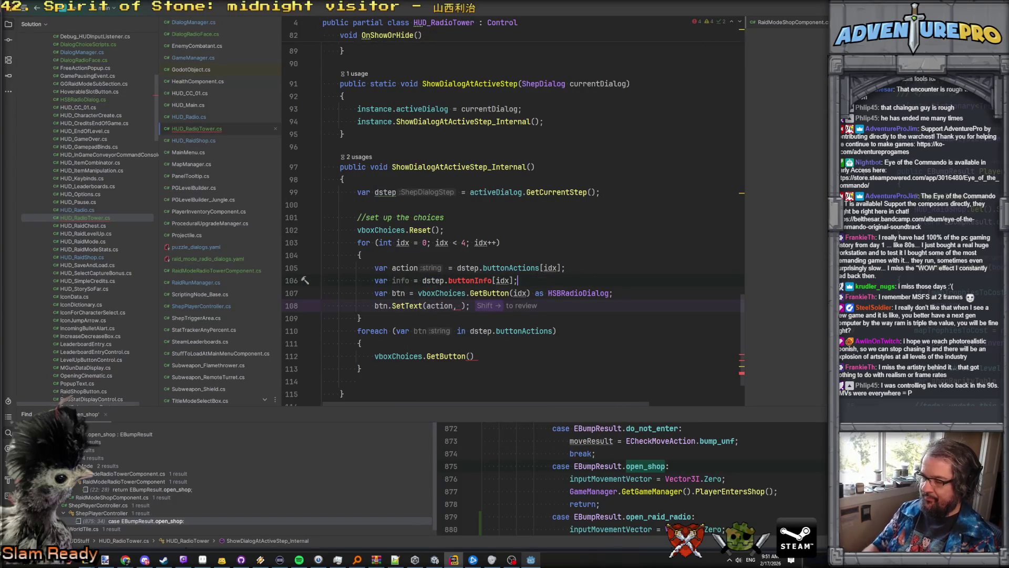
double_click(470, 280)
text(addi)
key(Return)
Step: Pass info as SetText's second argument, rejecting the suggested SetInfo call
click(492, 305)
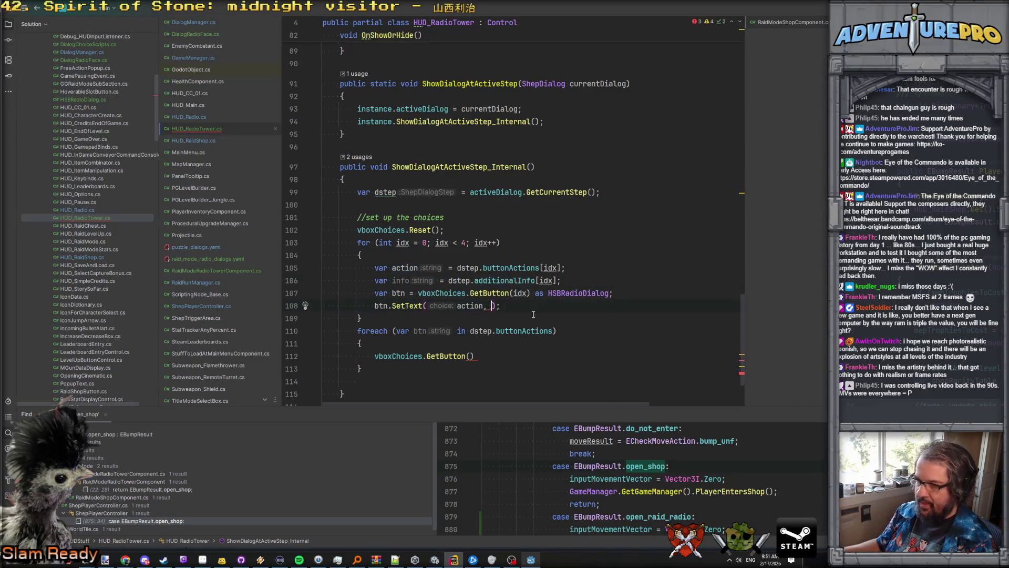
text(inf)
key(Return)
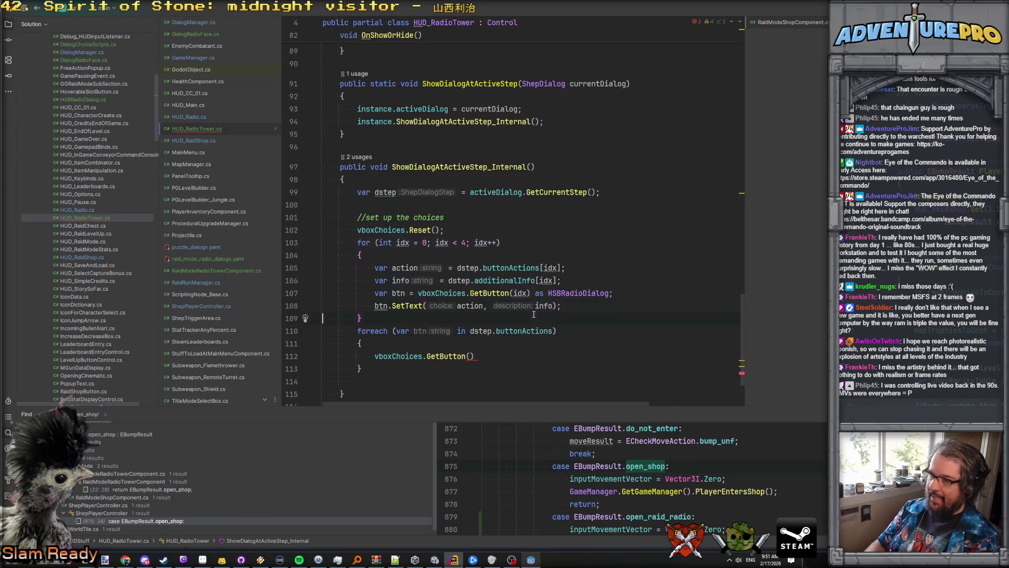
key(Return)
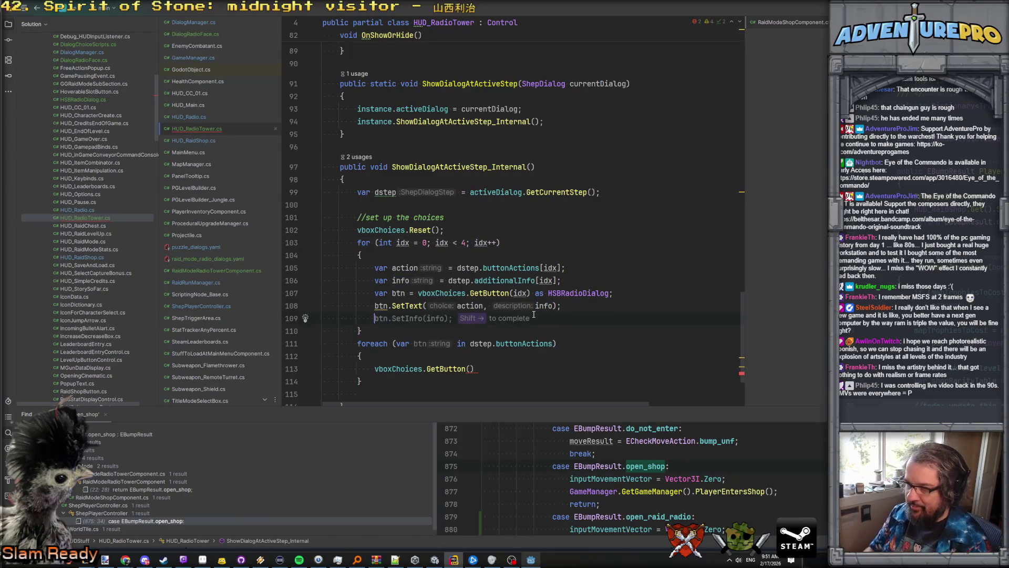
key(Escape)
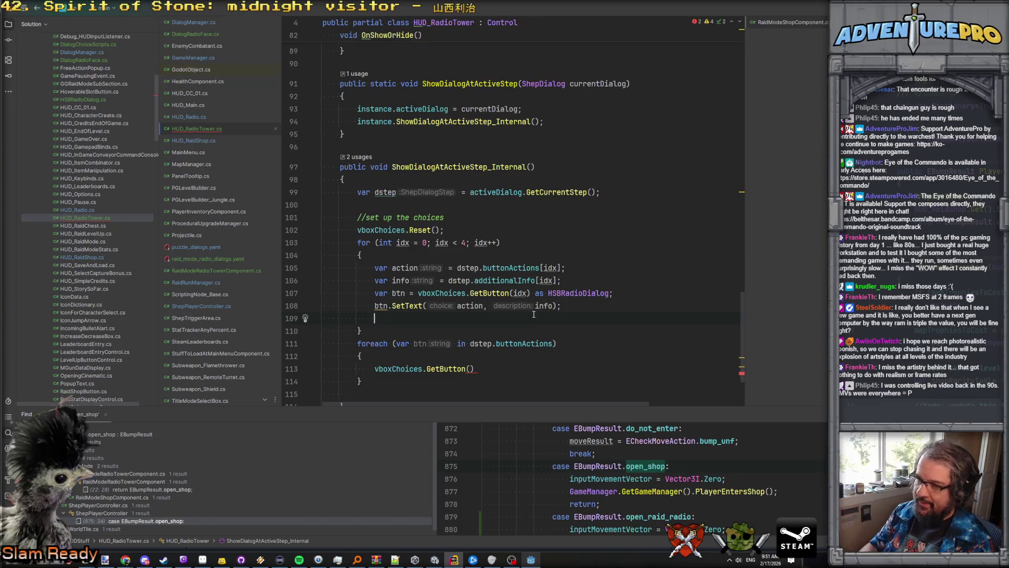
Step: Inspect HSBRadioDialog's SetText definition and its Translate call, then return
ctrl+click(405, 307)
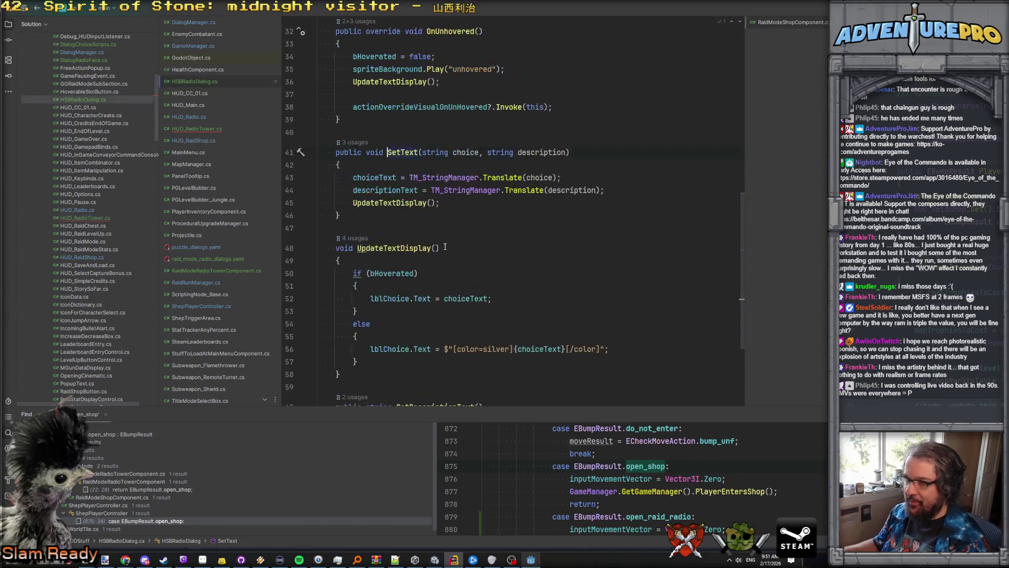
scroll(363, 165, down, 2)
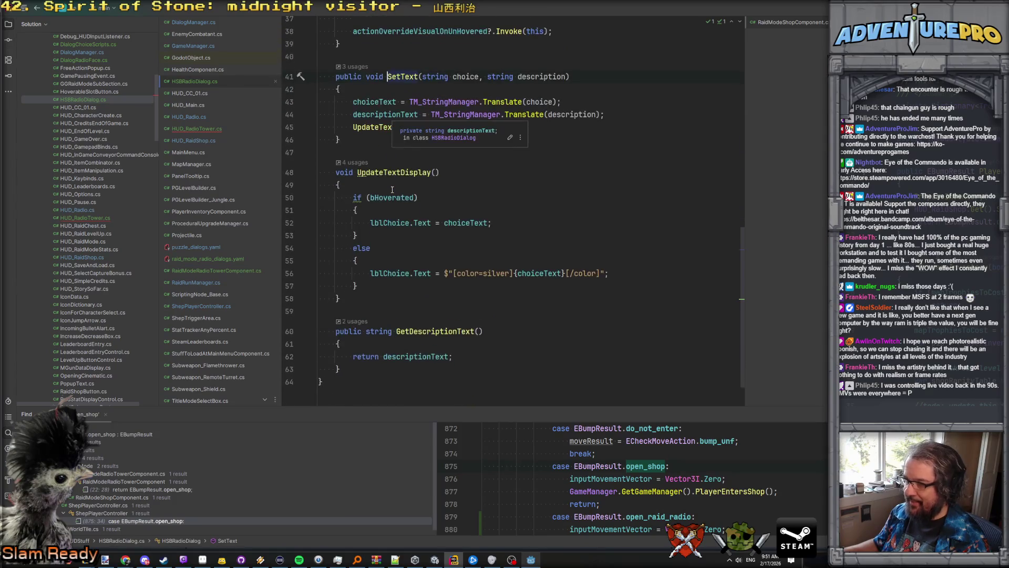
scroll(392, 191, up, 7)
scroll(392, 190, up, 3)
scroll(392, 190, down, 7)
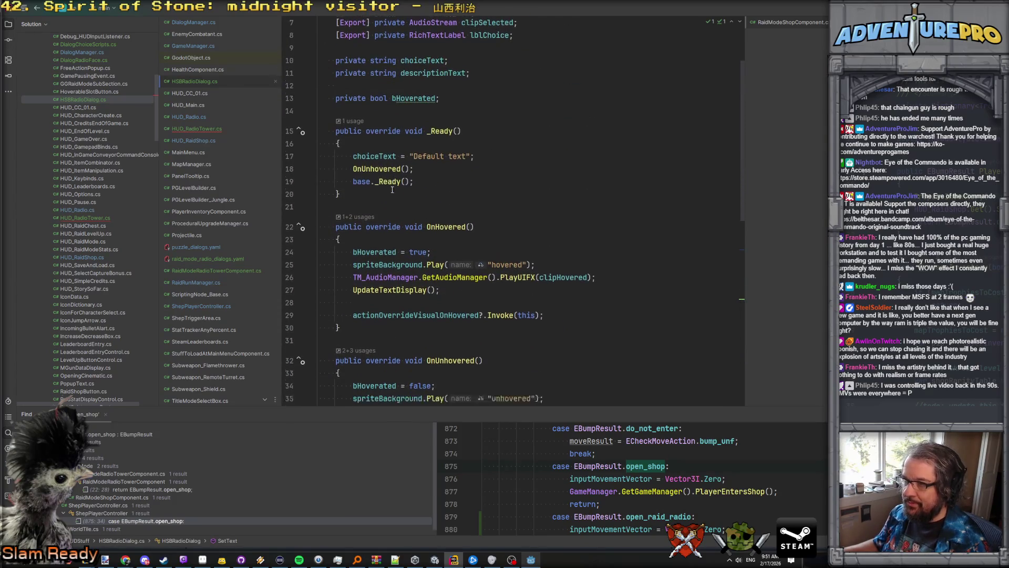
scroll(392, 191, down, 2)
scroll(392, 190, up, 12)
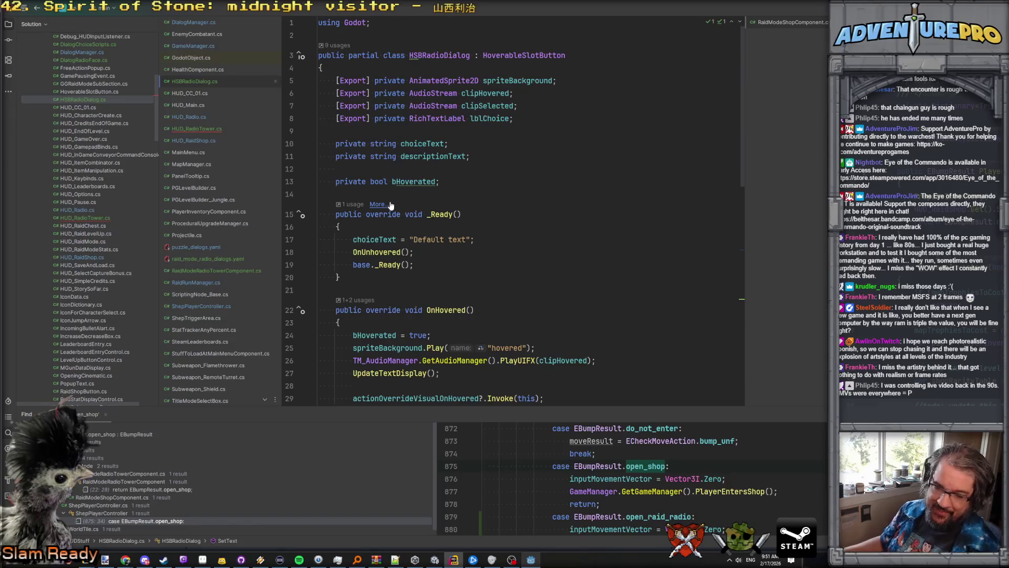
key(ctrl+minus)
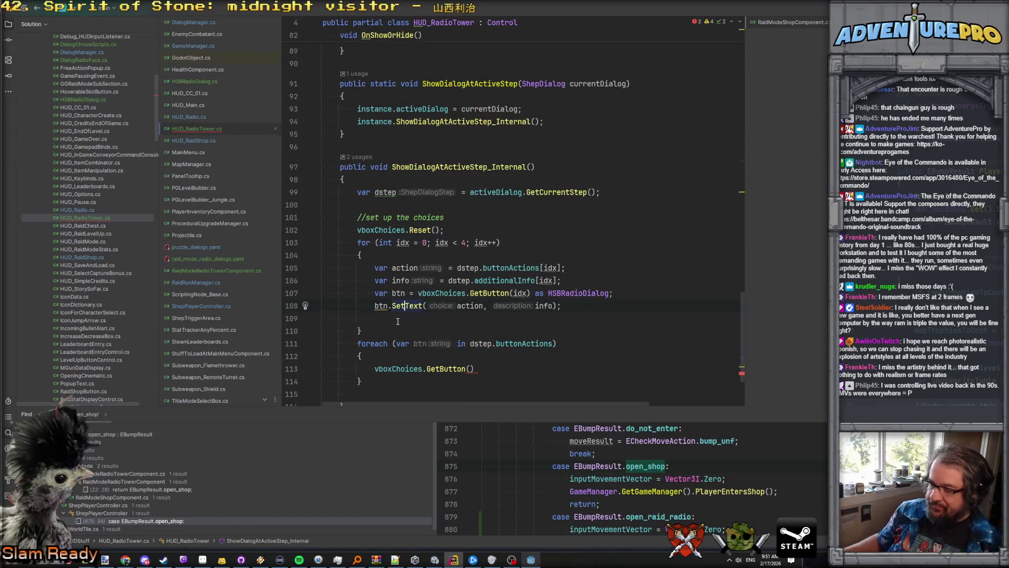
scroll(469, 281, down, 2)
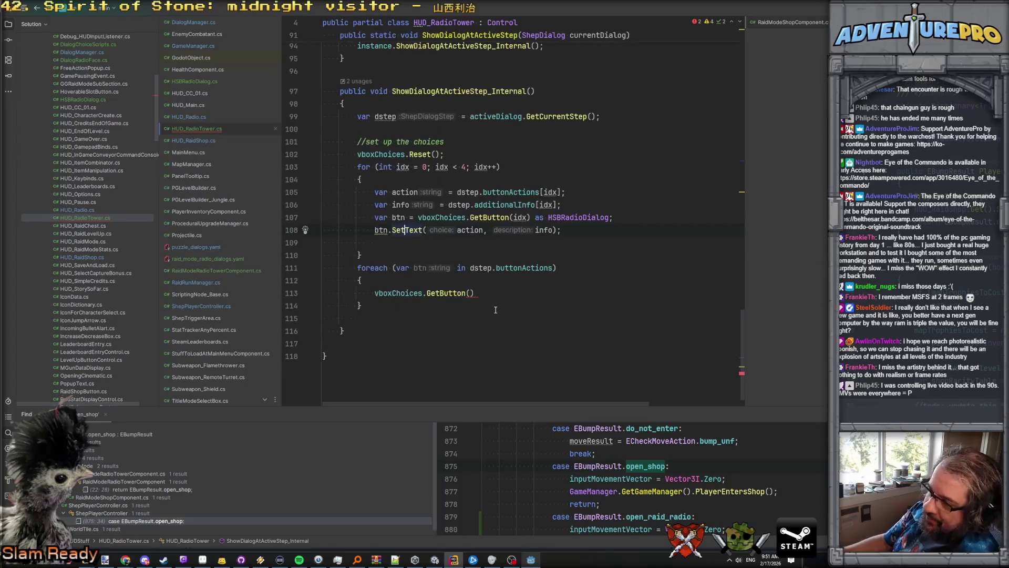
ctrl+click(402, 230)
click(483, 178)
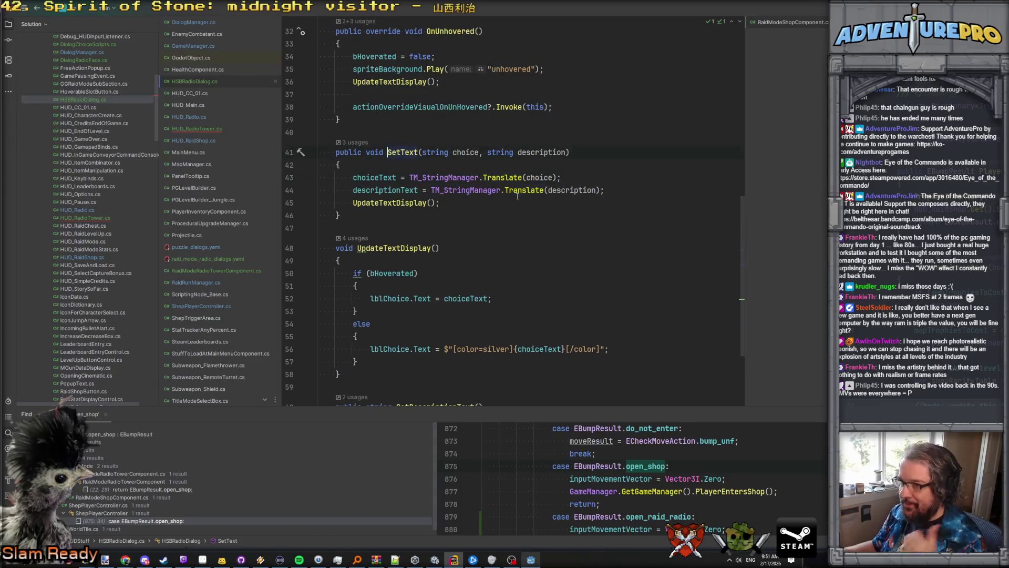
key(ctrl+minus)
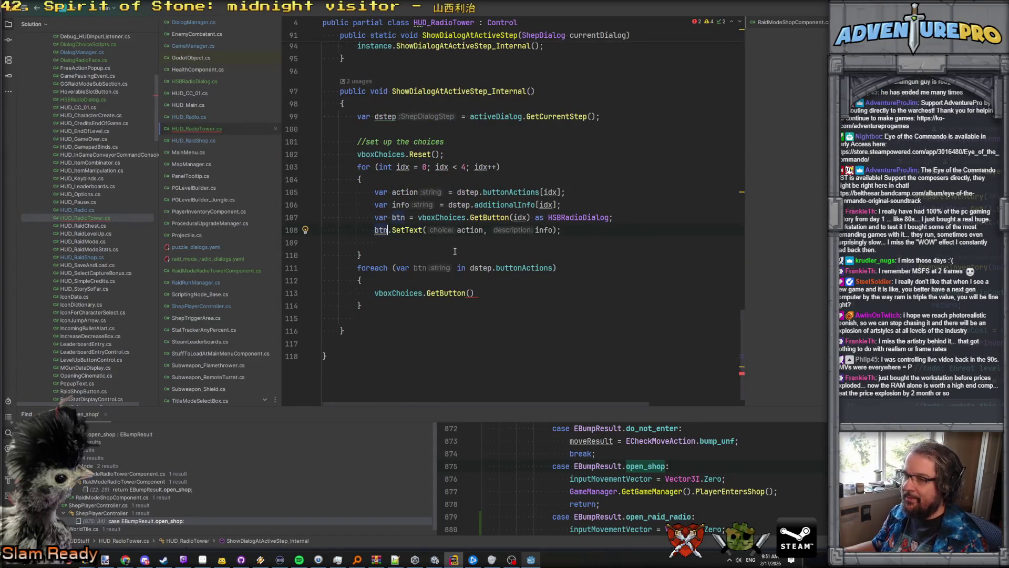
Step: Delete the old foreach block and write '//display the updated dialog in the big radio box.'
drag(361, 306, 323, 268)
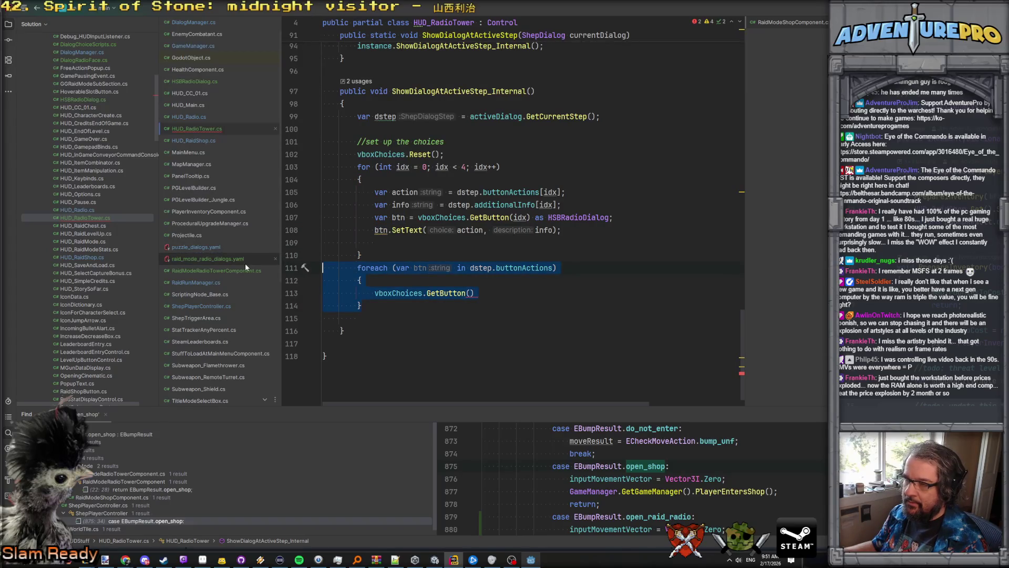
key(Delete)
key(Return)
key(Return)
text(//display the initi)
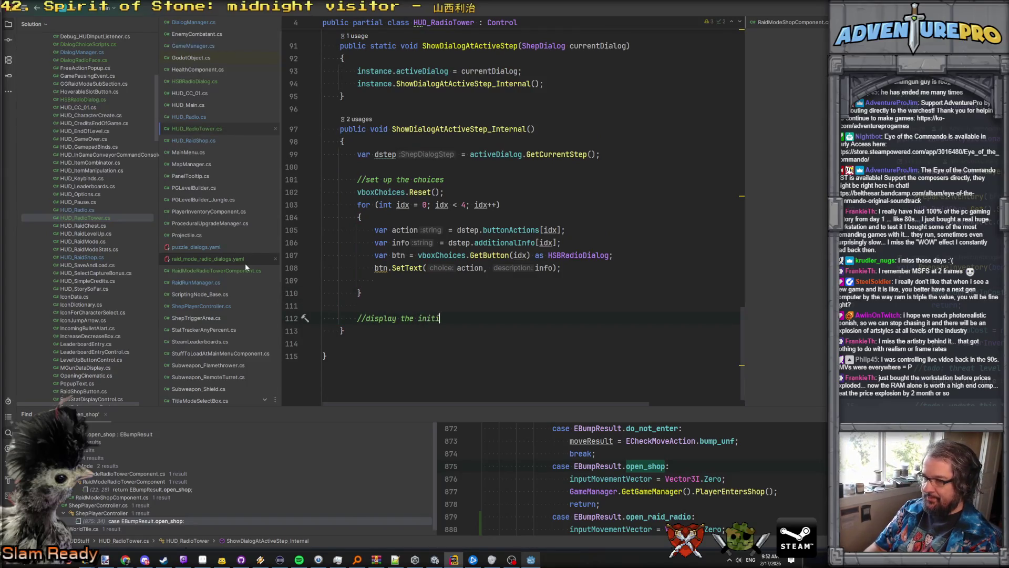
key(BackSpace)
key(BackSpace)
key(BackSpace)
key(BackSpace)
key(BackSpace)
text(updated dialog in the big radio box.)
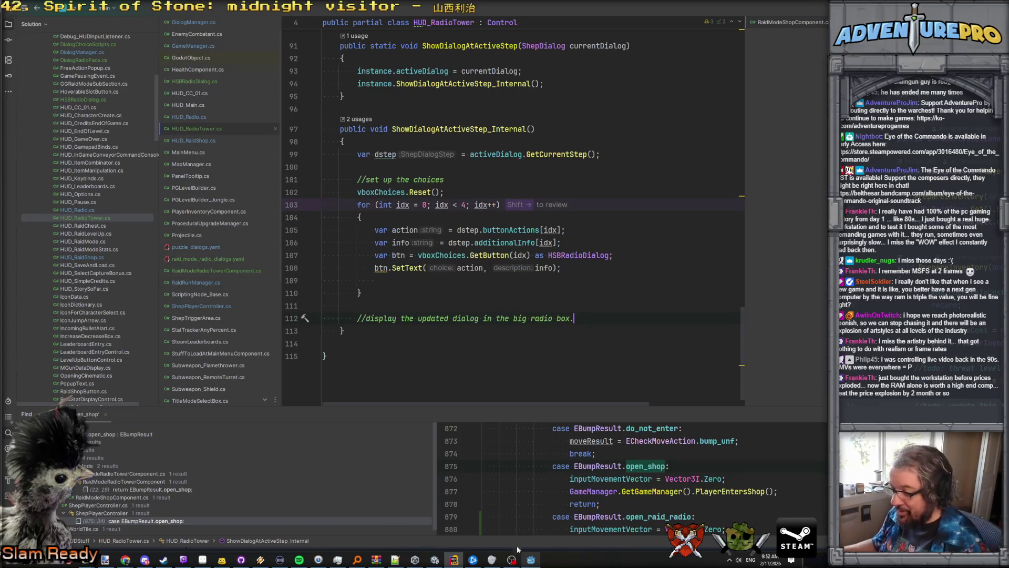
Step: In Godot's hud_radio_tower scene, duplicate the txtDescribeChoice label node
click(531, 559)
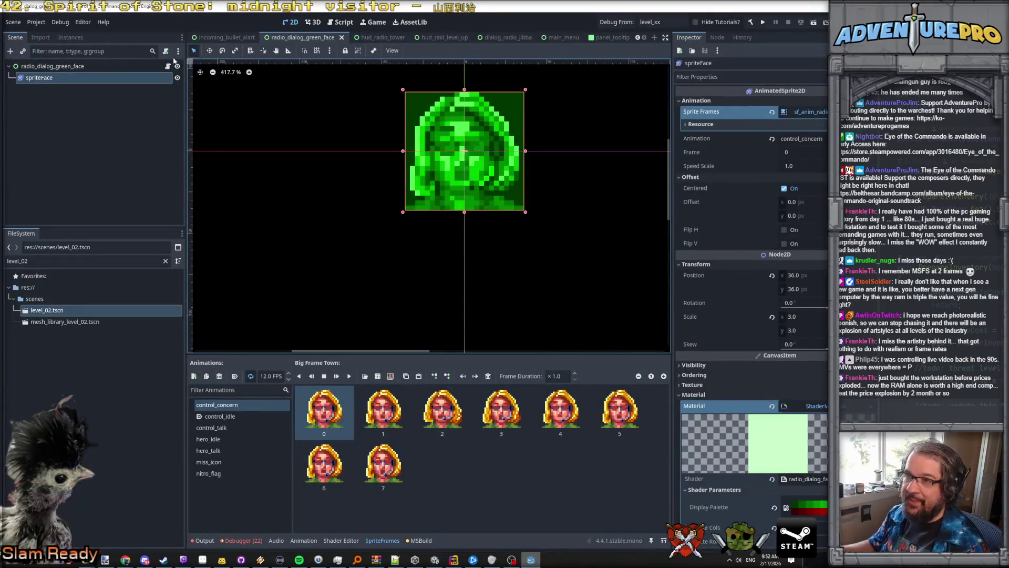
click(372, 38)
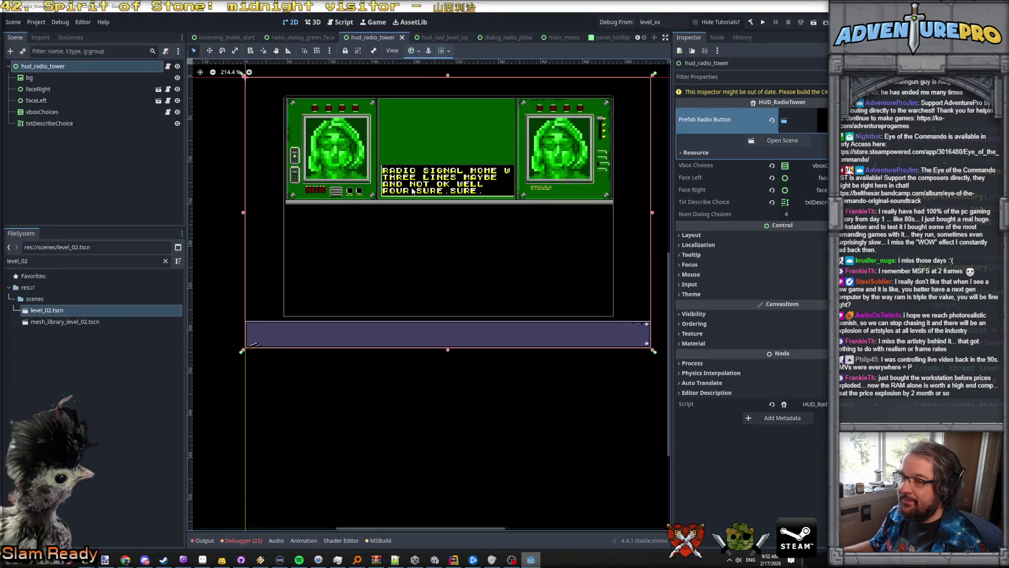
click(58, 123)
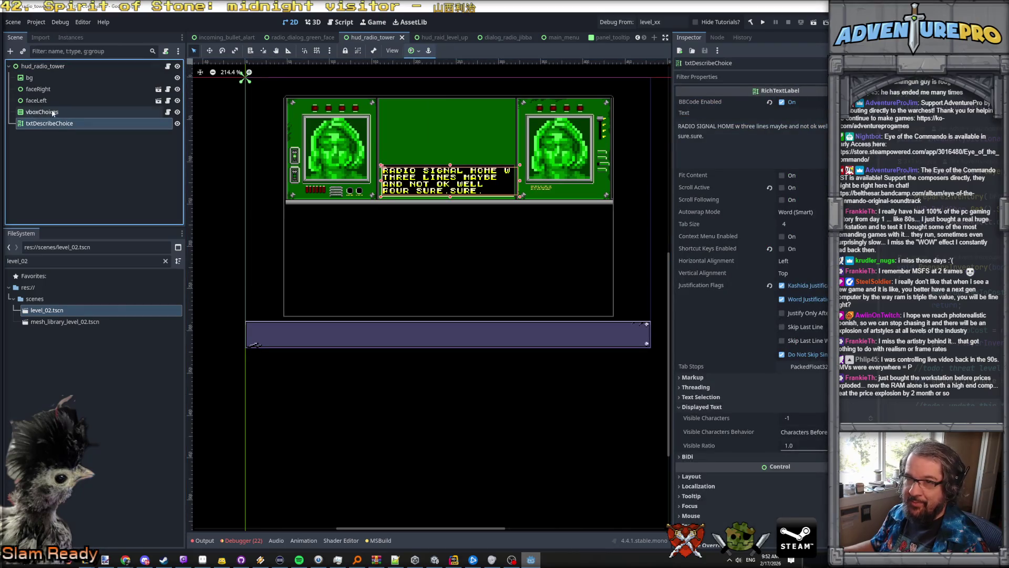
click(53, 112)
click(47, 124)
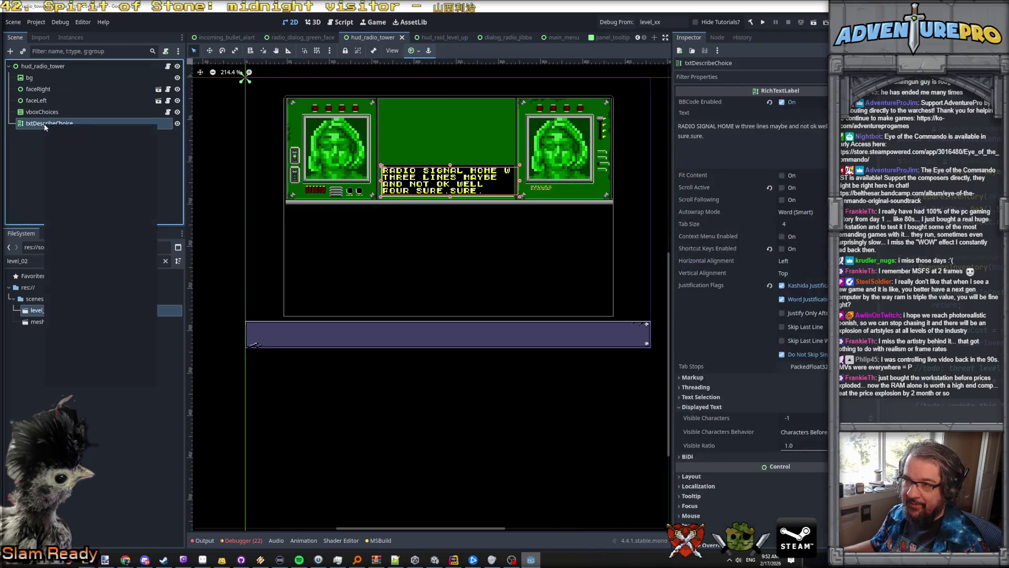
click(88, 275)
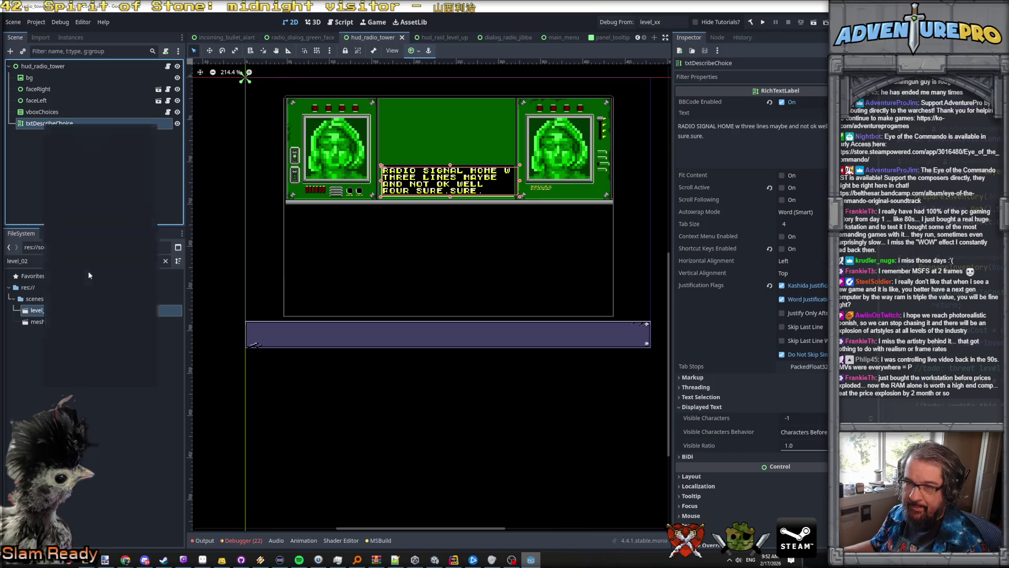
Step: Rename the duplicated label to txtMainDialog
double_click(32, 135)
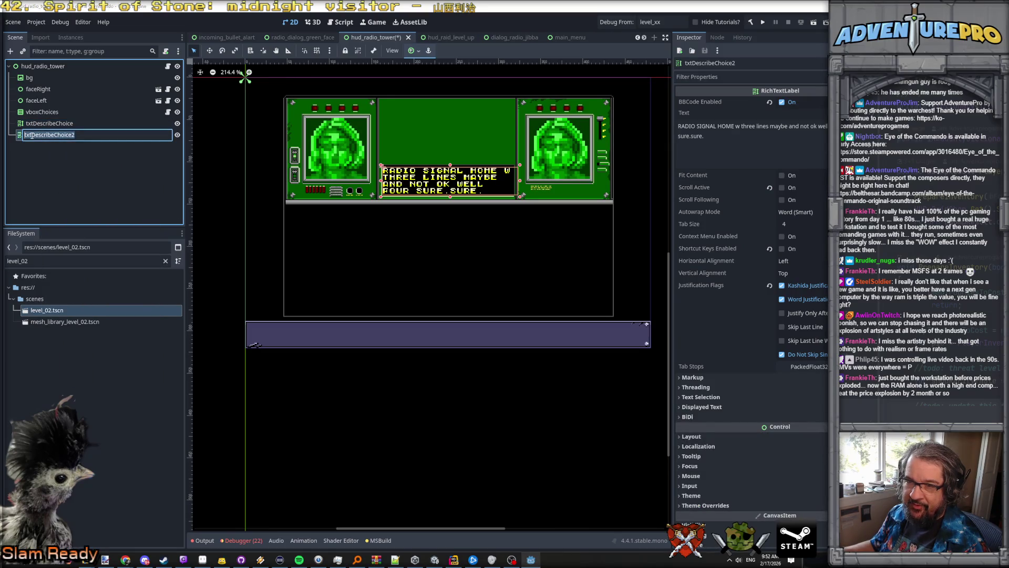
drag(75, 135, 32, 136)
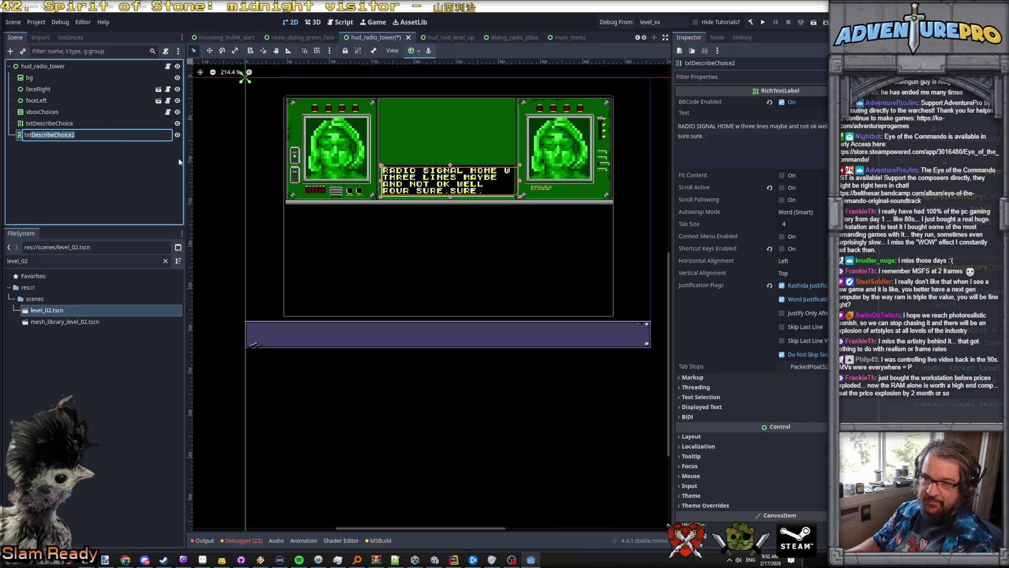
text(MainDialog)
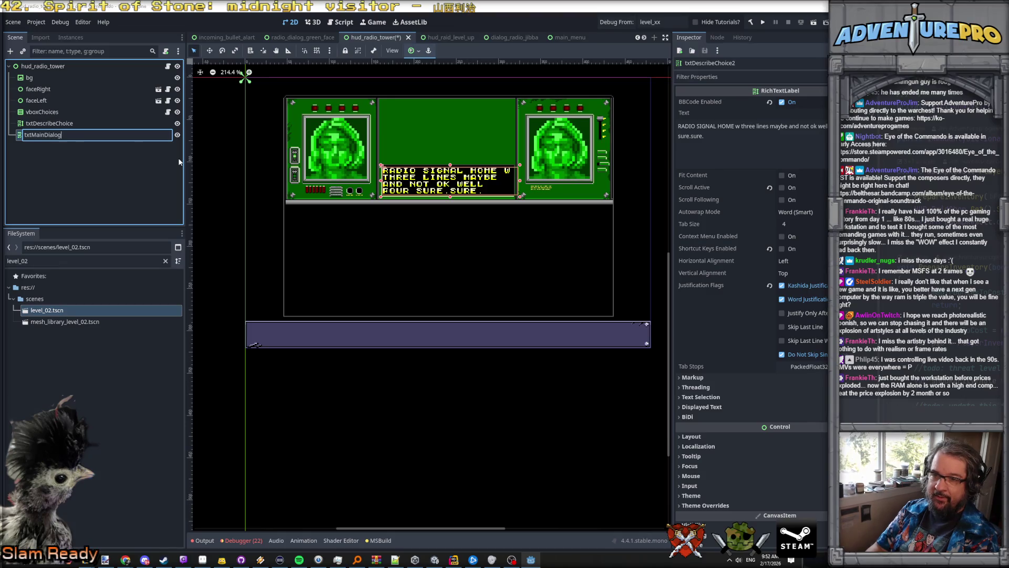
key(Return)
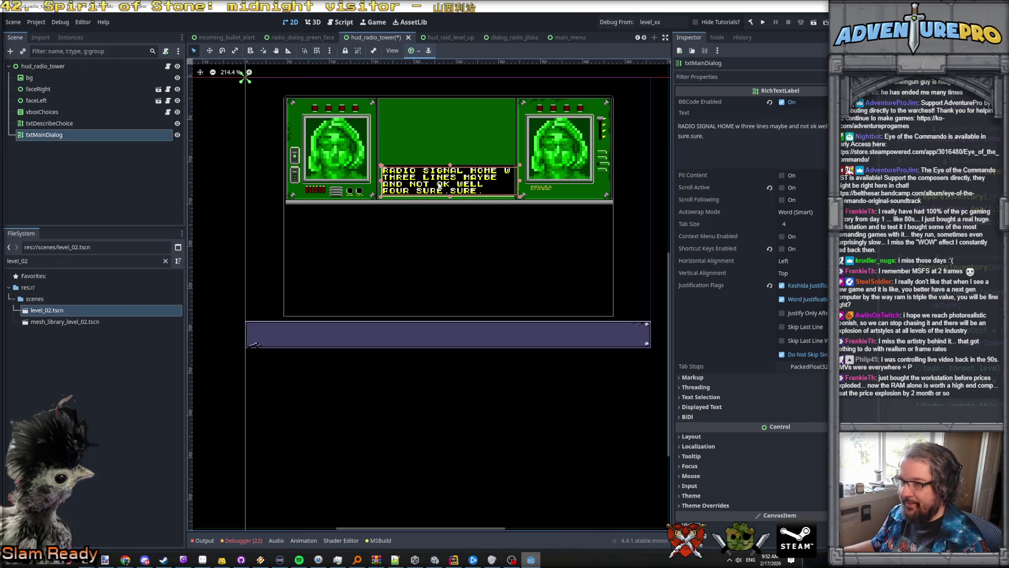
Step: Move txtMainDialog below the radio panel and stretch it wider and taller
drag(439, 192, 440, 239)
scroll(400, 235, up, 1)
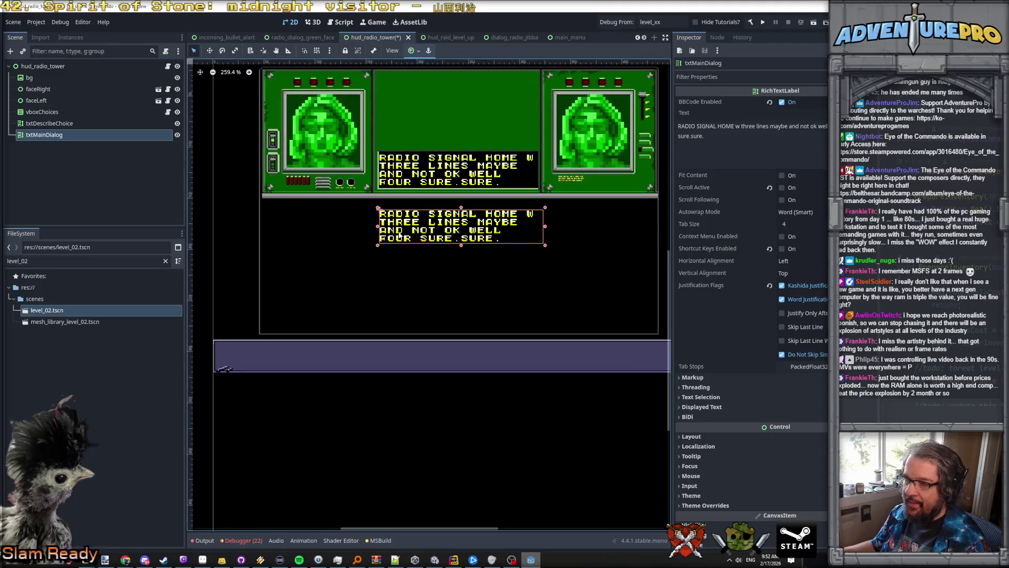
drag(378, 227, 264, 227)
scroll(541, 237, down, 1)
drag(545, 229, 637, 229)
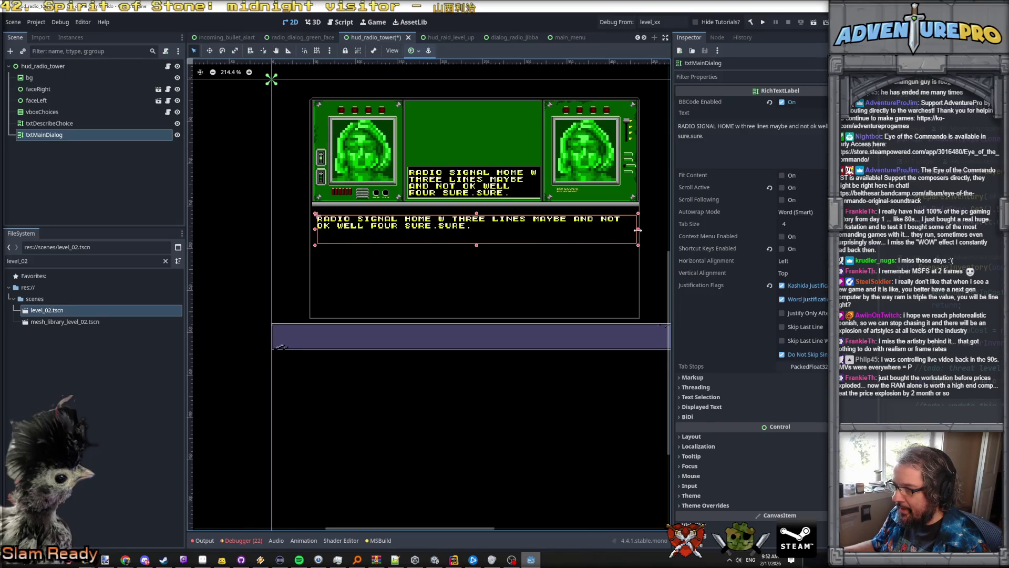
drag(477, 245, 477, 313)
drag(477, 214, 476, 208)
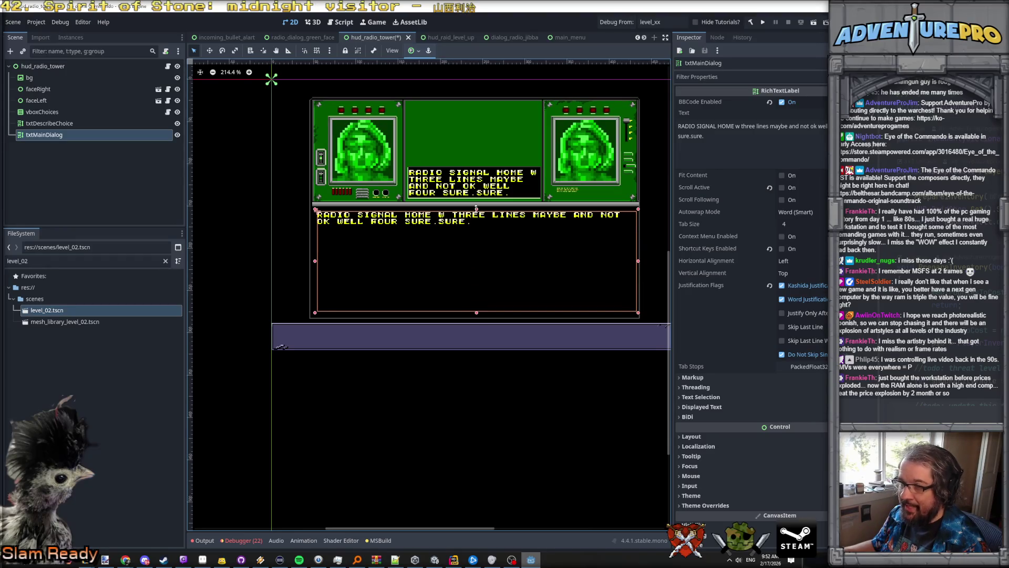
drag(313, 260, 310, 260)
drag(640, 263, 646, 263)
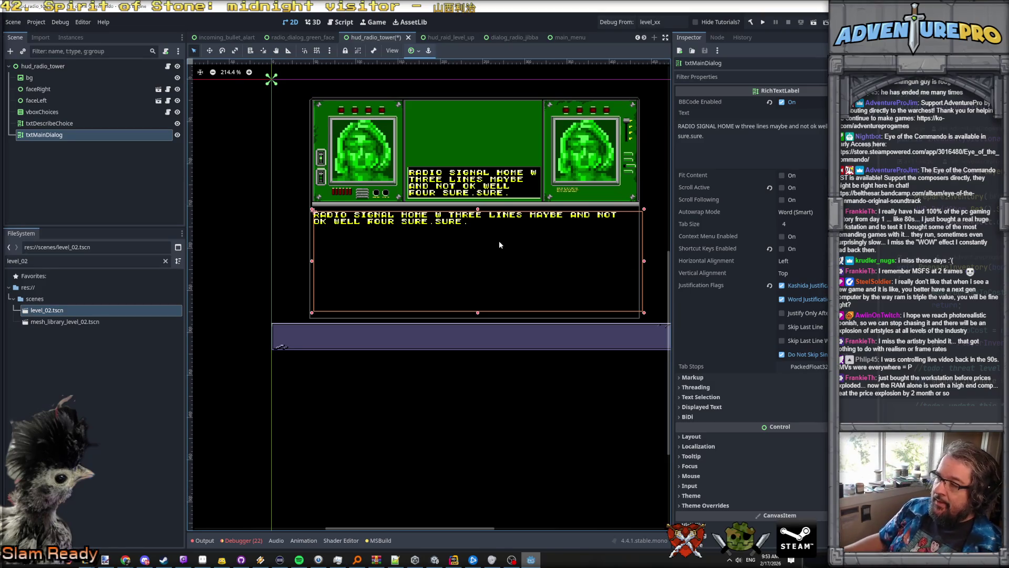
Step: Replace the label's Text with 'HERE IS WHAT THIS DIALOG IS ALL ABOUT.'
click(724, 136)
key(ctrl+a)
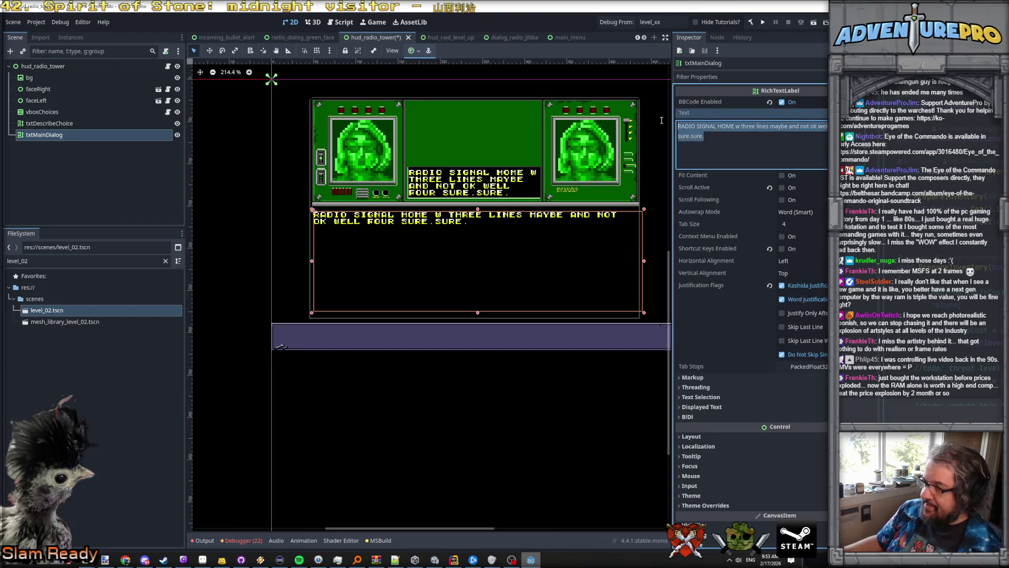
text(HERE)
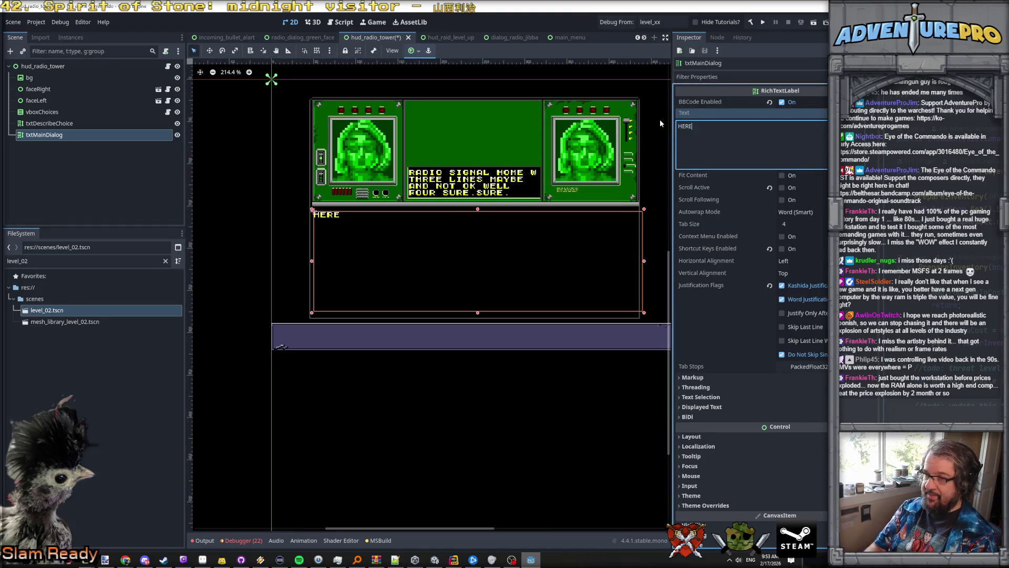
text( IS WHAT THIS D)
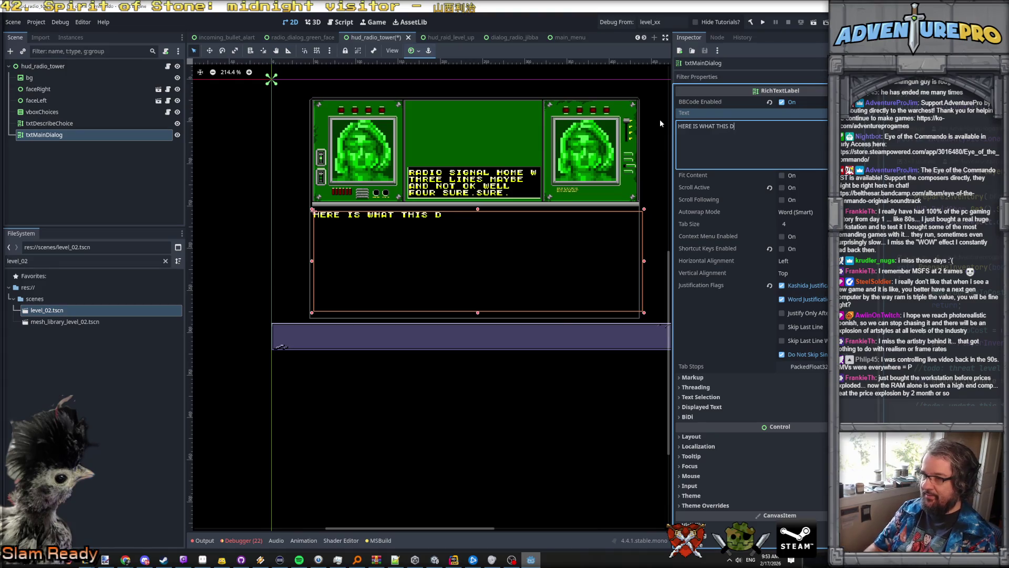
text(IALOG IS ALL ABOUT.LO)
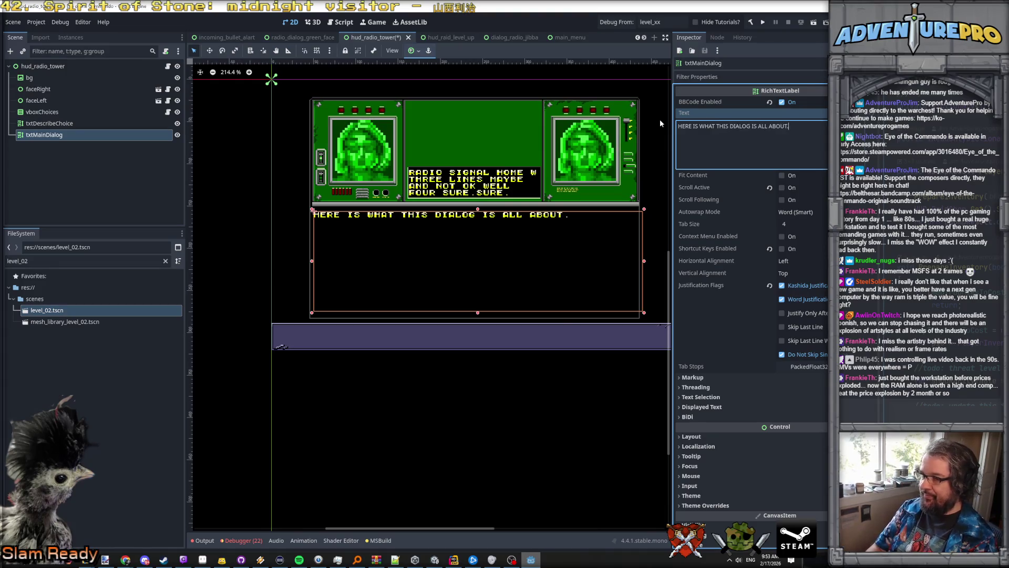
key(BackSpace)
key(BackSpace)
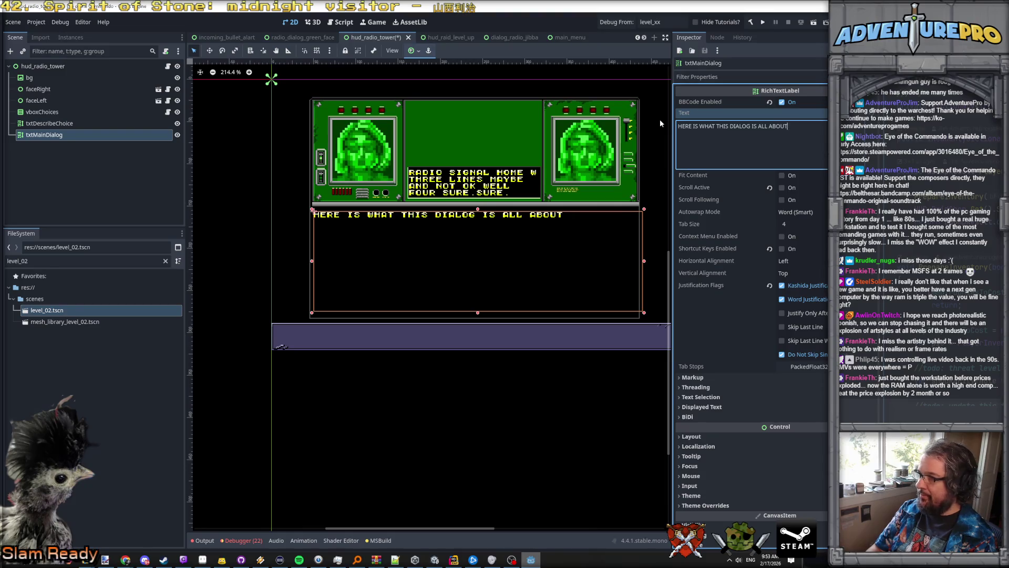
key(Home)
key(Return)
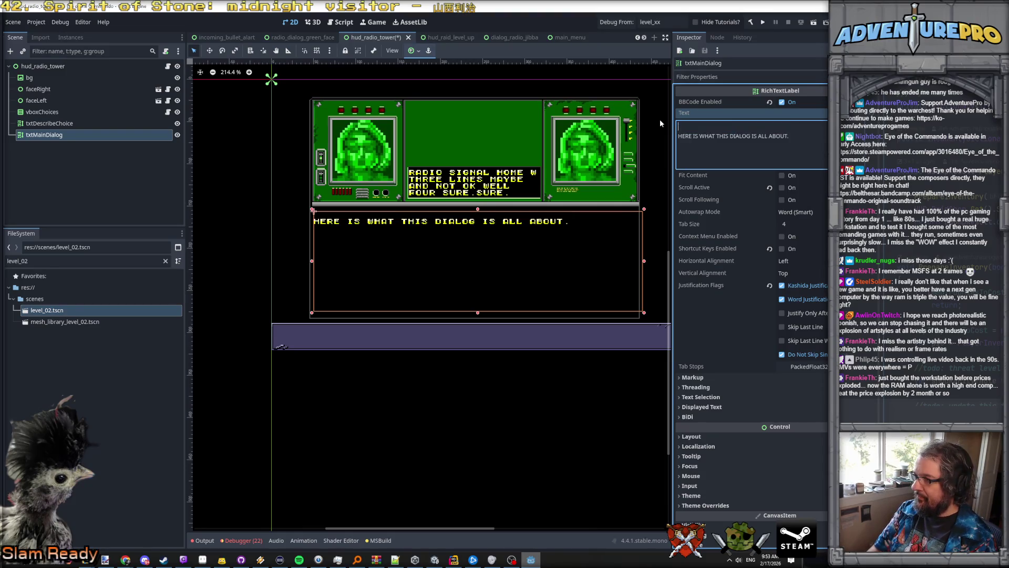
key(Return)
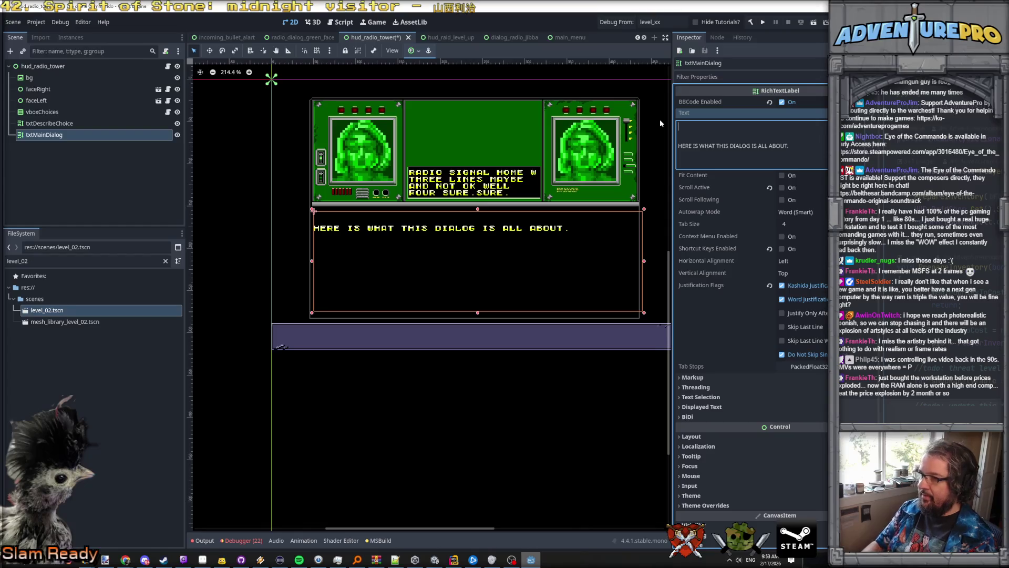
key(Delete)
key(Delete)
Step: Add the lines 'OK HOW ROOMY IT IS. ROOM FOR ACTIVITIES!' and save the scene
key(Return)
key(Return)
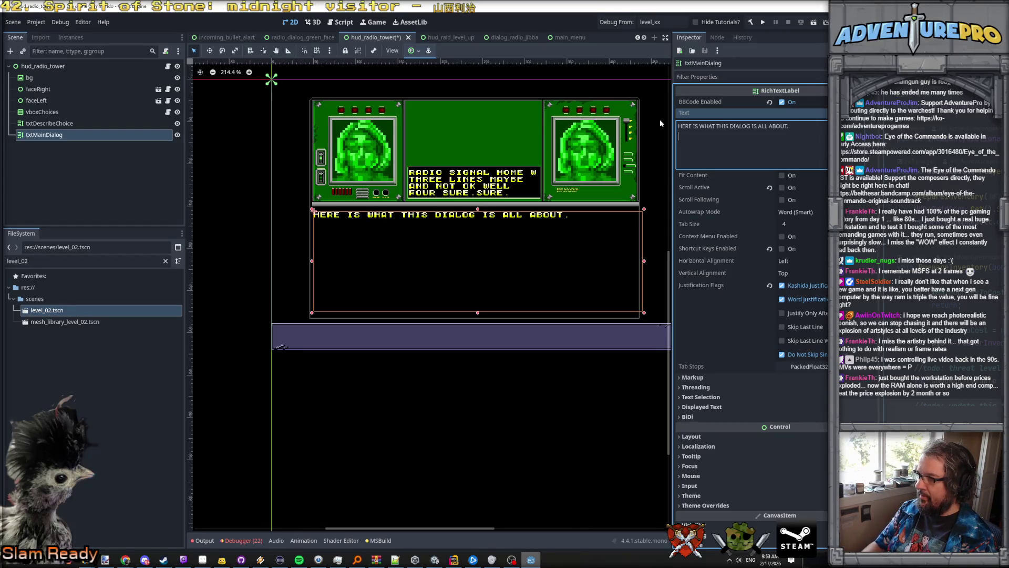
text(LOK HOW ROOMY)
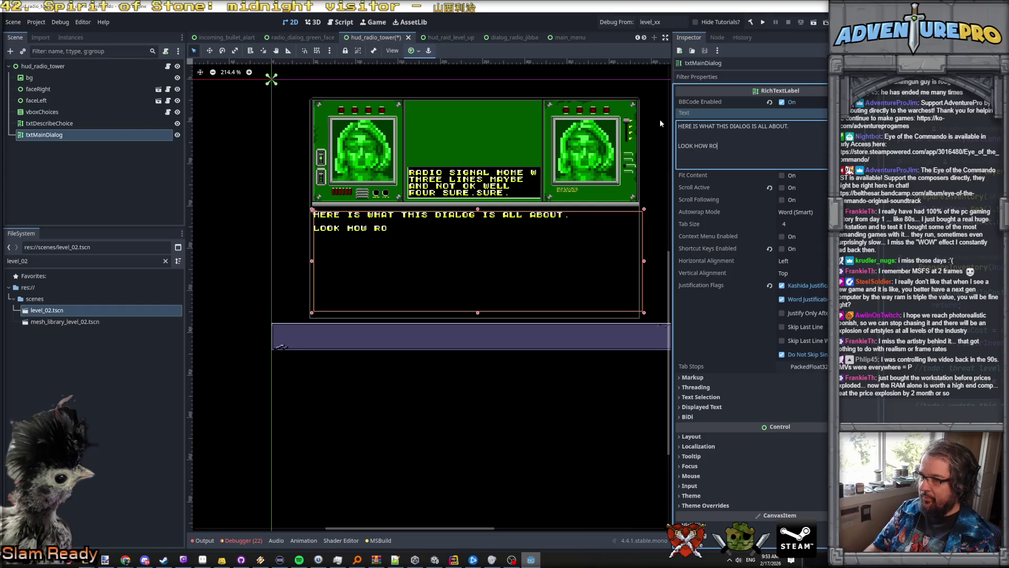
text( IT IS.  )
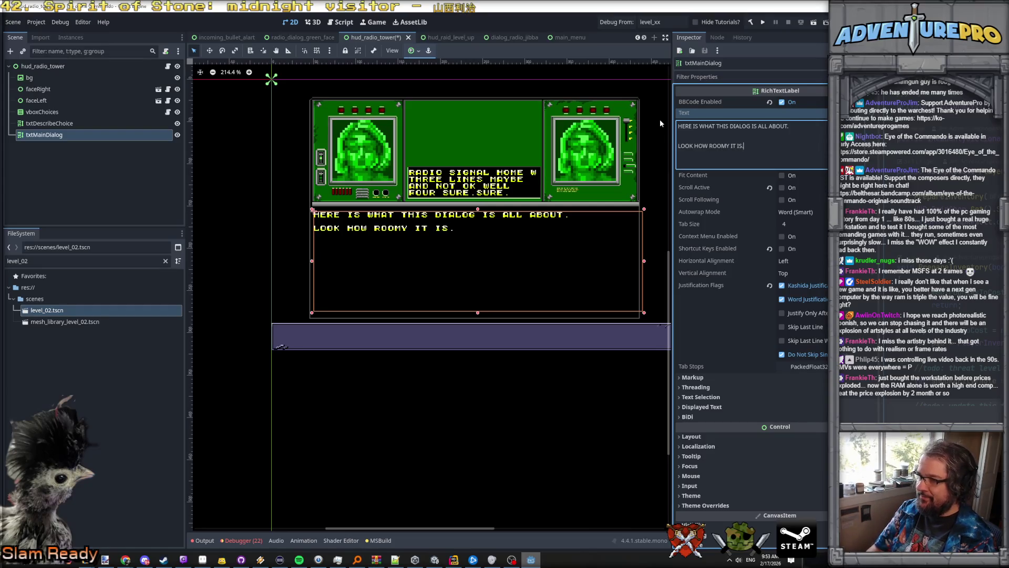
text(ROOM F)
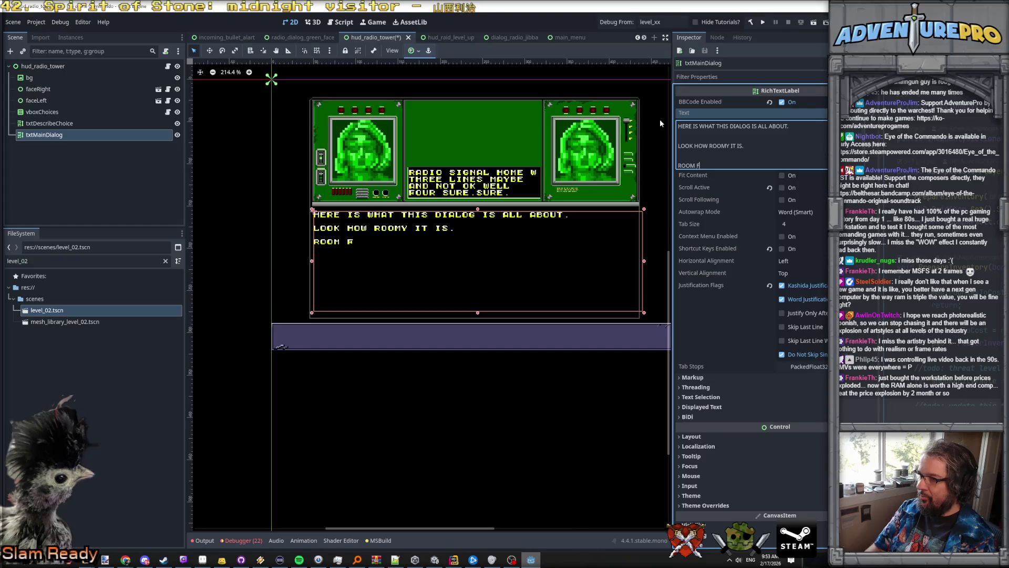
text(OR ACTIVITIES!)
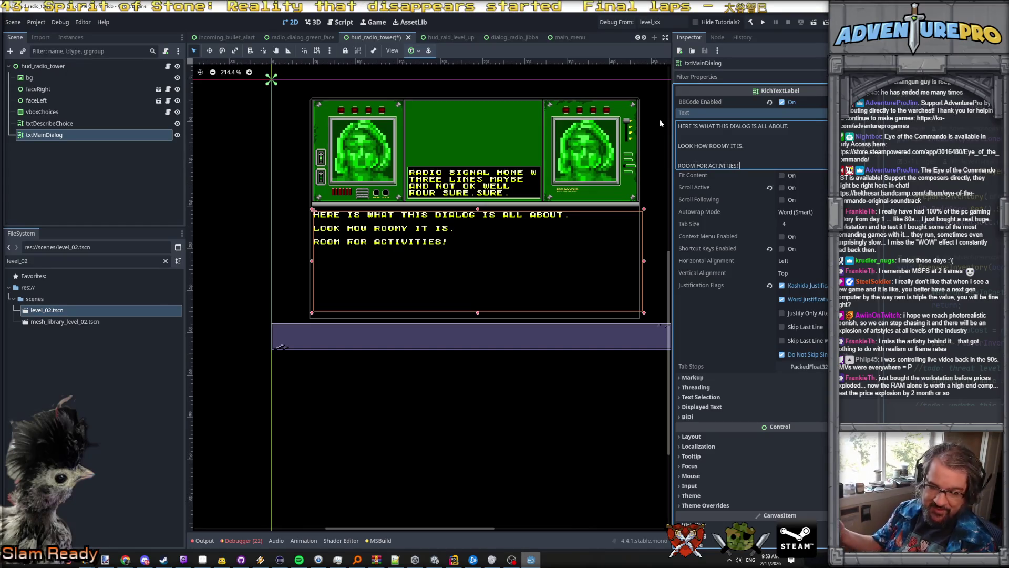
key(ctrl+s)
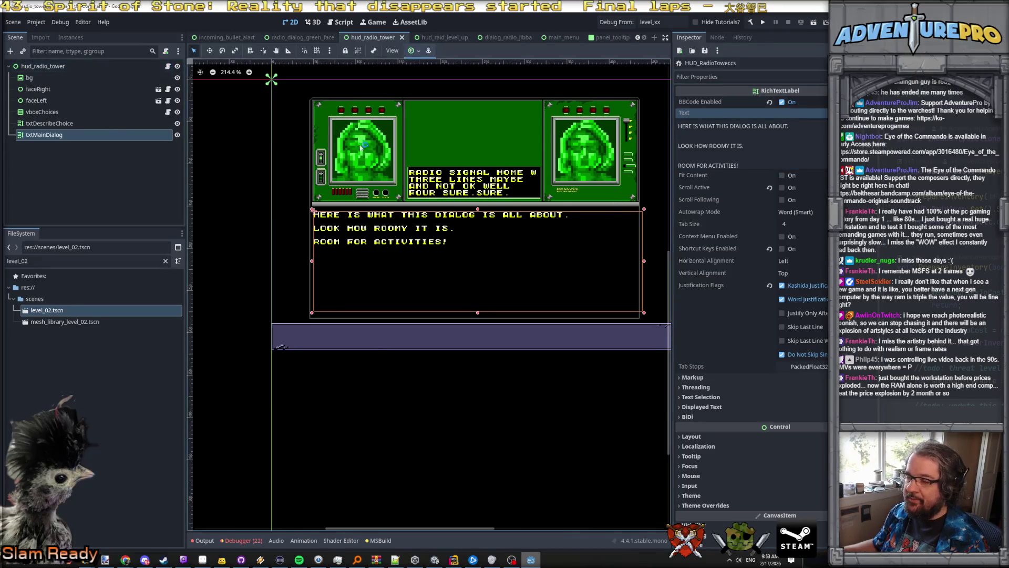
key(alt+Tab)
Step: Duplicate the exported RichTextLabel txtDescribeChoice declaration on the line below it
scroll(472, 221, up, 15)
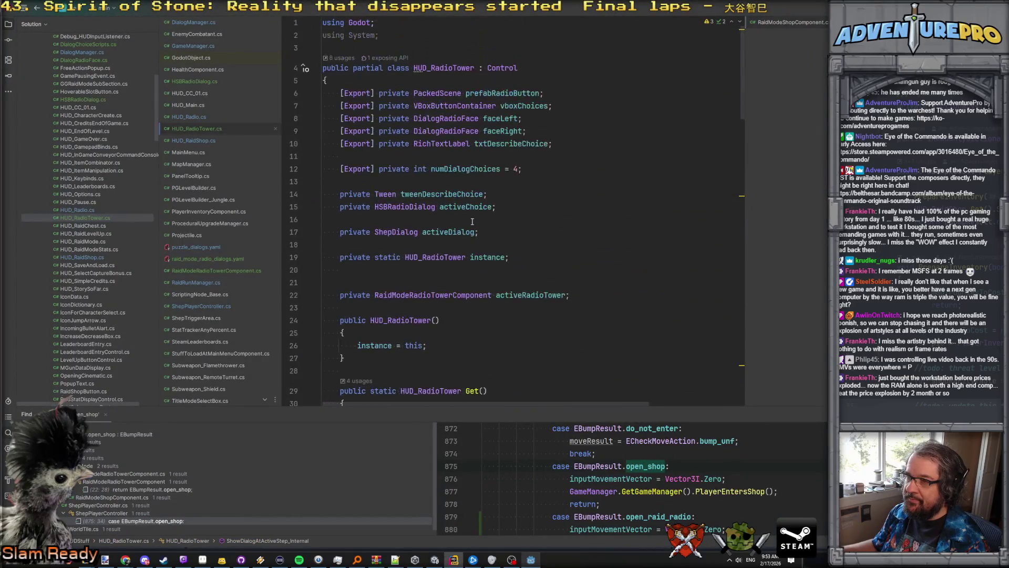
click(574, 135)
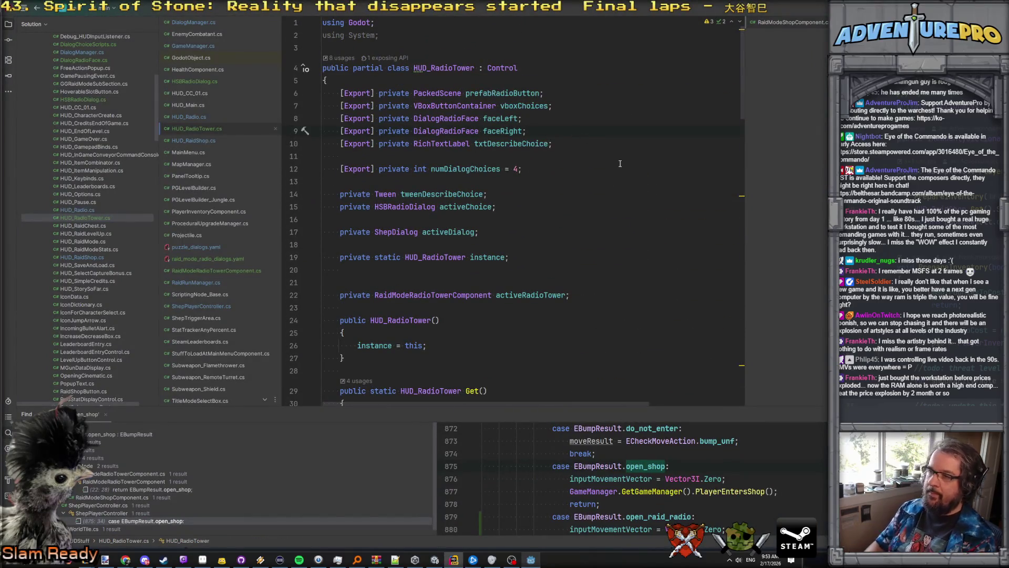
key(Down)
key(ctrl+c)
key(Down)
key(ctrl+v)
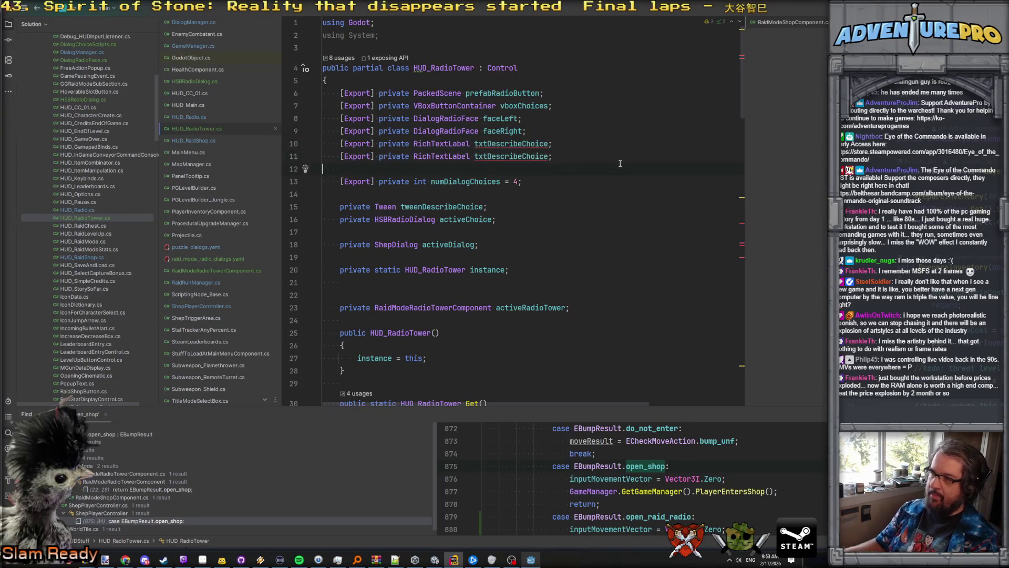
Step: Rename the copy to txtMainDialog and build the .NET project in Godot
click(548, 156)
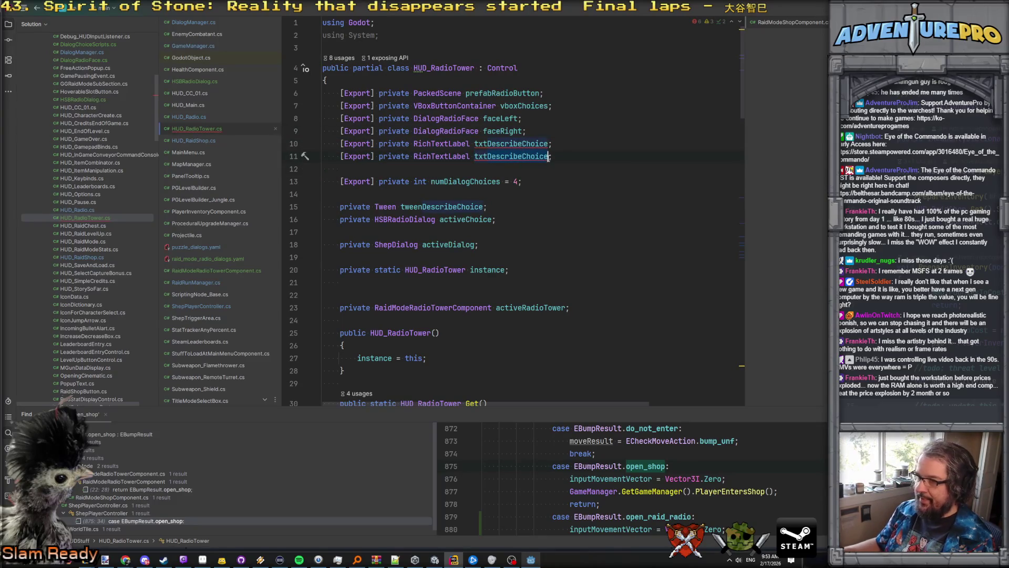
key(ctrl+BackSpace)
key(ctrl+BackSpace)
text(MainDial)
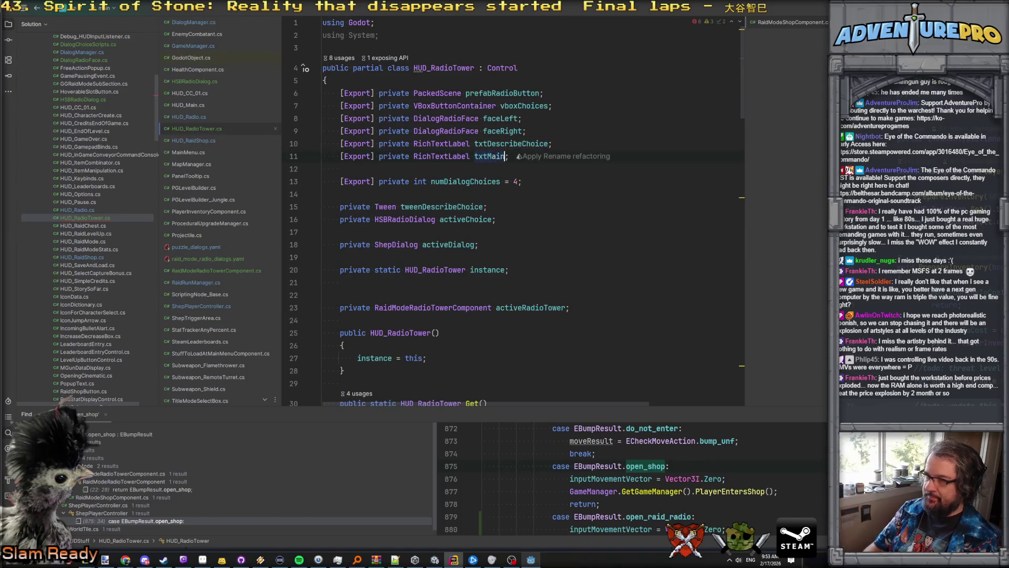
text(og)
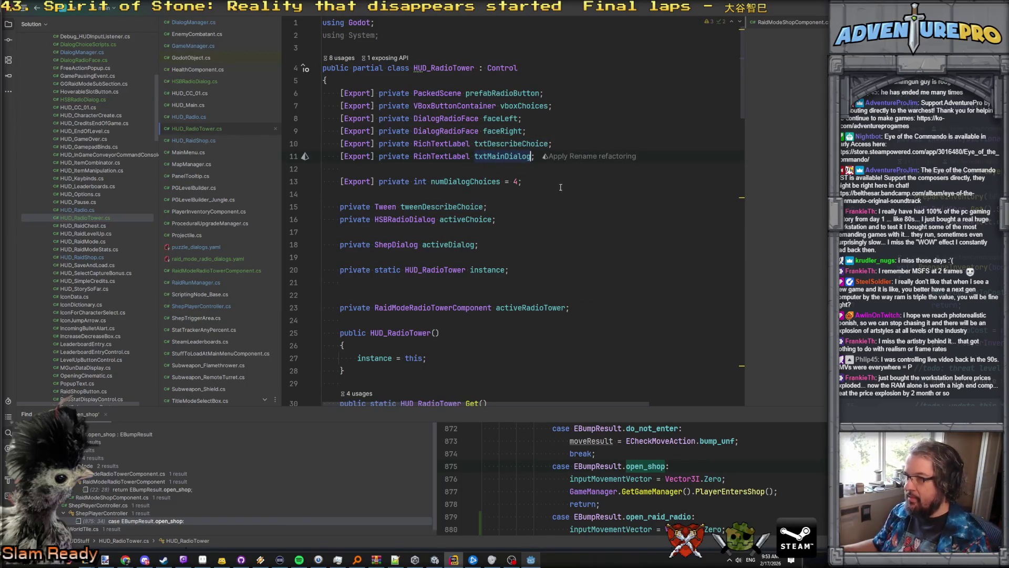
key(alt+Tab)
click(752, 24)
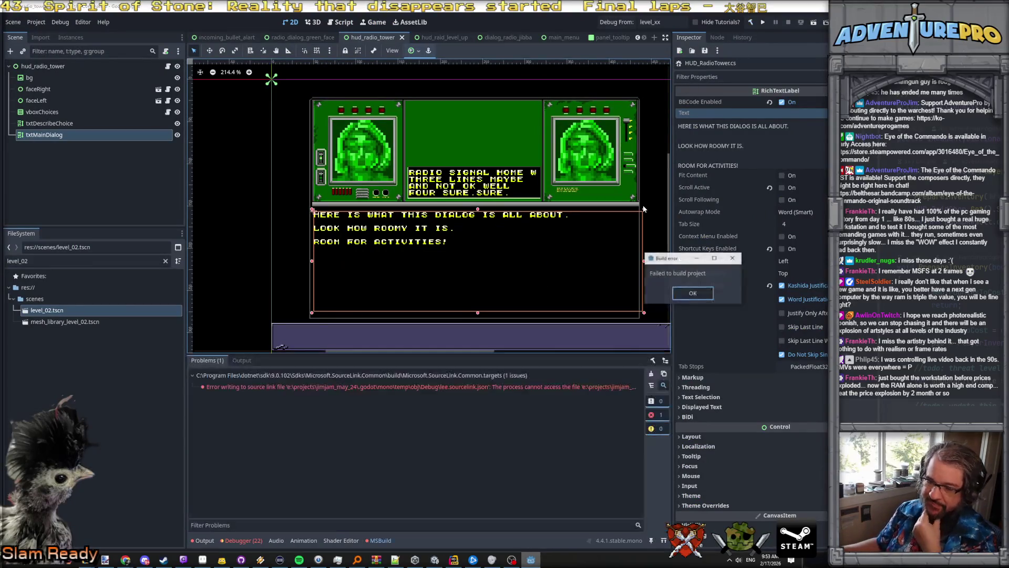
Step: Rebuild, assign the txtMainDialog label to hud_radio_tower's Txt Main Dialog property, and save the scene
key(Return)
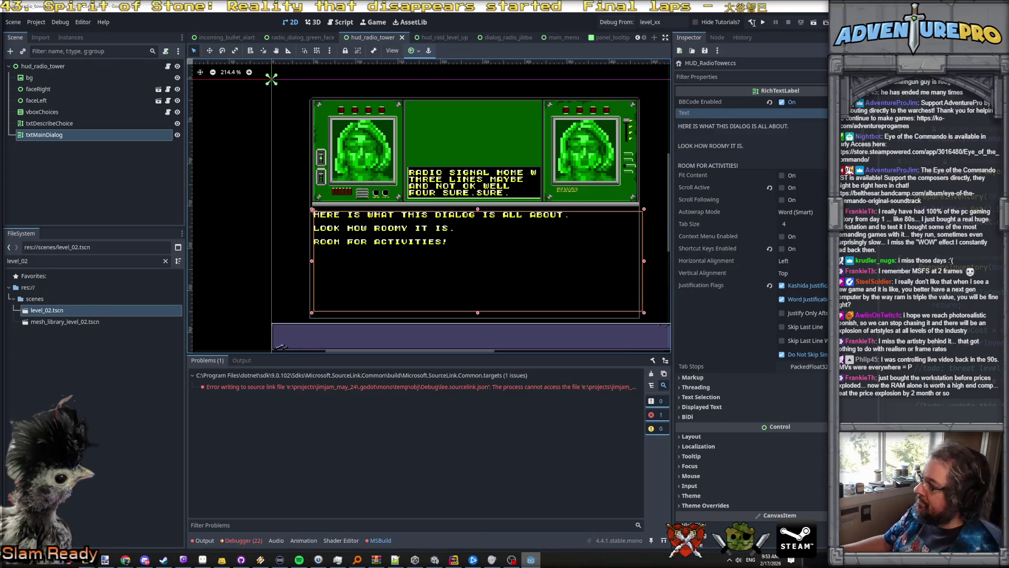
click(752, 22)
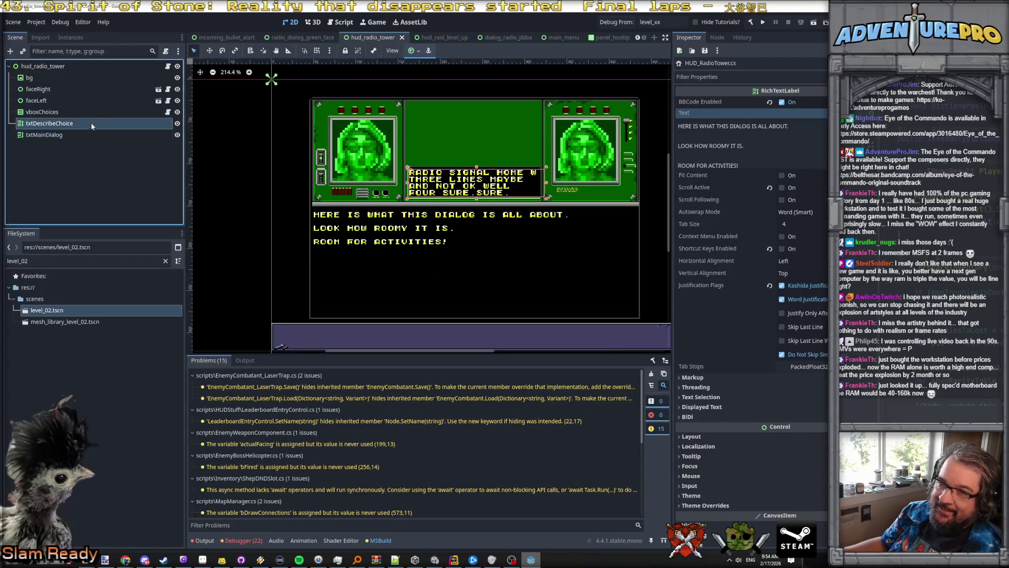
click(63, 135)
click(47, 66)
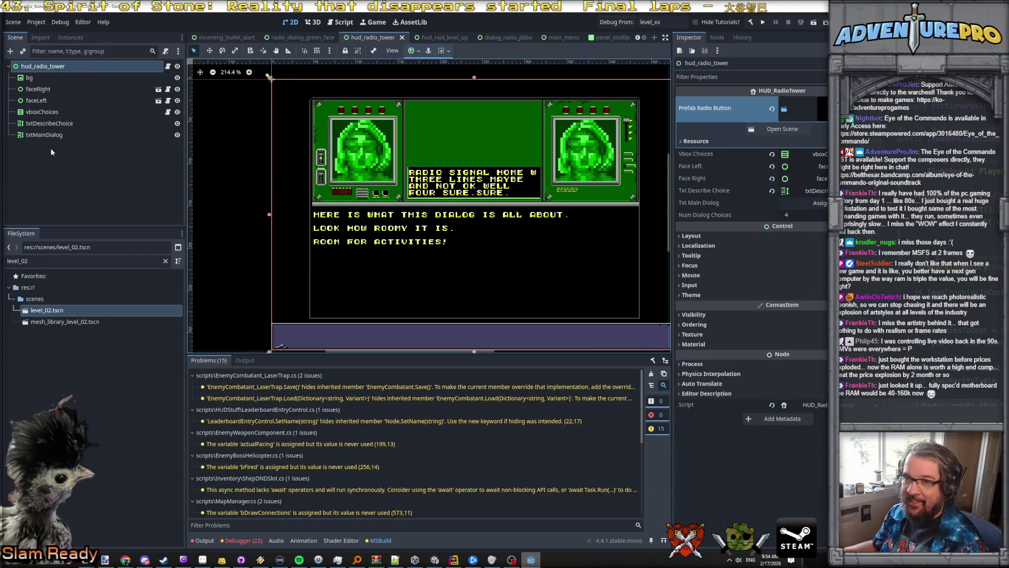
drag(58, 135, 821, 205)
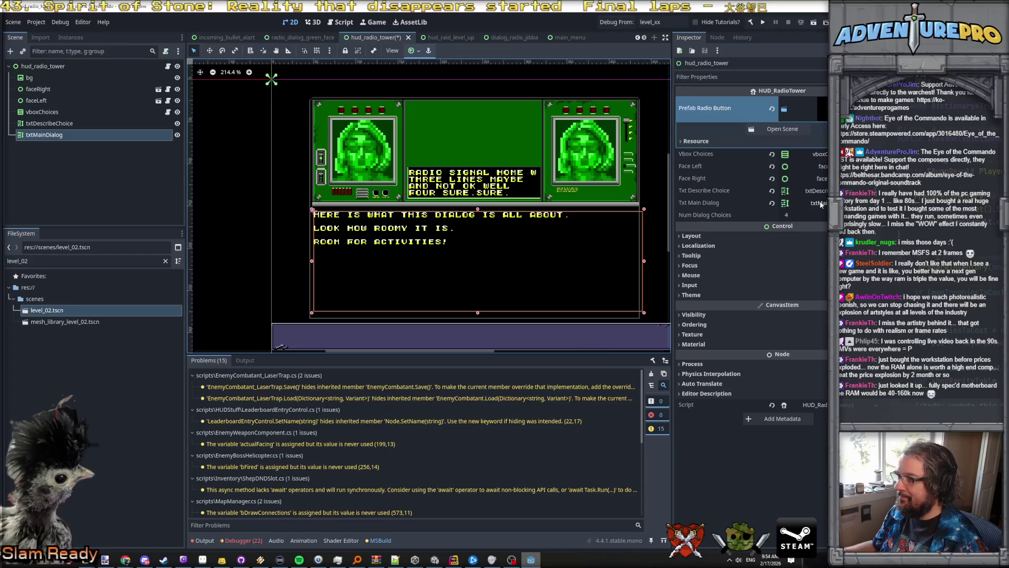
key(ctrl+s)
key(alt+Tab)
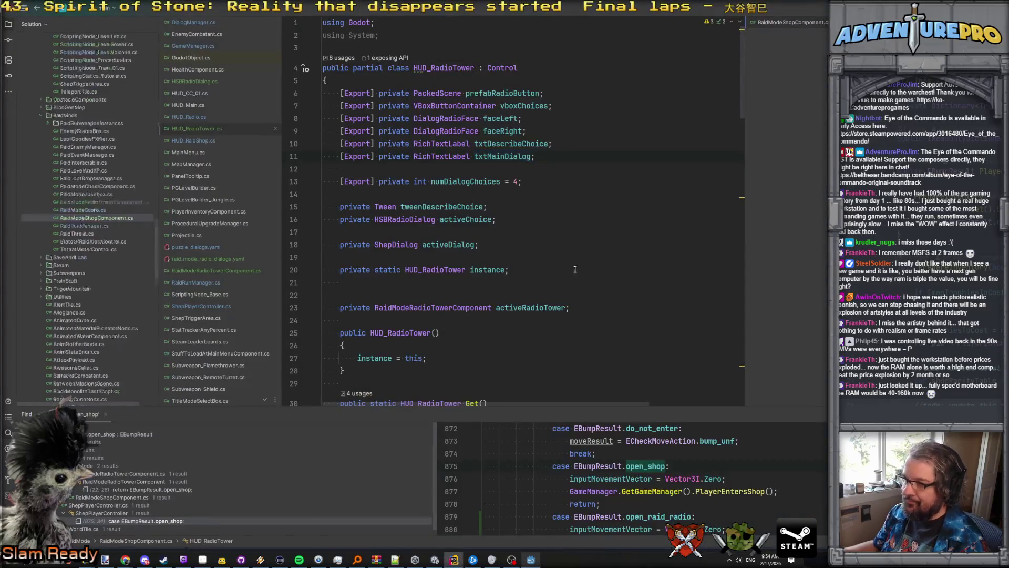
Step: Declare a new MainDialog method taking string mainText after the last method in HUD_RadioTower.cs
scroll(568, 274, down, 10)
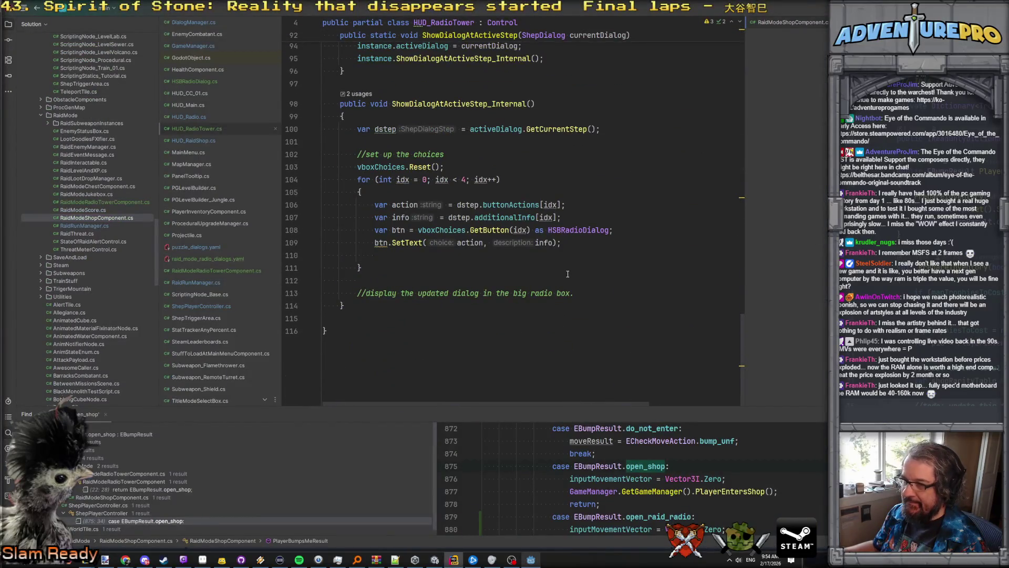
click(356, 319)
key(Return)
key(Return)
text(void )
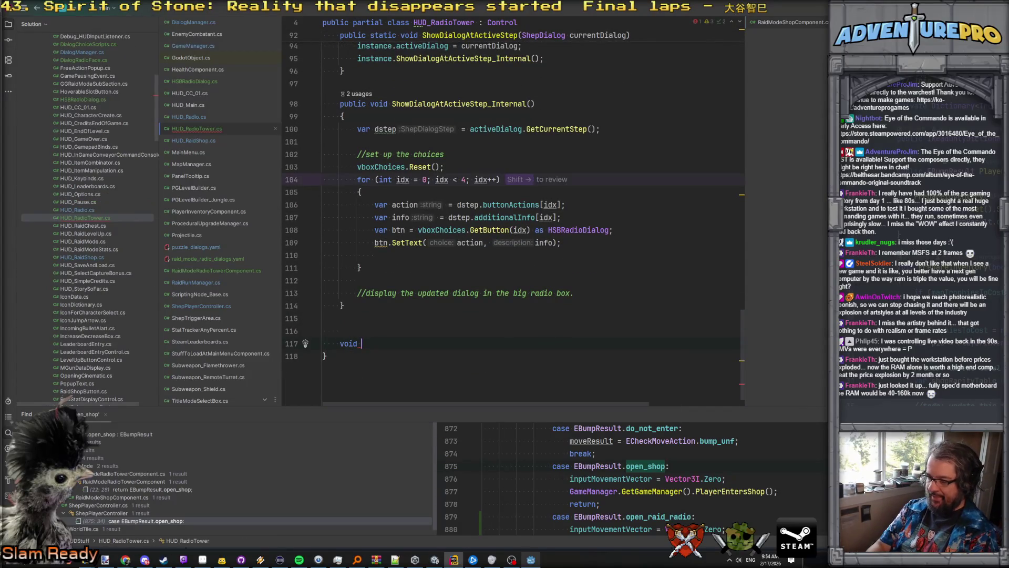
text(TweenDis)
text(play)
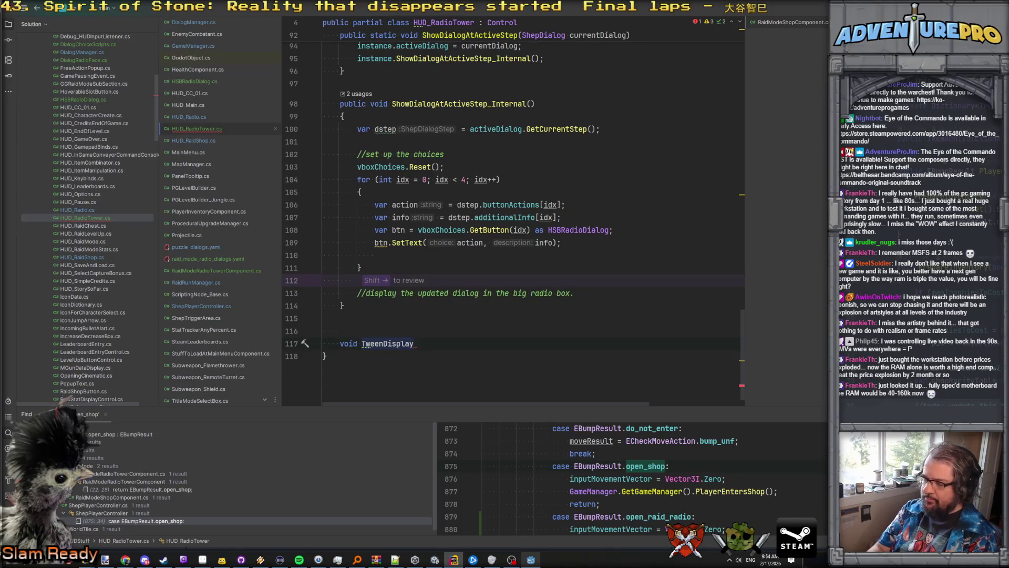
text(MainDialog()
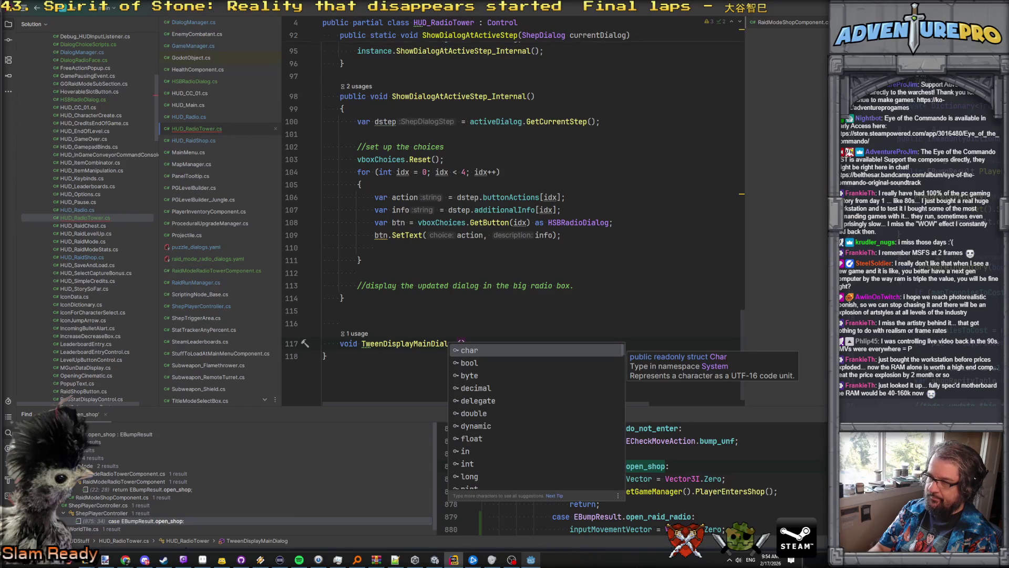
text(string mainText))
key(Return)
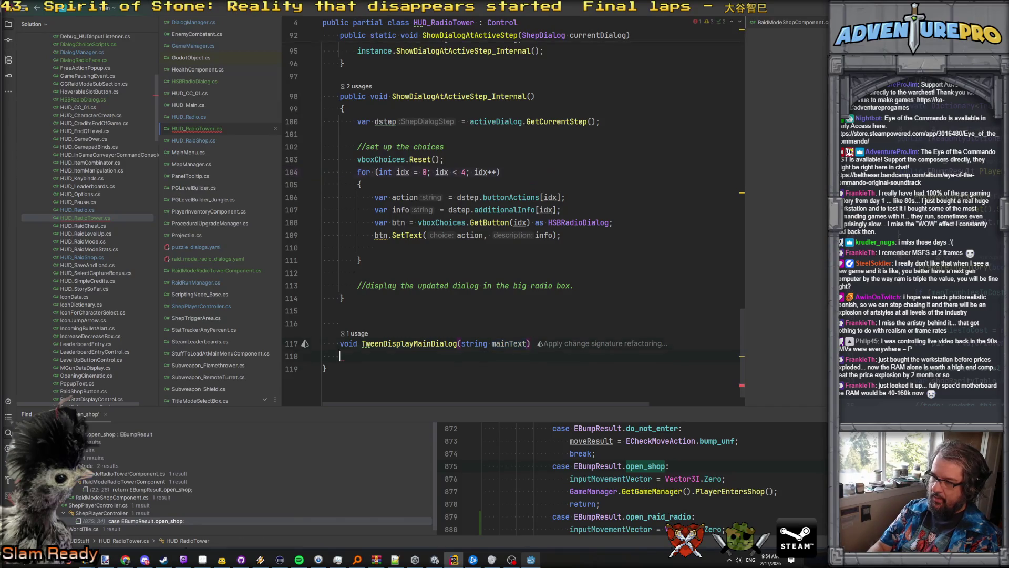
text({)
key(Return)
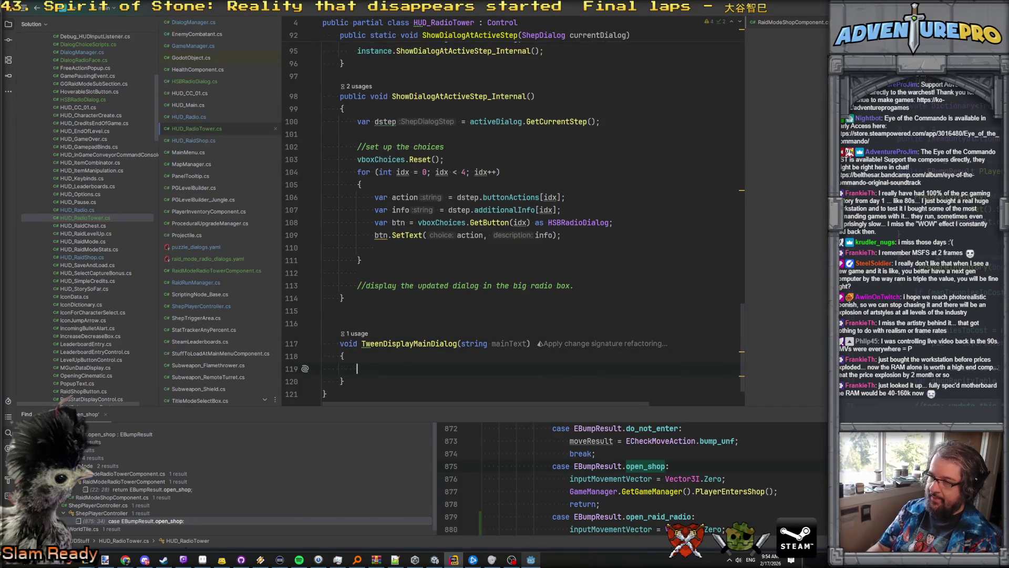
Step: Fill the body with txtMainDialog.Text = mainText; and var lemf = mainText.Length;
text(txt)
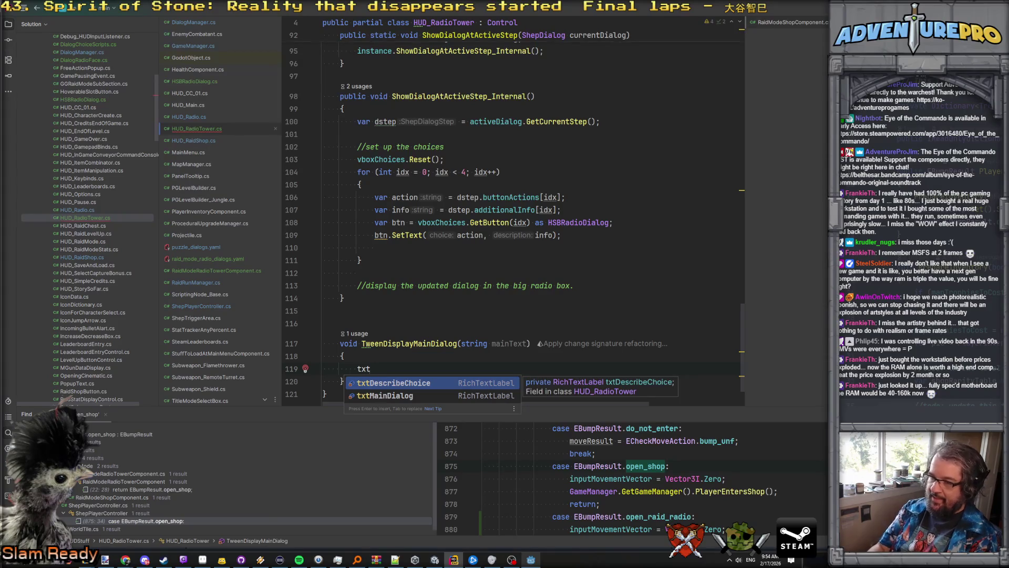
key(Down)
key(Return)
text(.ty)
key(BackSpace)
text(ext = mainText;)
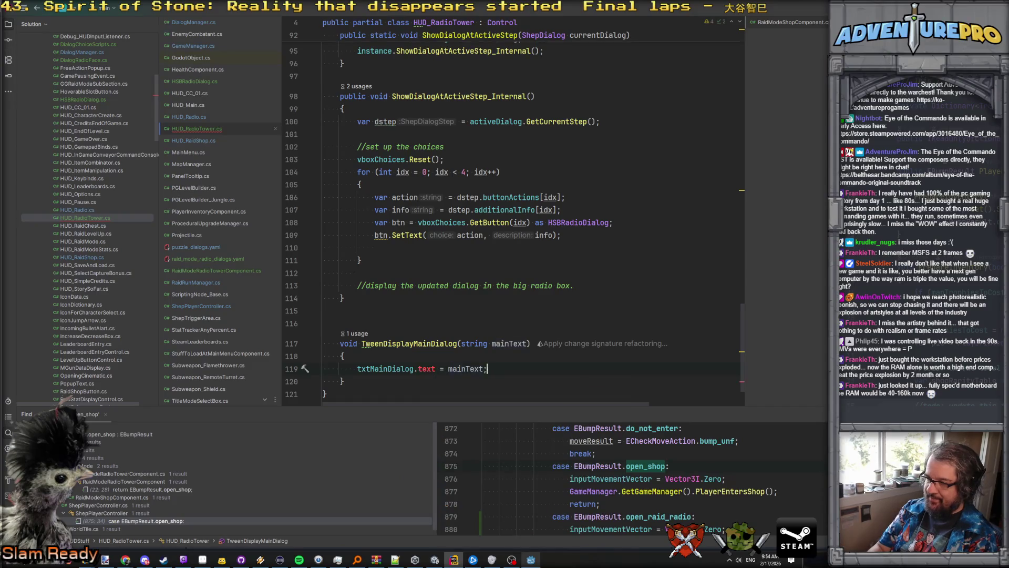
key(alt+Return)
key(Return)
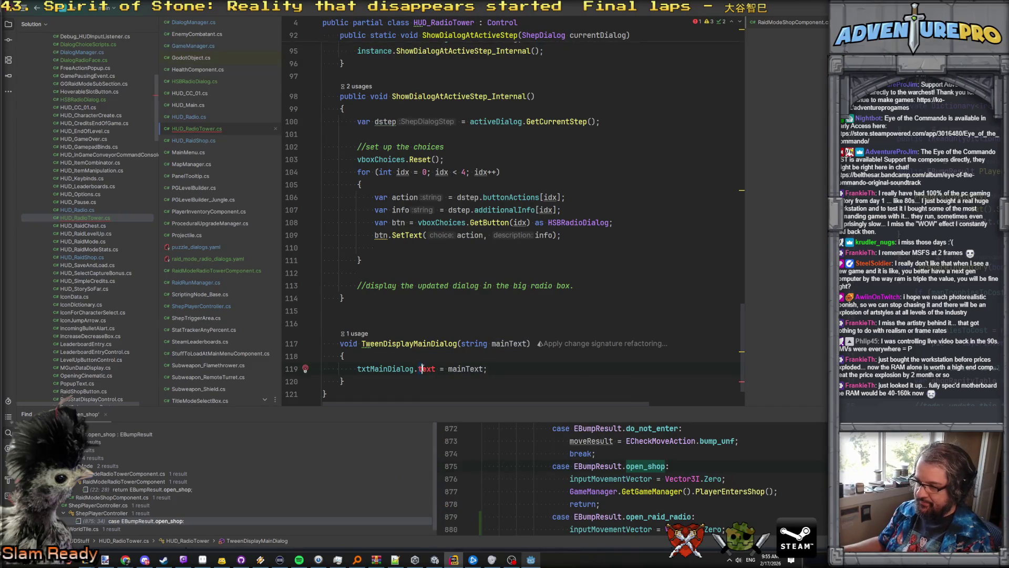
key(Return)
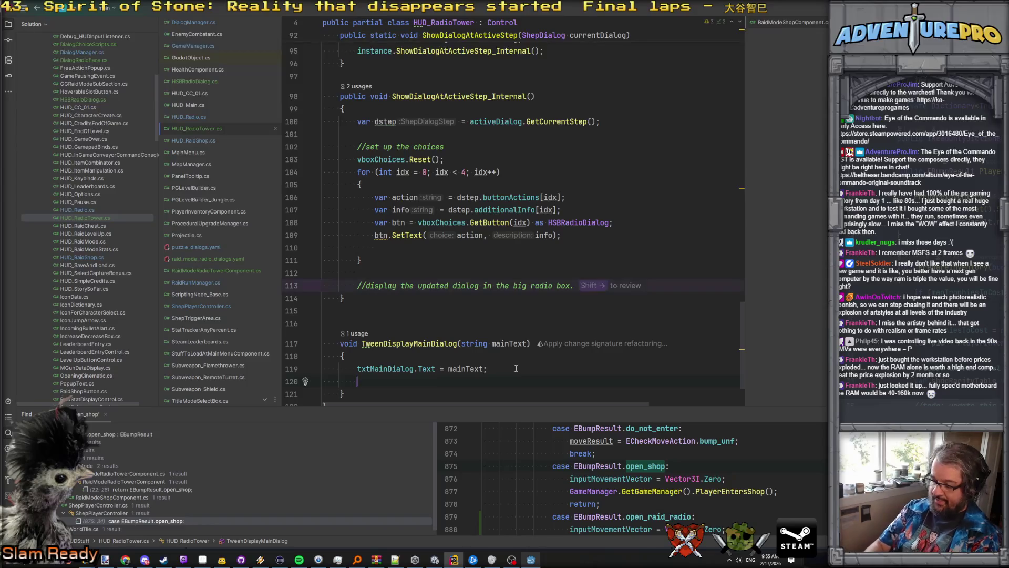
text(var)
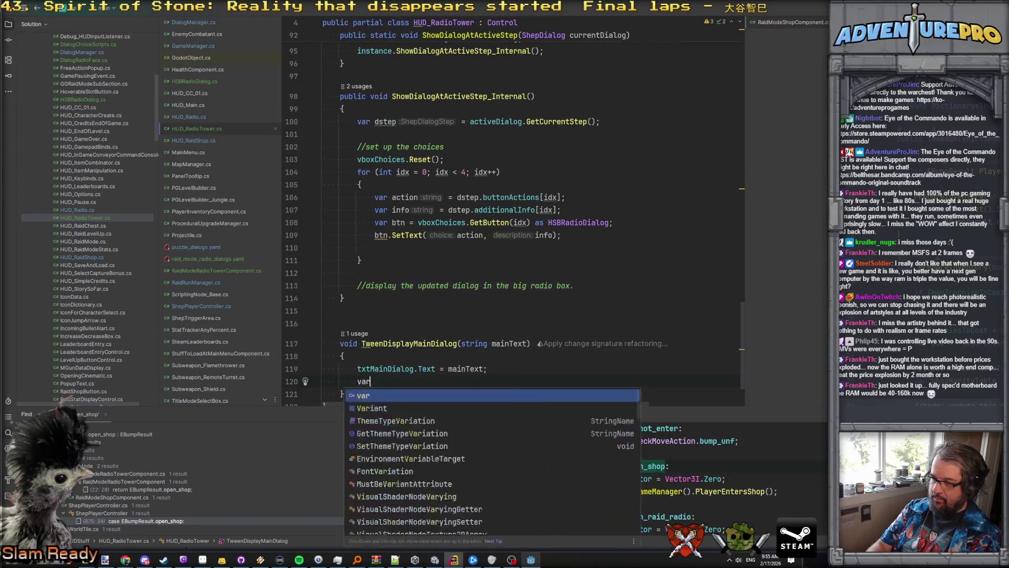
text( lemf = mainText.Length;)
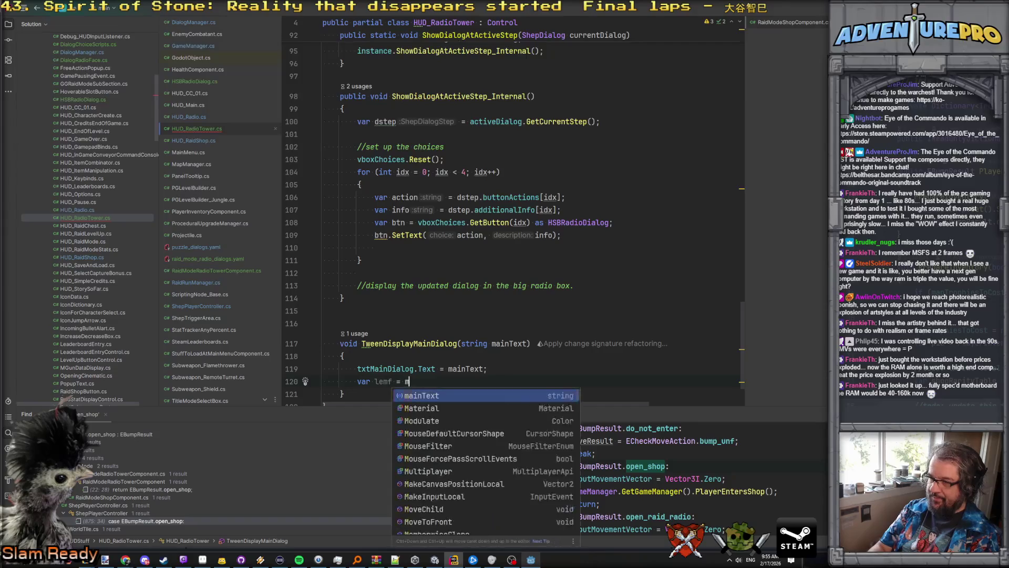
key(Return)
key(Return)
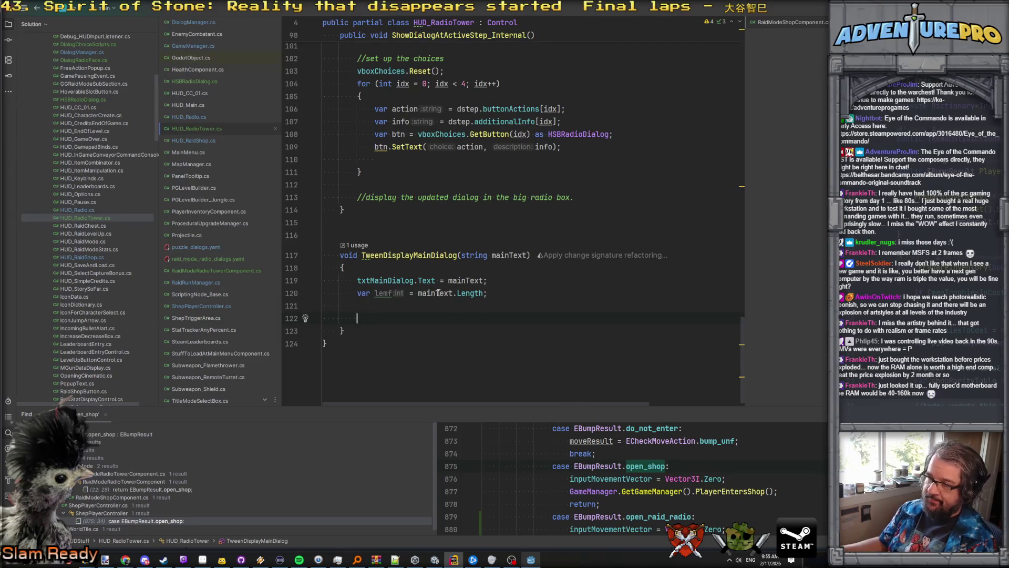
Step: Rename the method to StartDisplayMainDialog
double_click(362, 255)
text(Start)
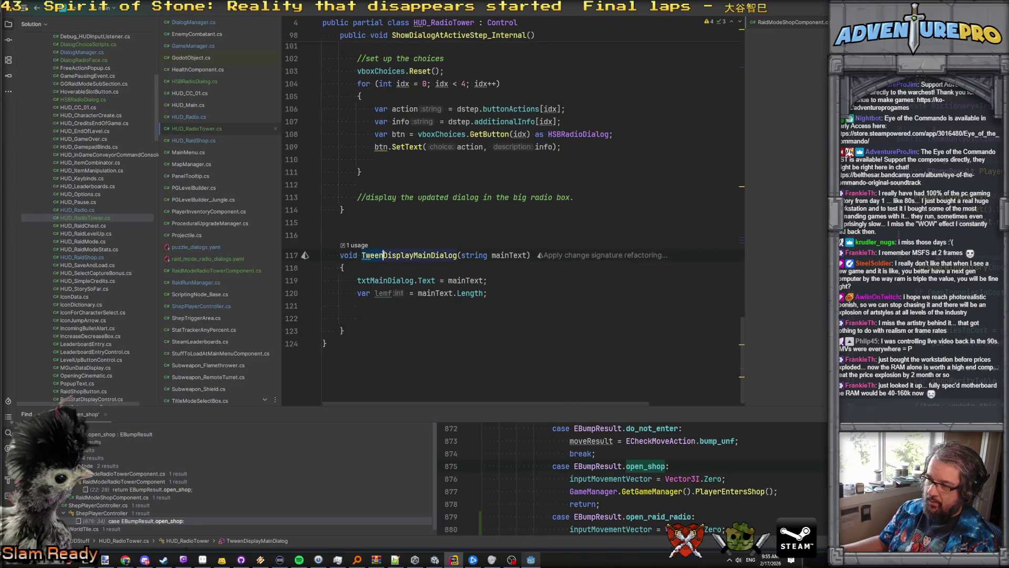
click(377, 314)
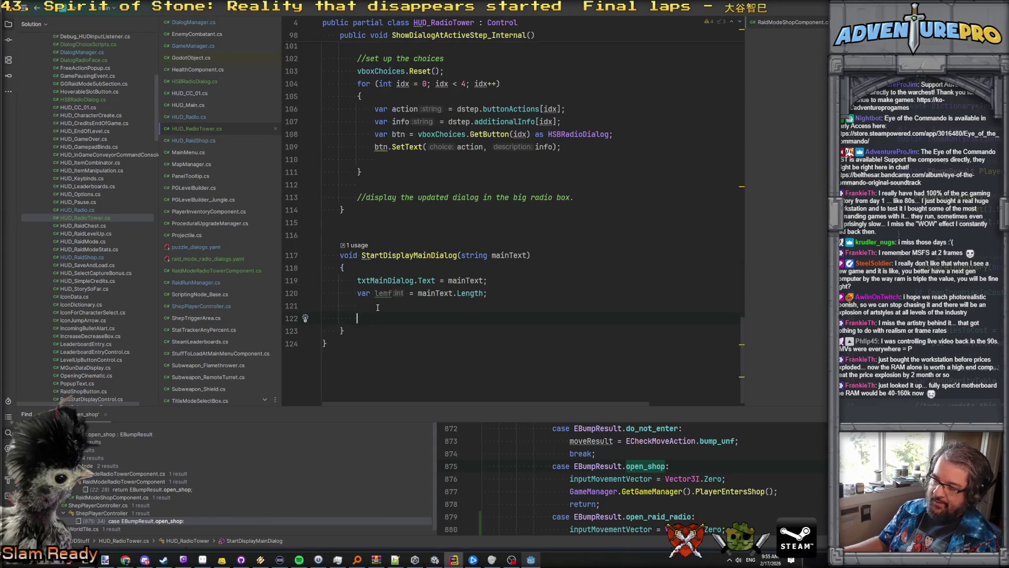
scroll(377, 307, up, 20)
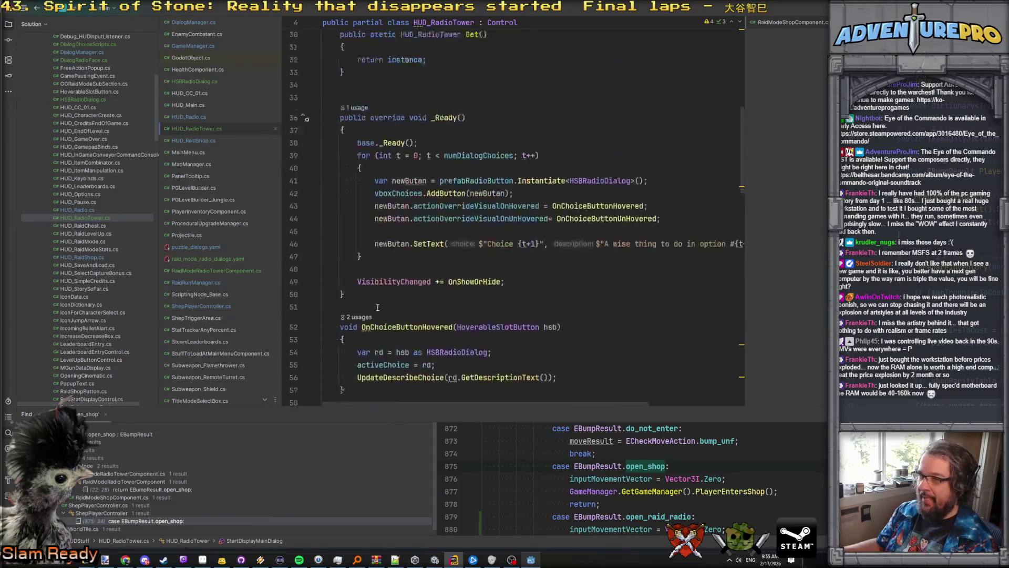
Step: Copy the tweenDescribeChoice declaration and paste a duplicate below the instance field
scroll(377, 307, down, 1)
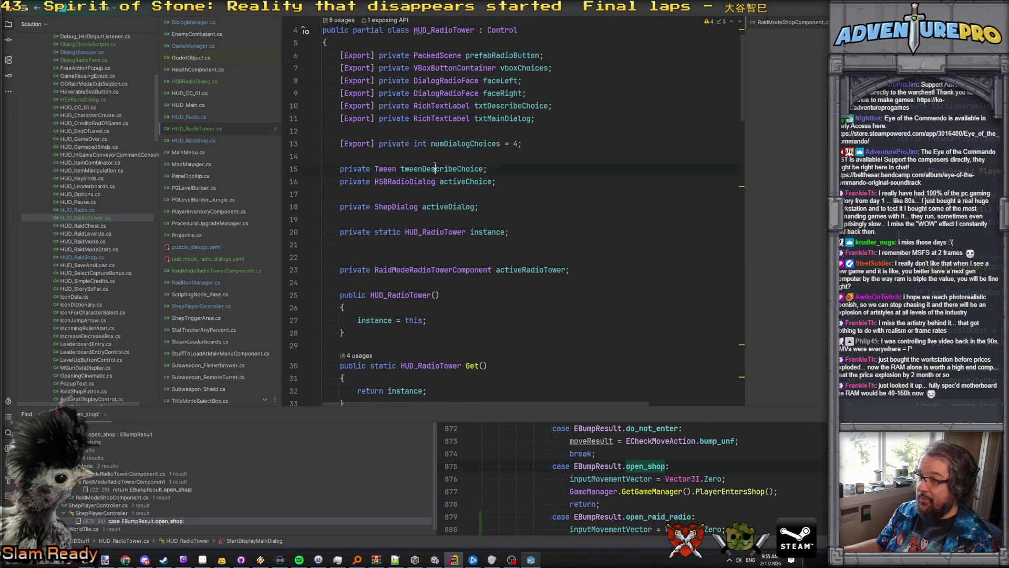
triple_click(497, 167)
key(Down)
key(Down)
key(Down)
key(Up)
key(Up)
key(Up)
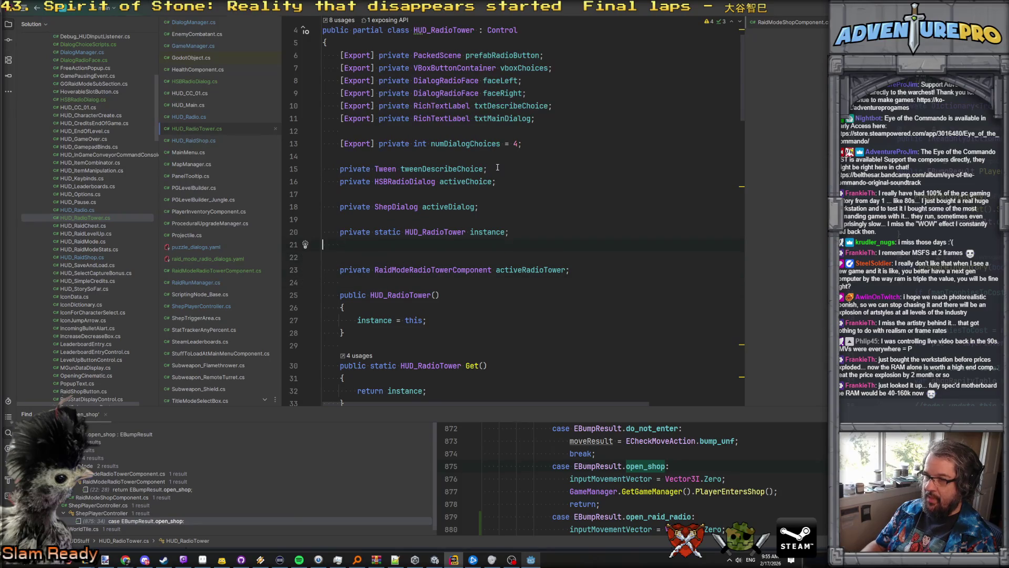
key(Down)
text(private Tween tweenDescribeChoice;)
Step: Rename the duplicated Tween field to tweenMainDialog
key(Up)
key(End)
key(Left)
key(BackSpace)
key(BackSpace)
key(BackSpace)
key(BackSpace)
key(BackSpace)
key(BackSpace)
text(MainDail)
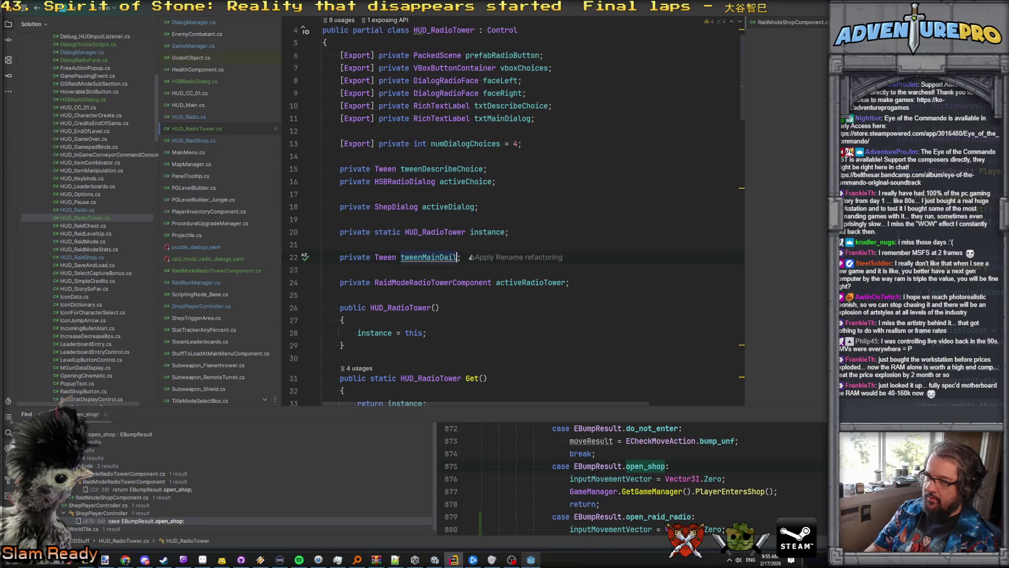
key(BackSpace)
key(BackSpace)
key(BackSpace)
text(ialog)
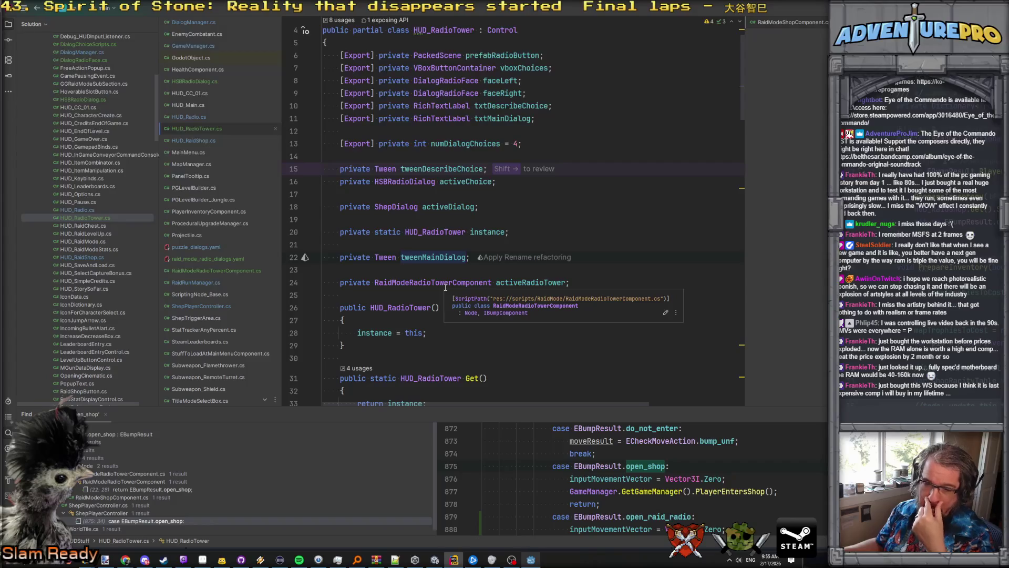
double_click(447, 257)
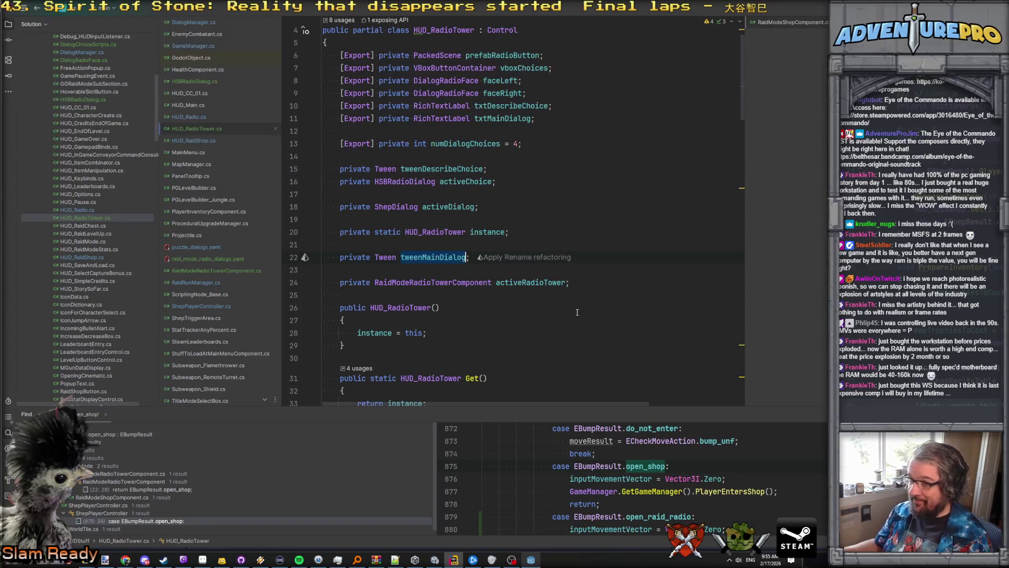
key(ctrl+minus)
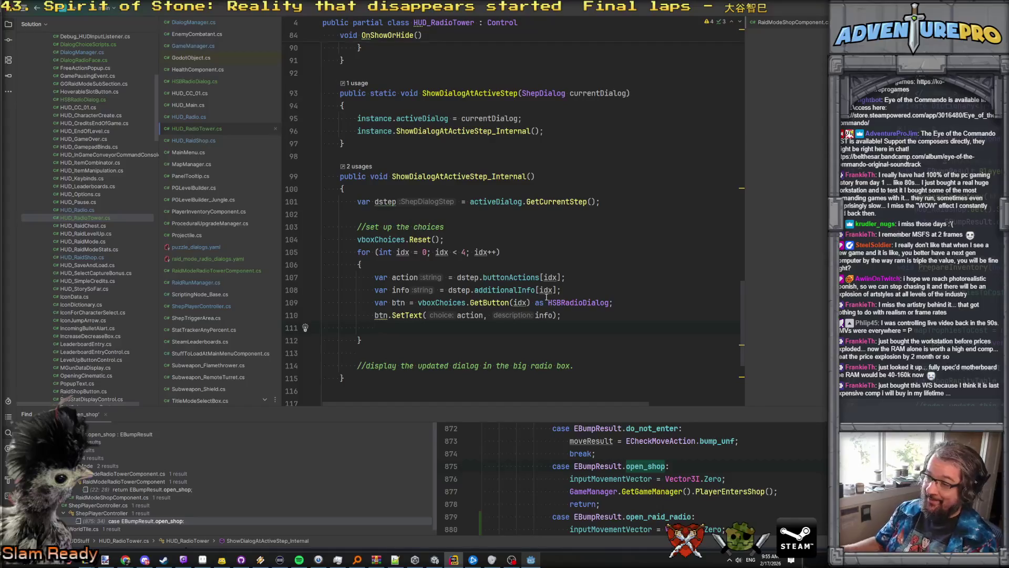
Step: Start a new line in StartDisplayMainDialog with a tweenMainDialog placeholder
scroll(546, 297, down, 3)
click(592, 252)
scroll(593, 256, down, 1)
click(512, 326)
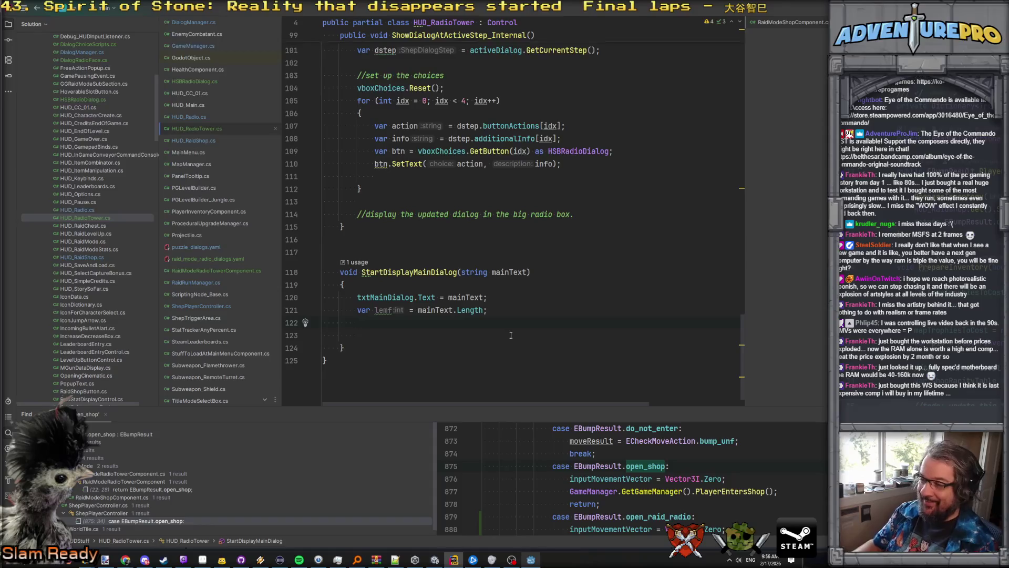
key(Return)
text(tweenMainDialog)
Step: Copy the three describe-choice tween lines and paste them over the placeholder
scroll(511, 335, up, 8)
scroll(511, 335, up, 5)
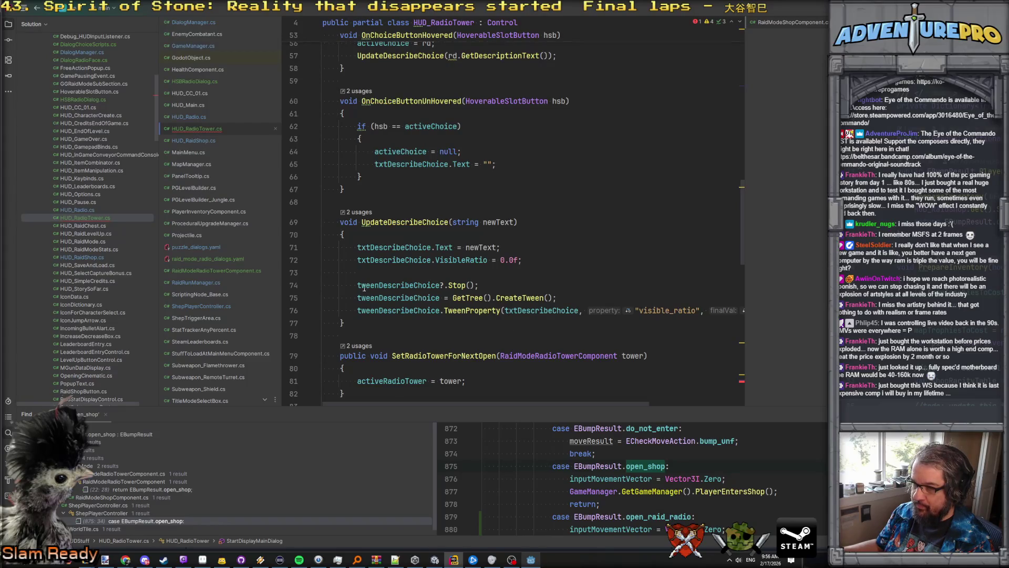
scroll(356, 285, down, 10)
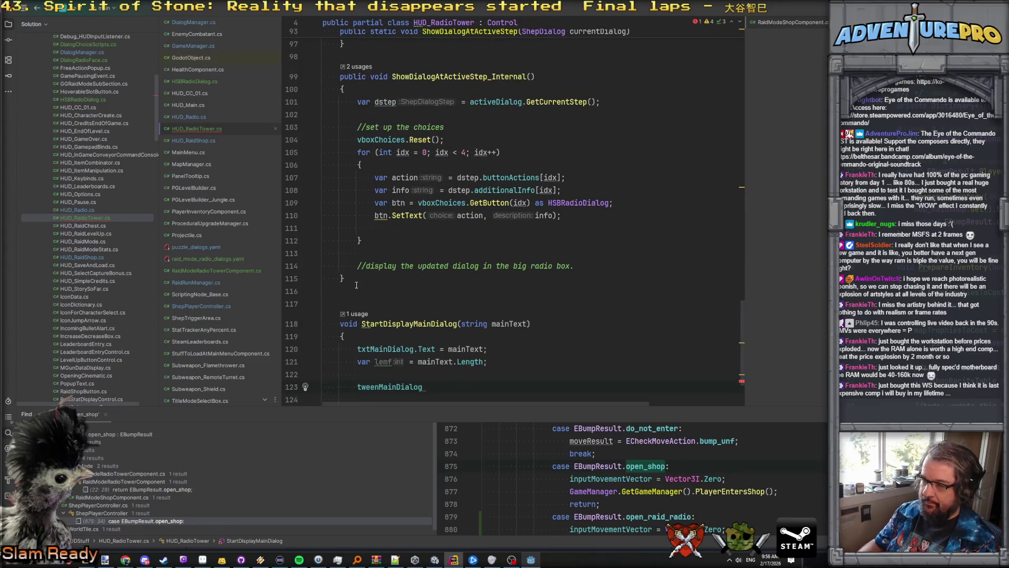
scroll(357, 284, up, 10)
click(389, 247)
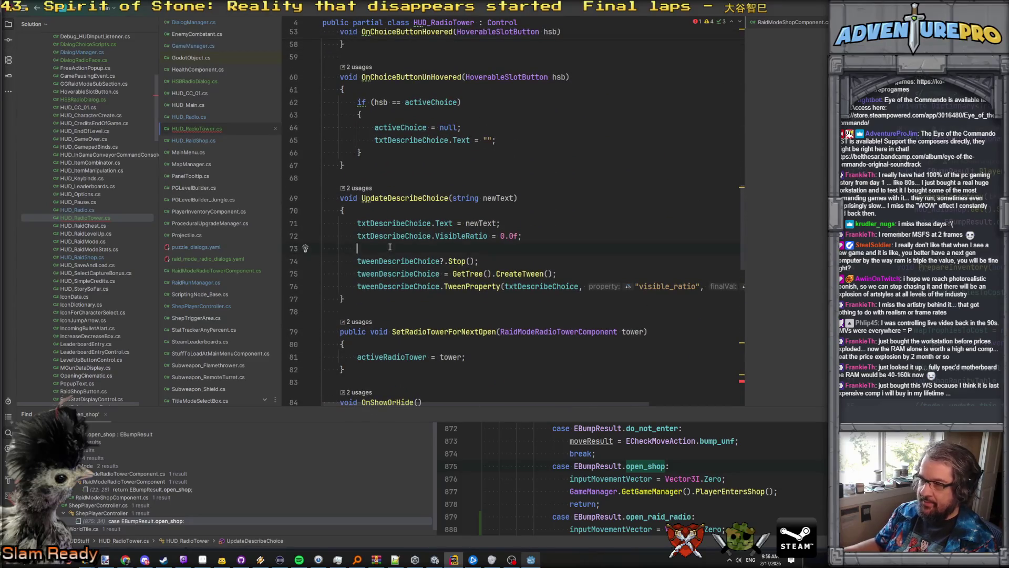
key(shift+Down)
key(shift+Down)
key(shift+Down)
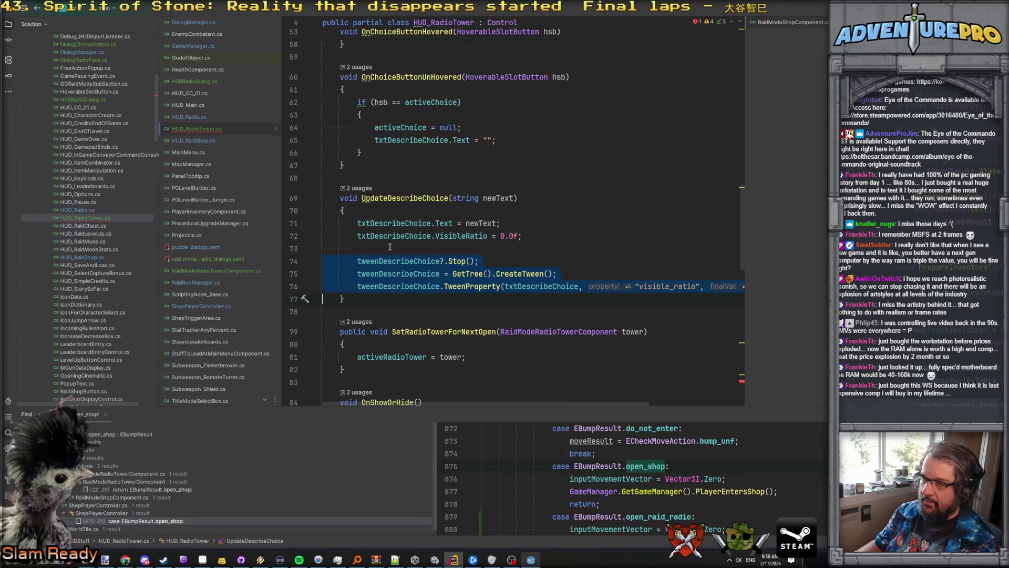
scroll(390, 247, down, 11)
key(shift+Home)
key(shift+Home)
text(tweenDescribeChoice?.Stop();         tweenDescribeChoice = GetTree().CreateTween();         tweenDescribeChoice.TweenProperty(txtDescribeChoice, "visible_ratio", 1.0f, 0.5f);)
Step: Replace tweenDescribeChoice with tweenMainDialog and txtDescribeChoice with txtMainDialog in the pasted lines
double_click(426, 292)
text(tween)
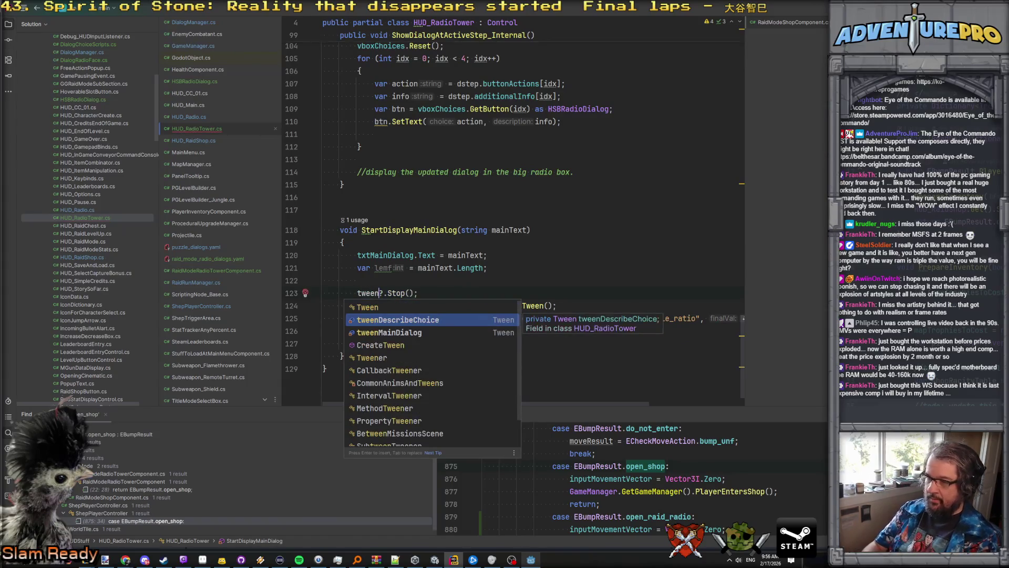
key(Down)
key(Return)
double_click(408, 305)
text(tweenMainDialog)
double_click(391, 318)
text(tweenMainDialog)
double_click(523, 318)
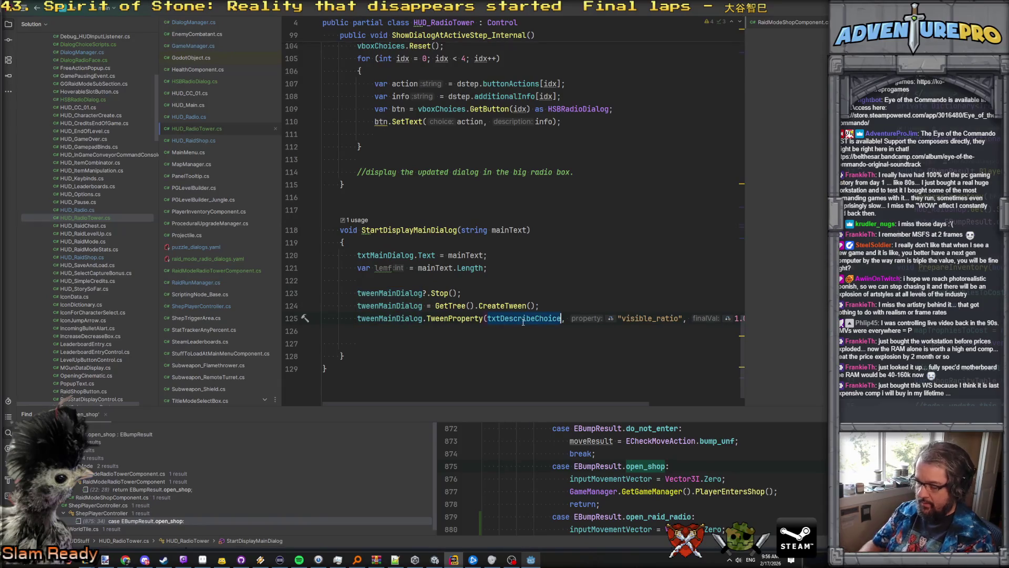
text(txtMain)
key(Return)
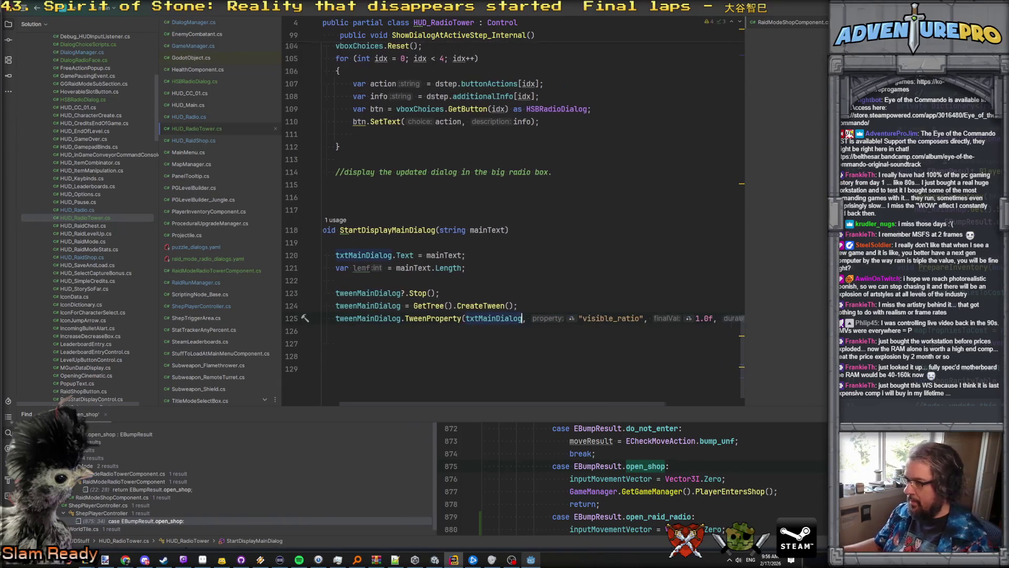
click(450, 279)
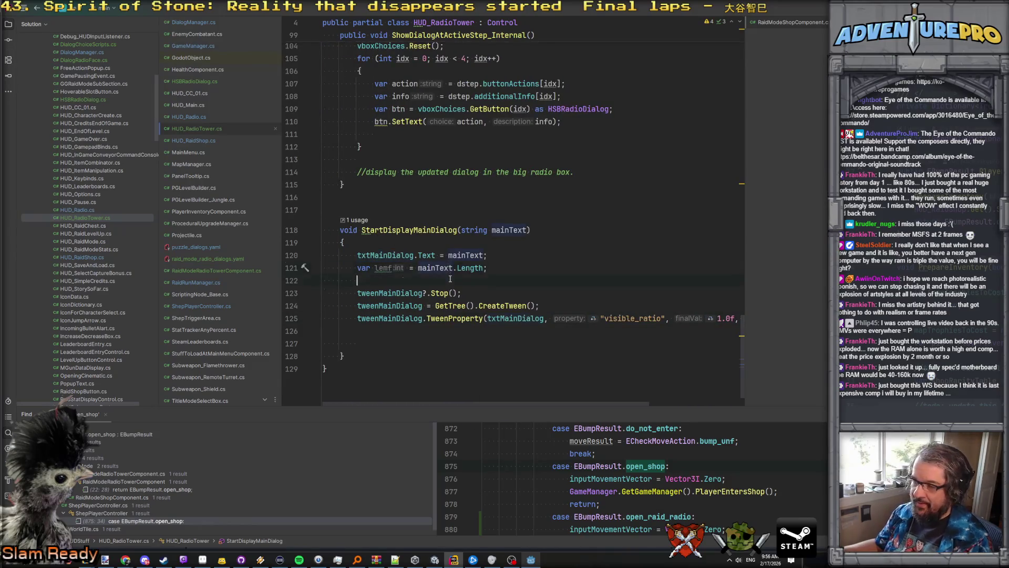
Step: Add the line var duration = (float)lemf / 30.0f; after the length variable
text(var duration =)
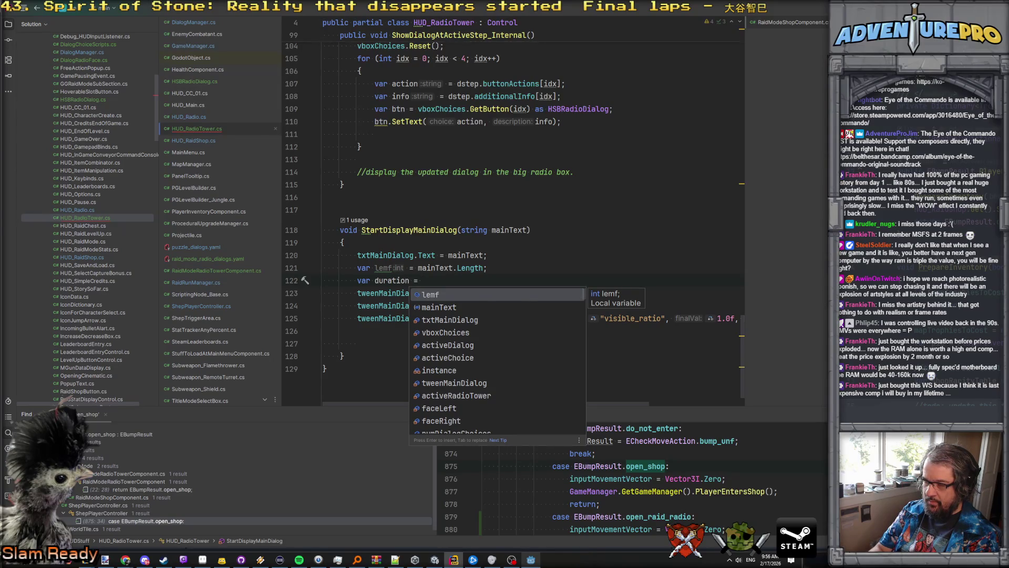
text(1.0f *)
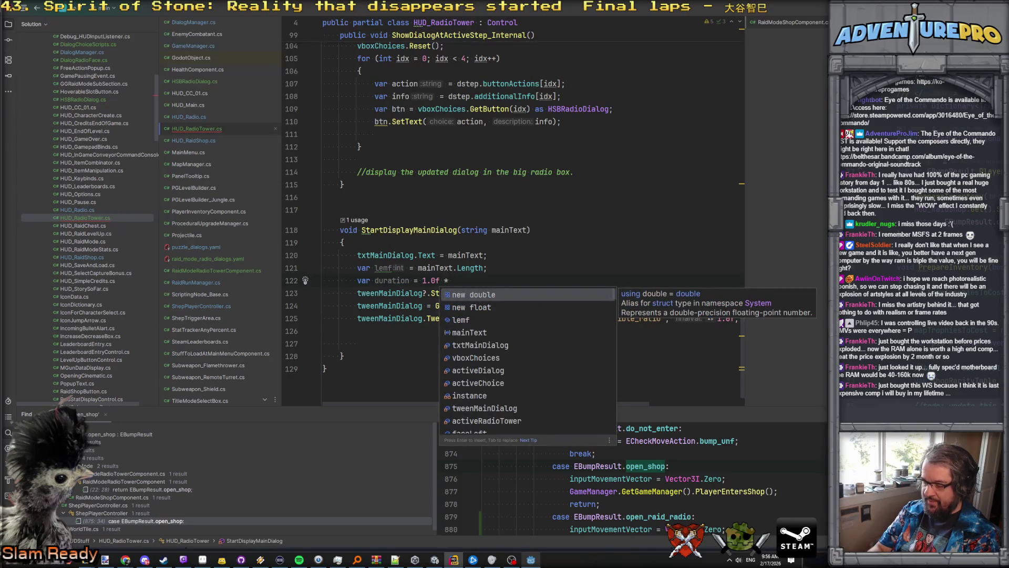
key(BackSpace)
key(BackSpace)
key(BackSpace)
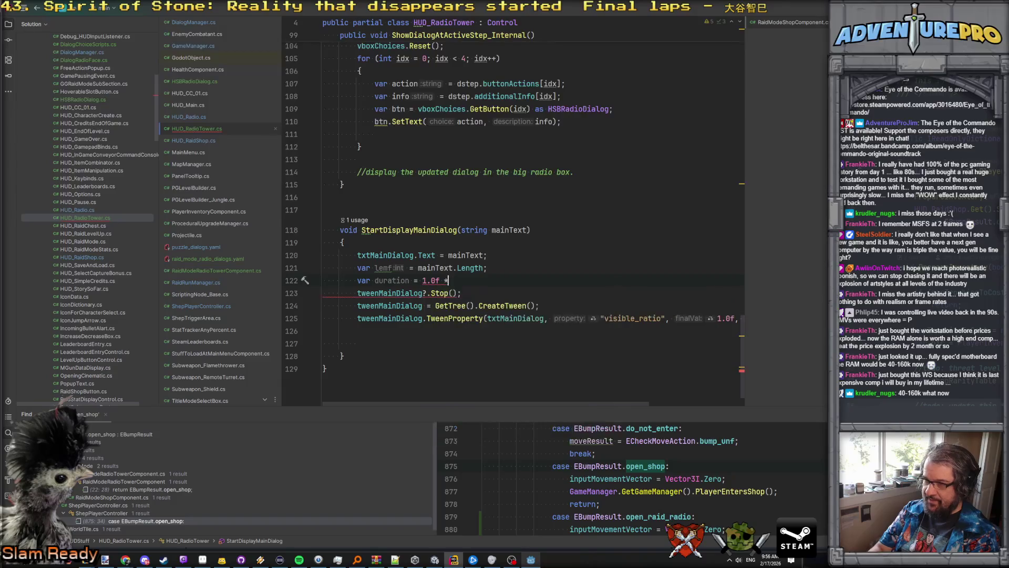
text((float))
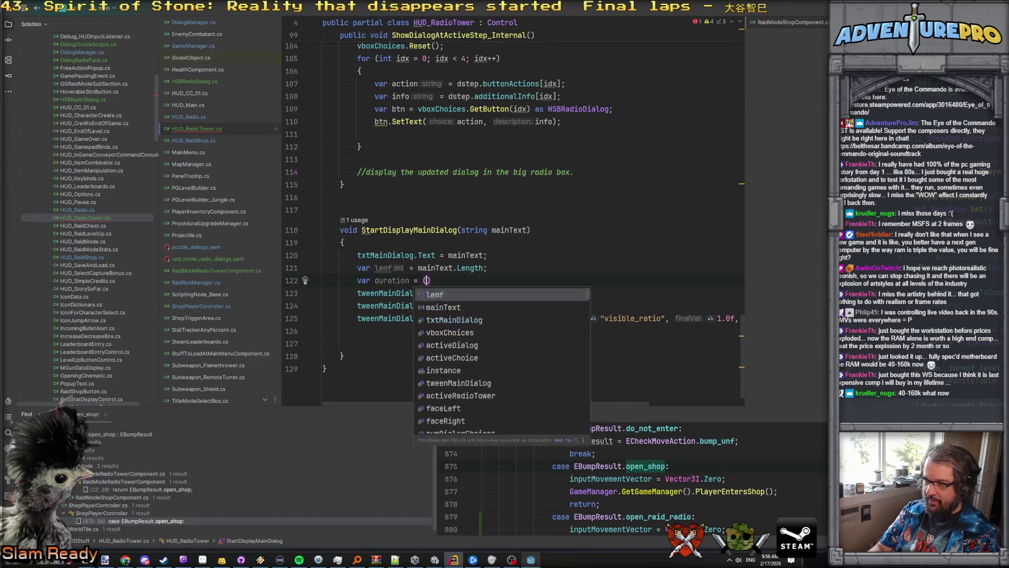
text(lemf )
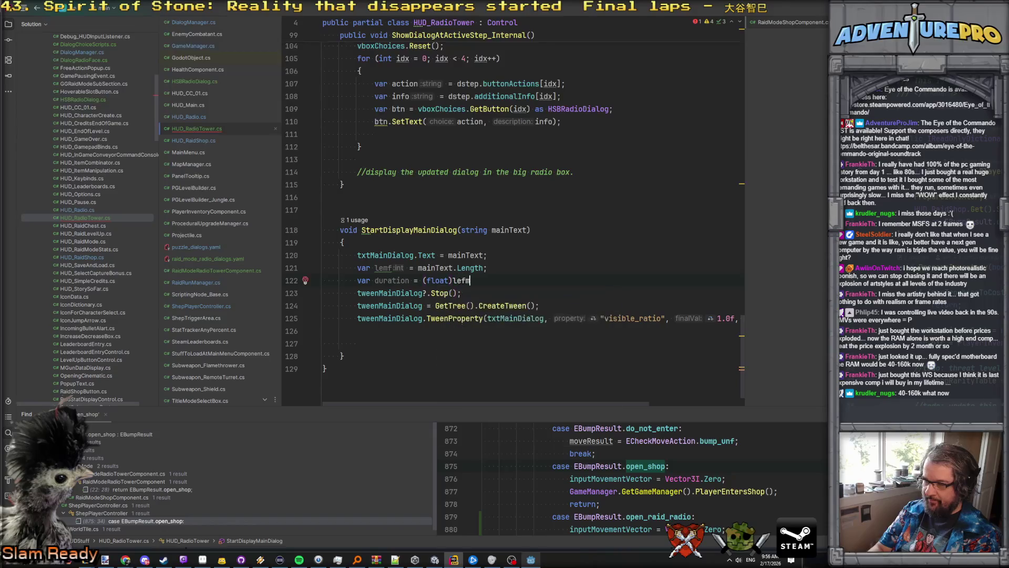
text(/ 30.0f;)
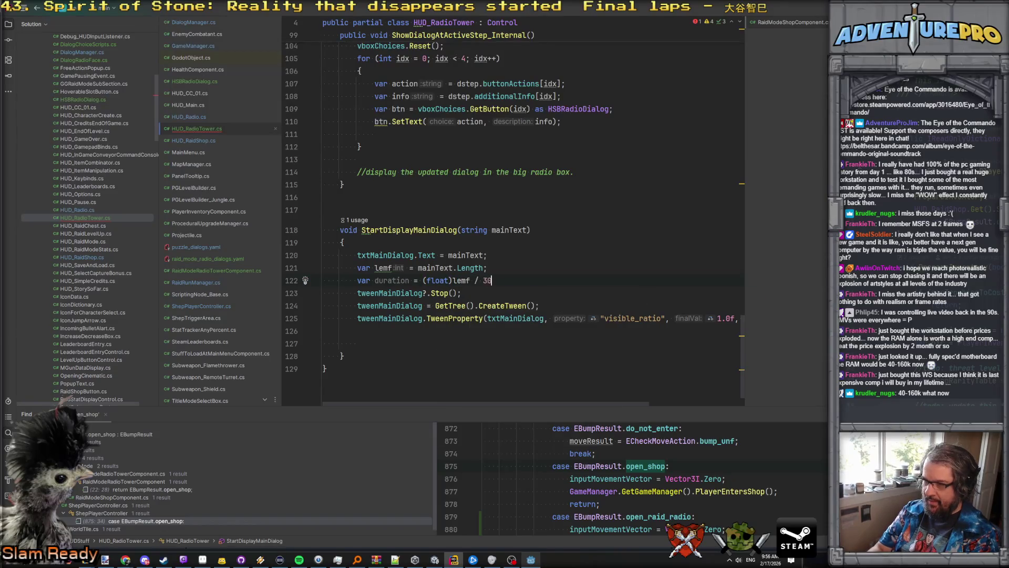
key(Return)
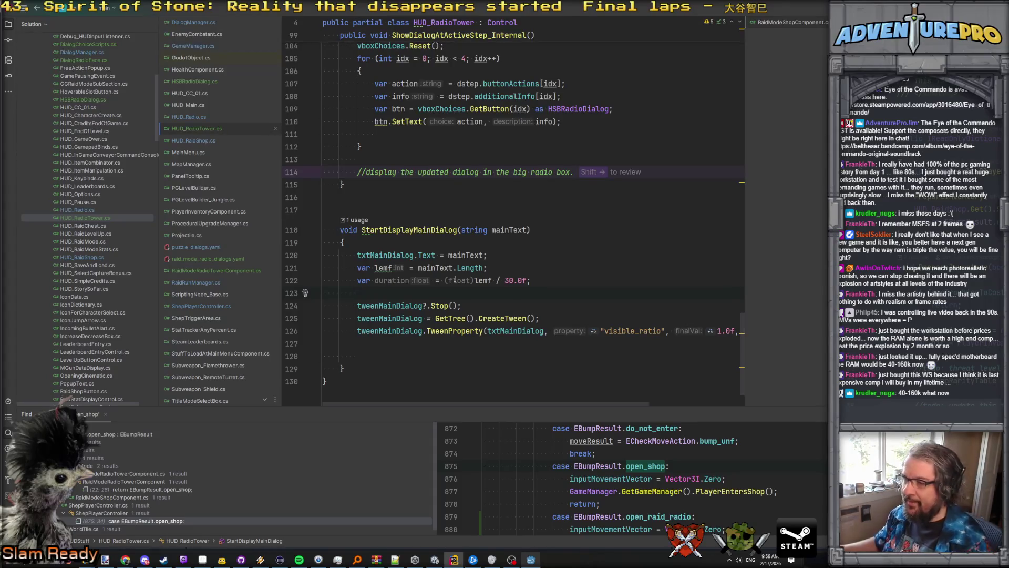
Step: Replace the 0.5f TweenProperty duration with duration
click(409, 280)
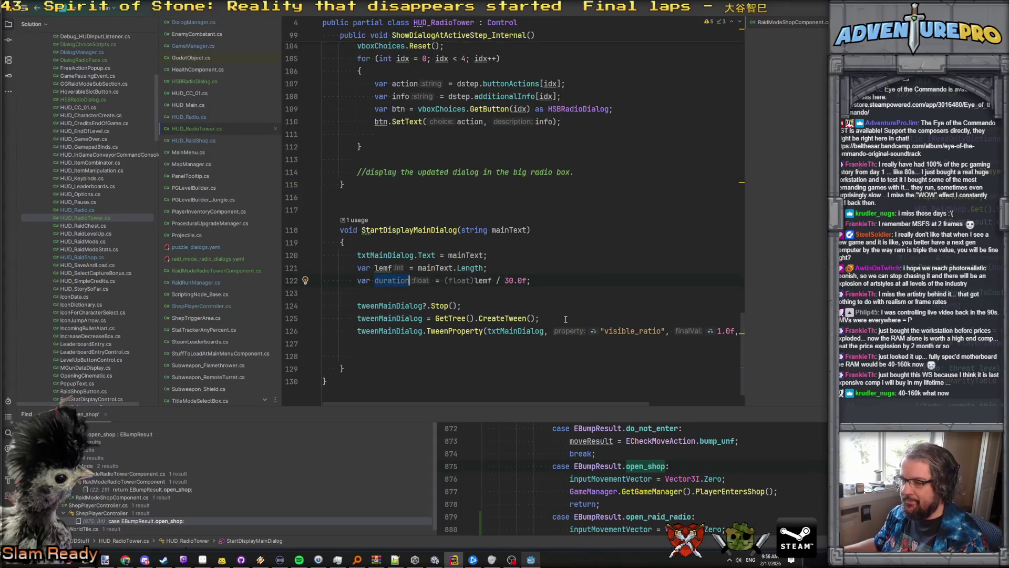
scroll(590, 337, right, 3)
double_click(694, 331)
text(duration)
scroll(685, 289, left, 3)
key(Up)
key(Up)
key(Up)
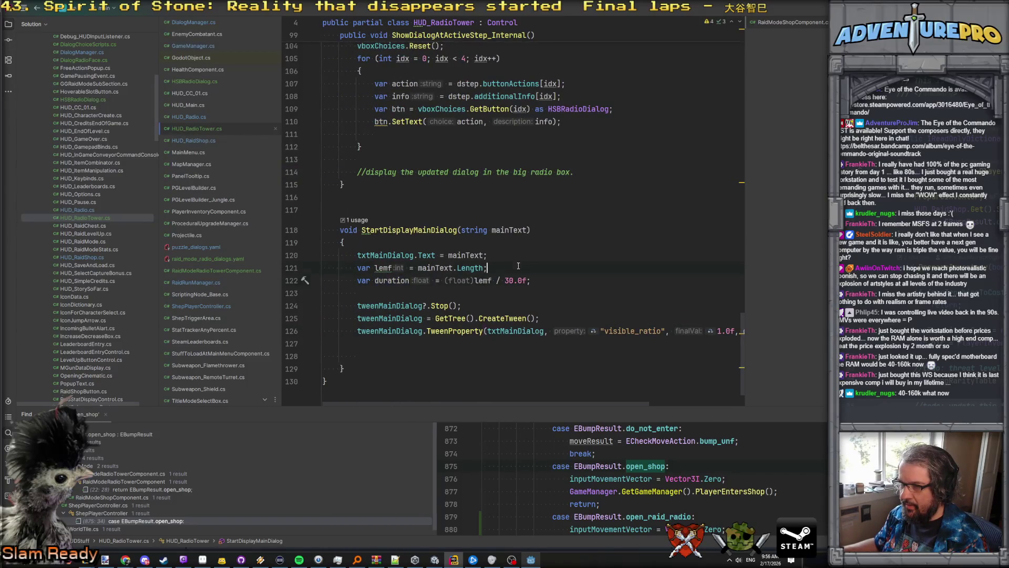
scroll(554, 295, right, 1)
scroll(554, 295, down, 1)
scroll(515, 302, left, 2)
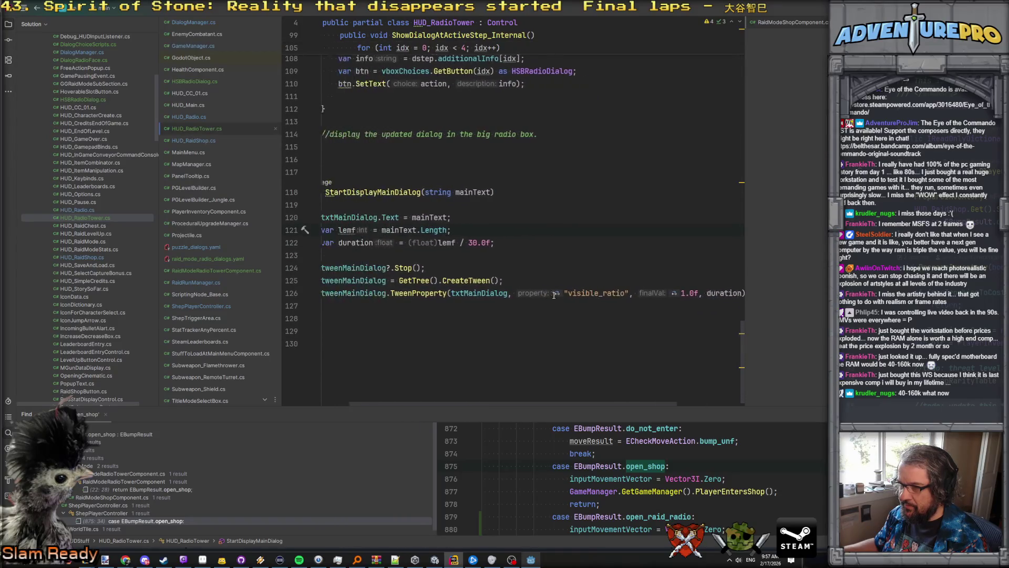
click(468, 310)
scroll(467, 314, left, 1)
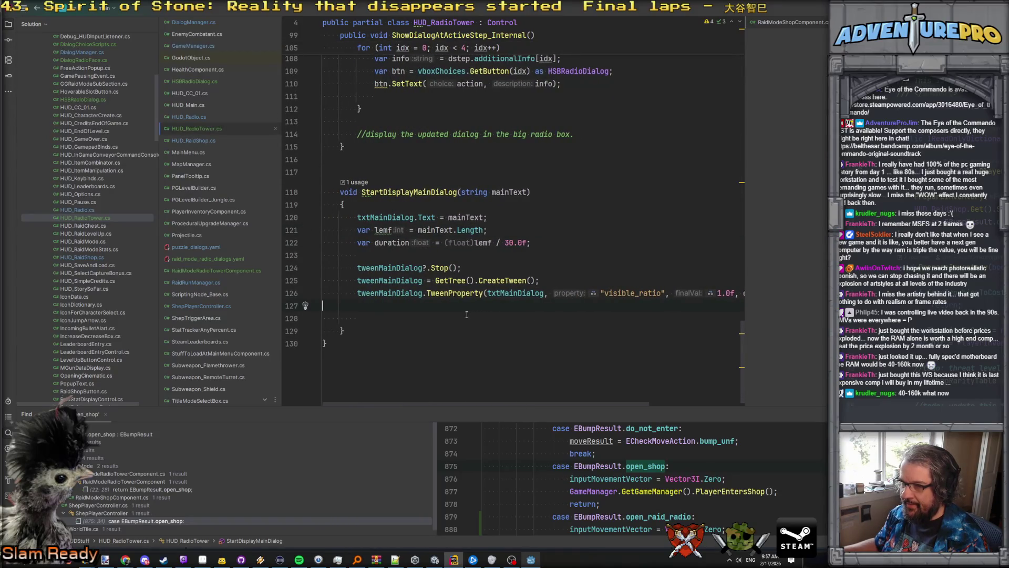
Step: Add blank lines after the duration line and type an 'ac' placeholder
click(403, 253)
key(Return)
key(Return)
key(Up)
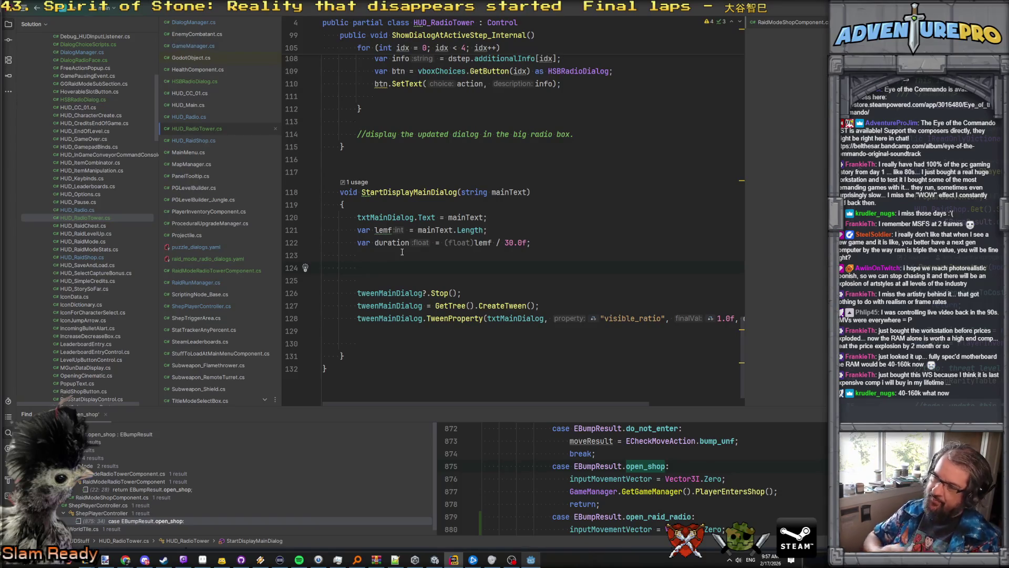
scroll(402, 252, up, 20)
scroll(402, 252, up, 10)
scroll(402, 252, down, 15)
scroll(402, 252, down, 20)
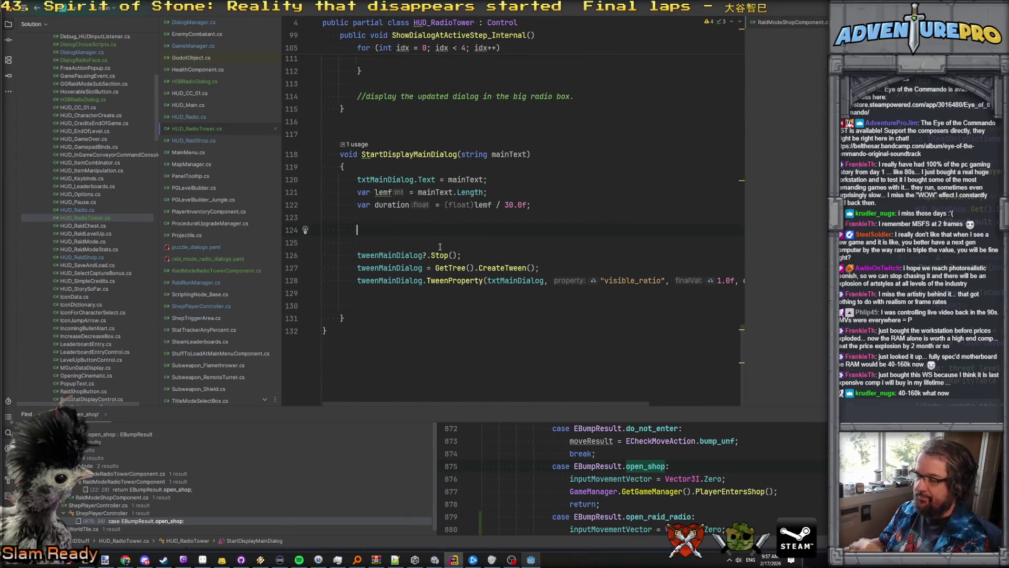
text(ac)
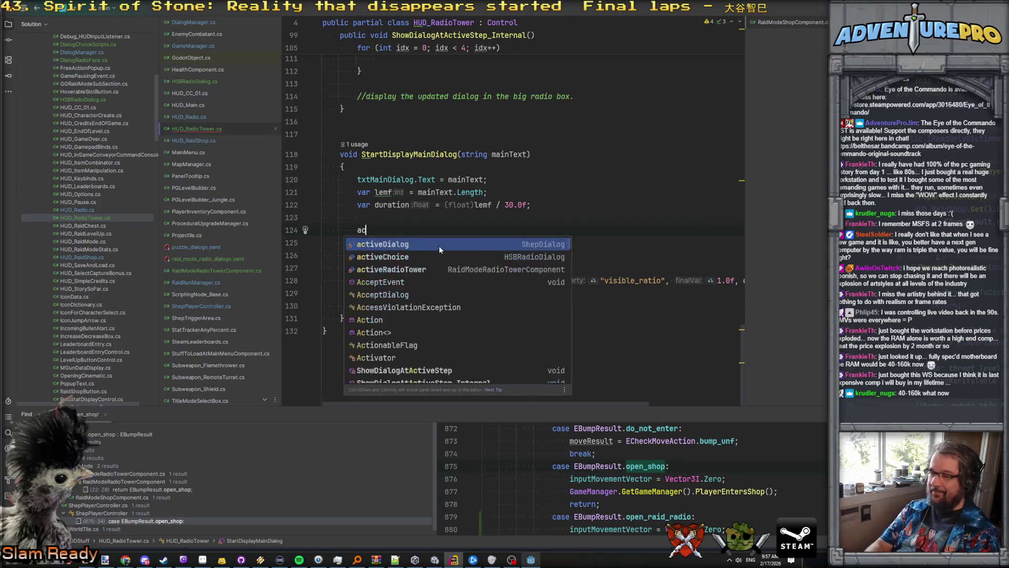
key(Escape)
Step: Begin a private ShepDialogStep field below activeDialog, then undo it
scroll(440, 246, up, 11)
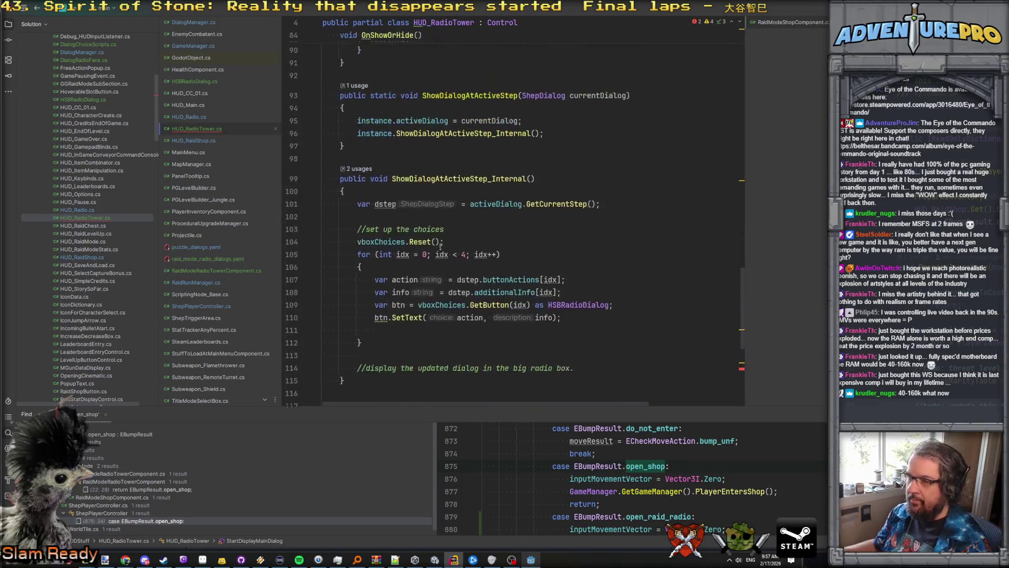
scroll(448, 250, up, 20)
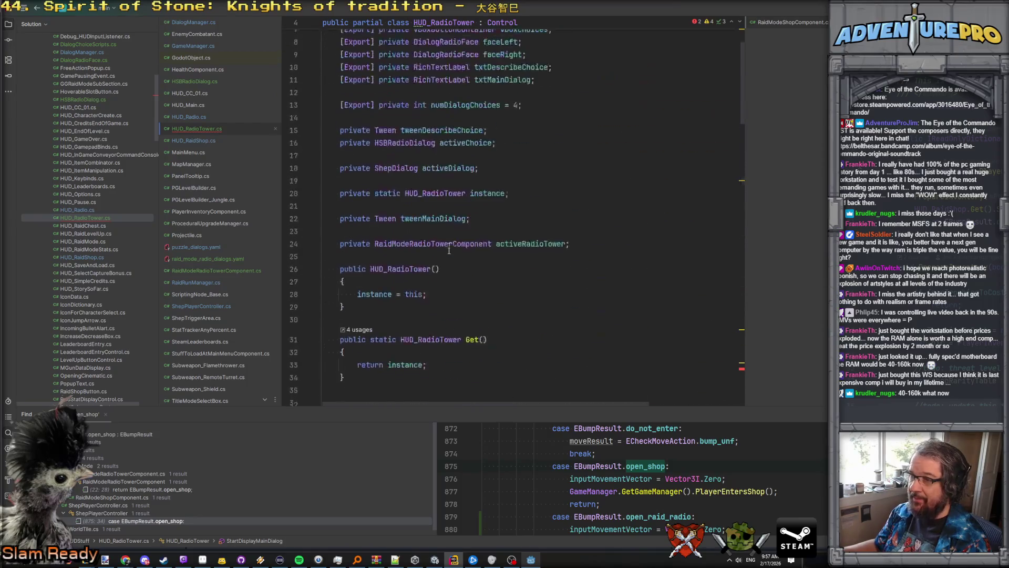
click(570, 269)
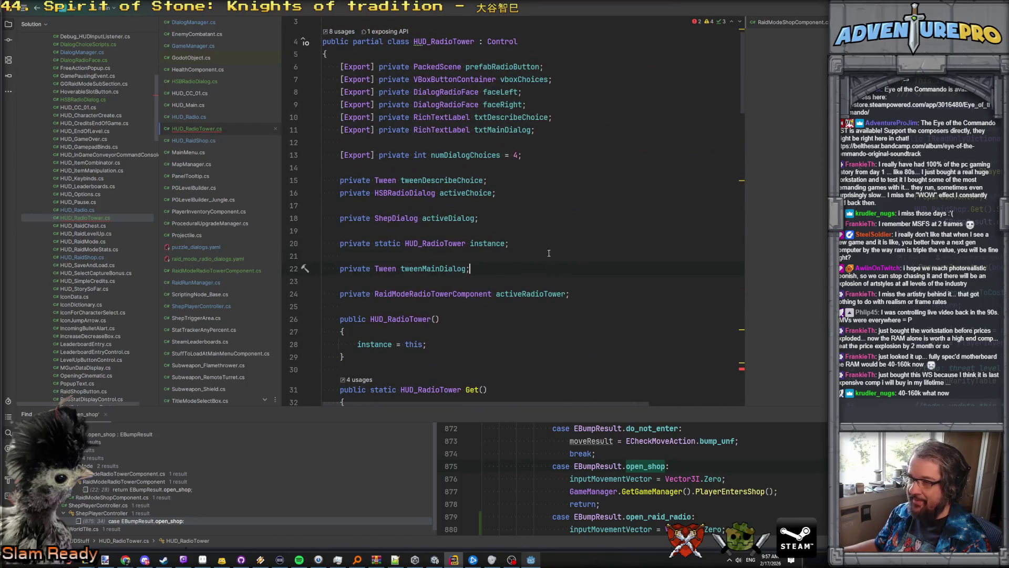
click(528, 212)
key(Return)
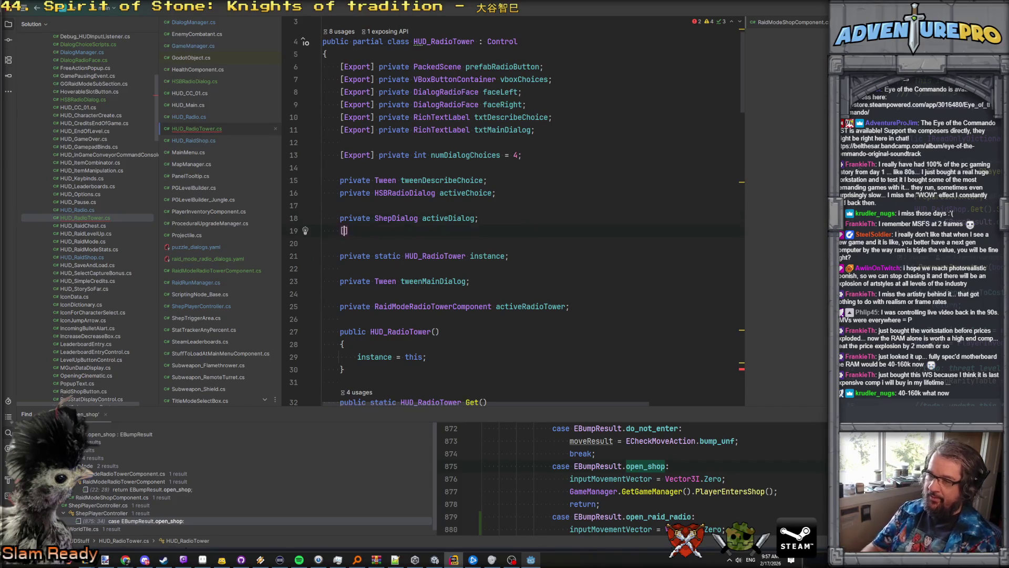
text(private ShepDi)
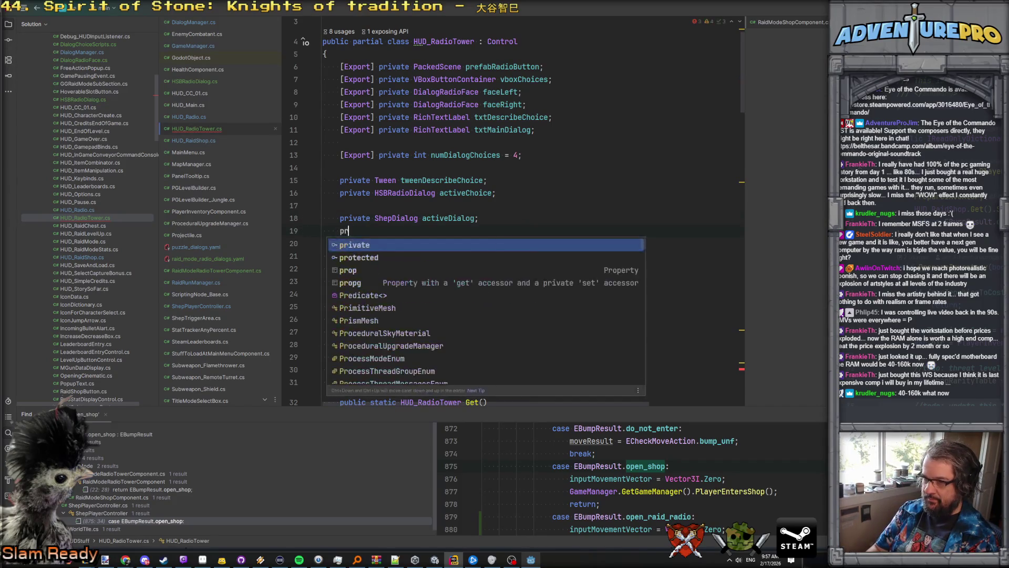
key(Down)
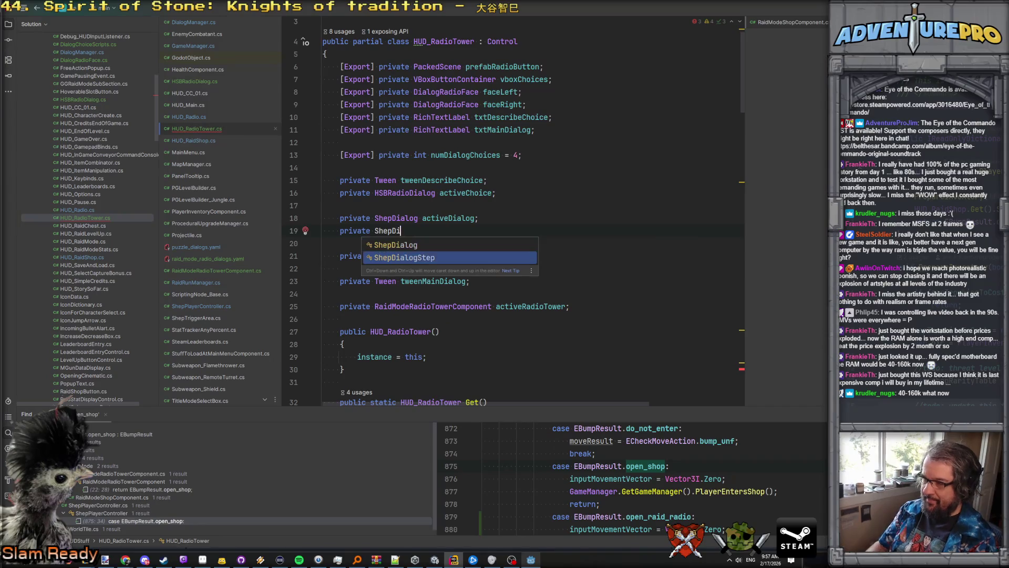
key(Escape)
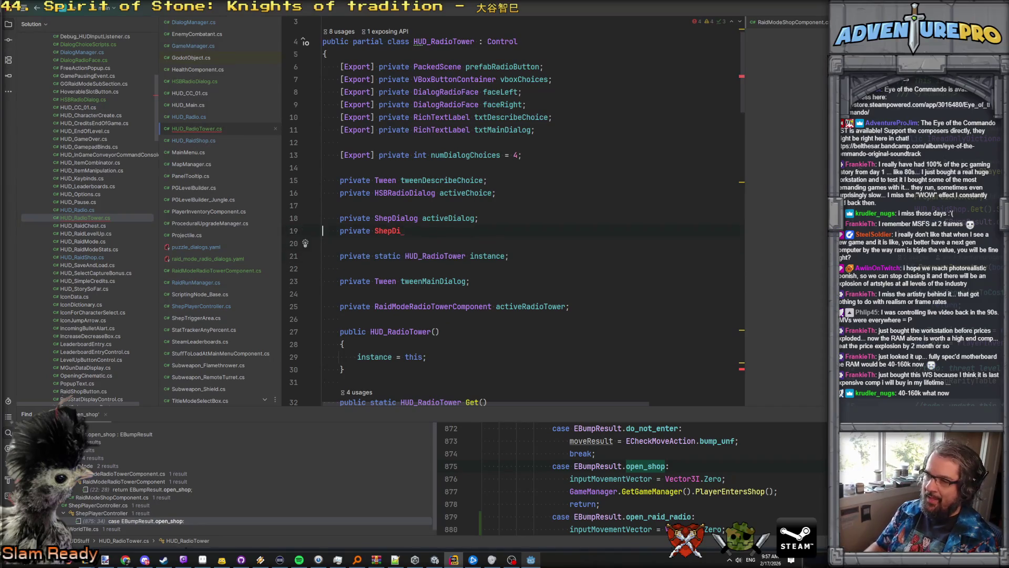
key(ctrl+z)
Step: Copy the dstep GetCurrentStep line 101 and paste it over the 'ac' placeholder
scroll(525, 211, down, 20)
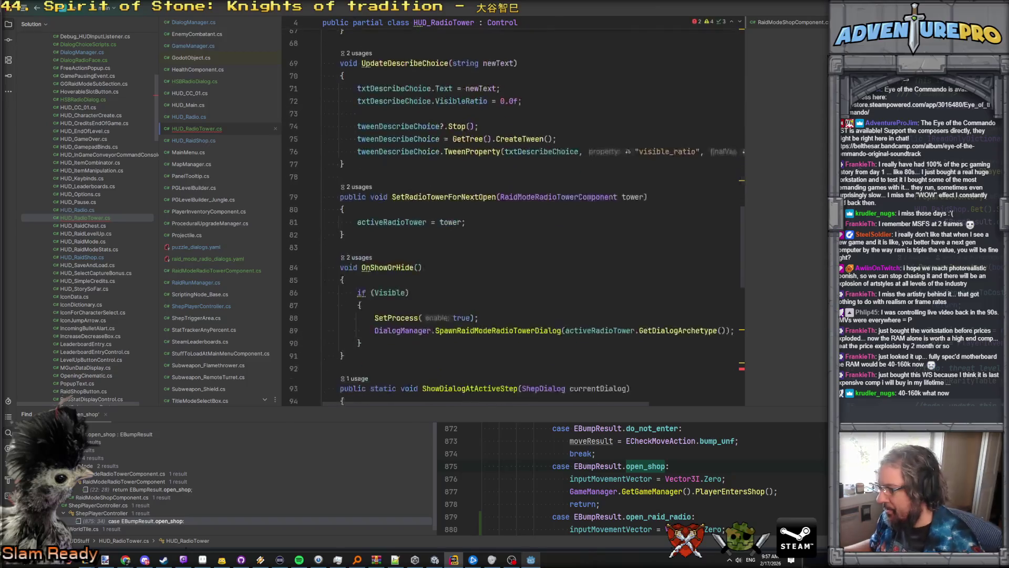
scroll(515, 230, down, 1)
click(357, 229)
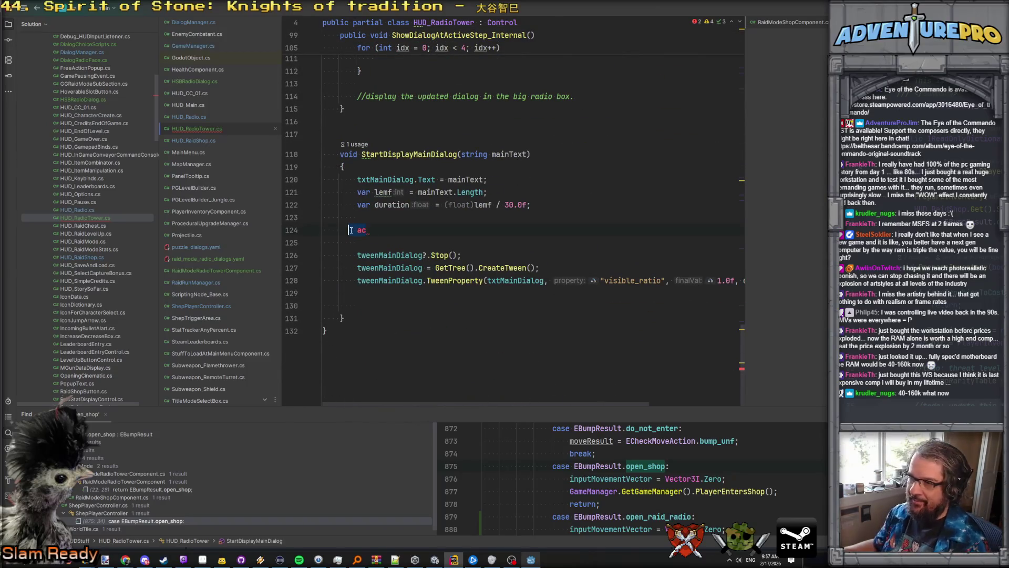
scroll(361, 226, up, 7)
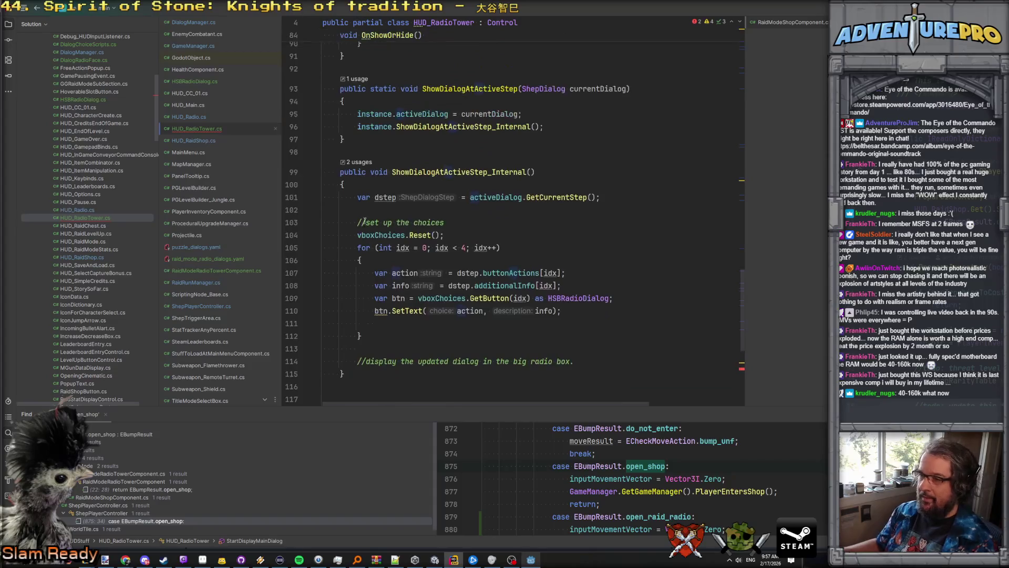
drag(358, 197, 616, 195)
key(ctrl+c)
scroll(470, 277, down, 7)
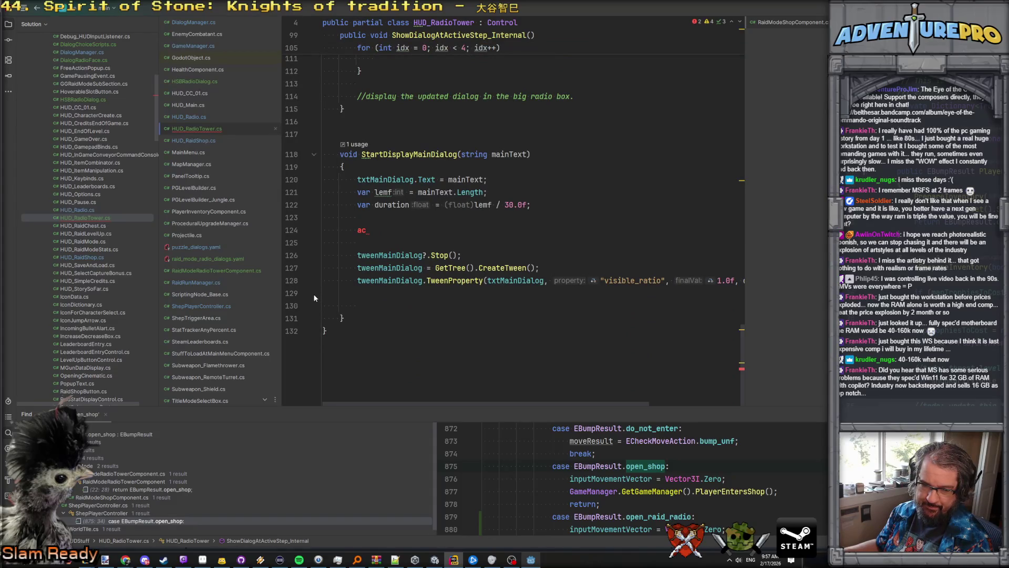
key(BackSpace)
key(BackSpace)
key(ctrl+v)
Step: Inspect the unused-variable warning on the new dstep line
key(Up)
click(656, 232)
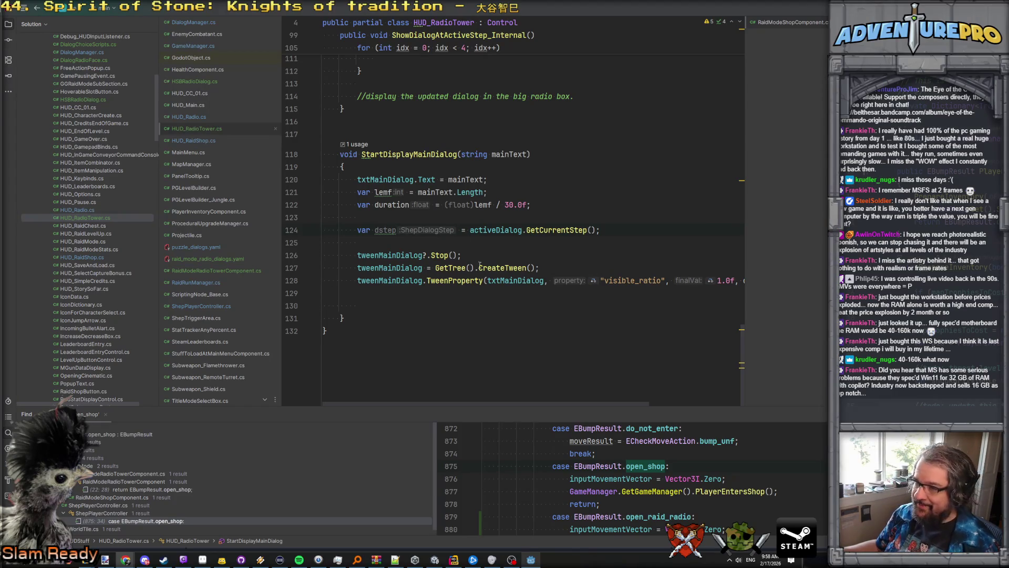
click(390, 232)
mouse_move(387, 233)
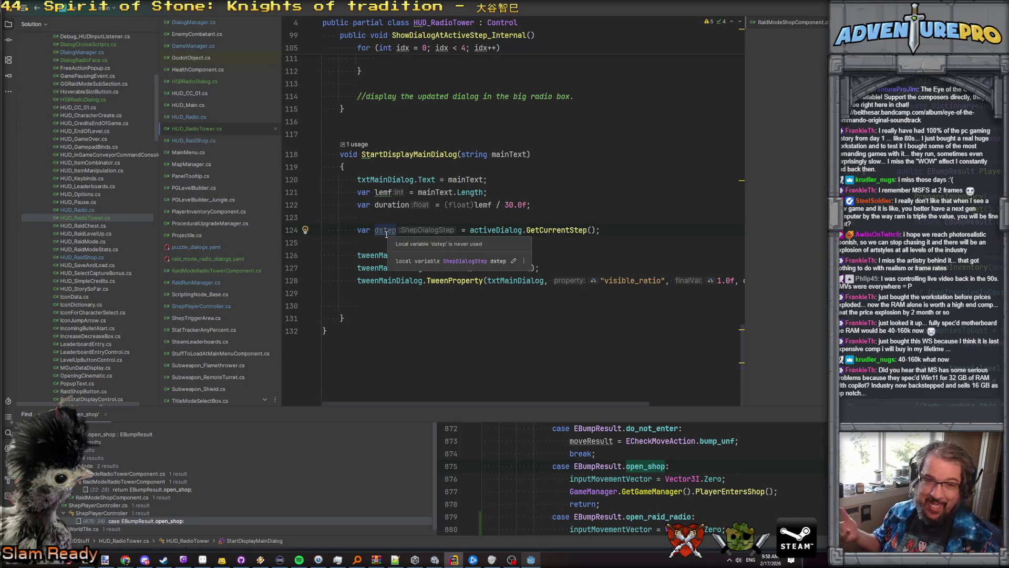
Step: Leave one blank line between dstep and the tween code, dismissing the AI suggestion
click(410, 244)
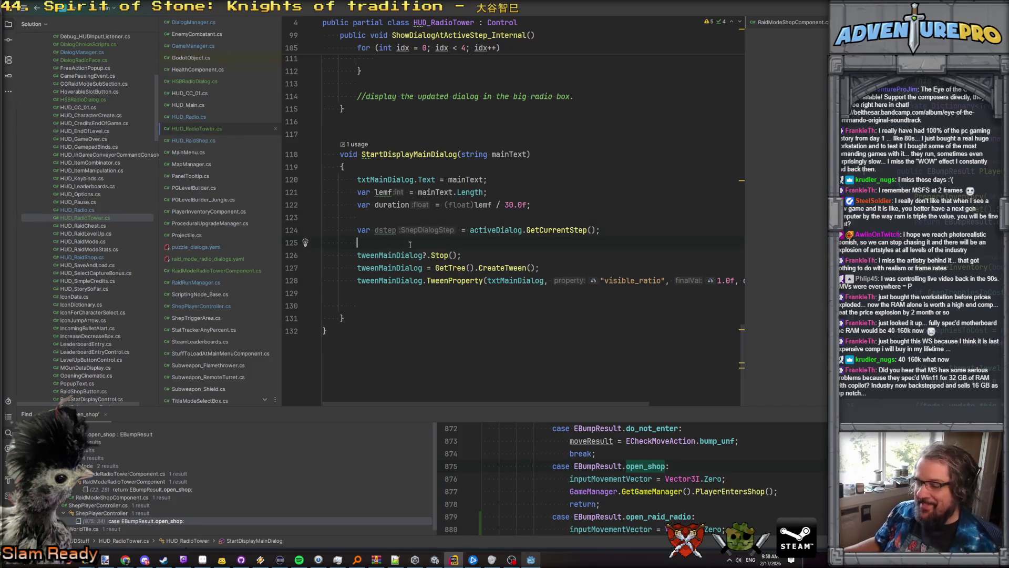
key(ctrl+Return)
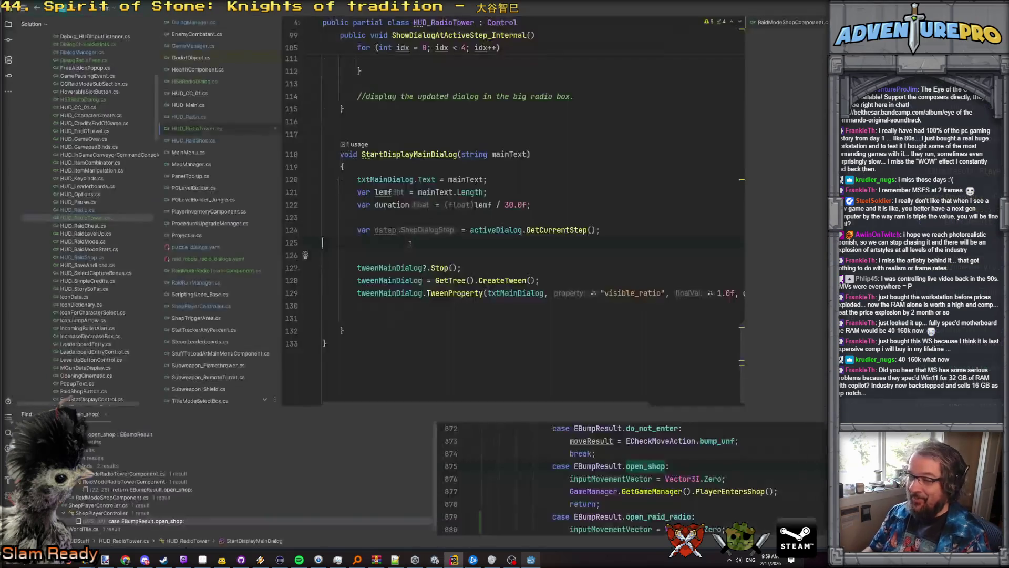
key(BackSpace)
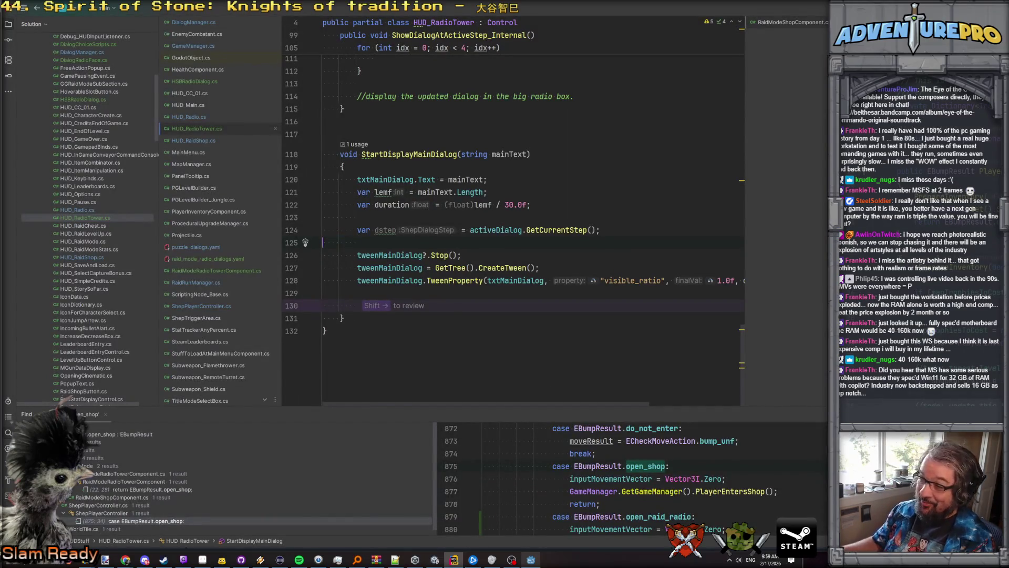
key(Down)
key(Down)
key(Down)
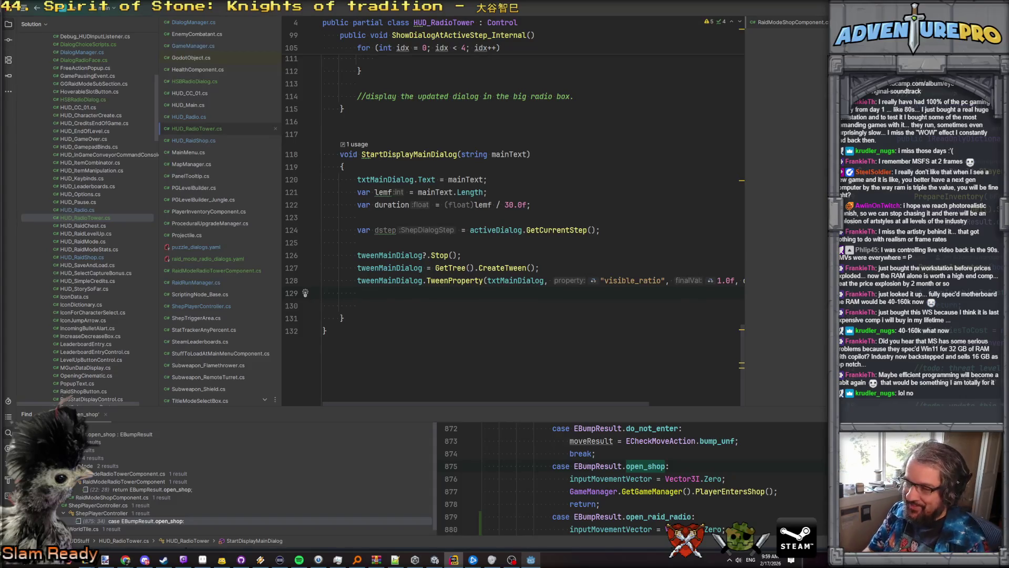
Step: Add a line 'var rightFace = dstep.faceAnimLeft' above tweenMainDialog?.Stop() using completion
key(Up)
key(Up)
key(Up)
key(Return)
key(Return)
key(Up)
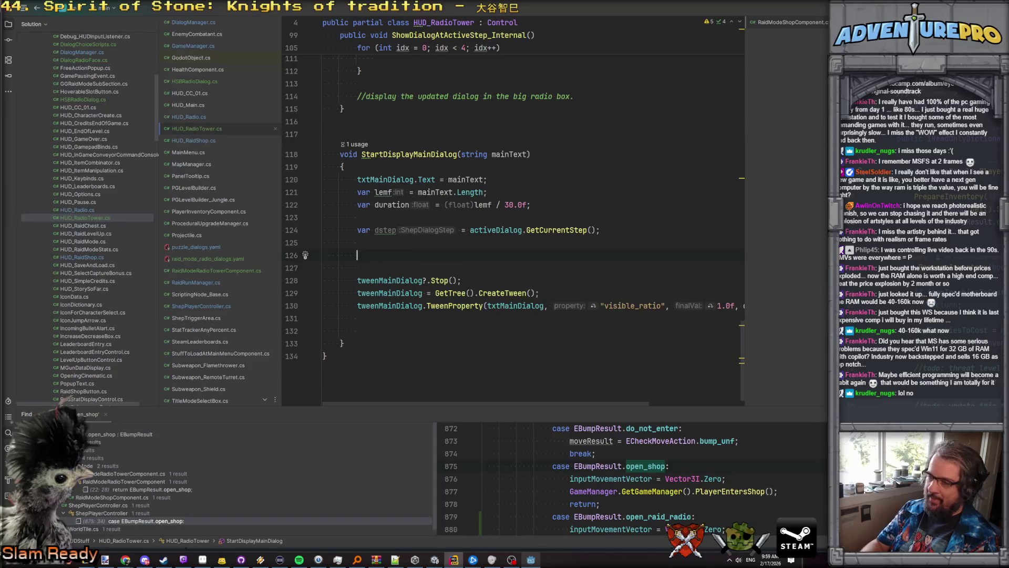
text(var right)
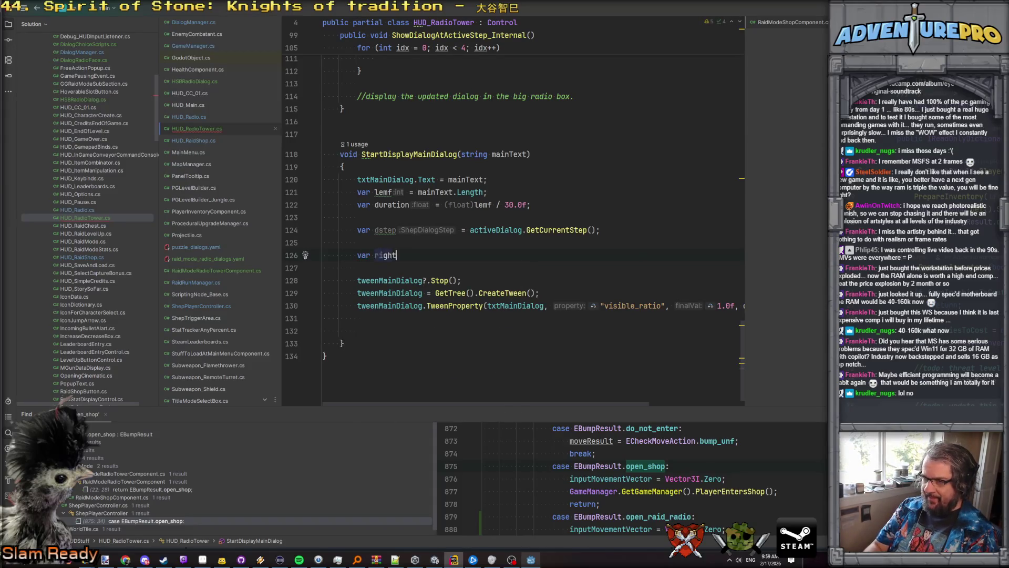
text(Face = dstep.)
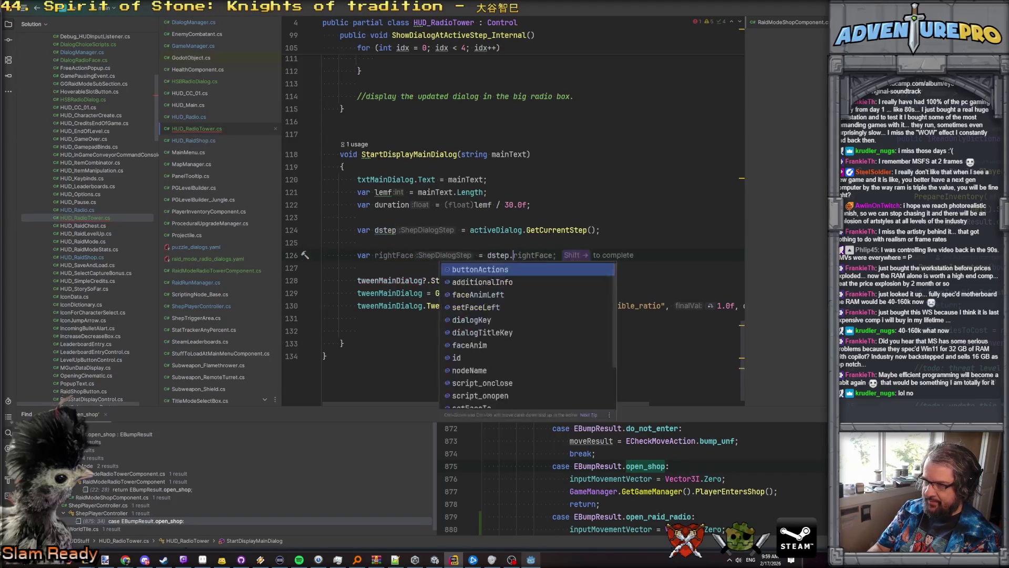
text(d)
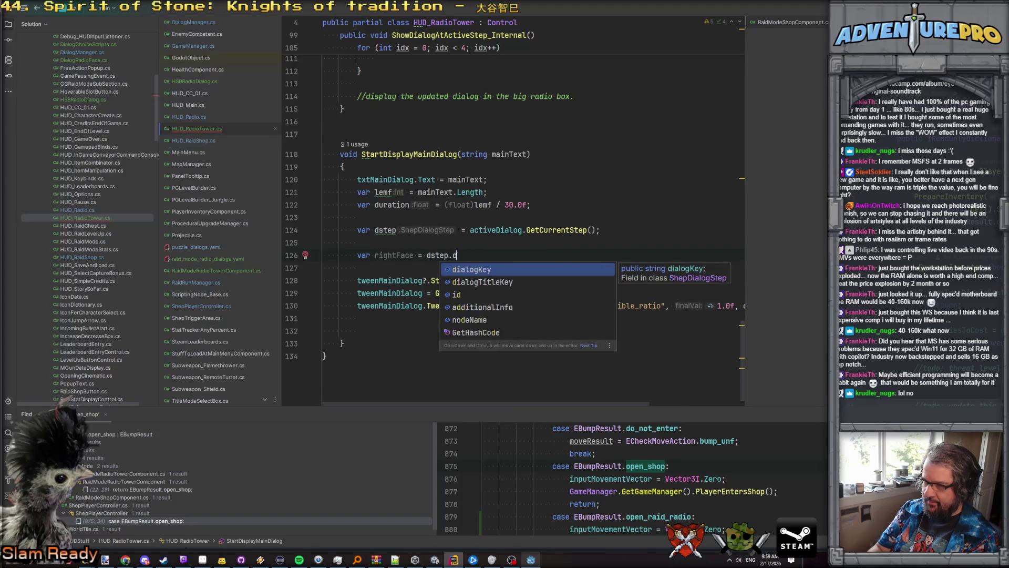
key(BackSpace)
text(d)
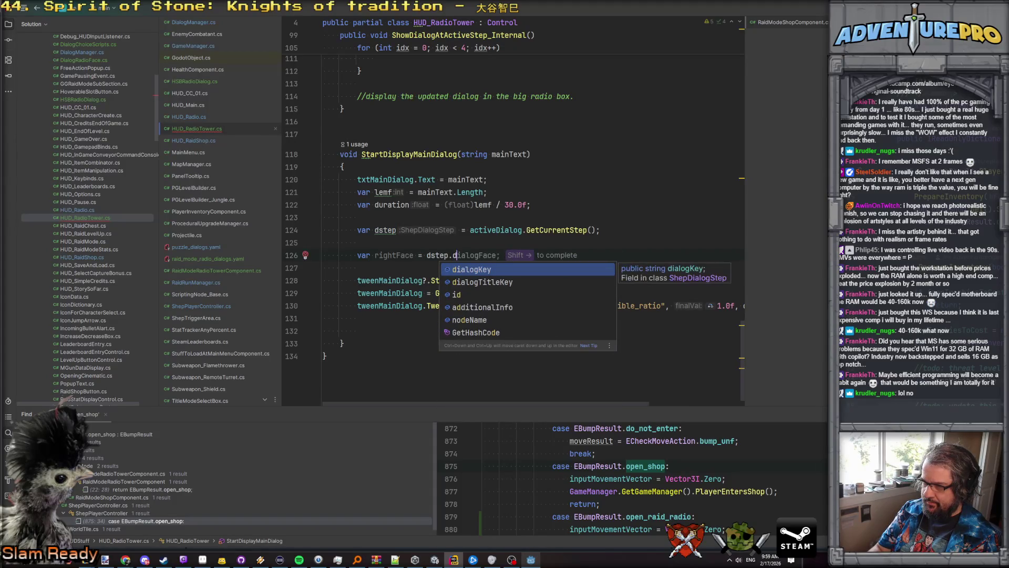
key(BackSpace)
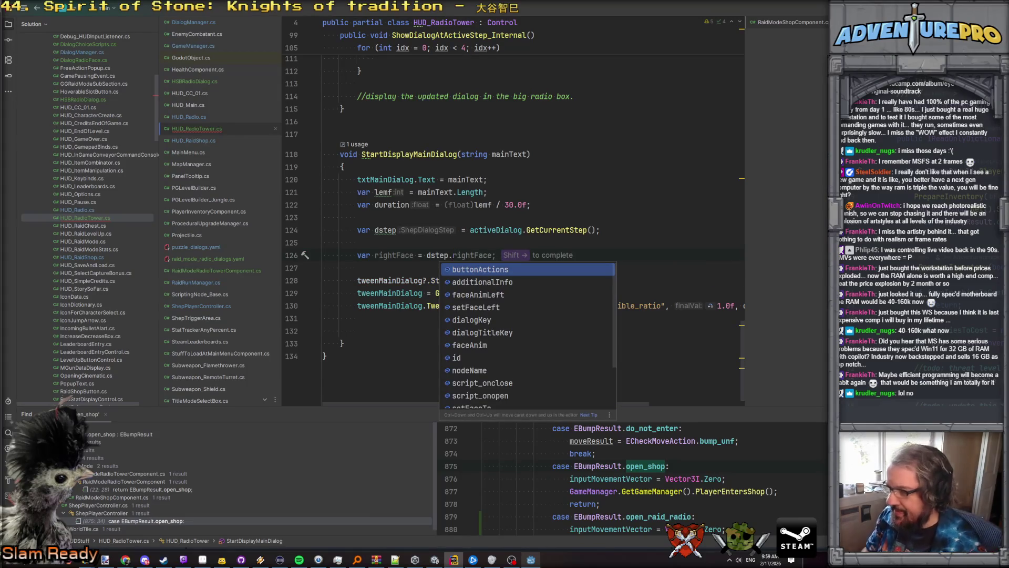
key(Down)
key(Down)
key(Return)
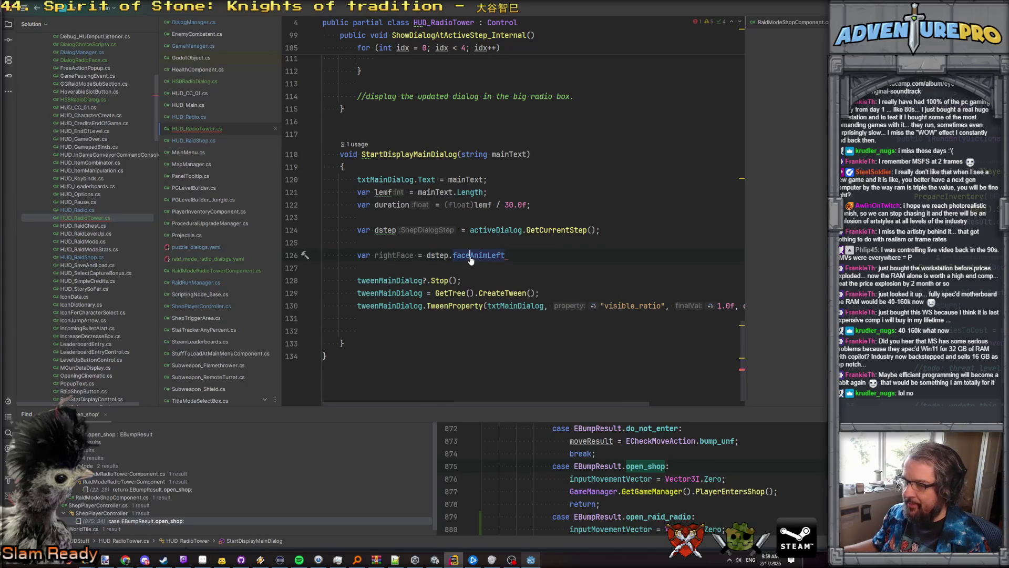
Step: Inspect the faceAnimLeft declaration in ShepDialogStep, then return to StartDisplayMainDialog
ctrl+click(470, 255)
scroll(452, 210, up, 2)
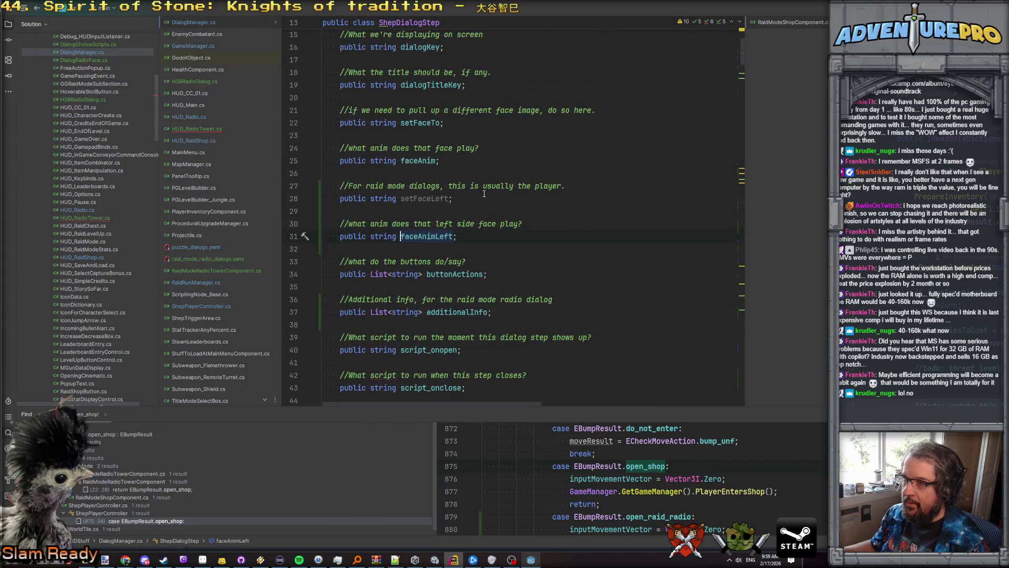
click(419, 160)
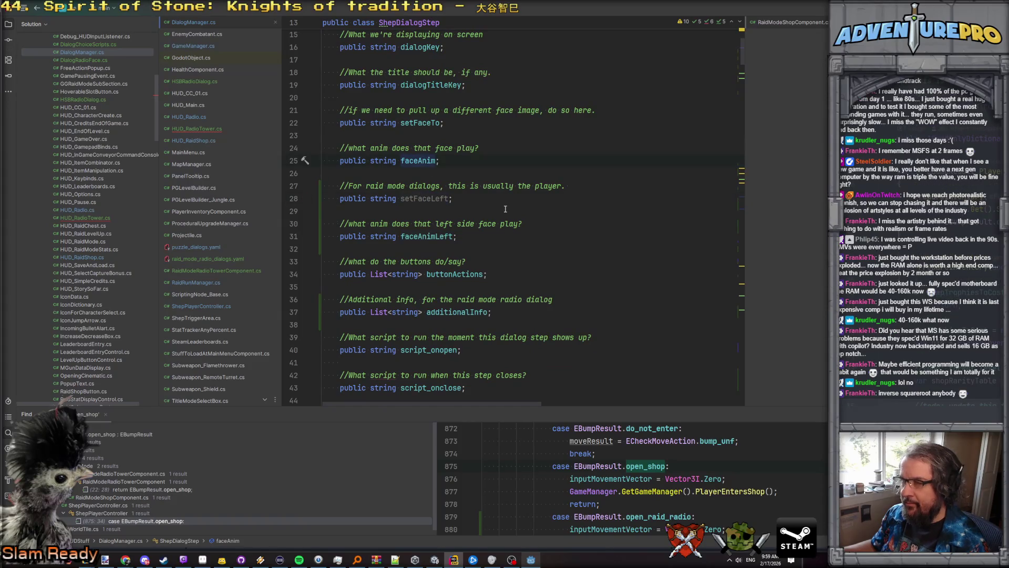
key(ctrl+alt+Left)
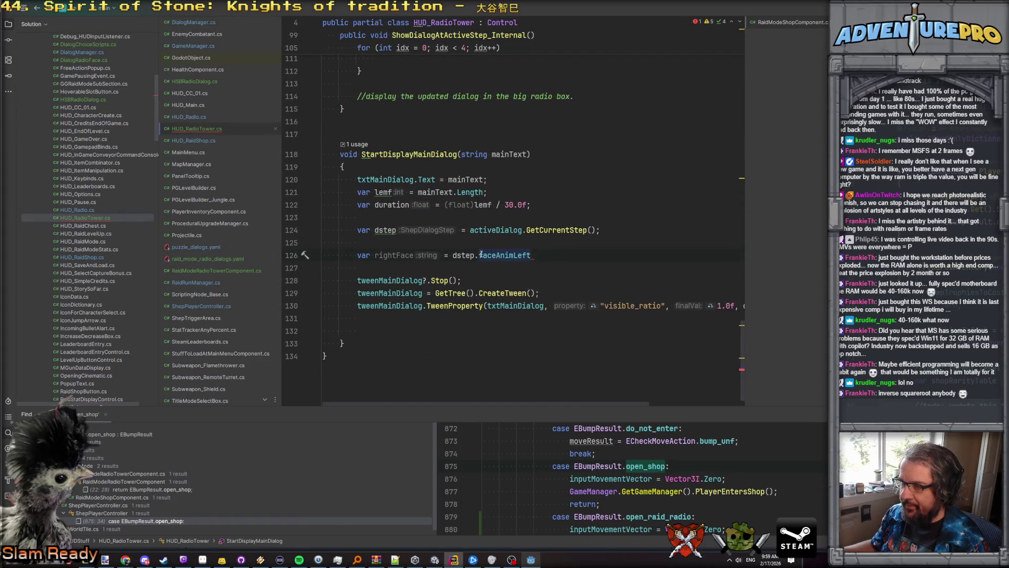
click(508, 254)
Step: Change rightFace to read dstep.setFaceTo instead of faceAnimLeft
text(s)
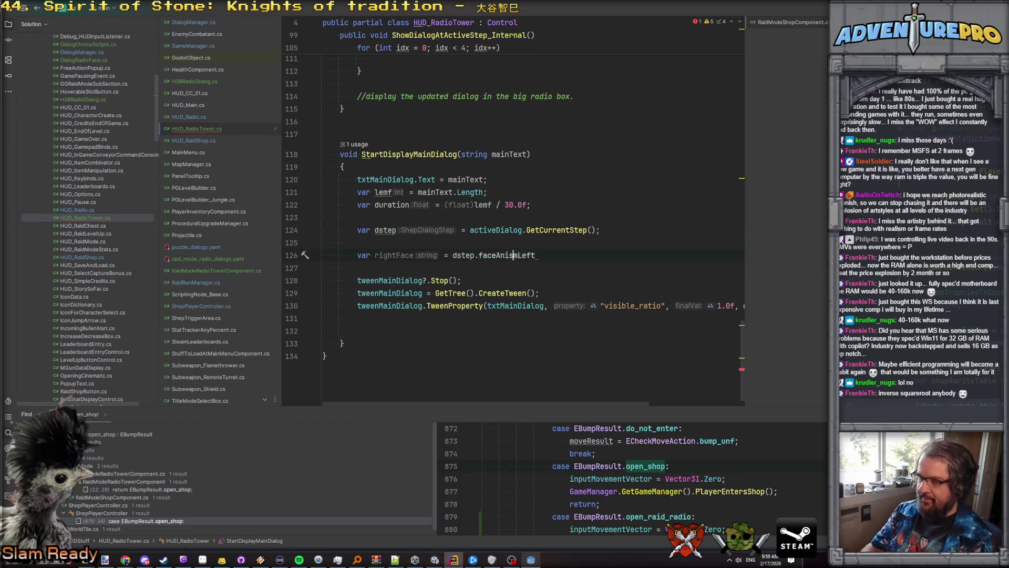
double_click(495, 255)
text(set)
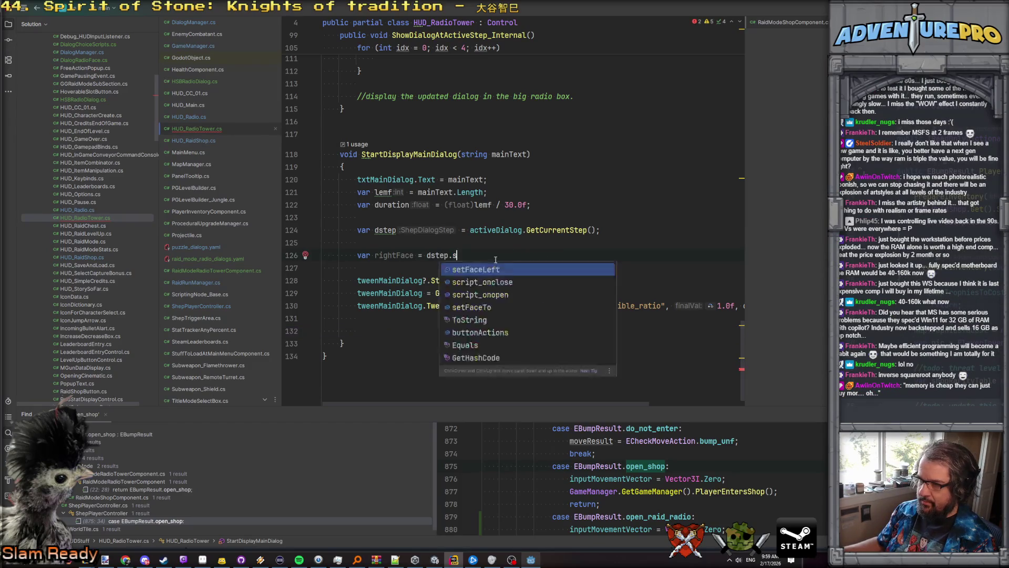
click(486, 282)
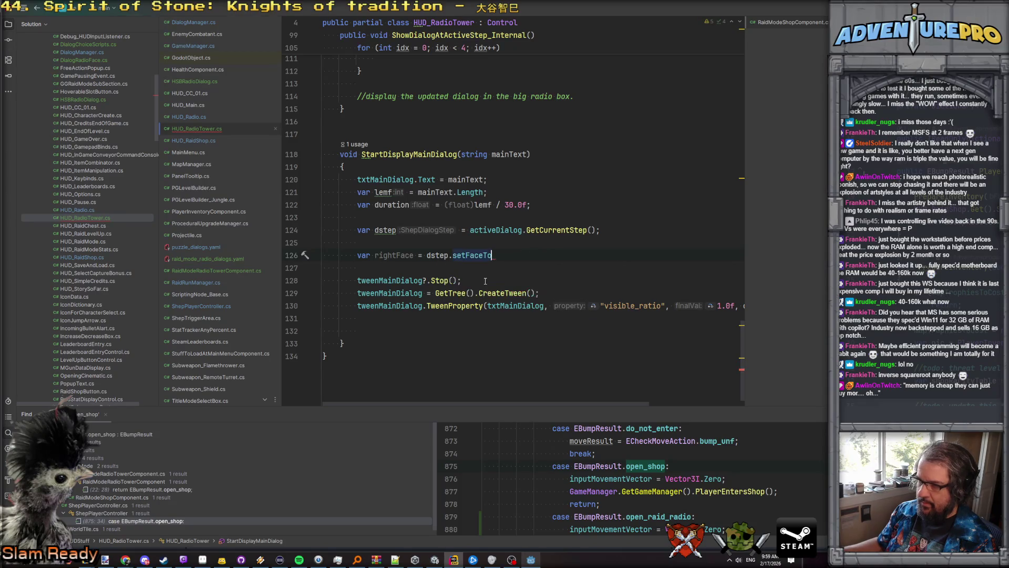
text(;)
key(Return)
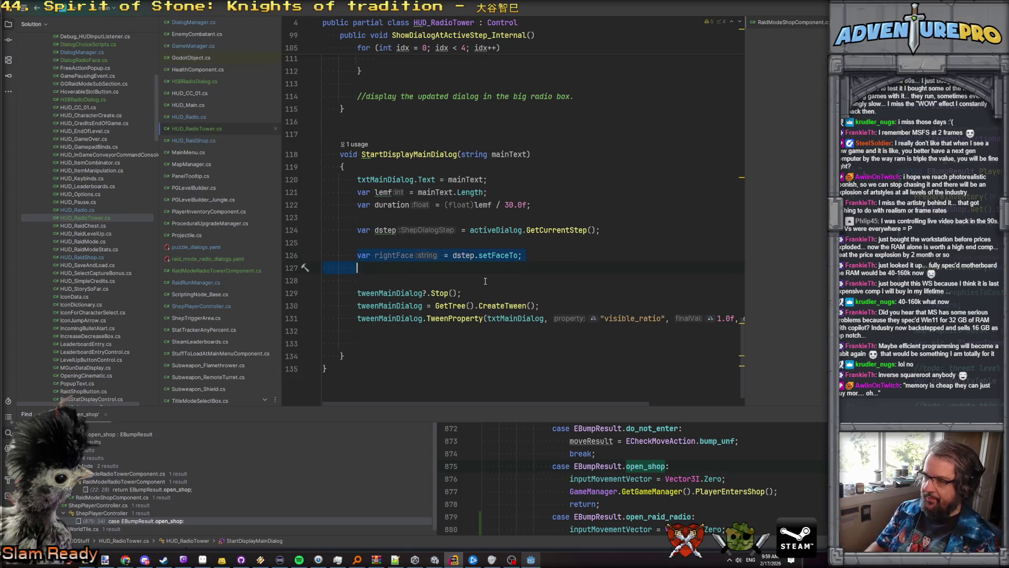
Step: Duplicate the rightFace line as 'var leftFace = dstep.setFaceLeft'
key(ctrl+d)
key(alt+shift+Up)
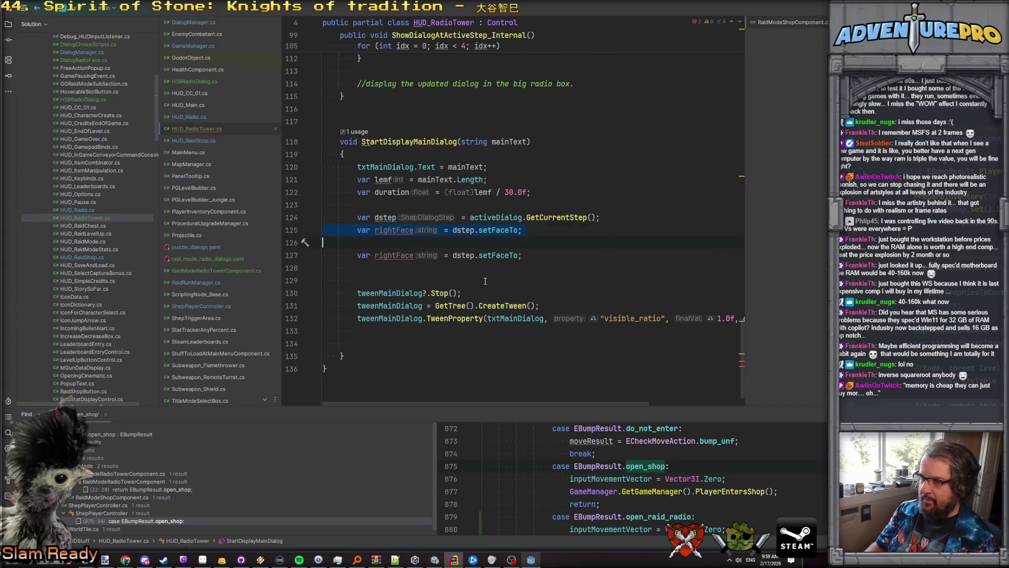
key(alt+shift+Down)
key(Down)
key(Down)
double_click(402, 255)
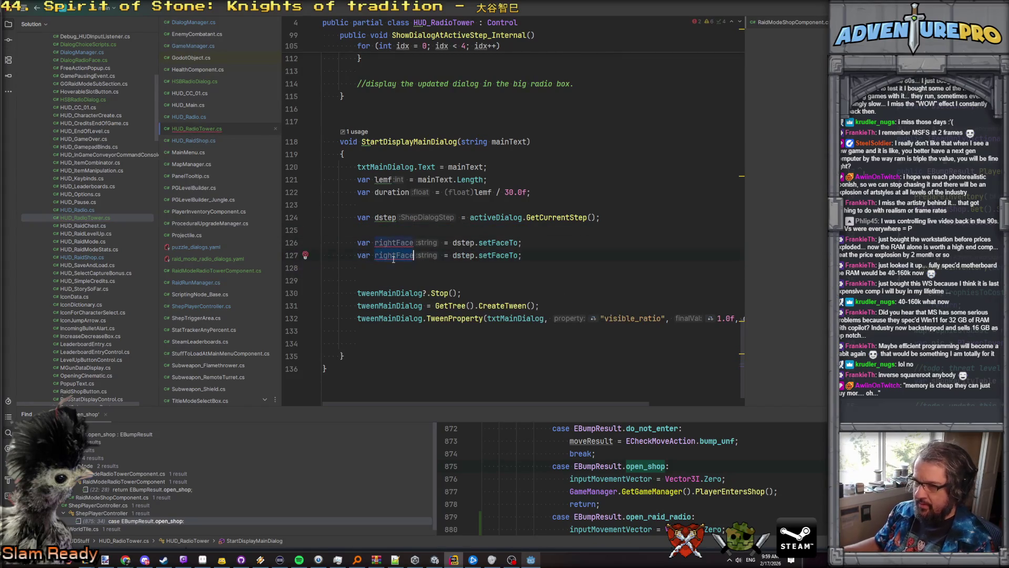
key(BackSpace)
text(leftFace)
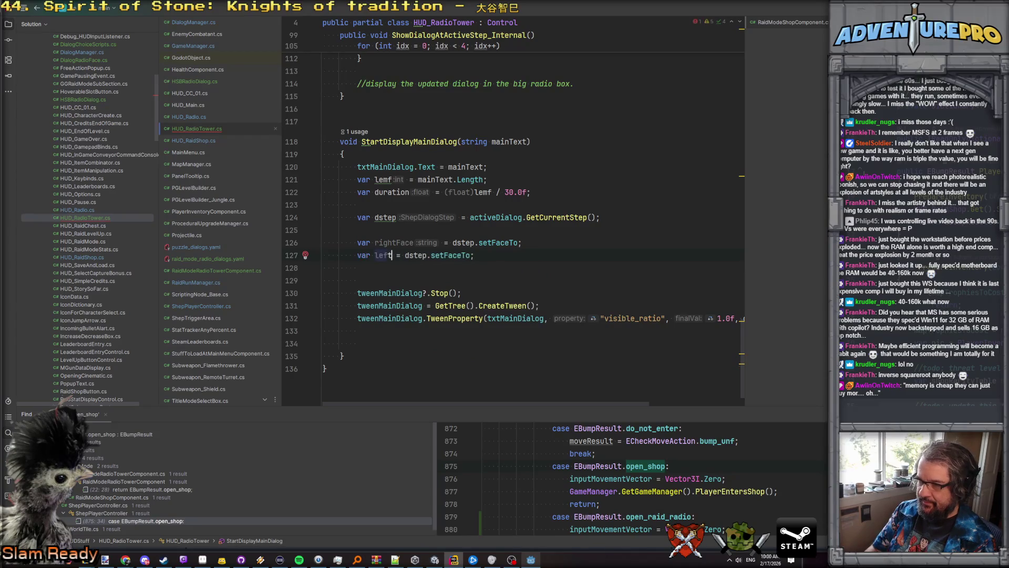
click(322, 242)
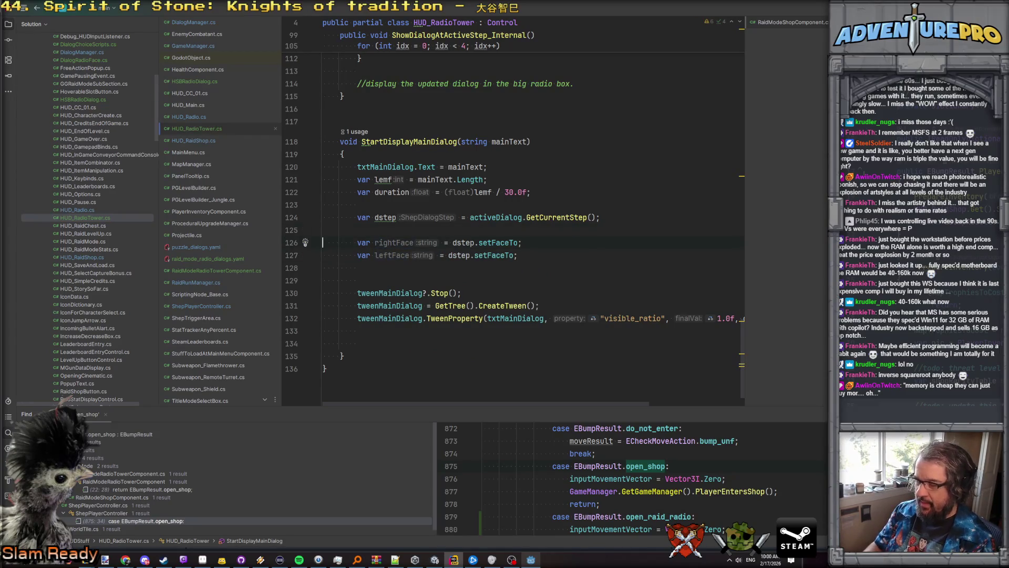
click(517, 255)
key(BackSpace)
key(BackSpace)
text(Left)
click(357, 268)
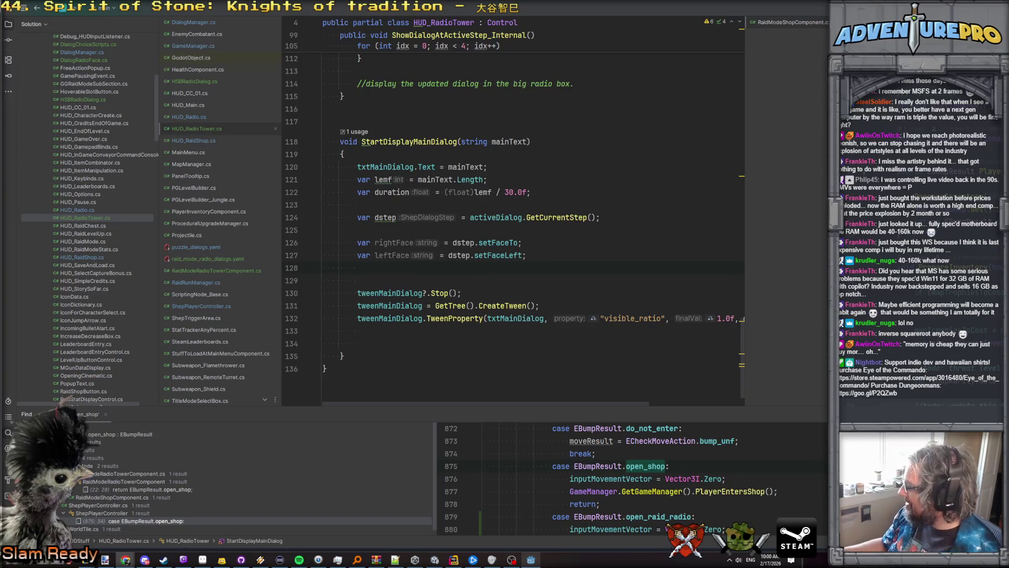
Step: Bring up Chrome's 'Fast inverse square root' article and scroll to its Quake III code and 0x5F3759DF example
drag(616, 567, 618, 3)
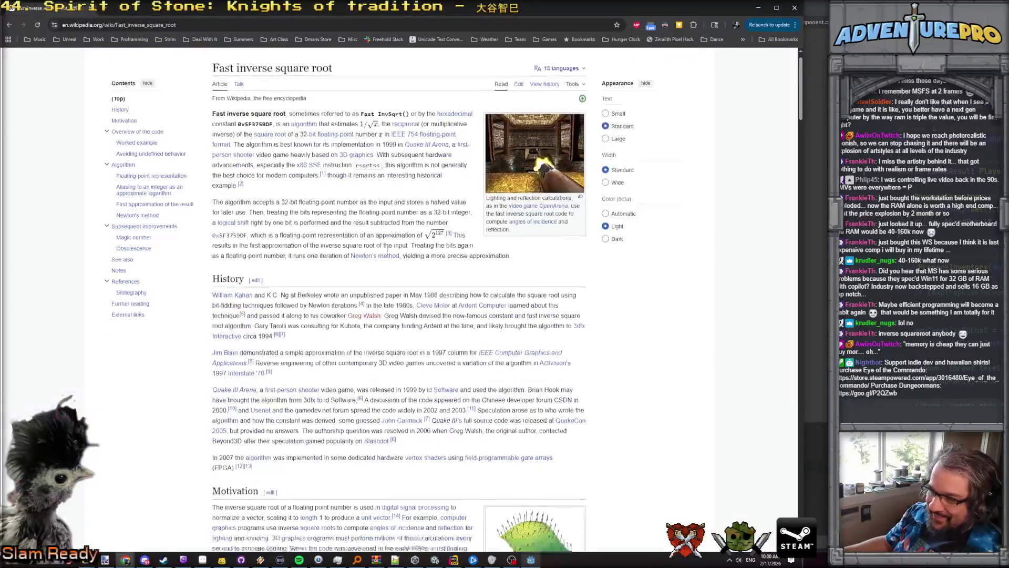
scroll(371, 293, down, 15)
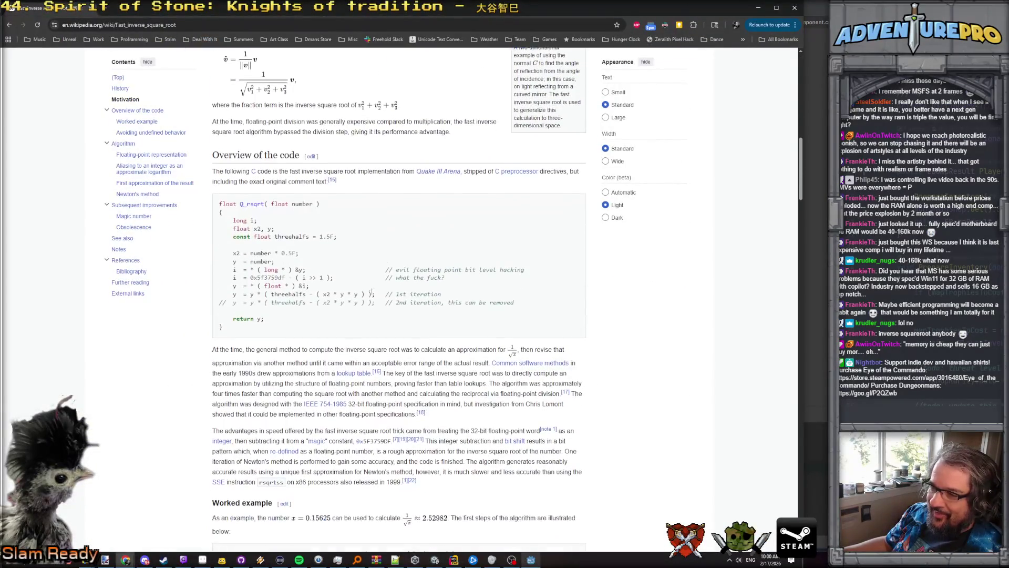
scroll(342, 266, down, 1)
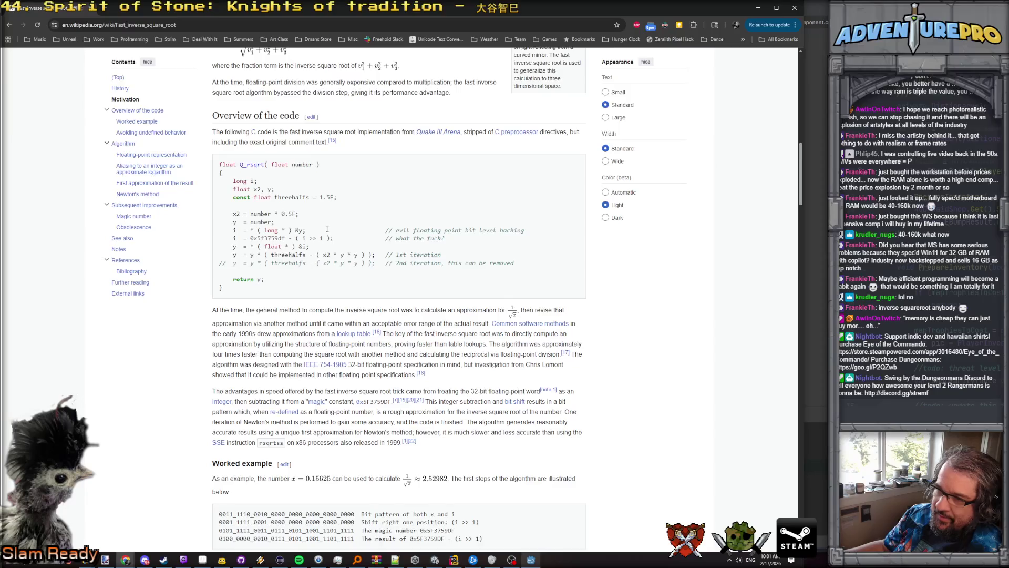
scroll(331, 234, up, 3)
scroll(327, 232, down, 5)
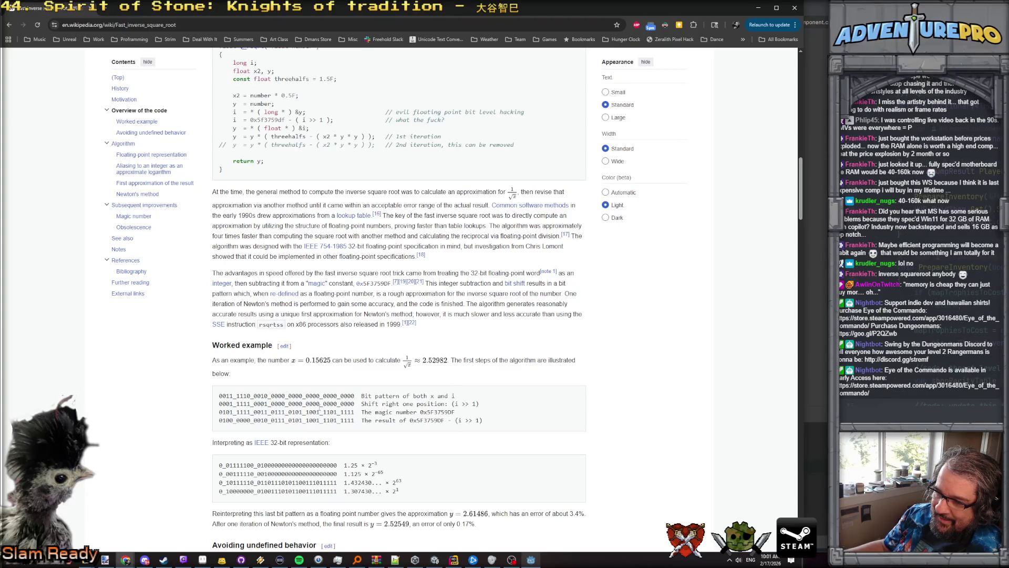
scroll(286, 437, down, 3)
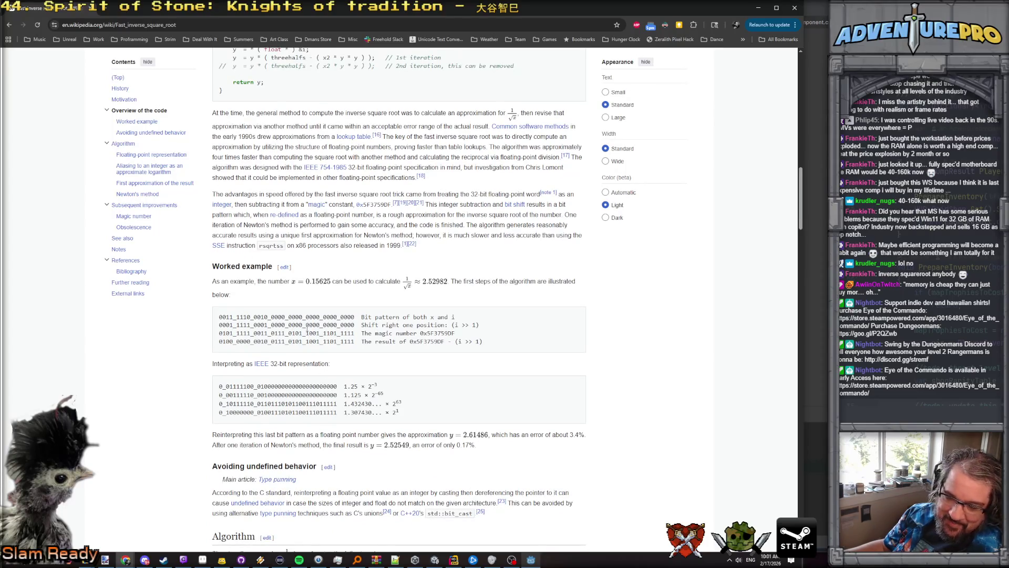
scroll(307, 330, up, 3)
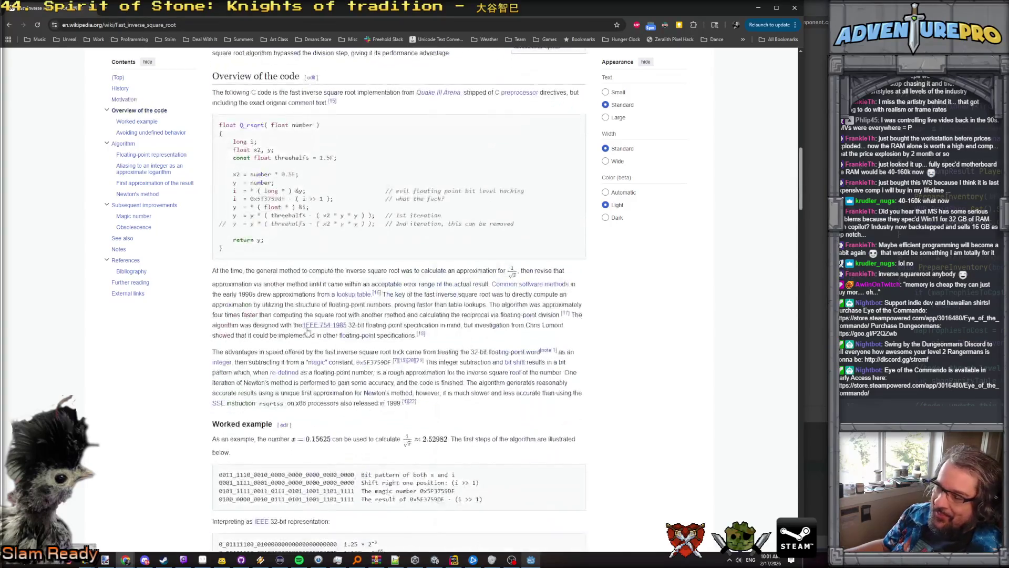
scroll(311, 331, down, 2)
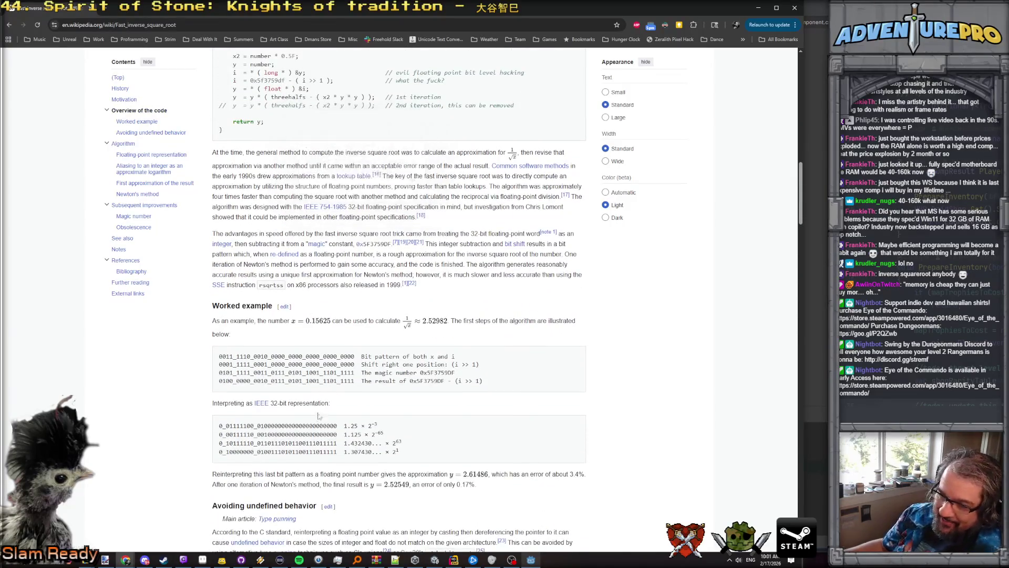